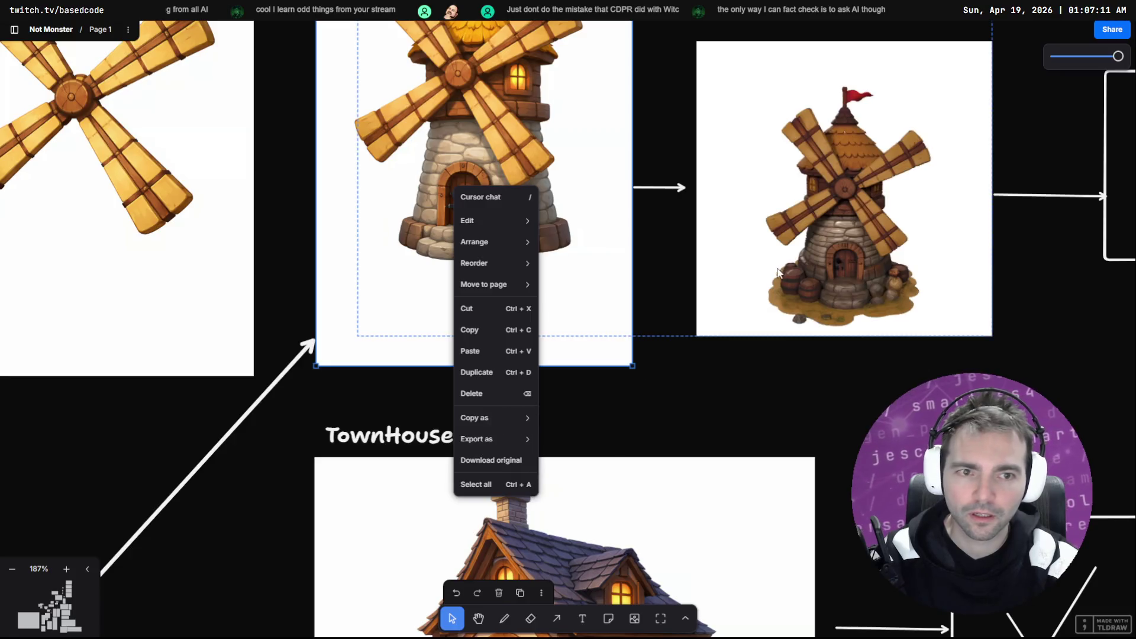
# - Delete the finished windmill video together with the arrow pointing to it
pyautogui.click(778, 271)
pyautogui.click(826, 216)
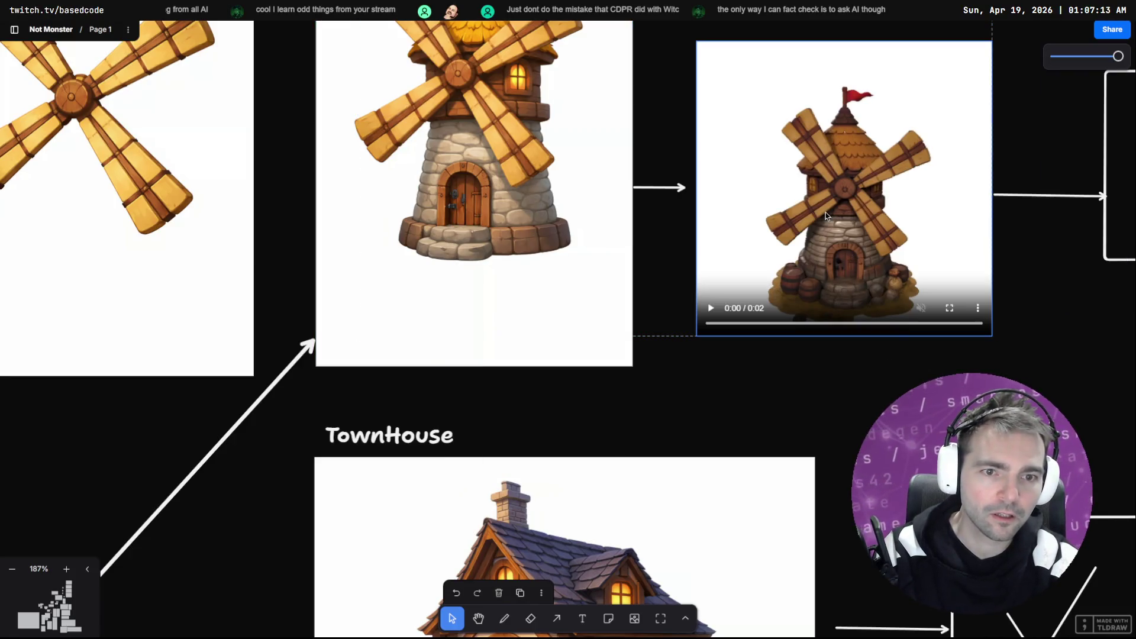
pyautogui.scroll(3, 698, 186)
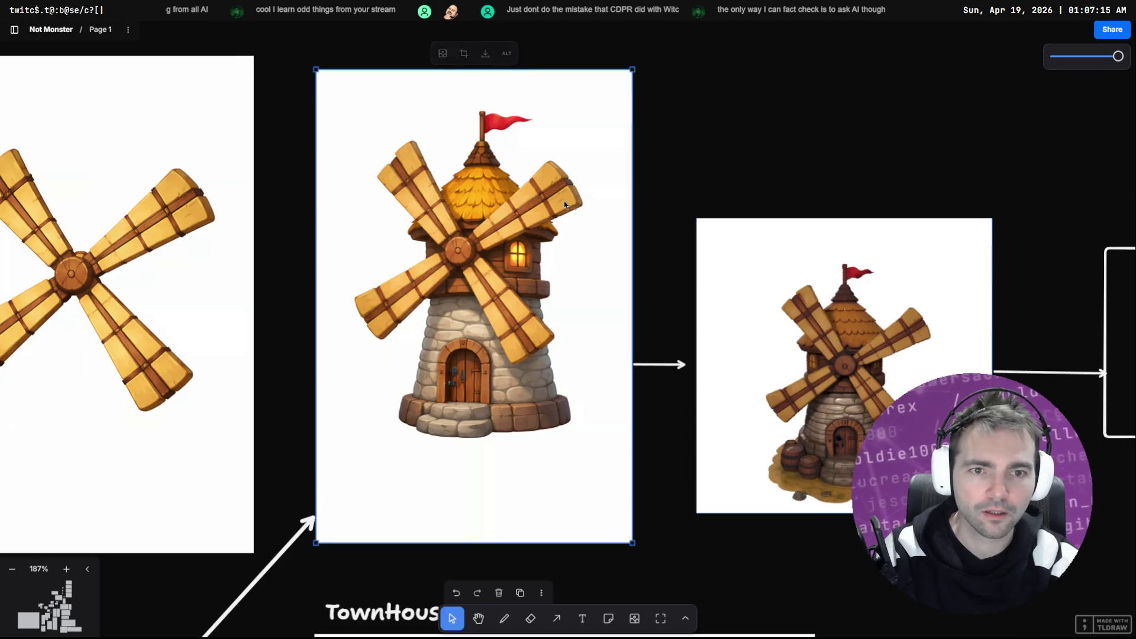
pyautogui.click(803, 258)
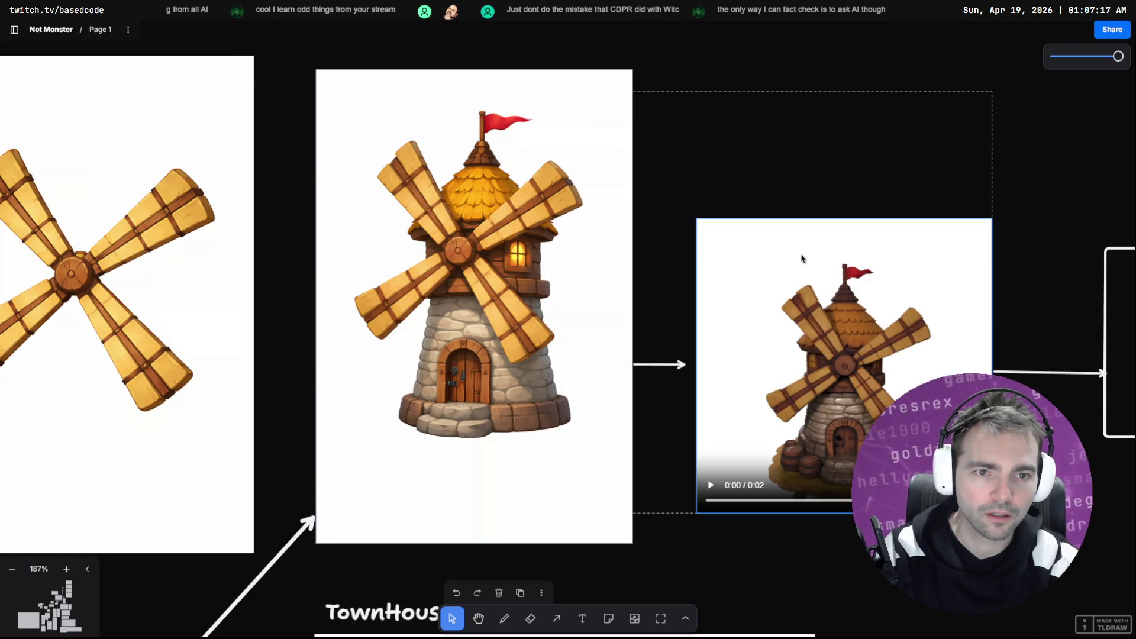
pyautogui.click(521, 211)
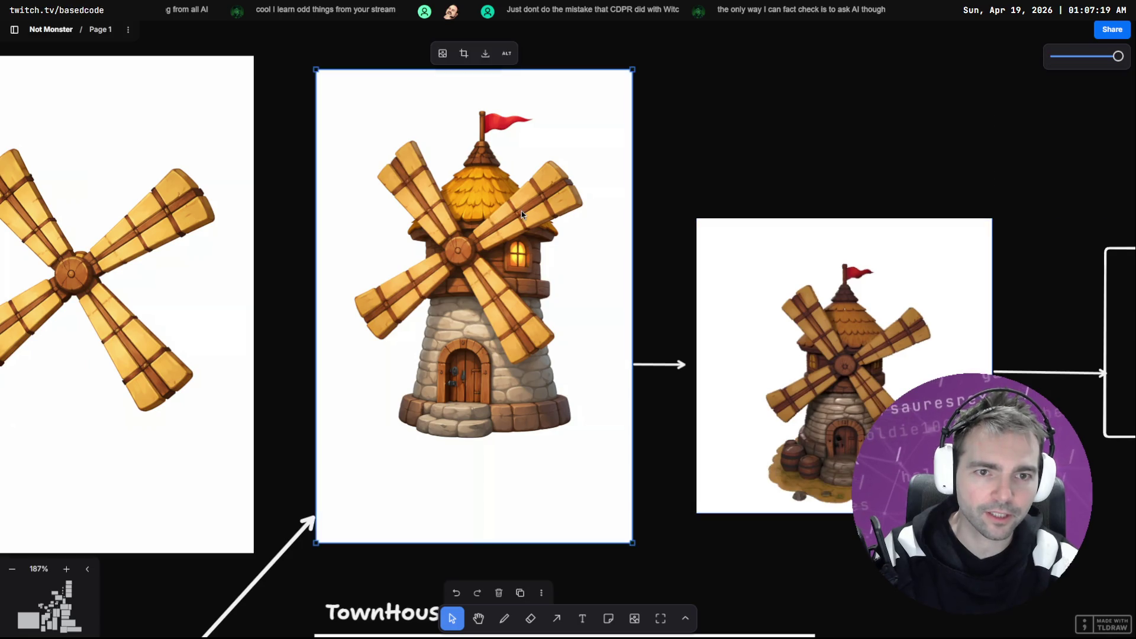
pyautogui.click(810, 258)
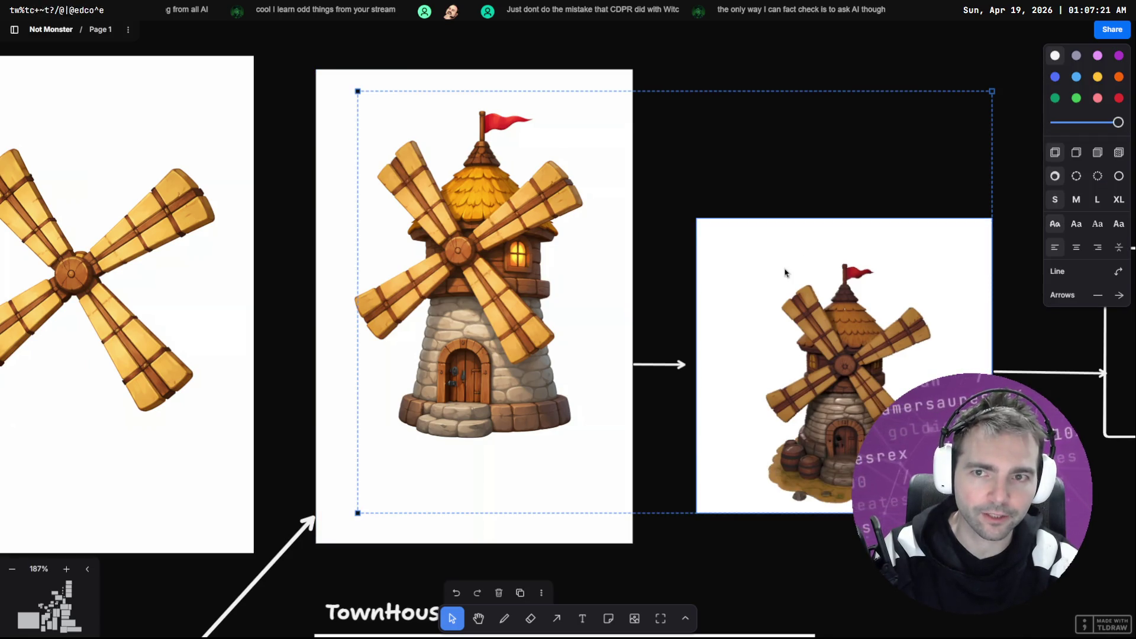
pyautogui.press('Delete')
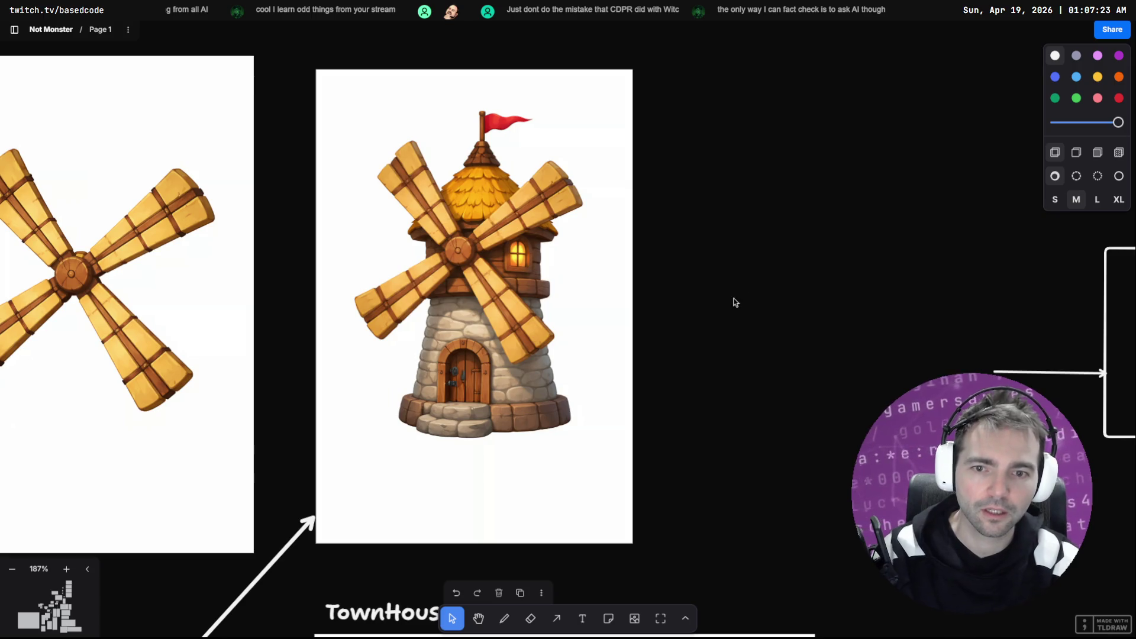
# - Download the original left tower image, then switch to the ChatGPT window
pyautogui.click(499, 342)
pyautogui.scroll(-5, 548, 361)
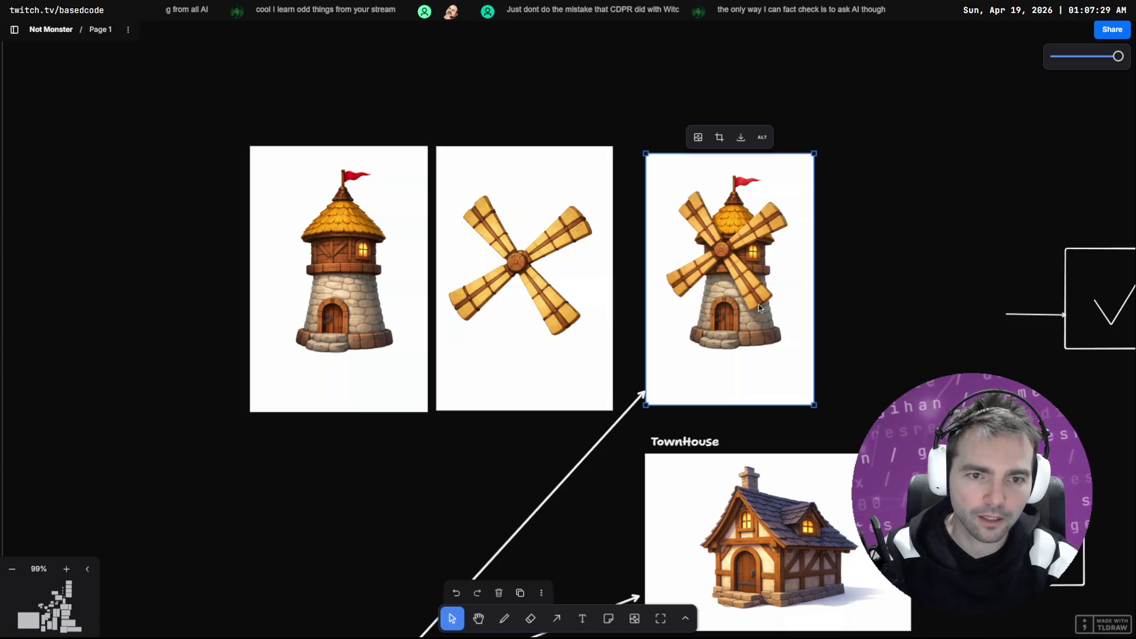
pyautogui.click(367, 307)
pyautogui.rightClick(349, 304)
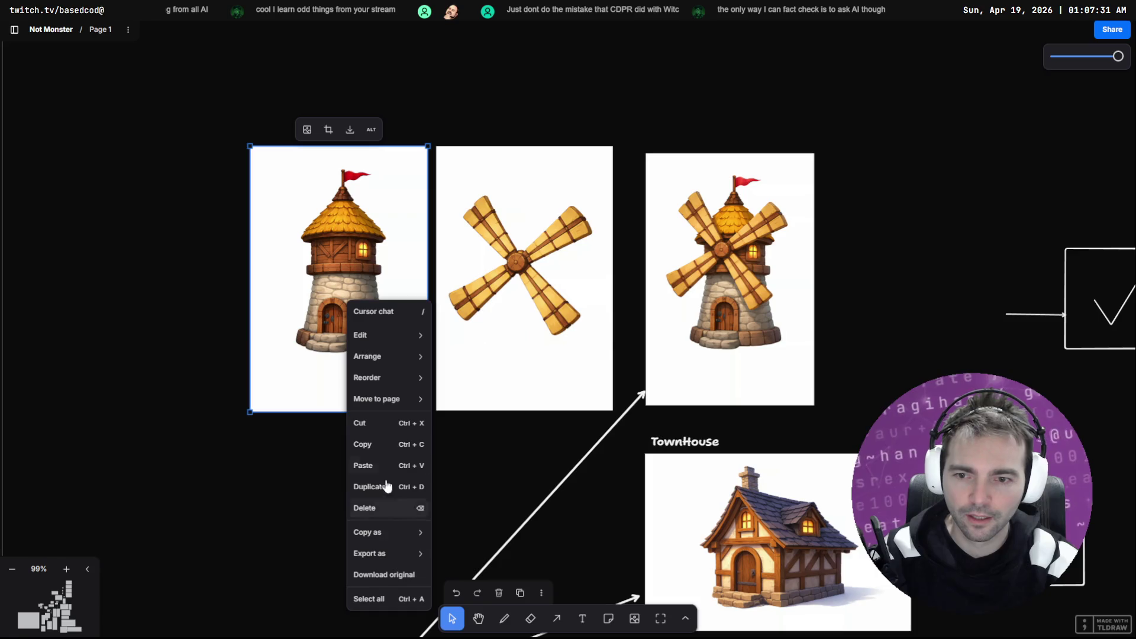
pyautogui.click(383, 580)
pyautogui.hotkey('alt', 'Tab')
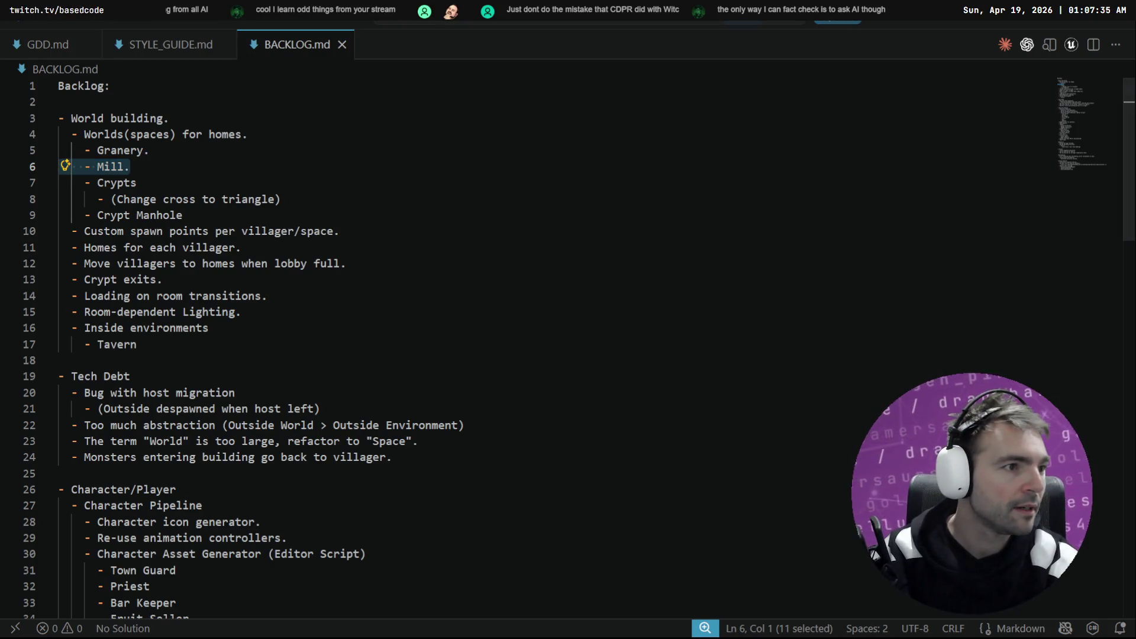
pyautogui.hotkey('alt', 'Tab')
# - Attach the newly downloaded tower image to the chat
pyautogui.click(367, 597)
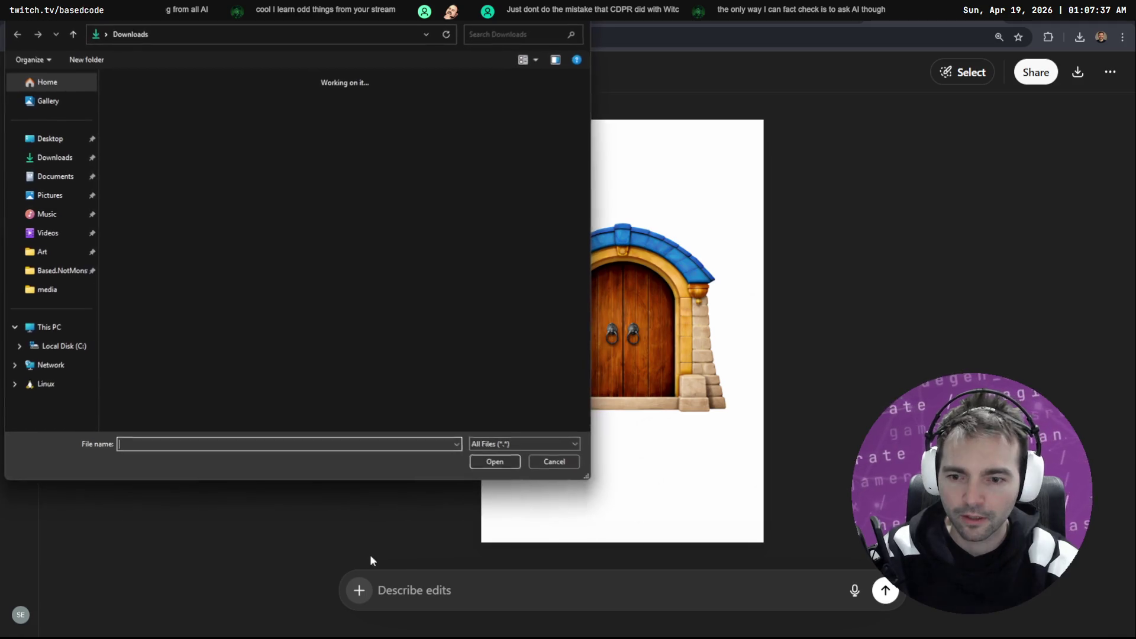
pyautogui.click(161, 113)
pyautogui.doubleClick(161, 115)
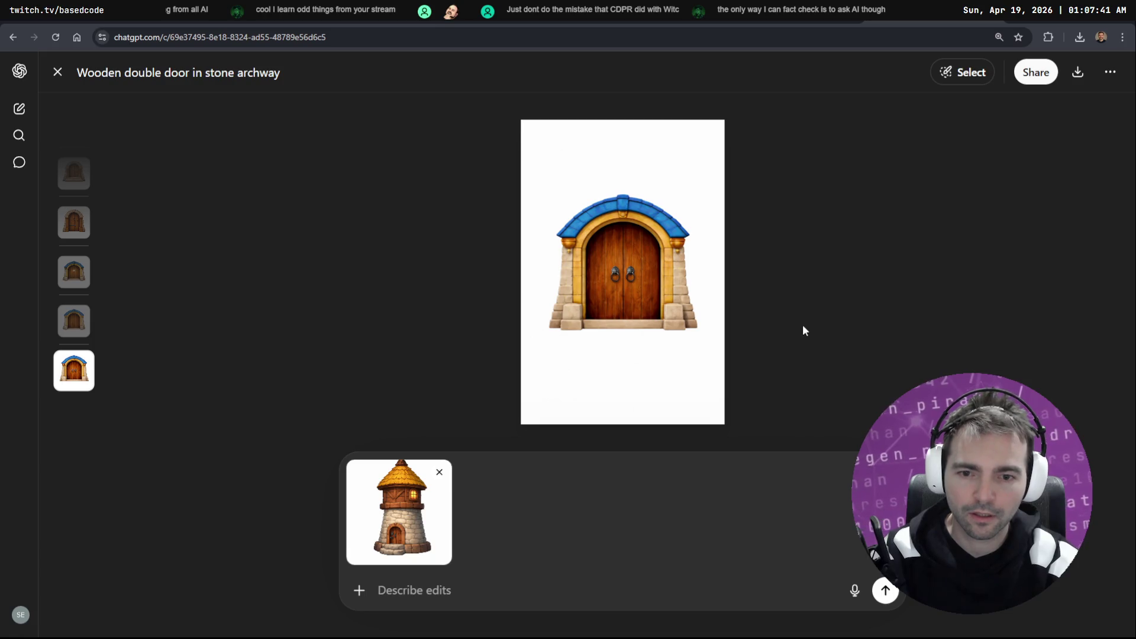
pyautogui.press('Escape')
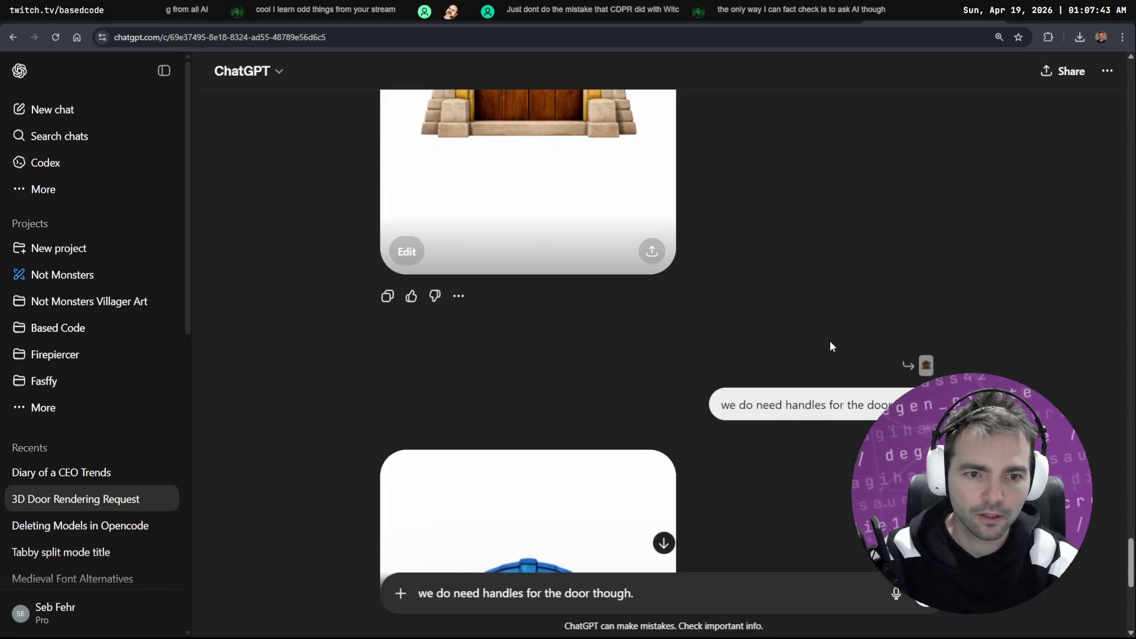
# - Replace the draft message with the earlier 'Repeat this process…' prompt
pyautogui.scroll(15, 828, 388)
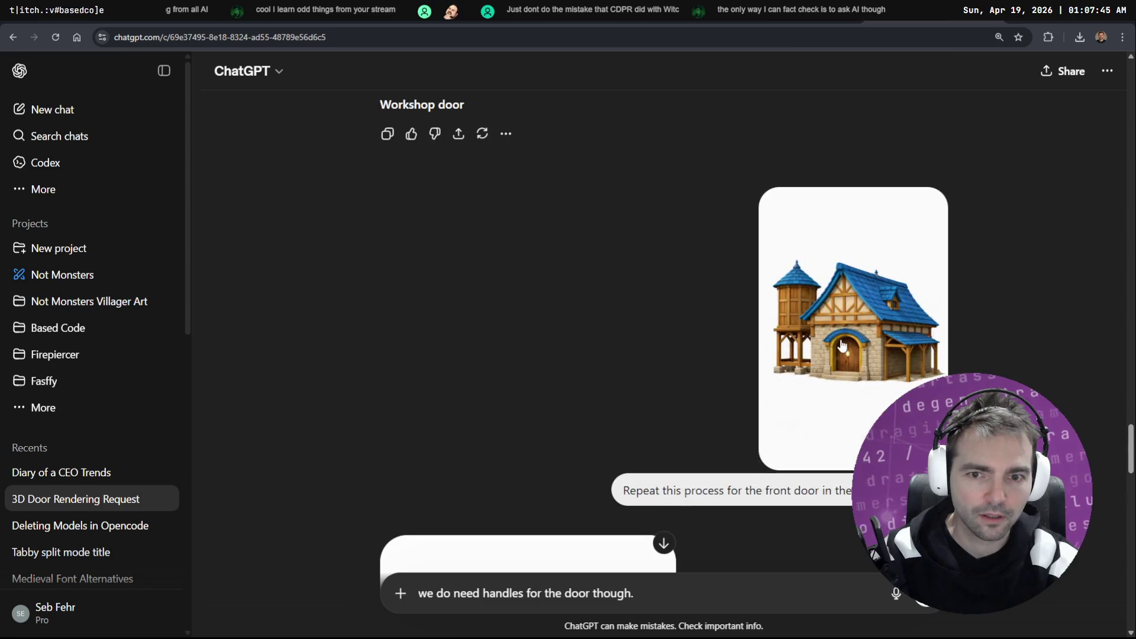
pyautogui.tripleClick(624, 491)
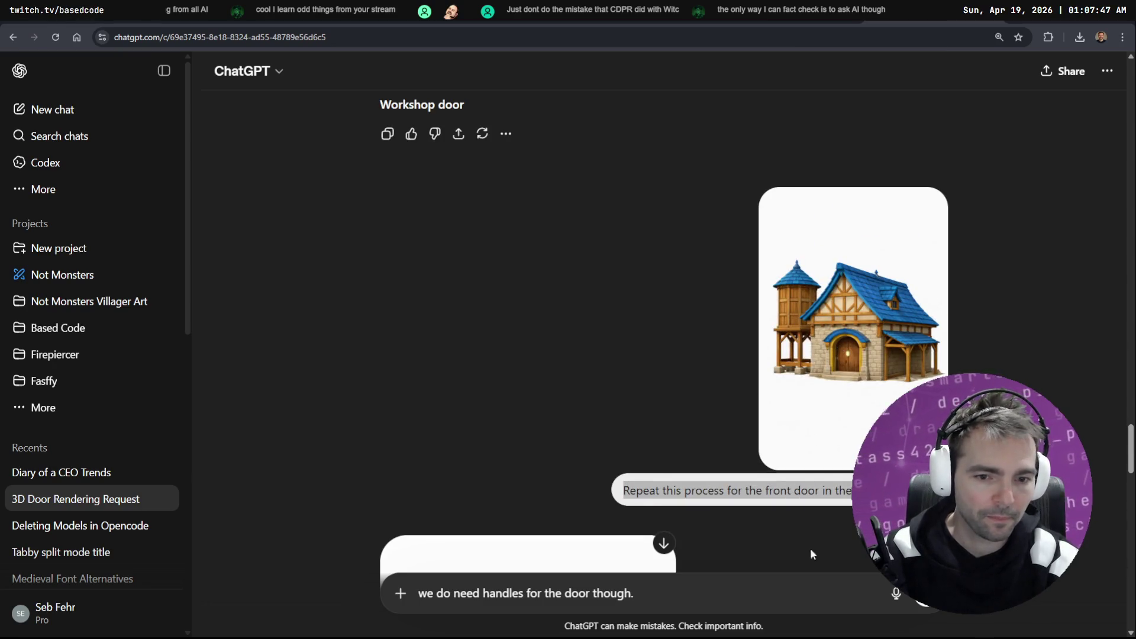
pyautogui.hotkey('ctrl', 'c')
pyautogui.click(698, 593)
pyautogui.hotkey('ctrl', 'a')
pyautogui.hotkey('ctrl', 'v')
# - Attach tldrawFile (80).png, send the front-door prompt, and open a new browser tab
pyautogui.click(401, 593)
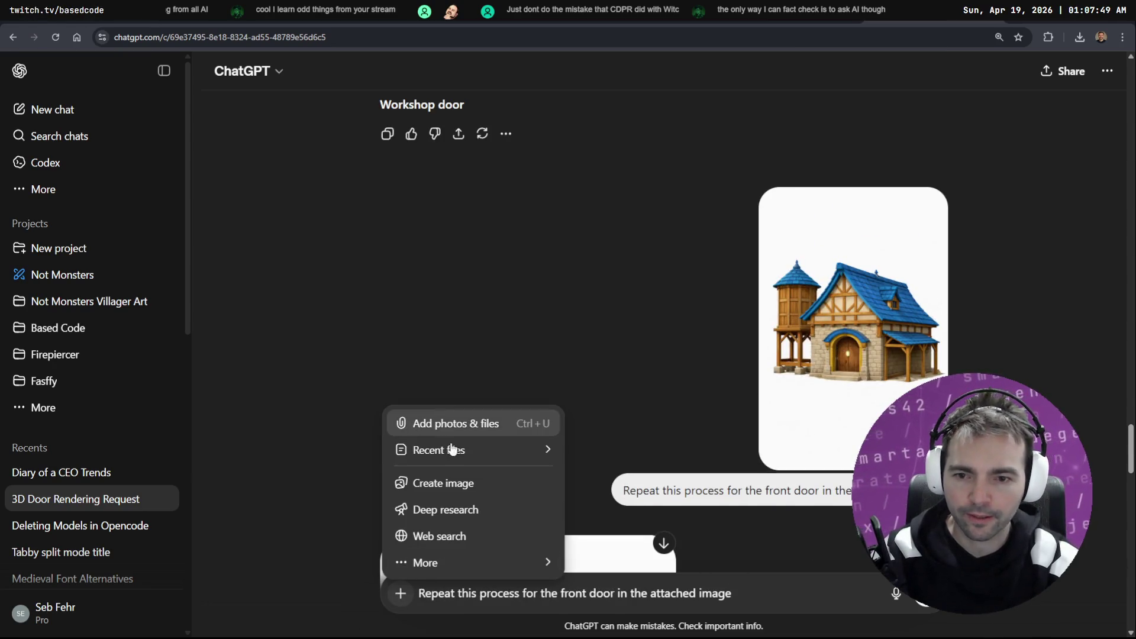
pyautogui.click(445, 423)
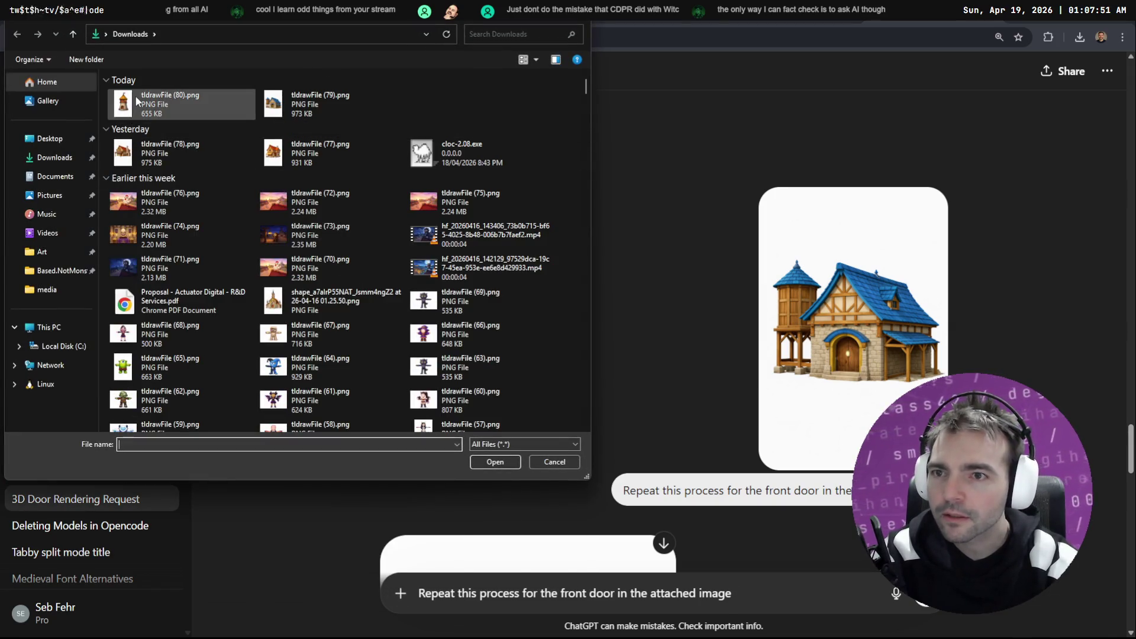
pyautogui.doubleClick(136, 101)
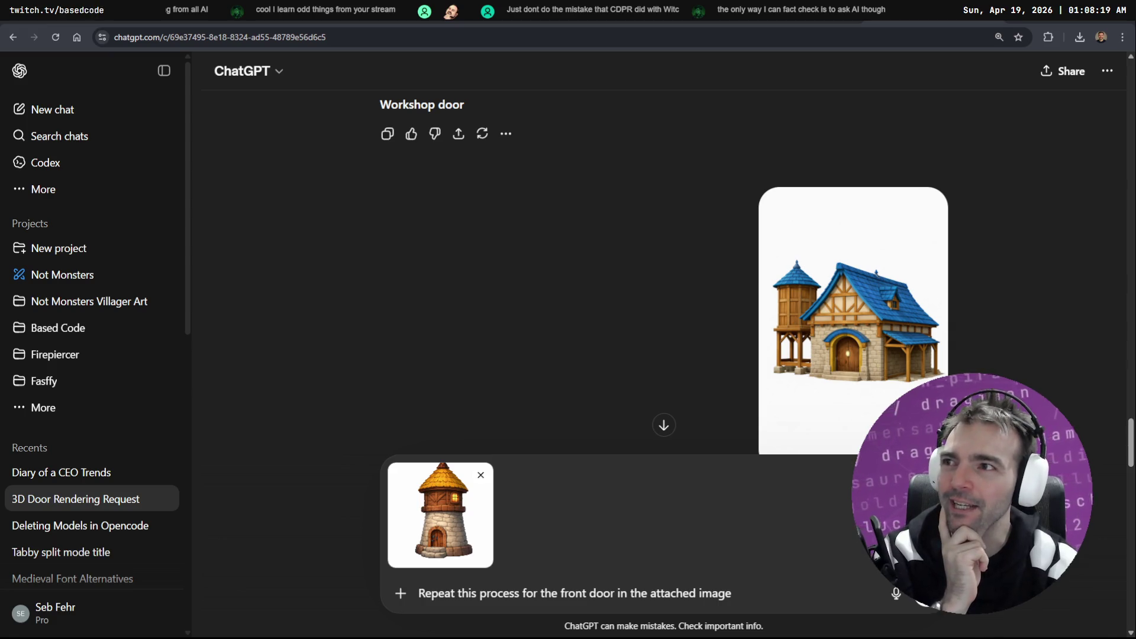
pyautogui.scroll(-10, 525, 319)
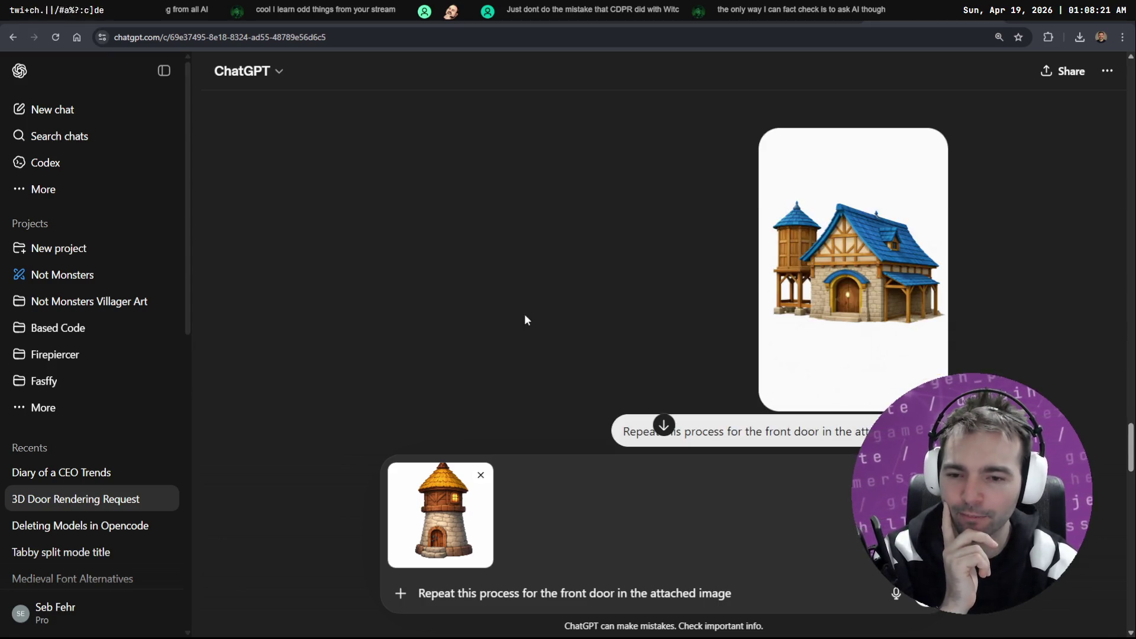
pyautogui.scroll(-6, 534, 354)
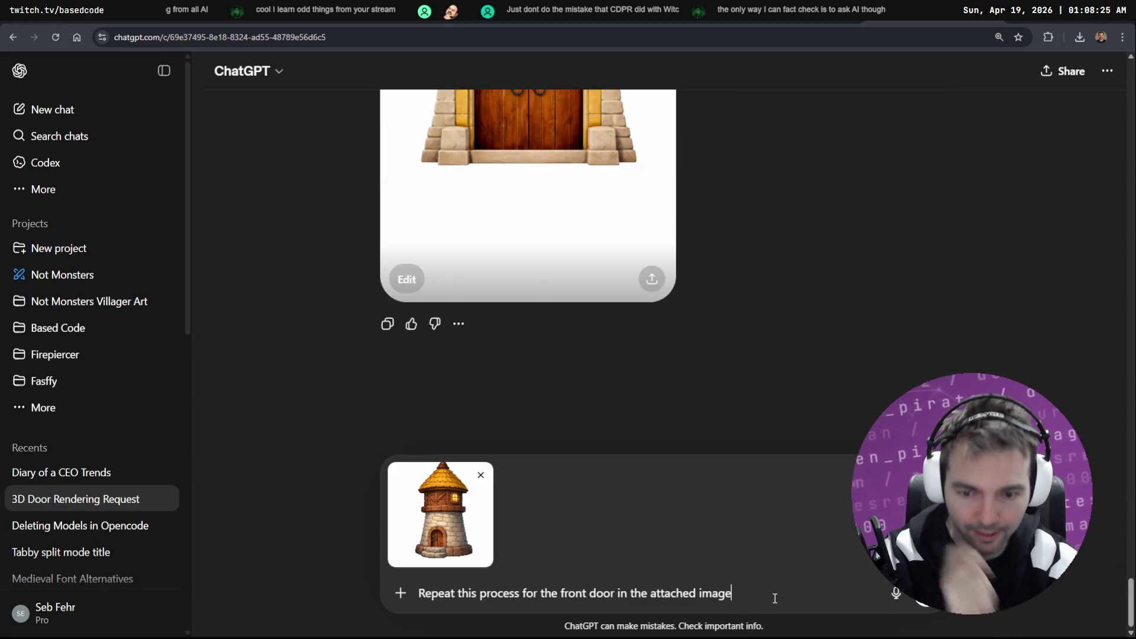
pyautogui.write('.')
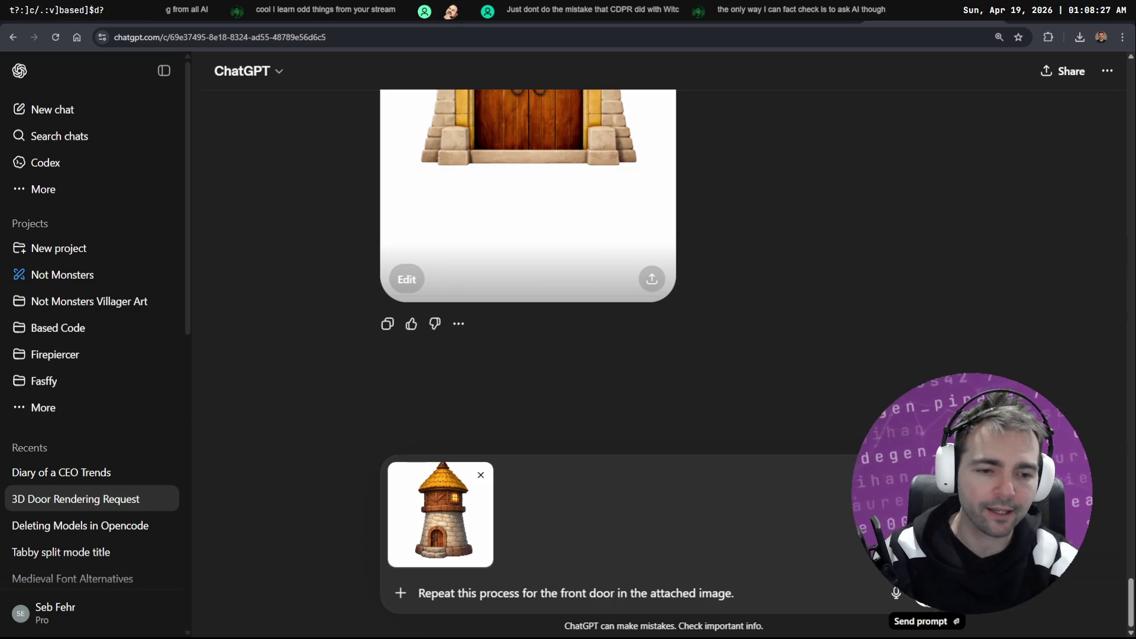
pyautogui.click(924, 594)
pyautogui.hotkey('ctrl', 't')
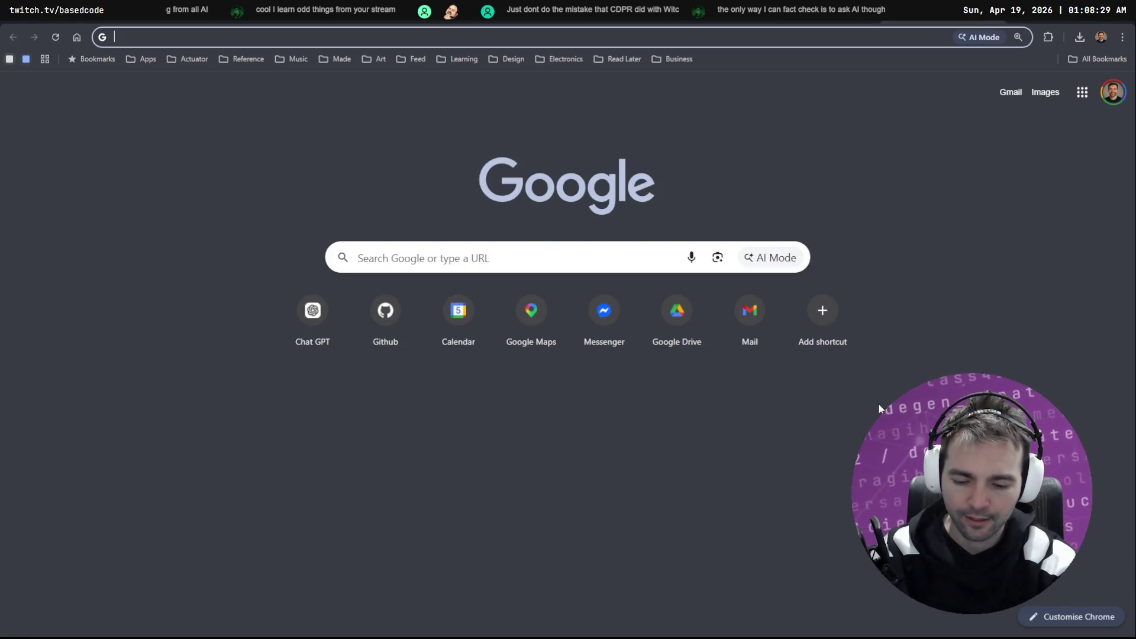
# - Play the Overcooked E3 2016 gameplay video on YouTube, muted, from 0:19
pyautogui.write('youtube.com')
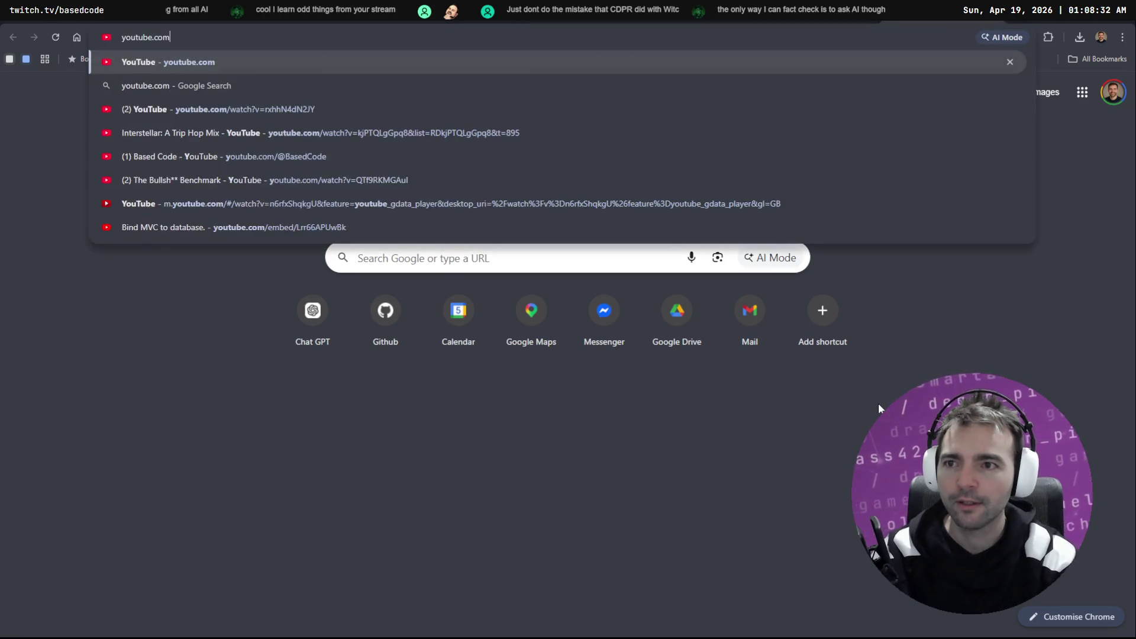
pyautogui.press('Return')
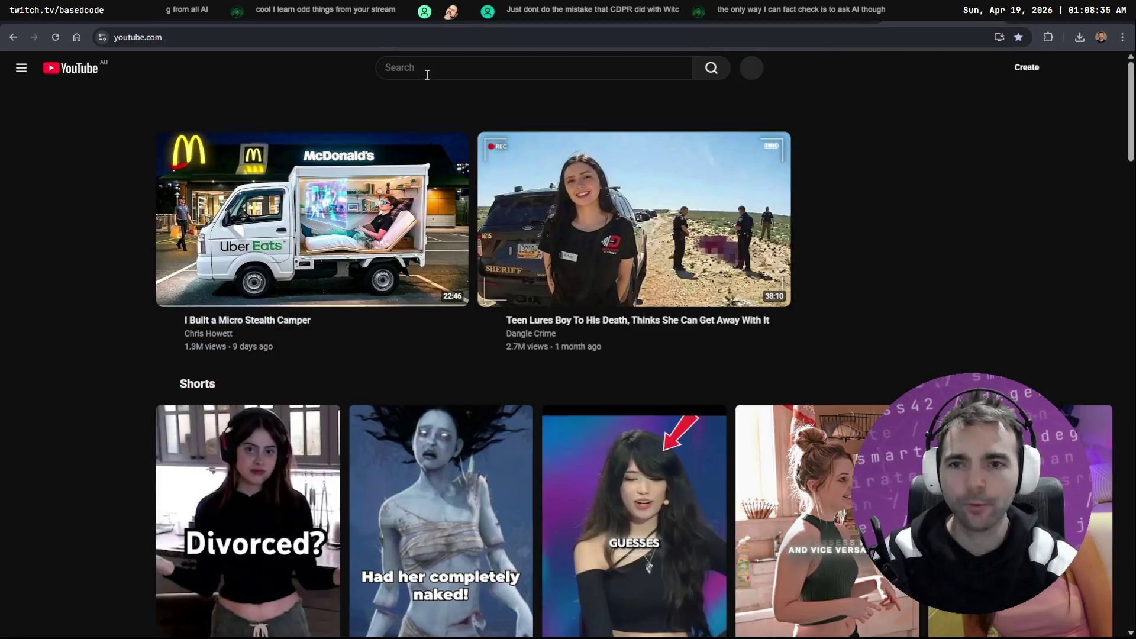
pyautogui.click(426, 70)
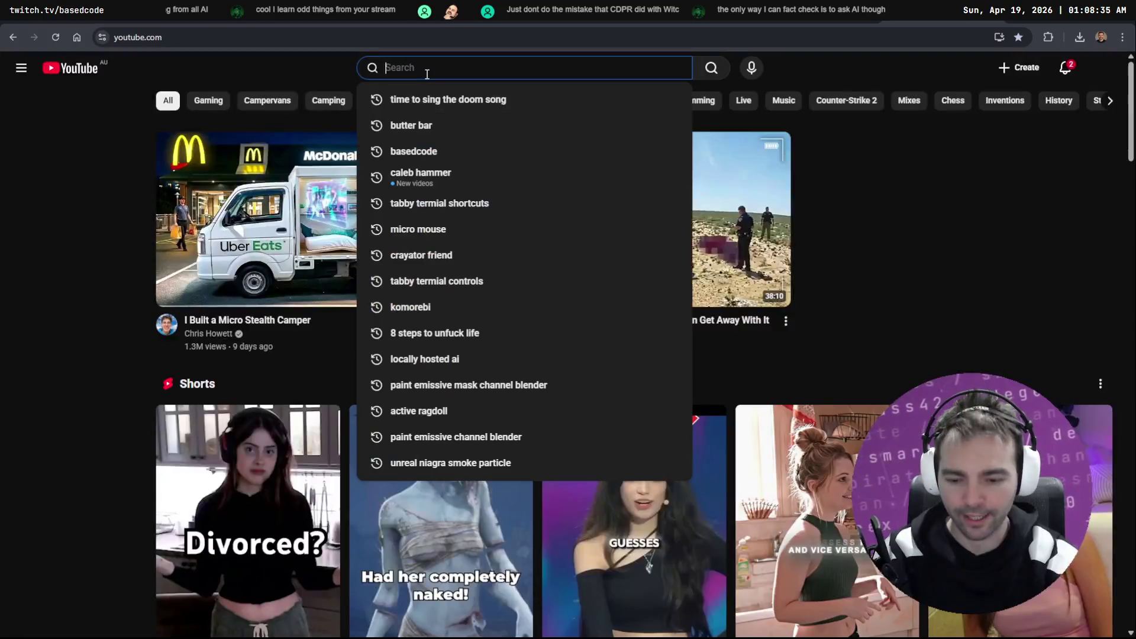
pyautogui.write('overcoo')
pyautogui.click(415, 99)
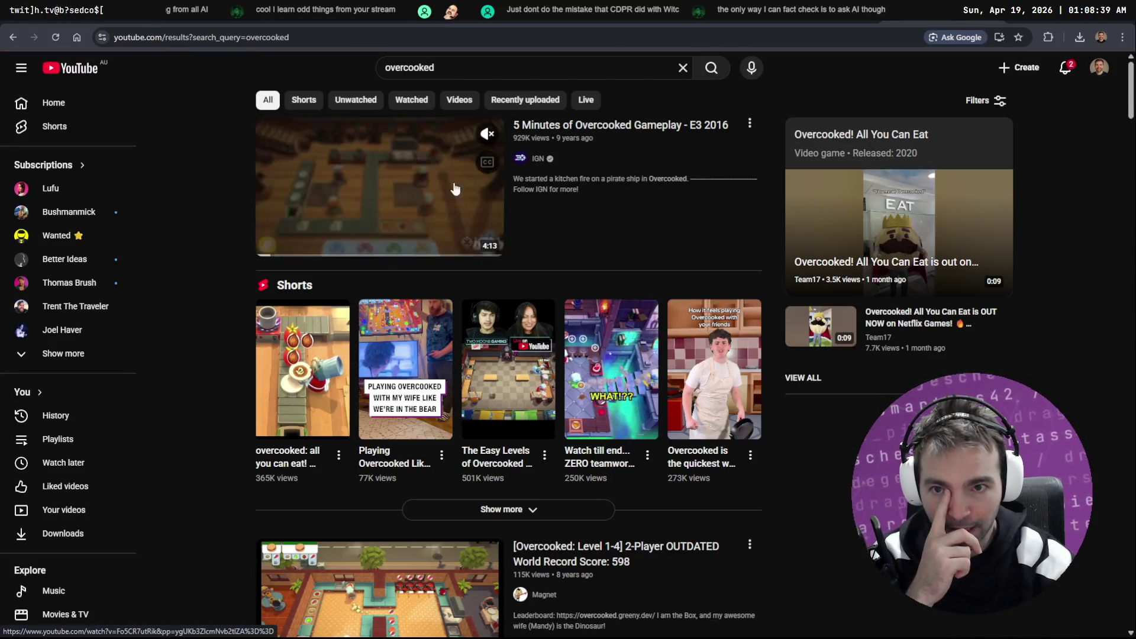
pyautogui.click(580, 159)
pyautogui.click(541, 324)
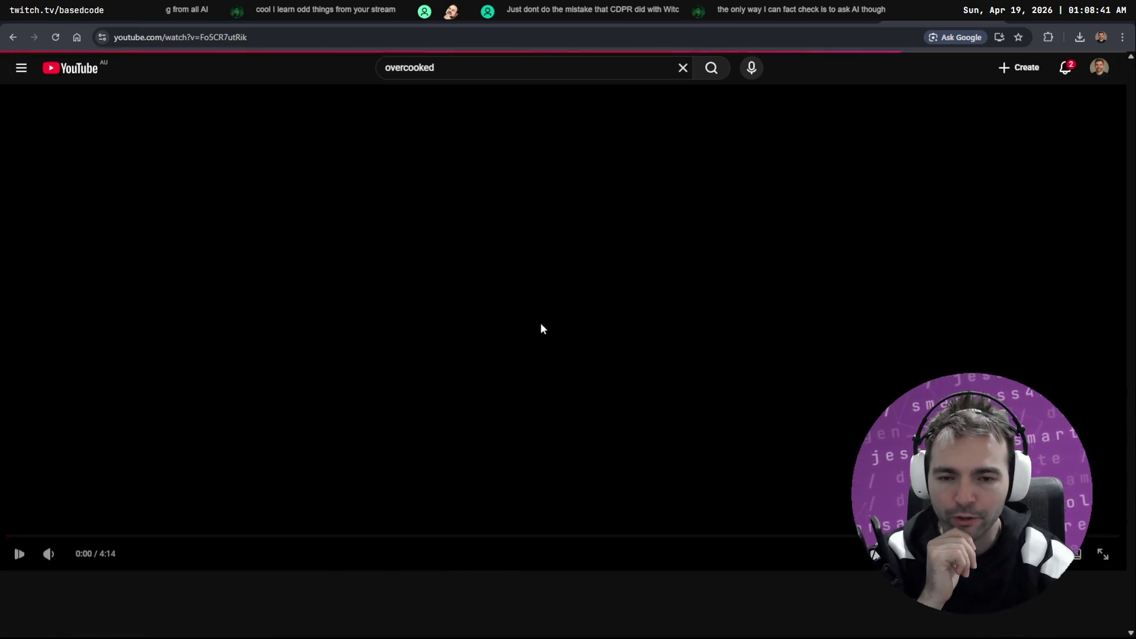
pyautogui.click(49, 554)
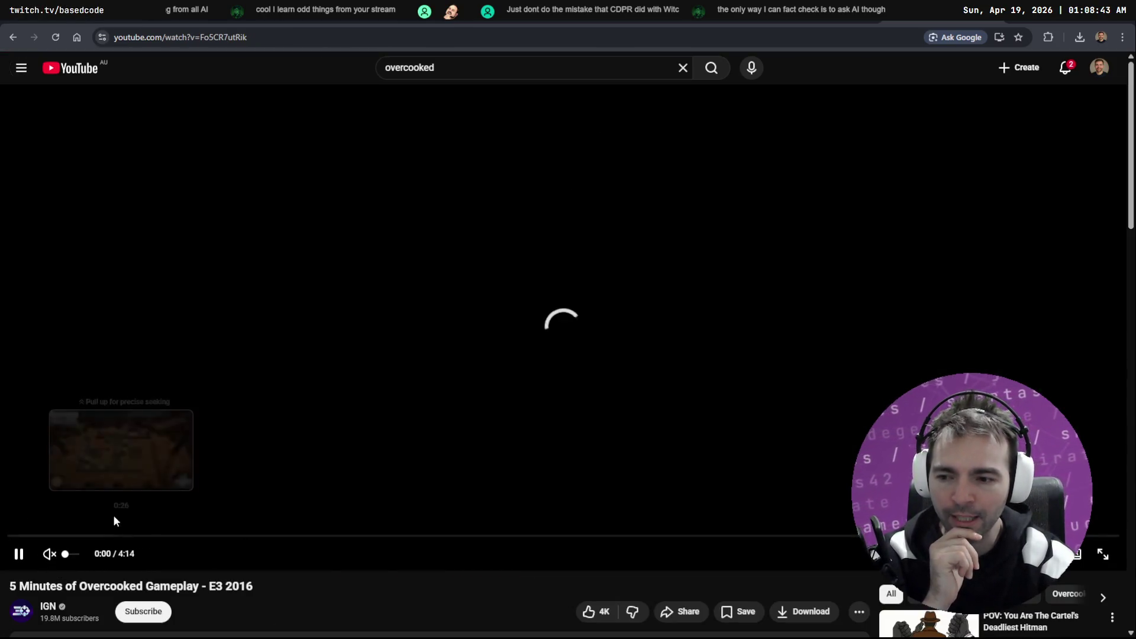
pyautogui.click(92, 536)
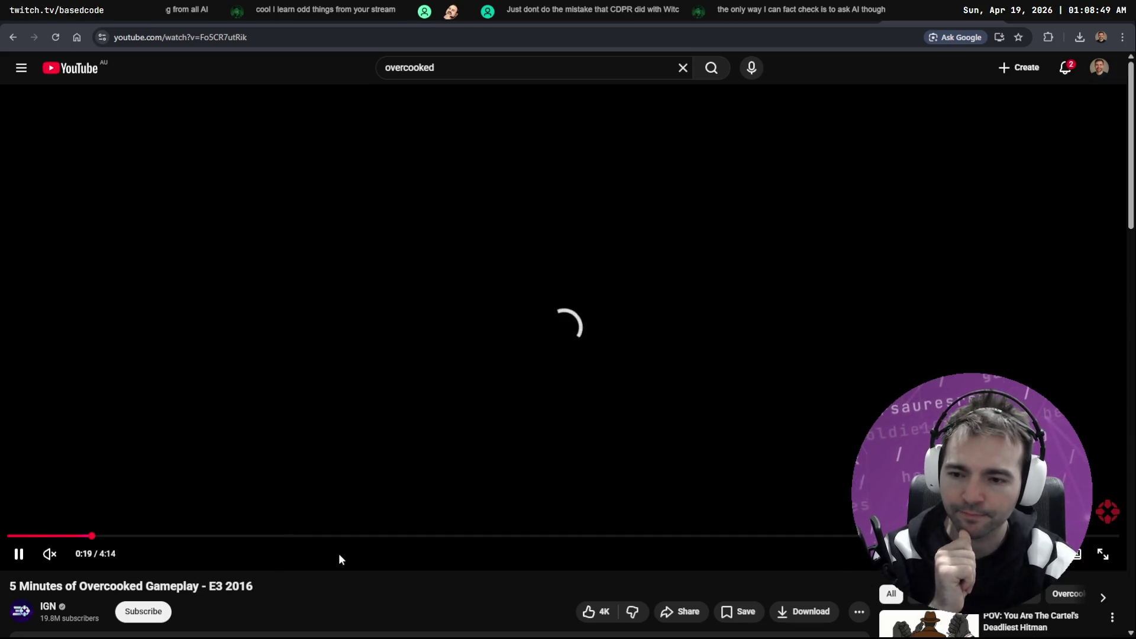
# - Copy the video's URL, pause at 0:56, and go to BACKLOG.md's Tech Debt line
pyautogui.click(292, 37)
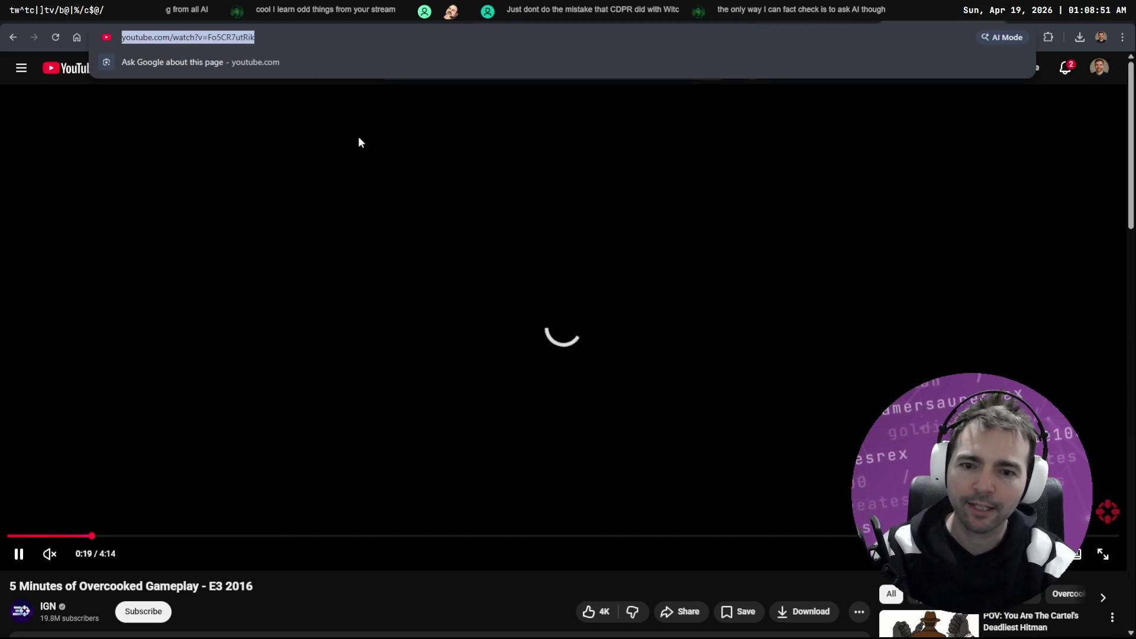
pyautogui.press('Escape')
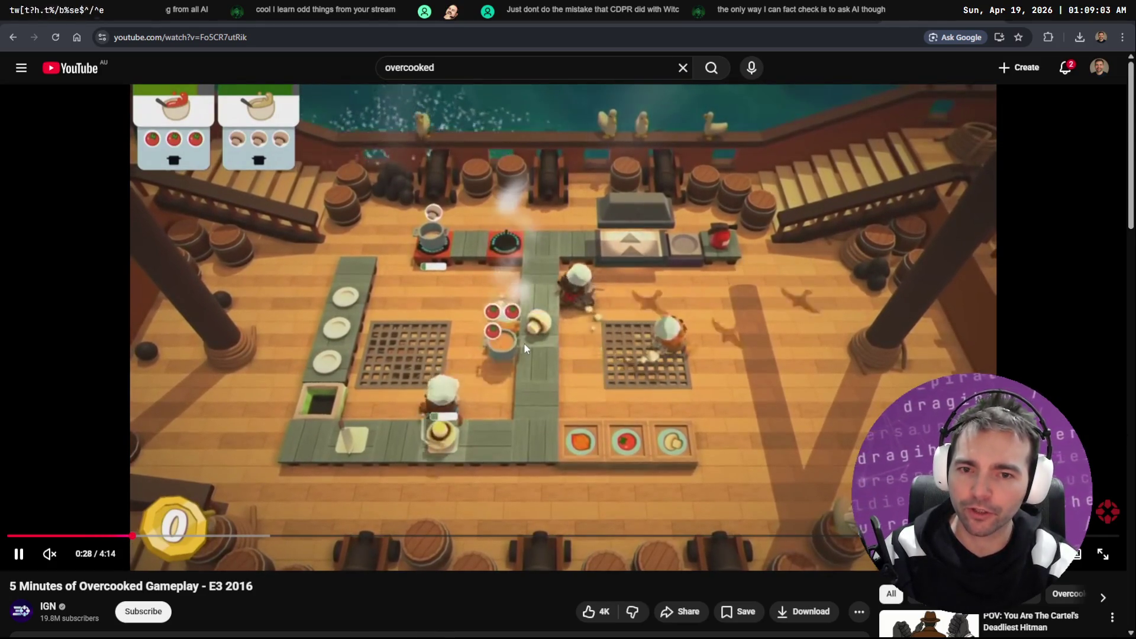
pyautogui.rightClick(526, 348)
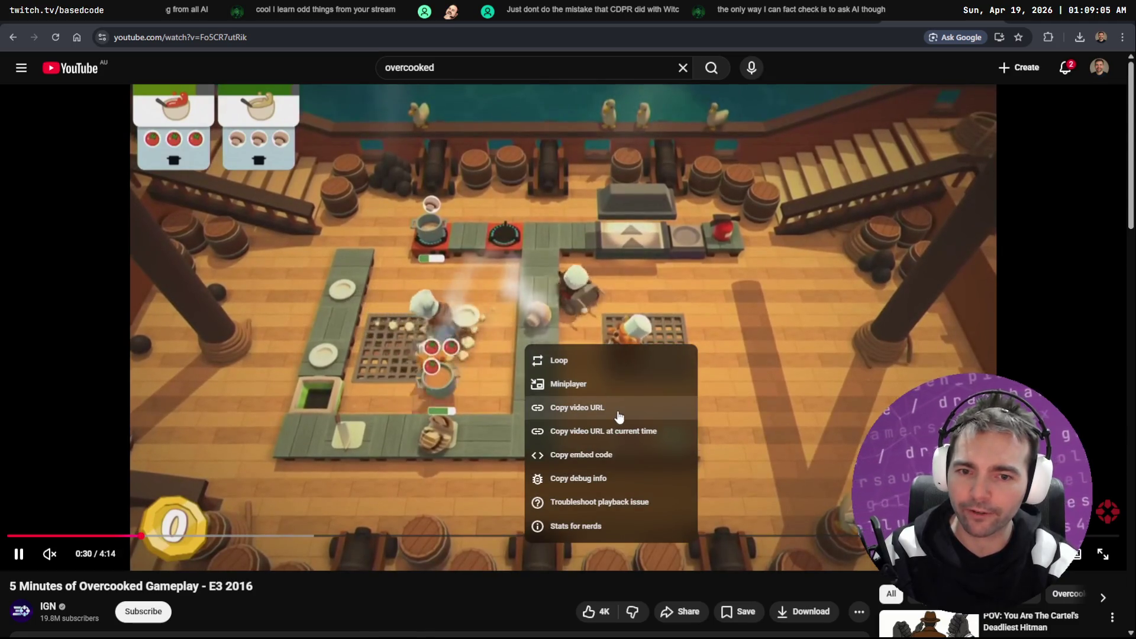
pyautogui.click(615, 408)
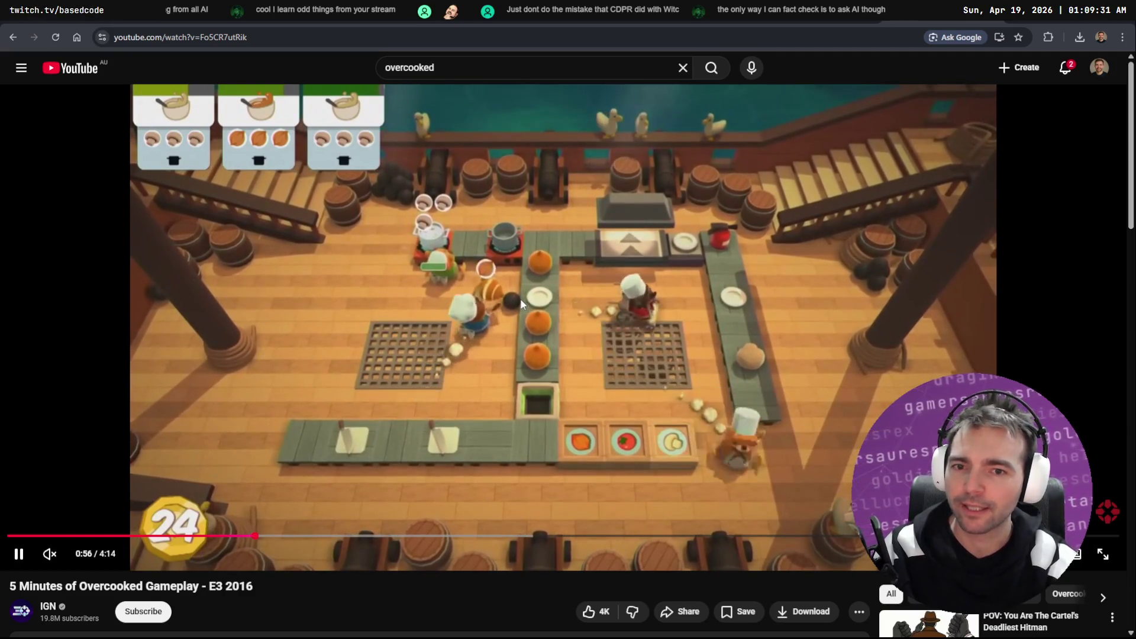
pyautogui.click(520, 298)
pyautogui.hotkey('alt', 'Tab')
pyautogui.click(499, 378)
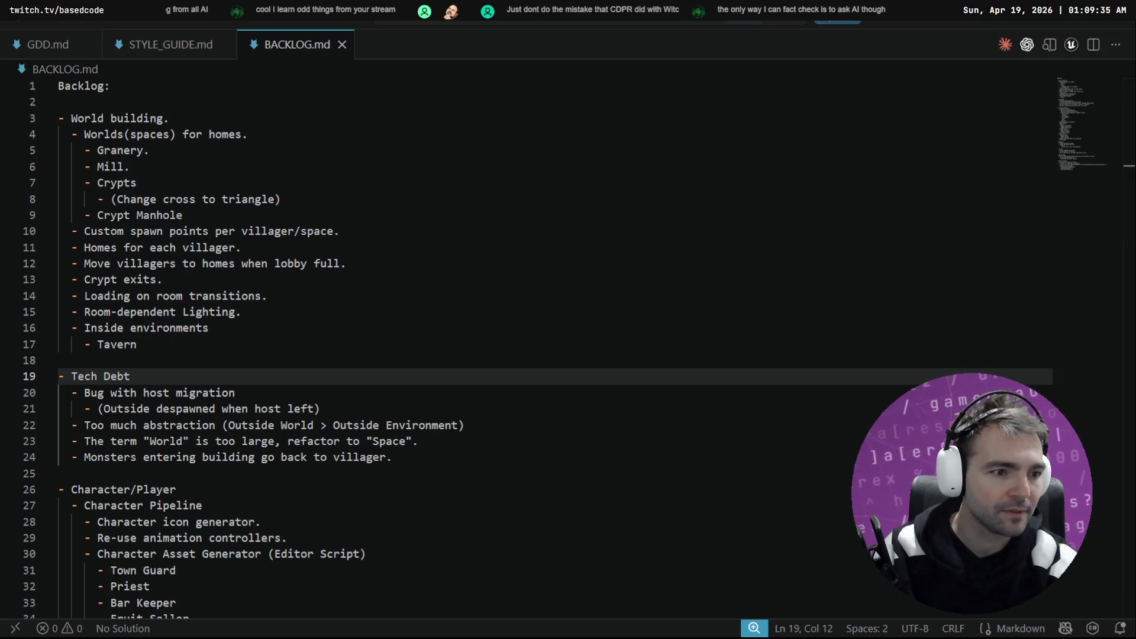
# - Review the Codex session about the RoomSlot_Granaray room setup, then return to Godot
pyautogui.hotkey('alt', 'Tab')
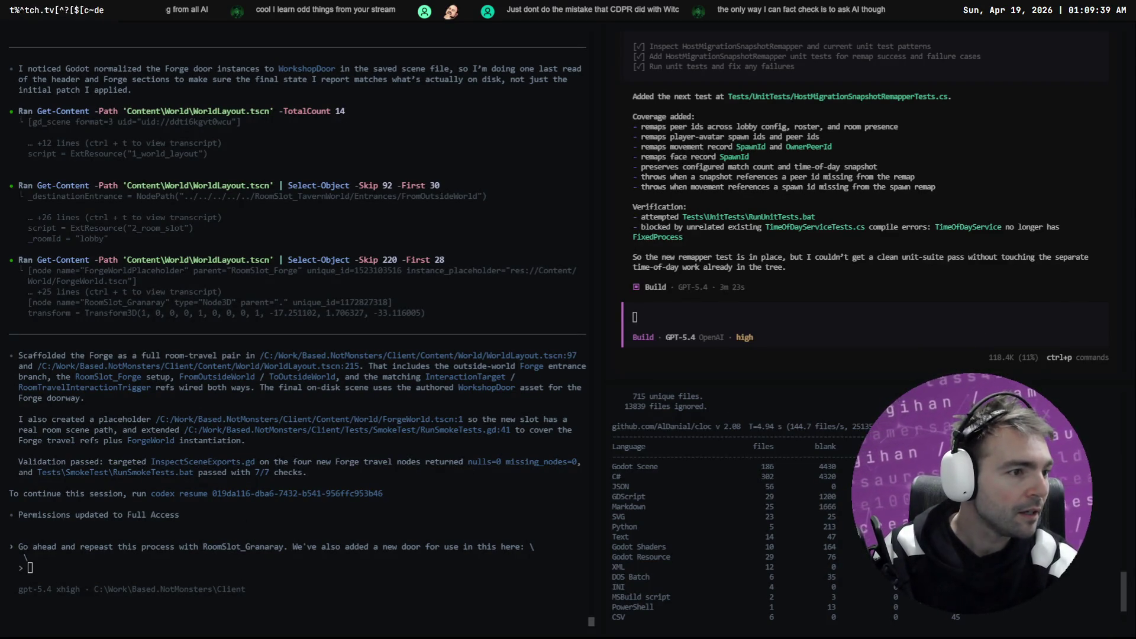
pyautogui.hotkey('alt', 'Tab')
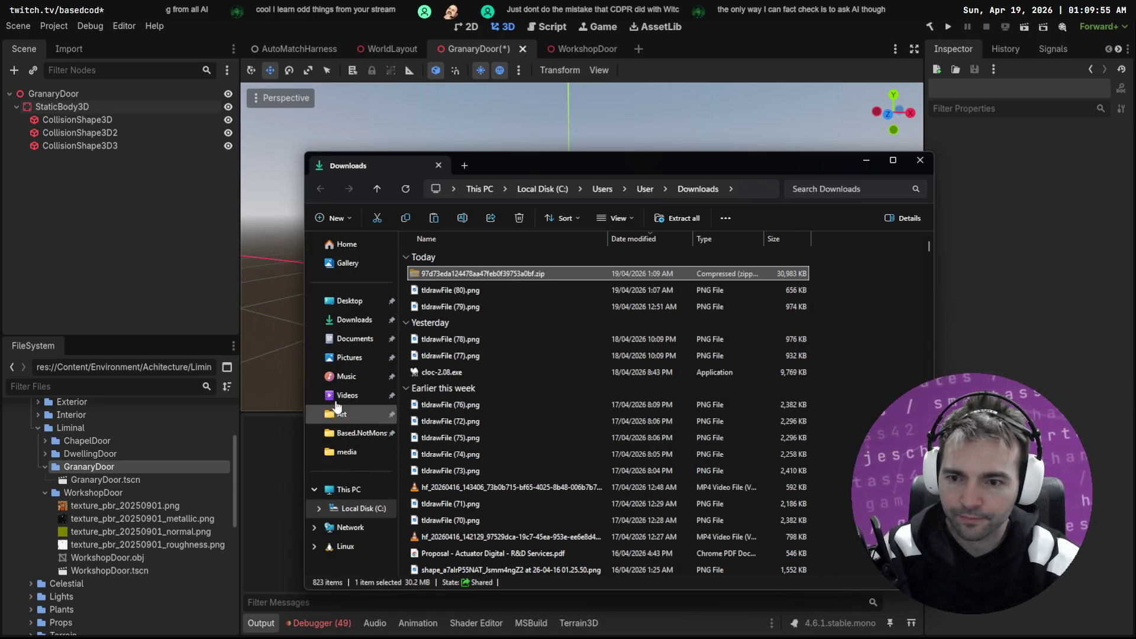
# - Paste the downloaded zip into Based.NotMonsters/Art/_To Process as GranaryDoor.zip
pyautogui.click(353, 441)
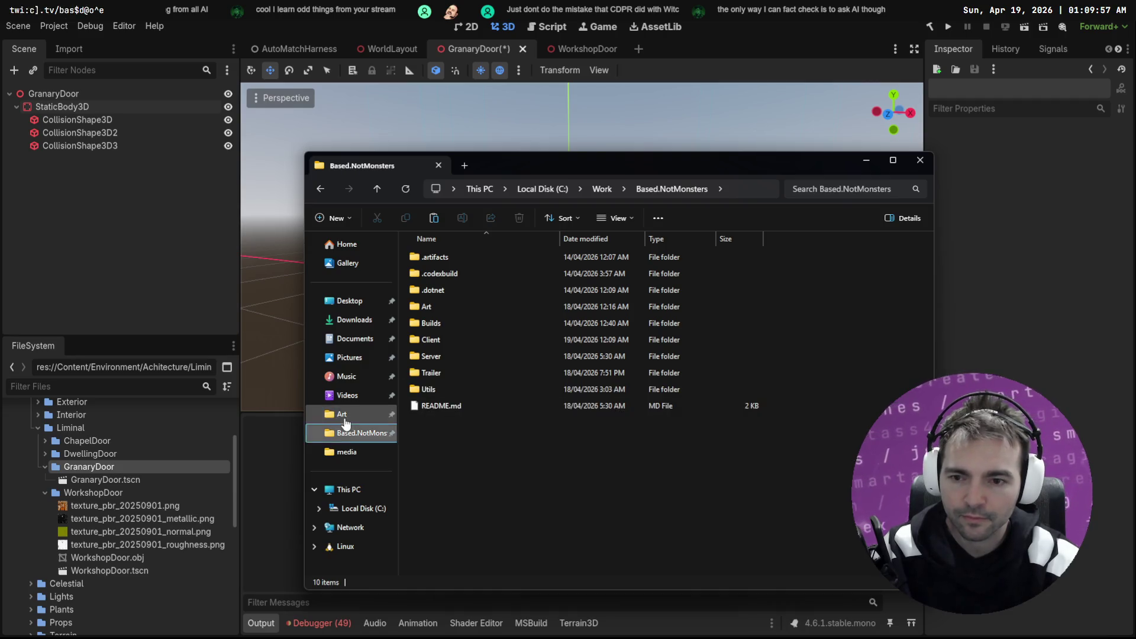
pyautogui.click(343, 414)
pyautogui.click(446, 258)
pyautogui.doubleClick(446, 259)
pyautogui.hotkey('ctrl', 'v')
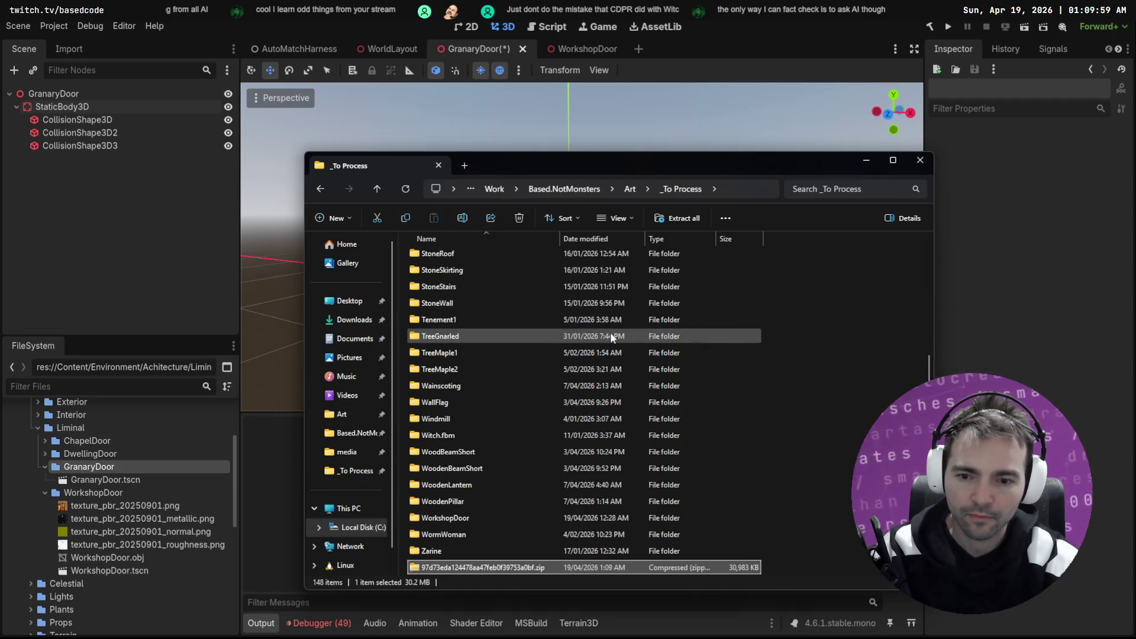
pyautogui.press('F2')
pyautogui.write('Granary')
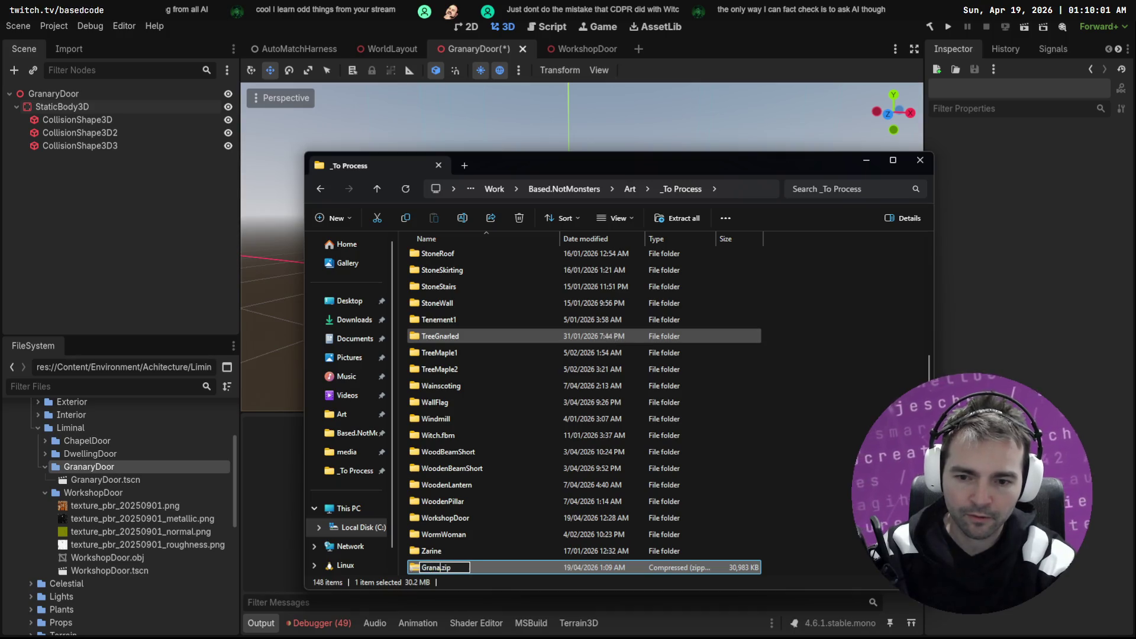
pyautogui.write('Door')
pyautogui.press('Return')
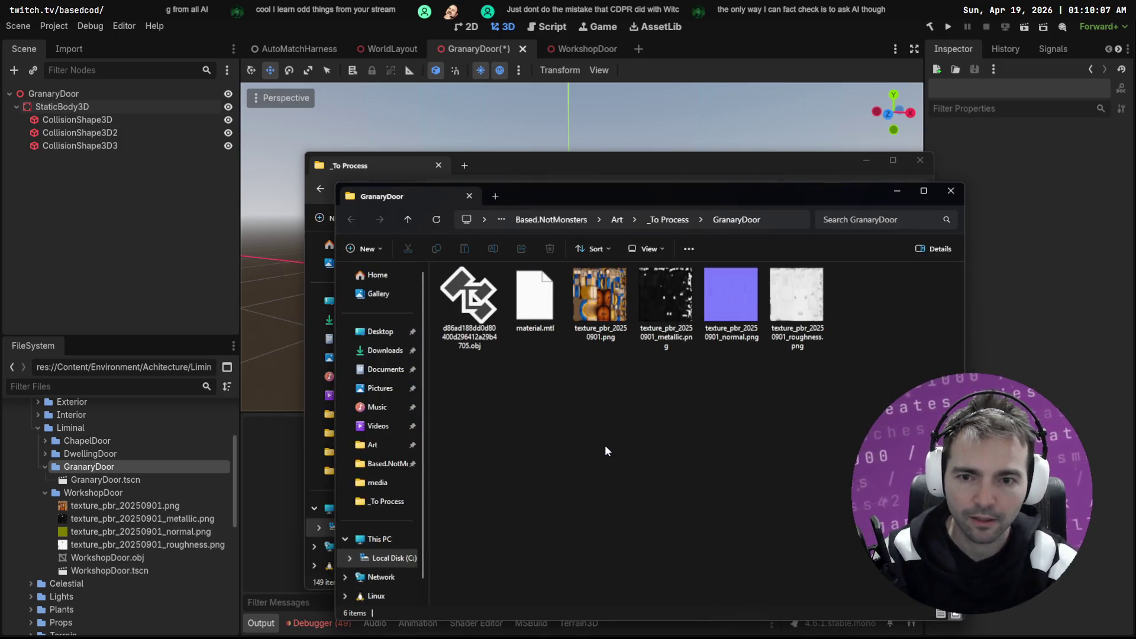
# - Rename the extracted model file to GranaryDoor.obj
pyautogui.click(470, 308)
pyautogui.press('F2')
pyautogui.write('Granary.obj')
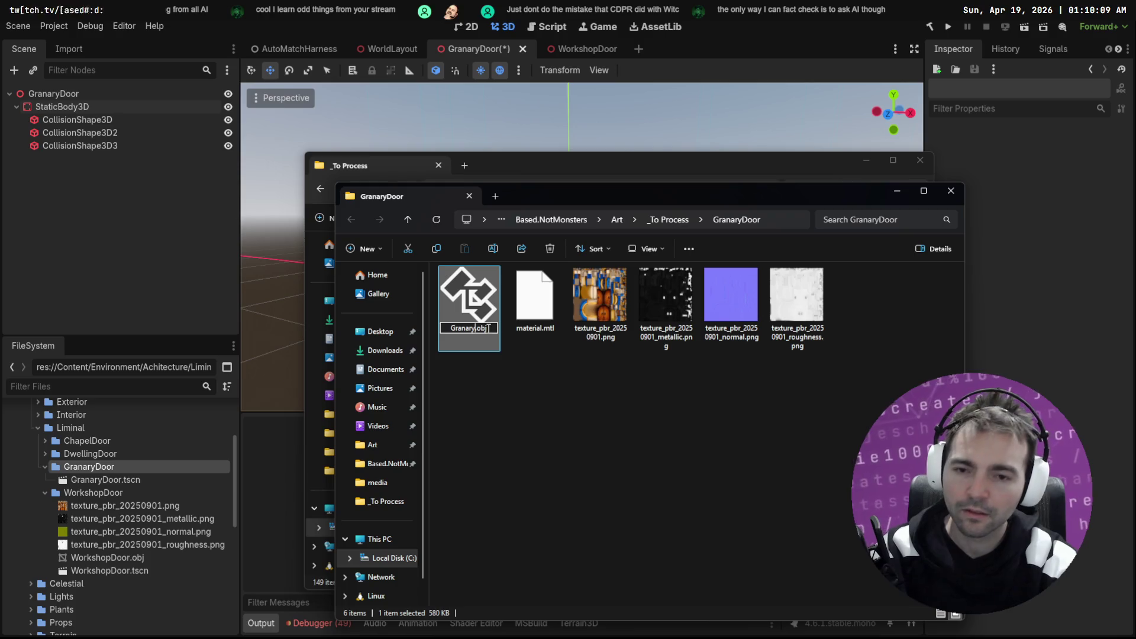
pyautogui.write('oor')
pyautogui.press('Return')
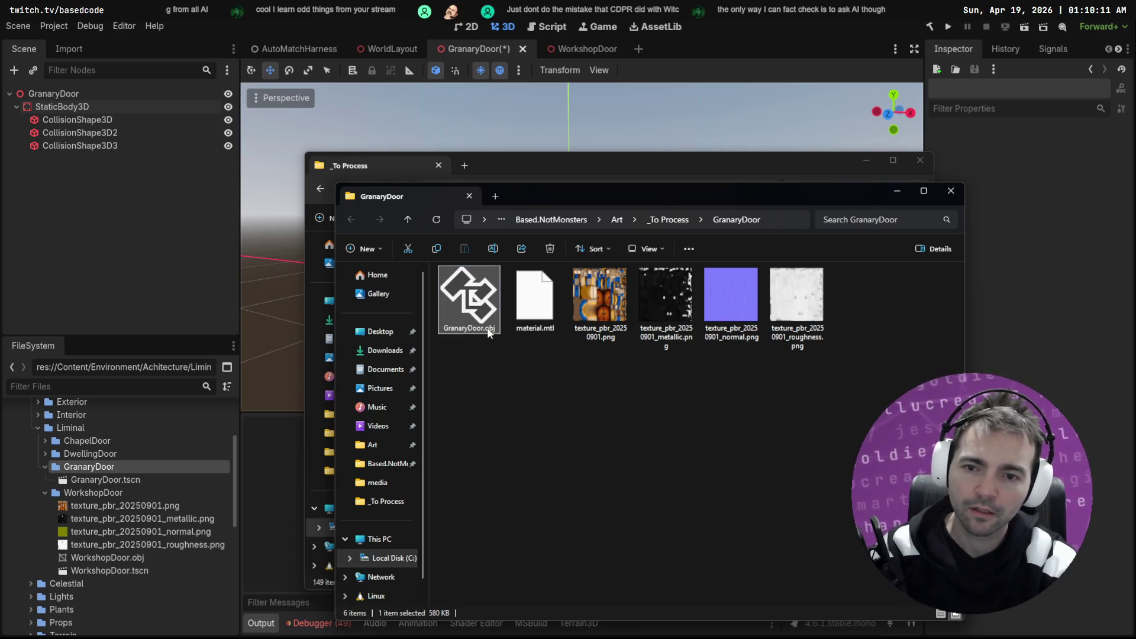
# - Import all six door files into Liminal/GranaryDoor and filter the file list by 'ArtTest'
pyautogui.hotkey('ctrl', 'a')
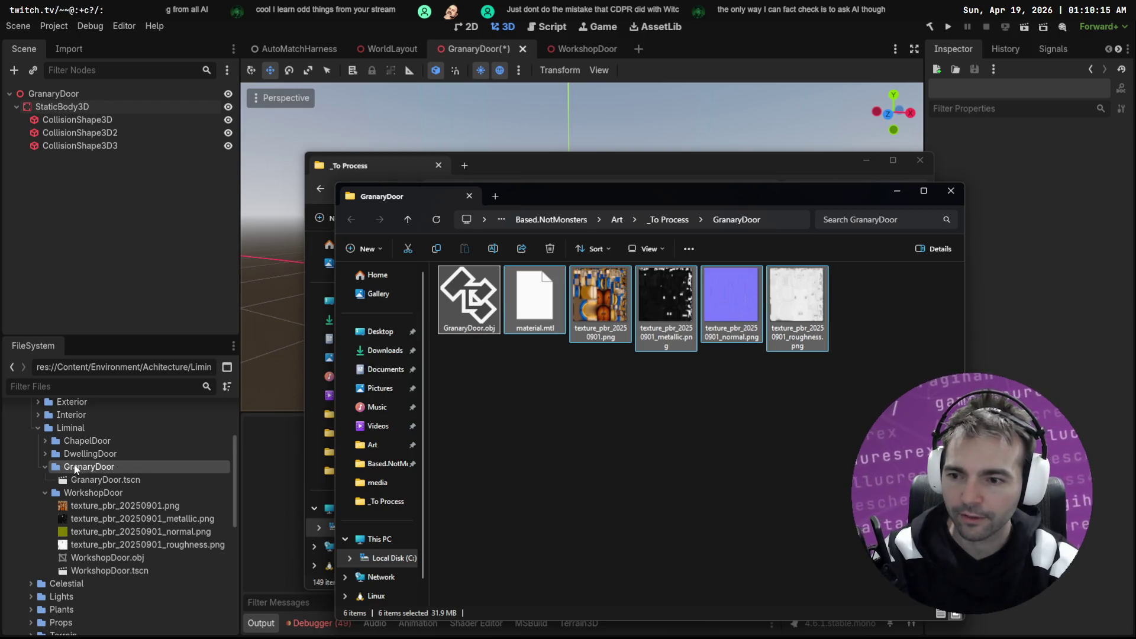
pyautogui.moveTo(77, 469); pyautogui.dragTo(79, 468)
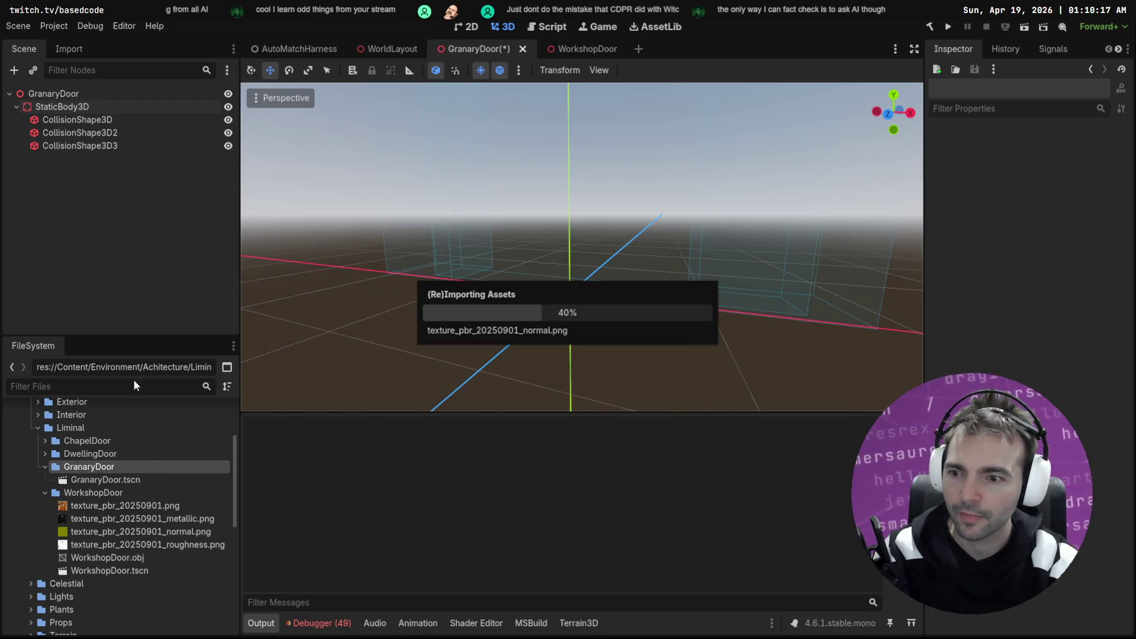
pyautogui.click(59, 391)
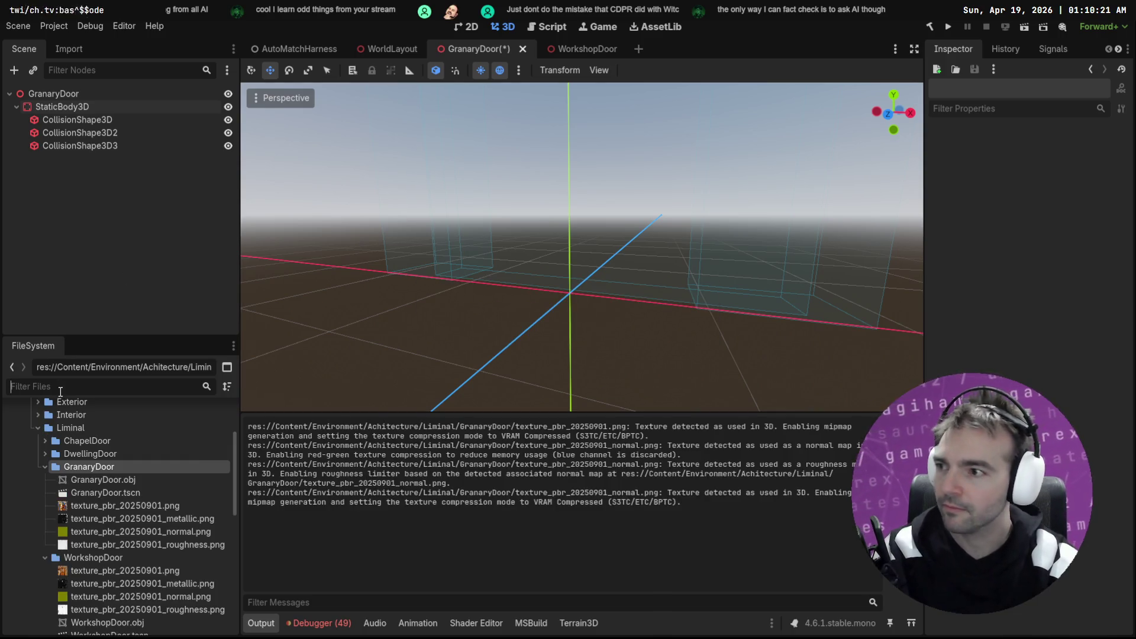
pyautogui.write('ArtTest')
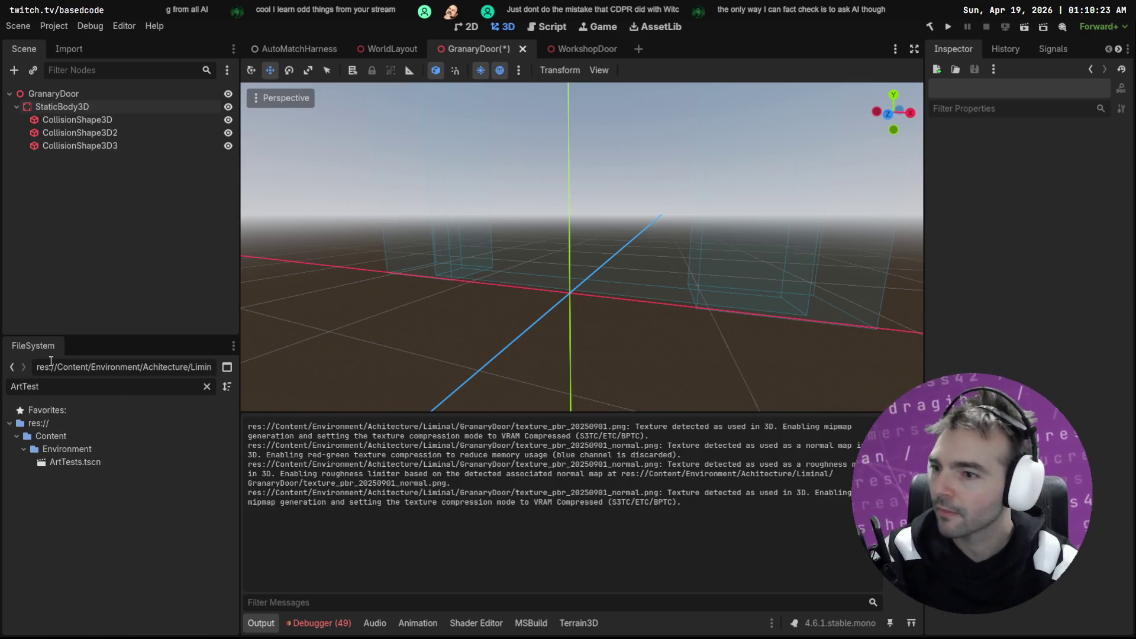
# - Open ArtTests.tscn, look over the row of doors, and select WorkshopDoor
pyautogui.click(74, 463)
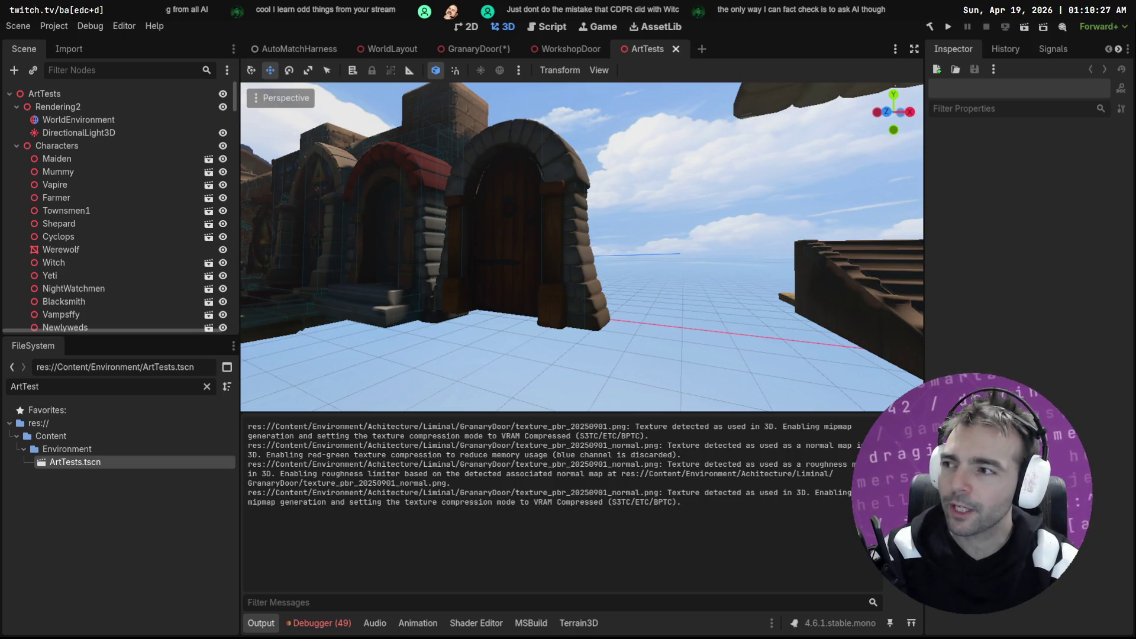
pyautogui.press('s')
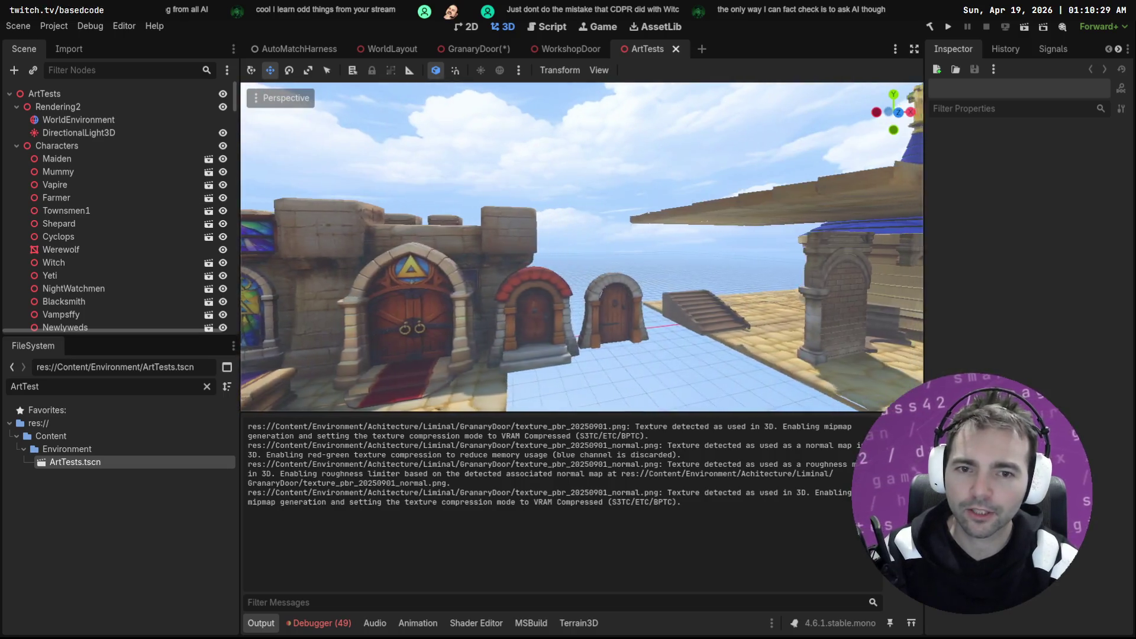
pyautogui.press('w')
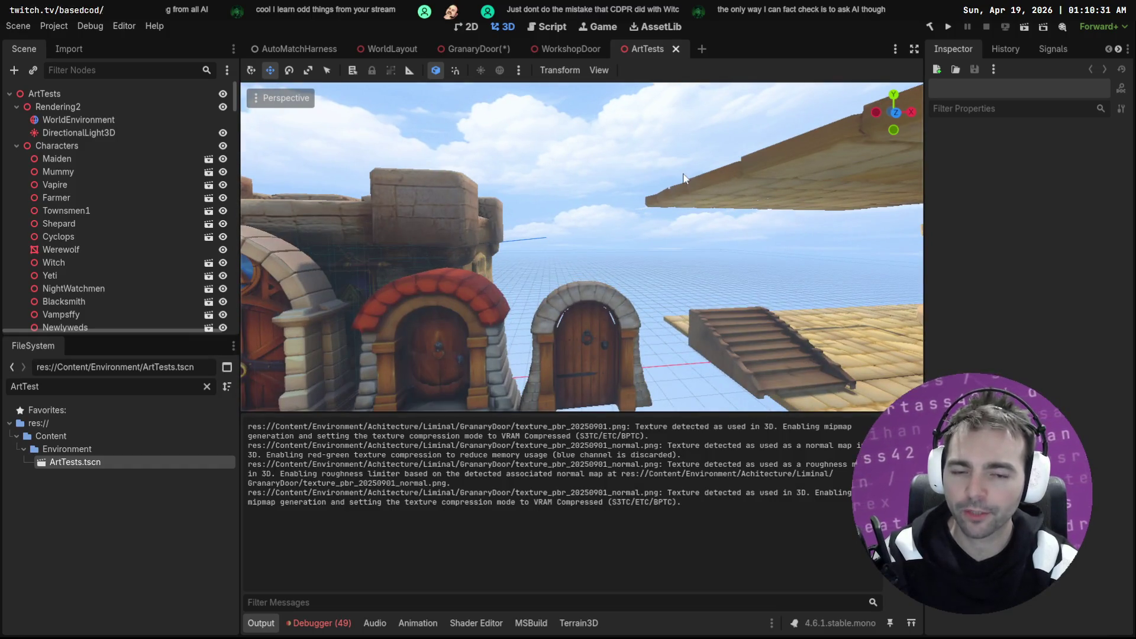
pyautogui.scroll(-3, 683, 177)
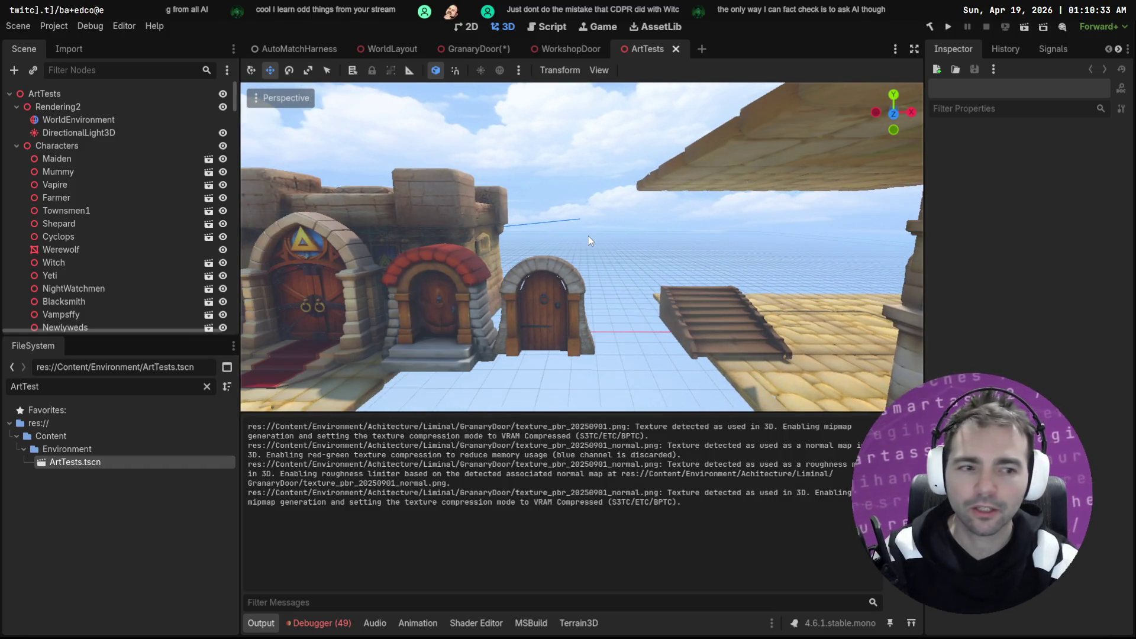
pyautogui.scroll(2, 588, 236)
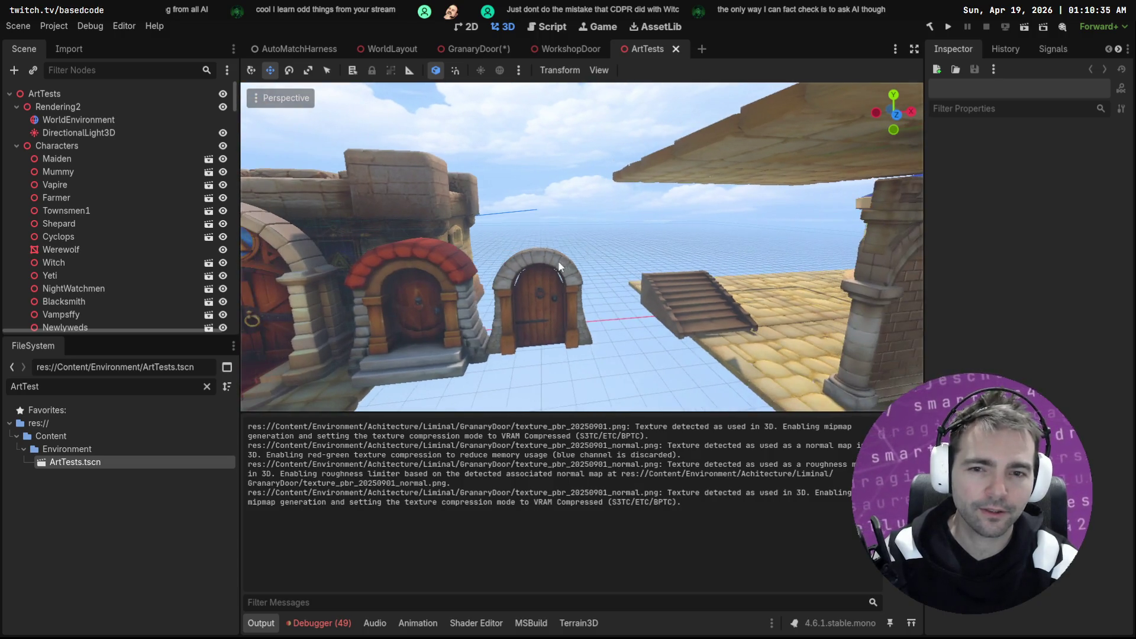
pyautogui.click(559, 260)
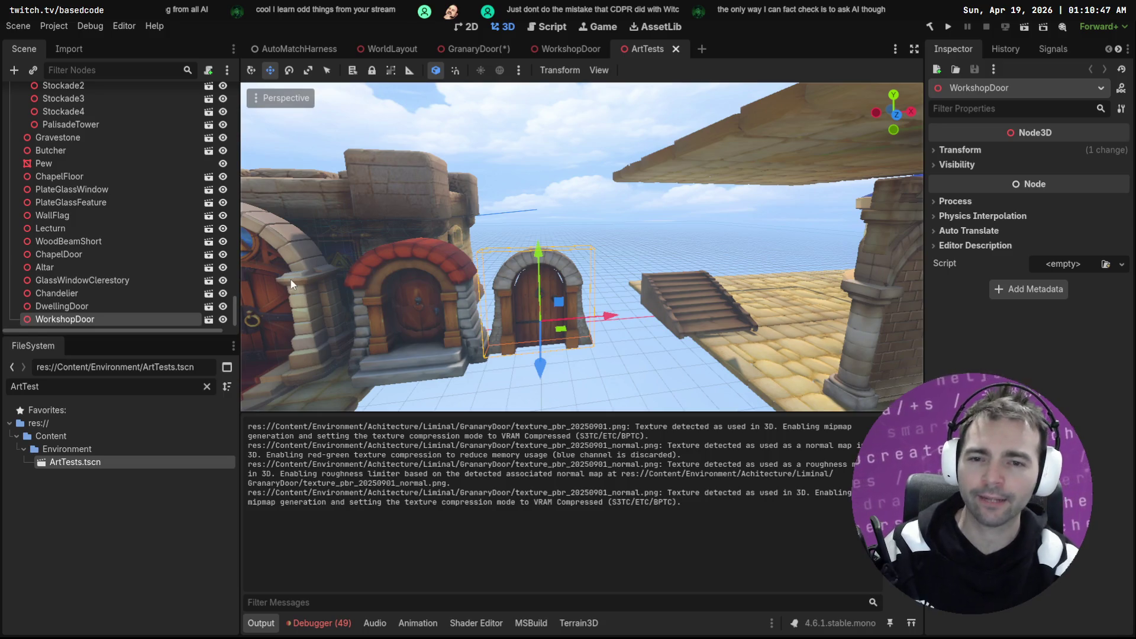
# - Clear the file filter to show the full project tree and deselect WorkshopDoor
pyautogui.click(206, 386)
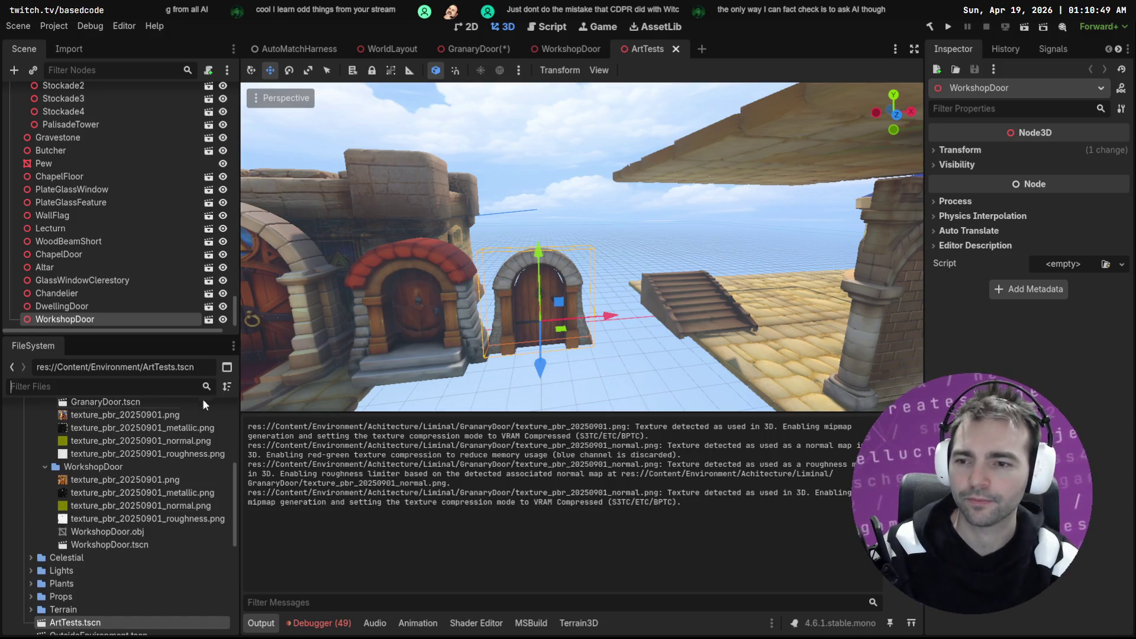
pyautogui.scroll(-5, 160, 491)
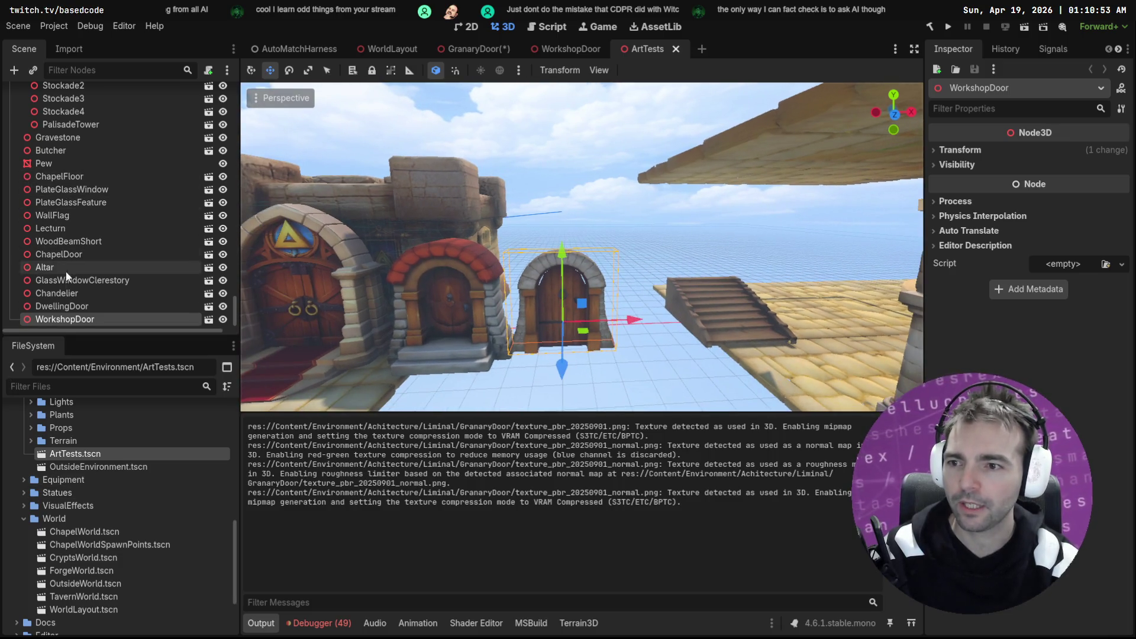
pyautogui.click(71, 319)
pyautogui.click(56, 324)
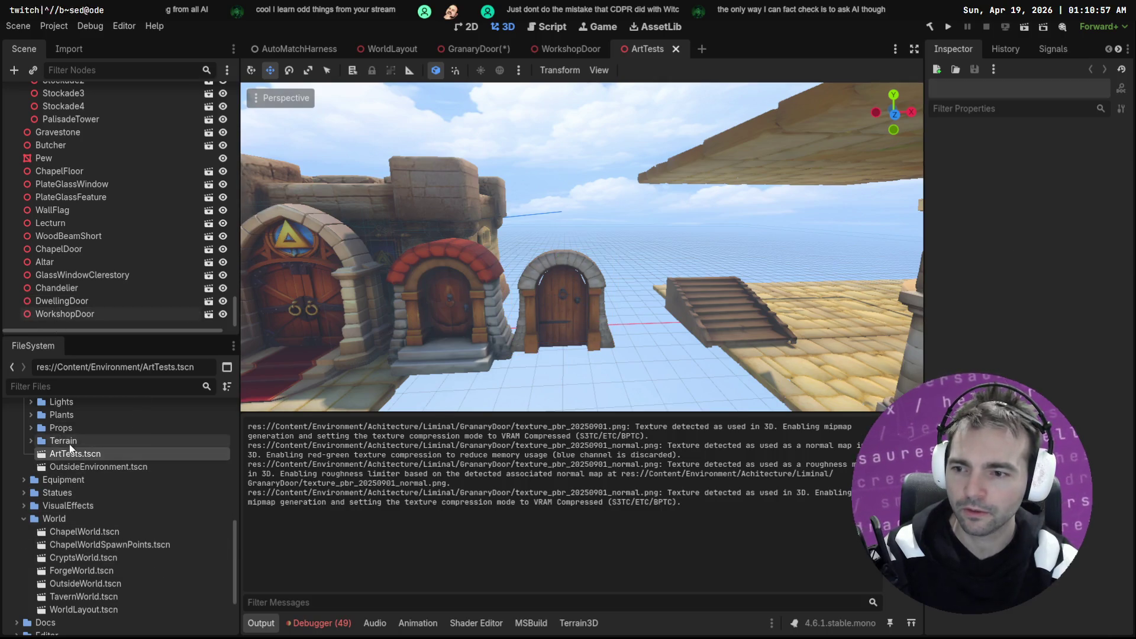
pyautogui.scroll(3, 79, 503)
pyautogui.scroll(5, 79, 501)
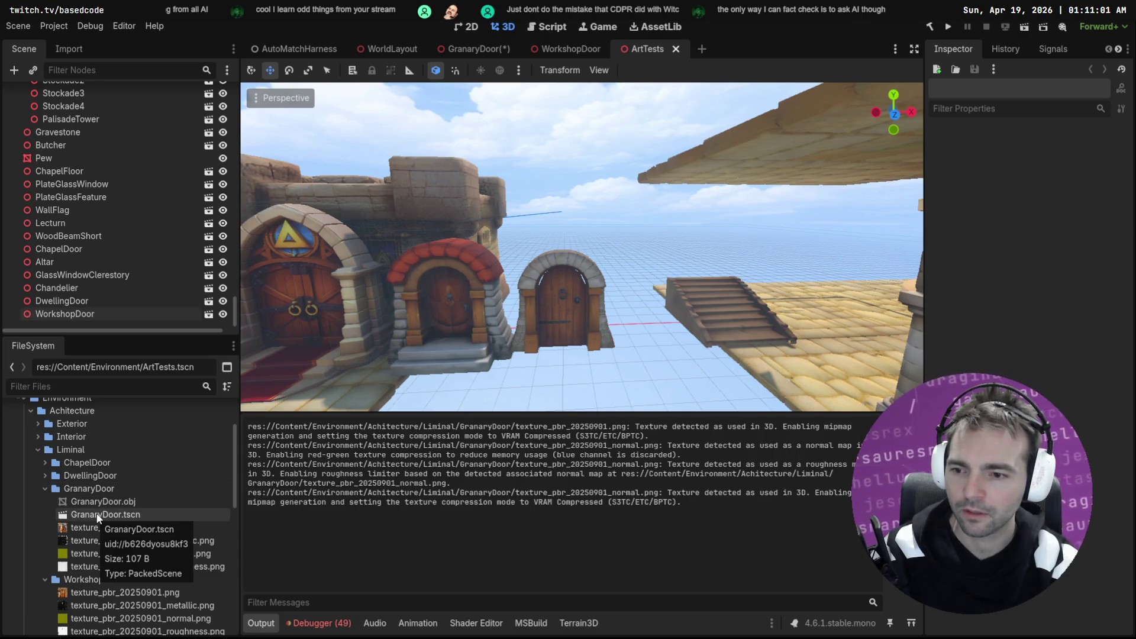
# - Place a GranaryDoor instance beside the other doors and open GranaryDoor.tscn for editing
pyautogui.moveTo(95, 516); pyautogui.dragTo(580, 368)
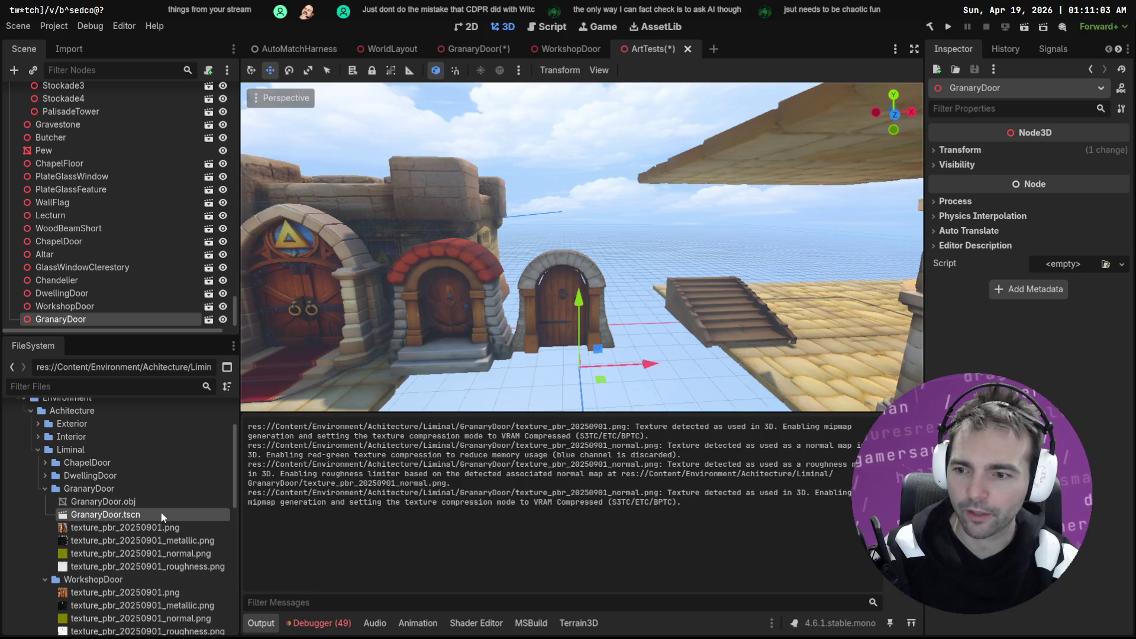
pyautogui.doubleClick(161, 513)
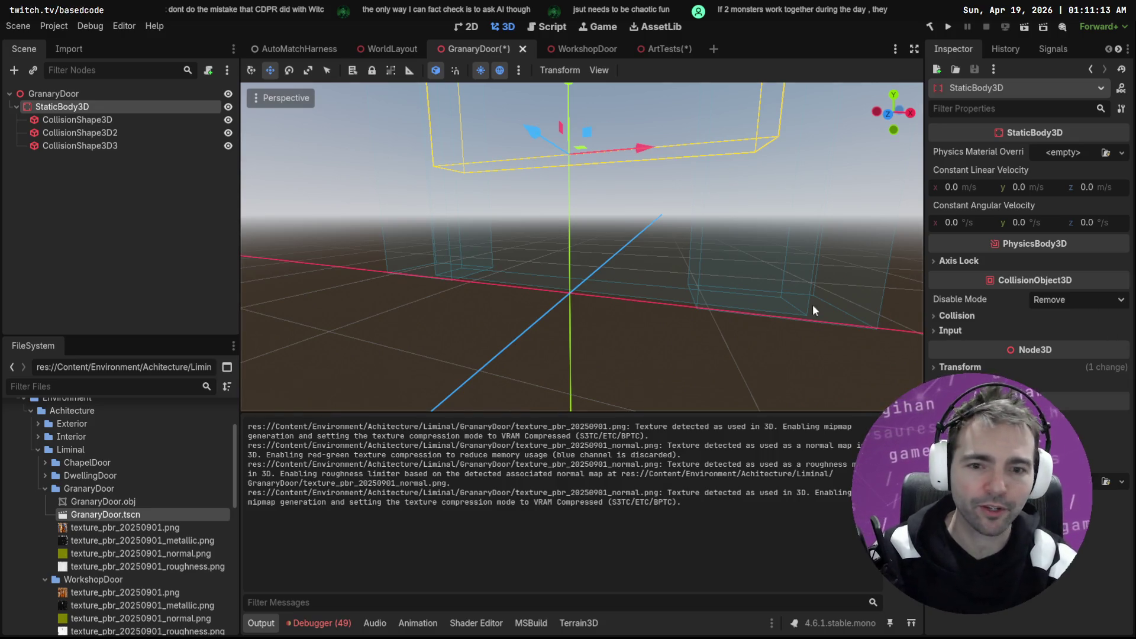
pyautogui.click(319, 624)
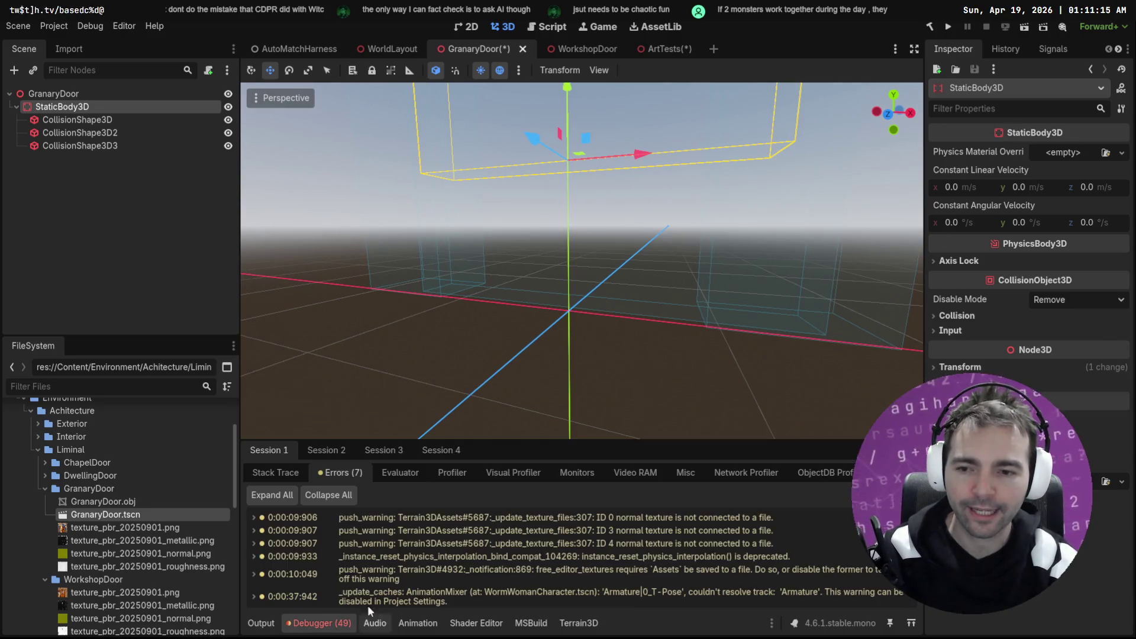
# - Clear the debugger errors and add the GranaryDoor.obj model to the GranaryDoor scene
pyautogui.click(897, 495)
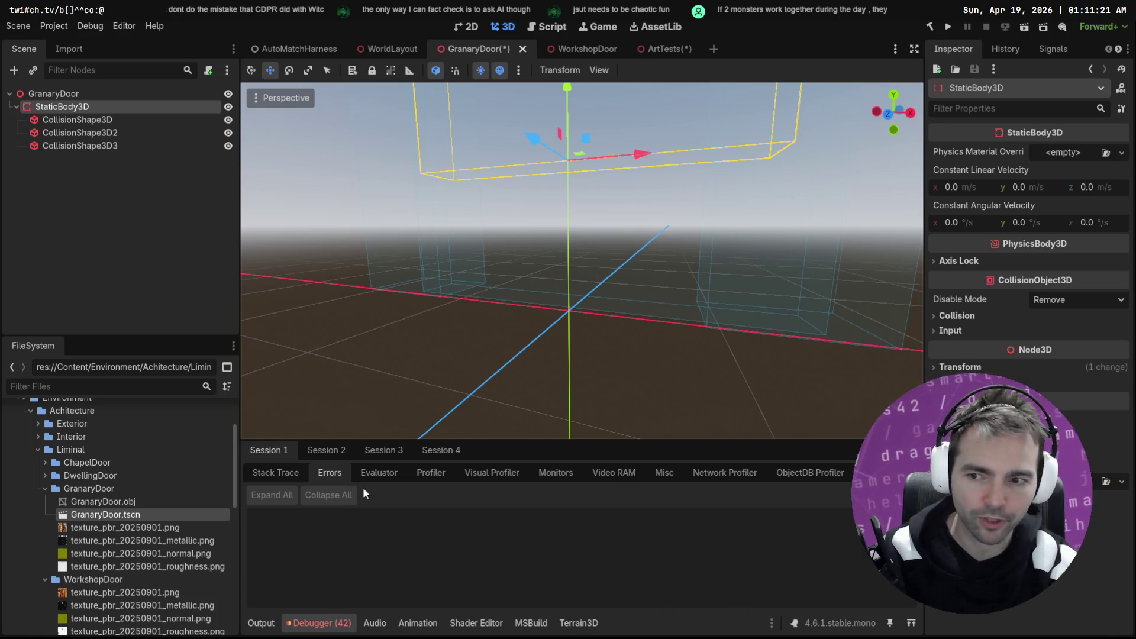
pyautogui.click(118, 502)
pyautogui.moveTo(123, 471); pyautogui.dragTo(536, 287)
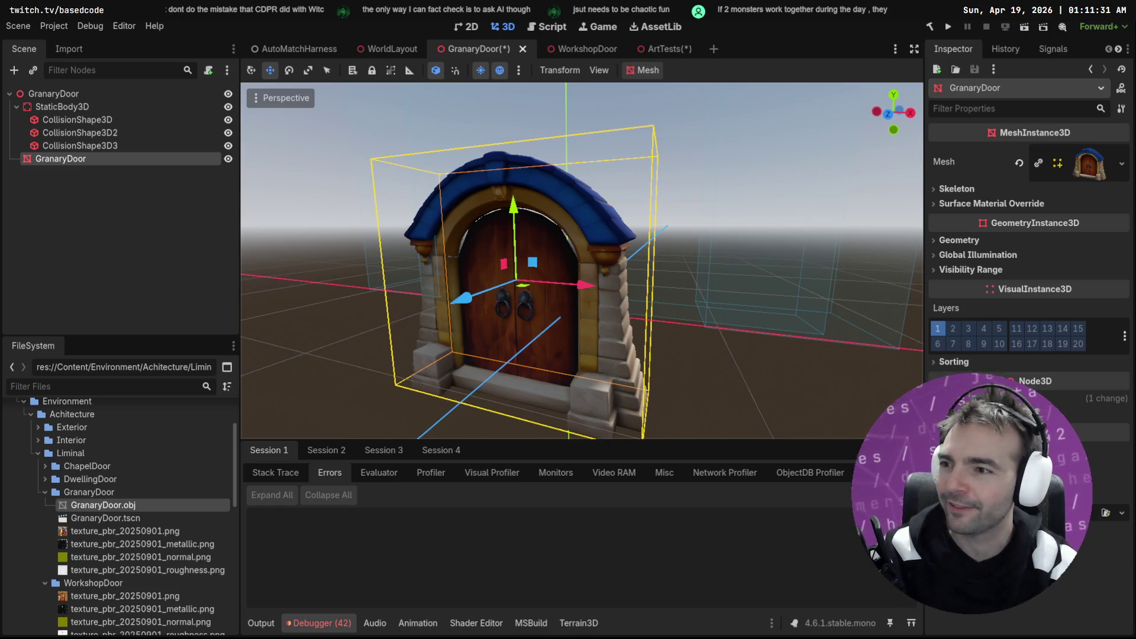
# - Raise the door mesh onto the grid and shift it to about 0.452 on X
pyautogui.scroll(-10, 581, 260)
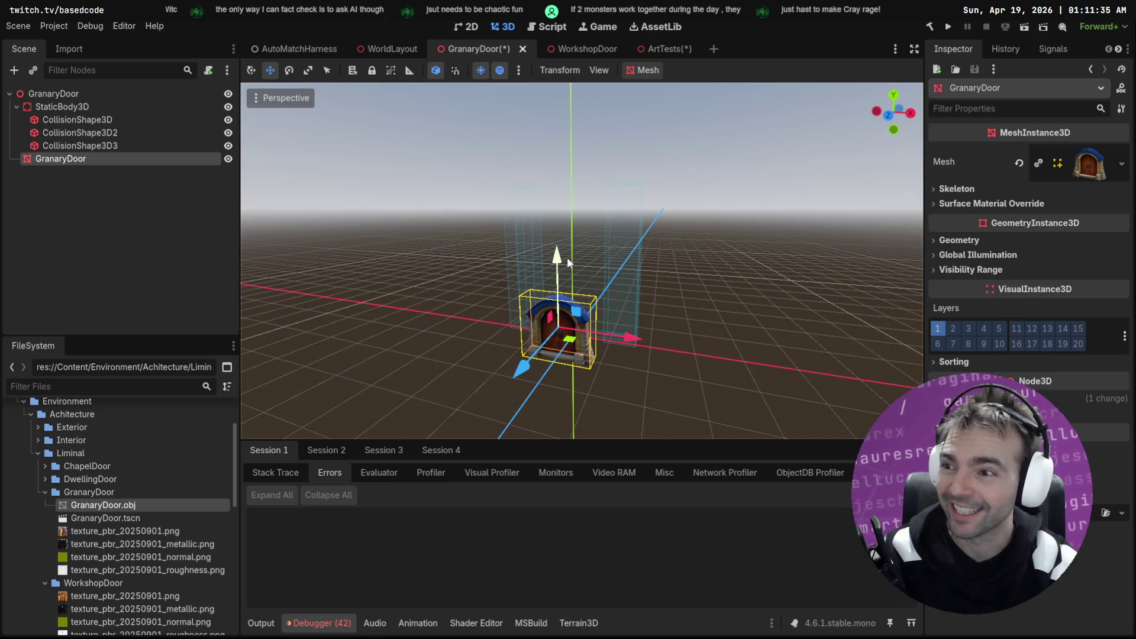
pyautogui.moveTo(560, 267); pyautogui.dragTo(562, 230)
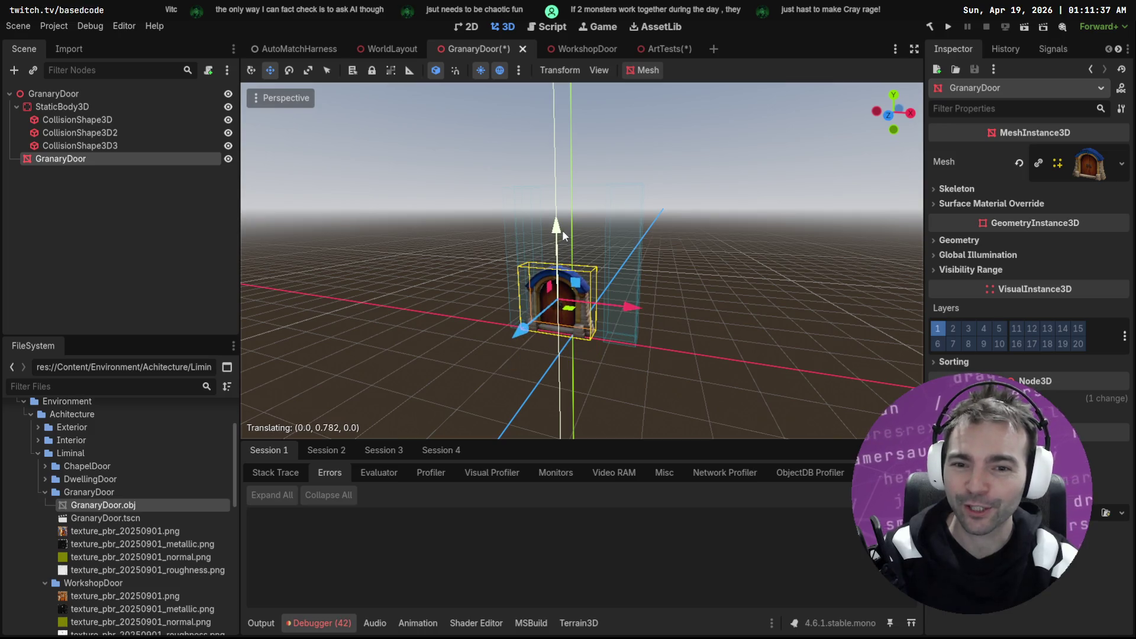
pyautogui.scroll(5, 594, 243)
pyautogui.moveTo(473, 325); pyautogui.dragTo(570, 329)
pyautogui.moveTo(670, 233); pyautogui.dragTo(706, 236)
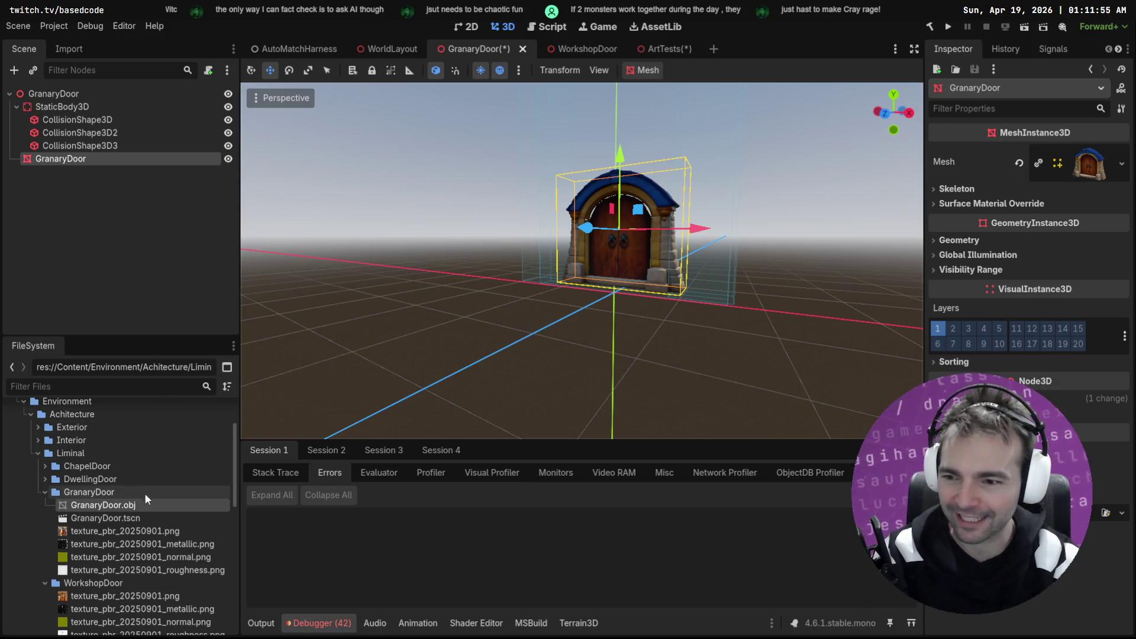
# - Reimport GranaryDoor.obj with mesh scale 2.5 on x, y and z
pyautogui.click(69, 49)
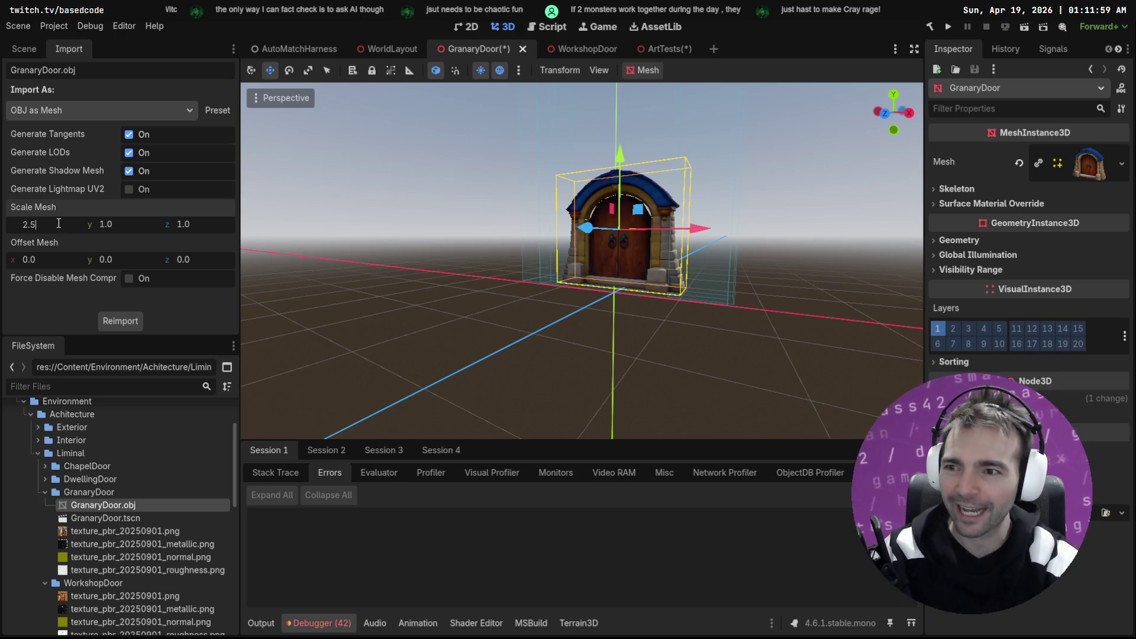
pyautogui.press('Tab')
pyautogui.write('2.5')
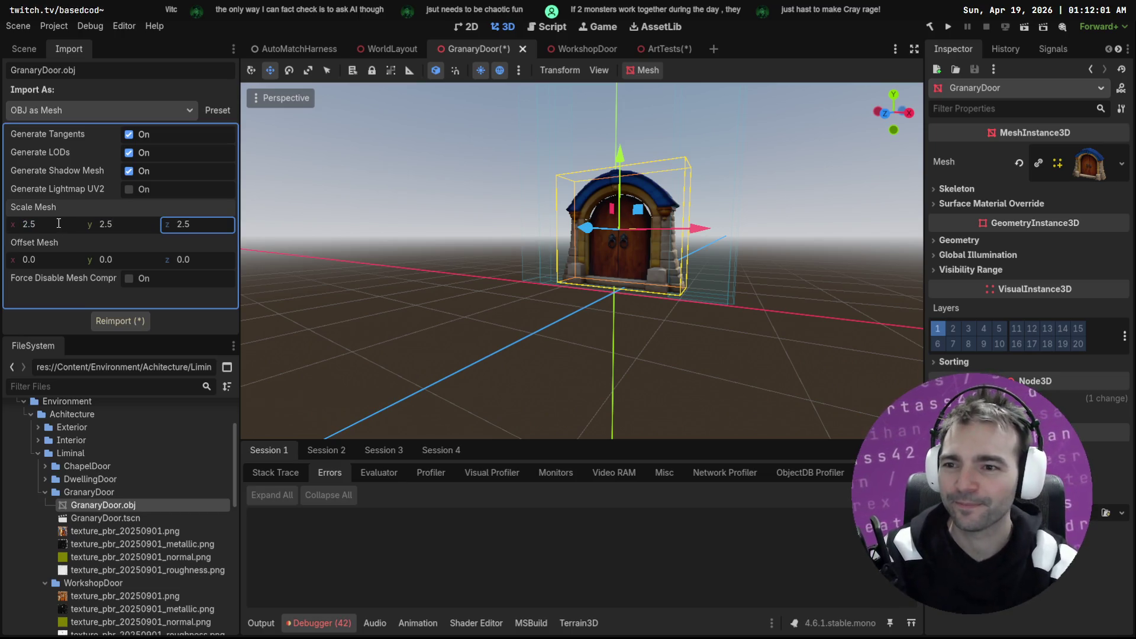
pyautogui.click(107, 321)
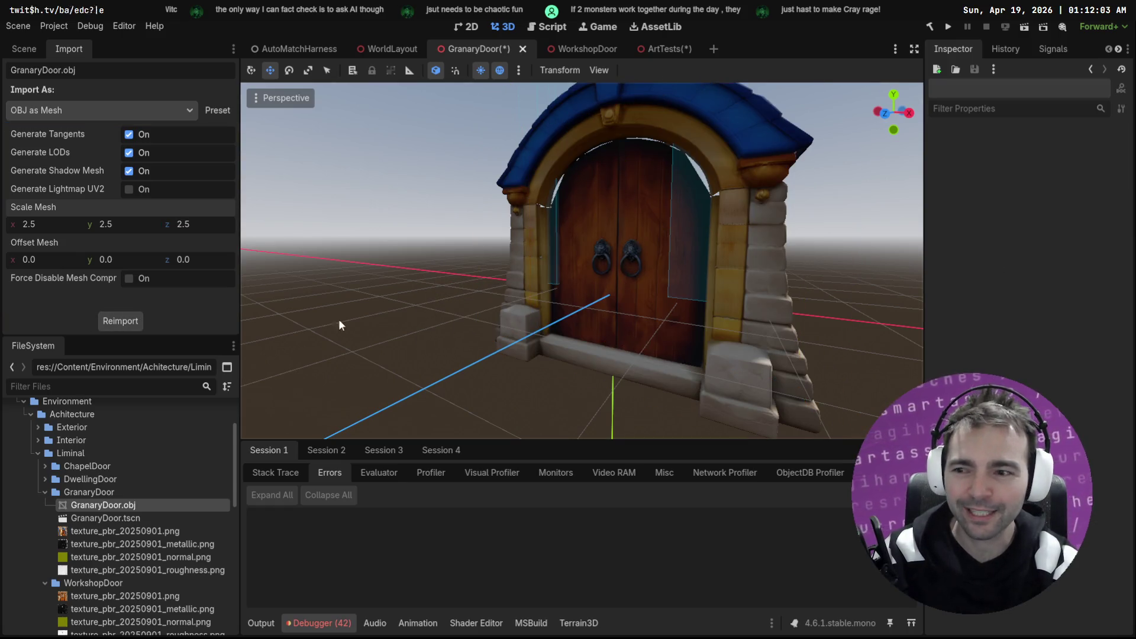
# - Lift the enlarged door mesh into place and save the GranaryDoor scene
pyautogui.click(577, 336)
pyautogui.moveTo(669, 166)
pyautogui.mouseDown()
pyautogui.moveTo(641, 58)
pyautogui.moveTo(674, 120)
pyautogui.moveTo(642, 172)
pyautogui.moveTo(766, 164)
pyautogui.mouseUp()
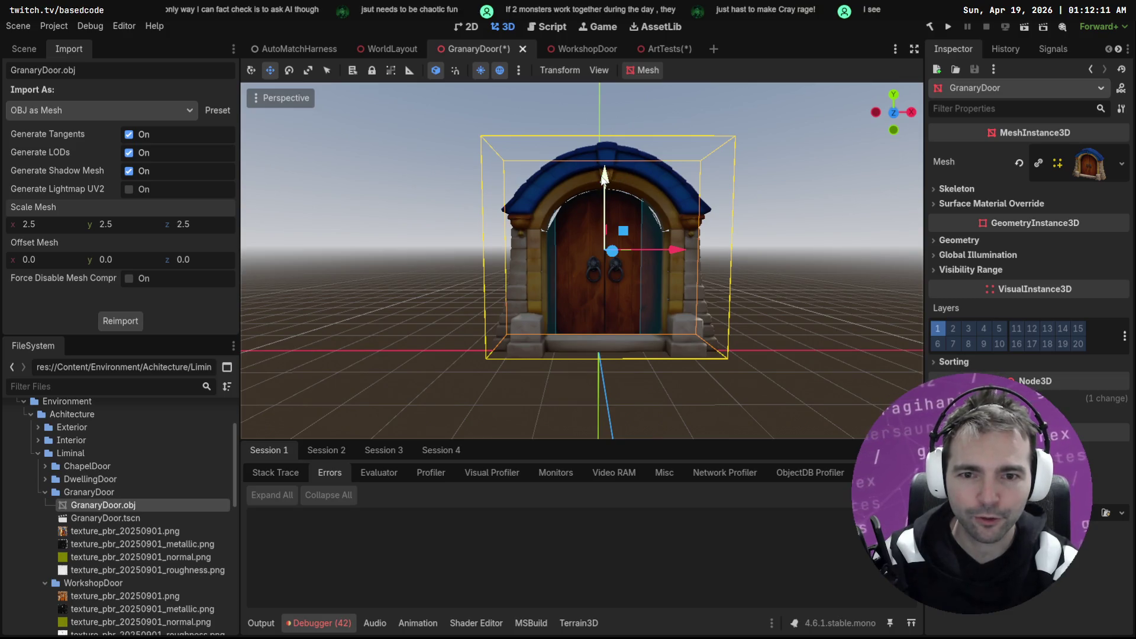
pyautogui.hotkey('ctrl', 's')
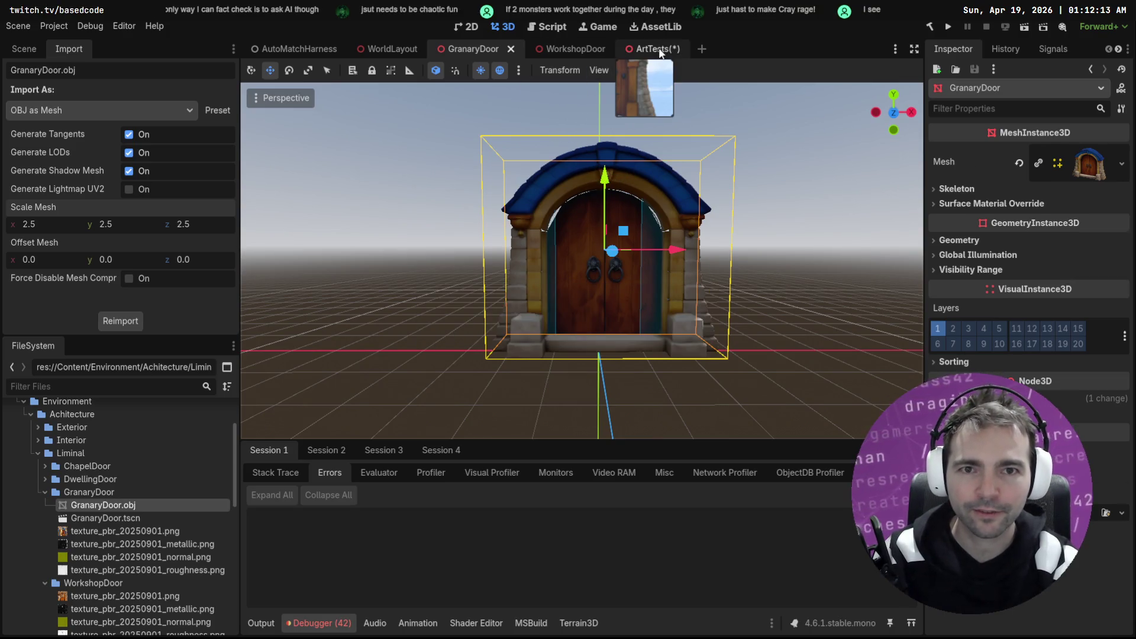
# - In the ArtTests scene, bring the door row into view and slide the GranaryDoor right along X
pyautogui.click(650, 48)
pyautogui.moveTo(602, 216)
pyautogui.mouseDown()
pyautogui.moveTo(620, 224)
pyautogui.moveTo(617, 252)
pyautogui.moveTo(618, 237)
pyautogui.moveTo(634, 237)
pyautogui.moveTo(622, 243)
pyautogui.moveTo(622, 225)
pyautogui.mouseUp()
pyautogui.scroll(-8, 679, 301)
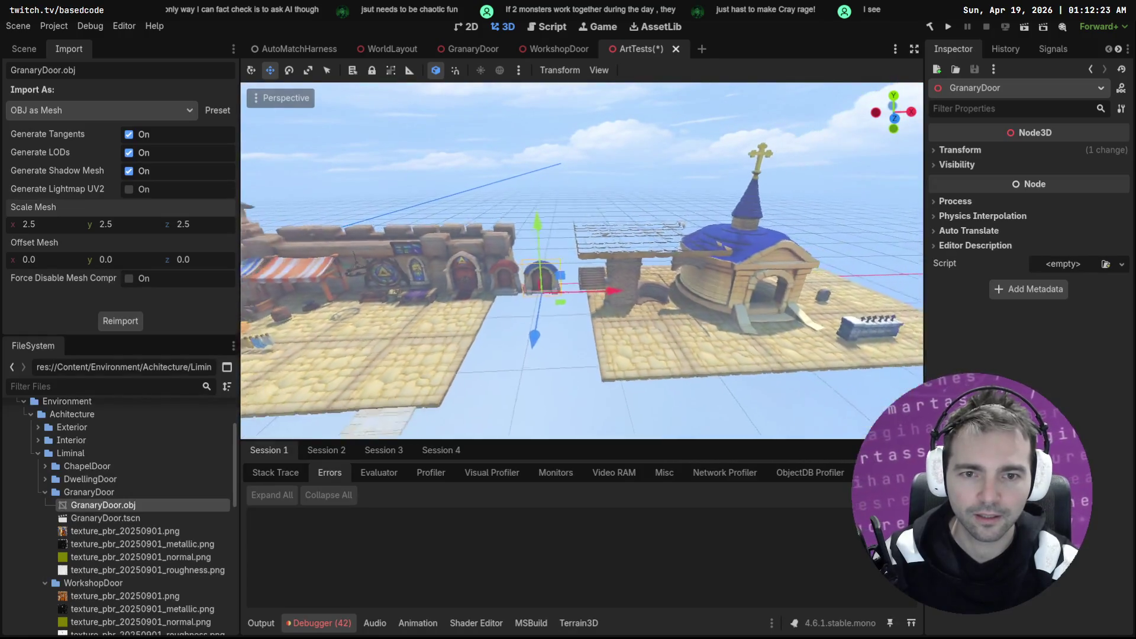
pyautogui.moveTo(613, 288)
pyautogui.mouseDown()
pyautogui.moveTo(647, 290)
pyautogui.moveTo(629, 283)
pyautogui.moveTo(644, 319)
pyautogui.mouseUp()
pyautogui.scroll(3, 630, 282)
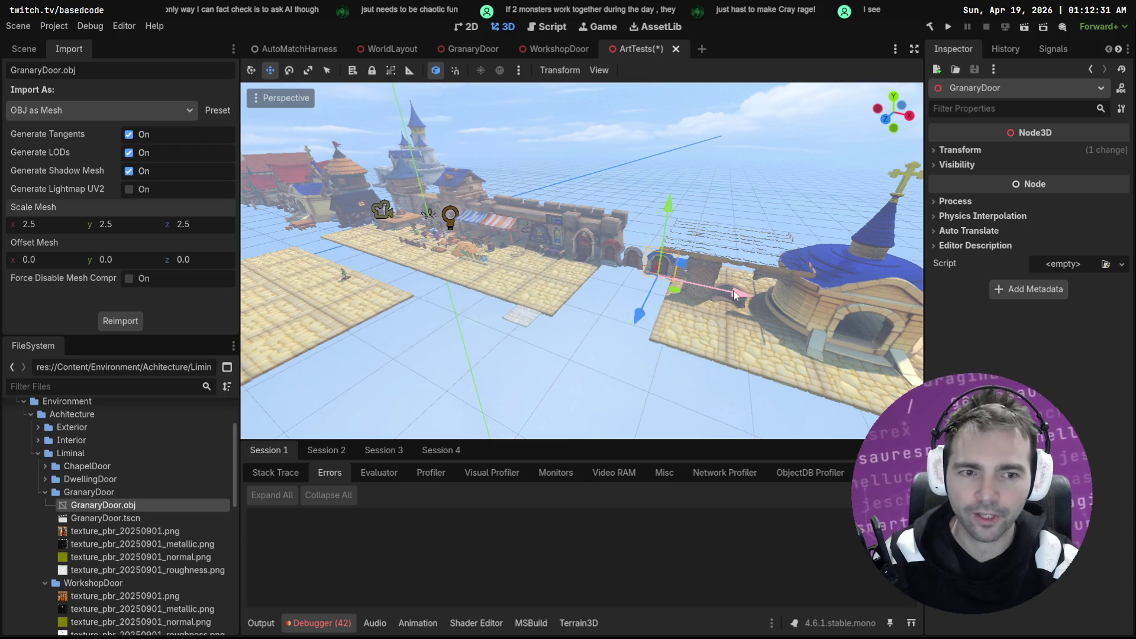
pyautogui.scroll(-3, 735, 296)
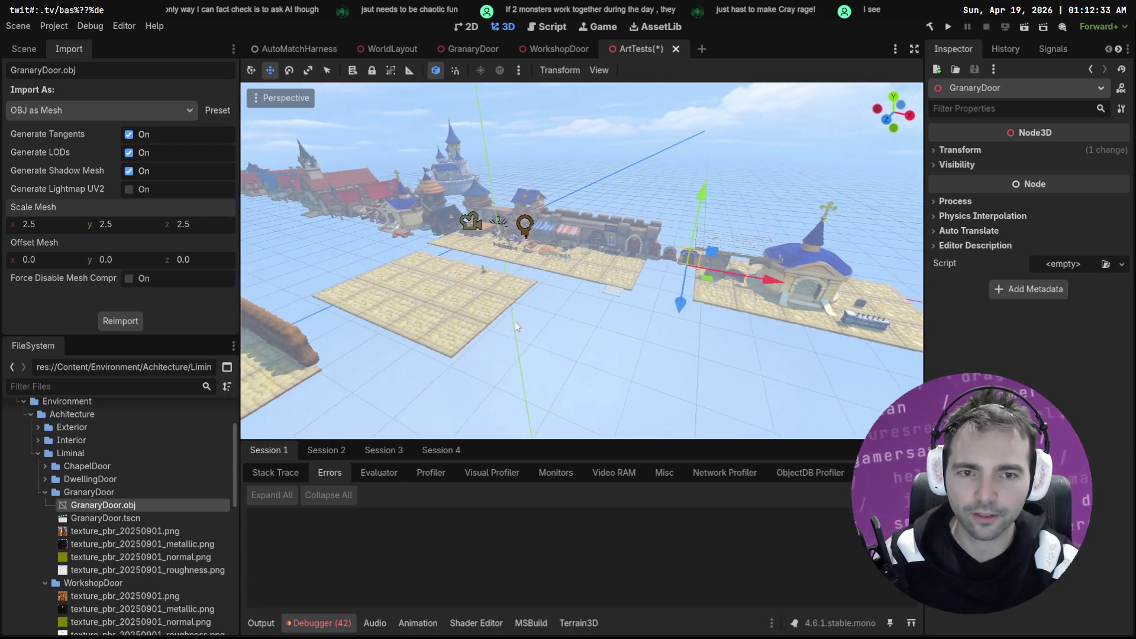
# - Move the GranaryDoor toward the camera, far left along X, and nudge it along Z
pyautogui.moveTo(658, 314); pyautogui.dragTo(663, 409)
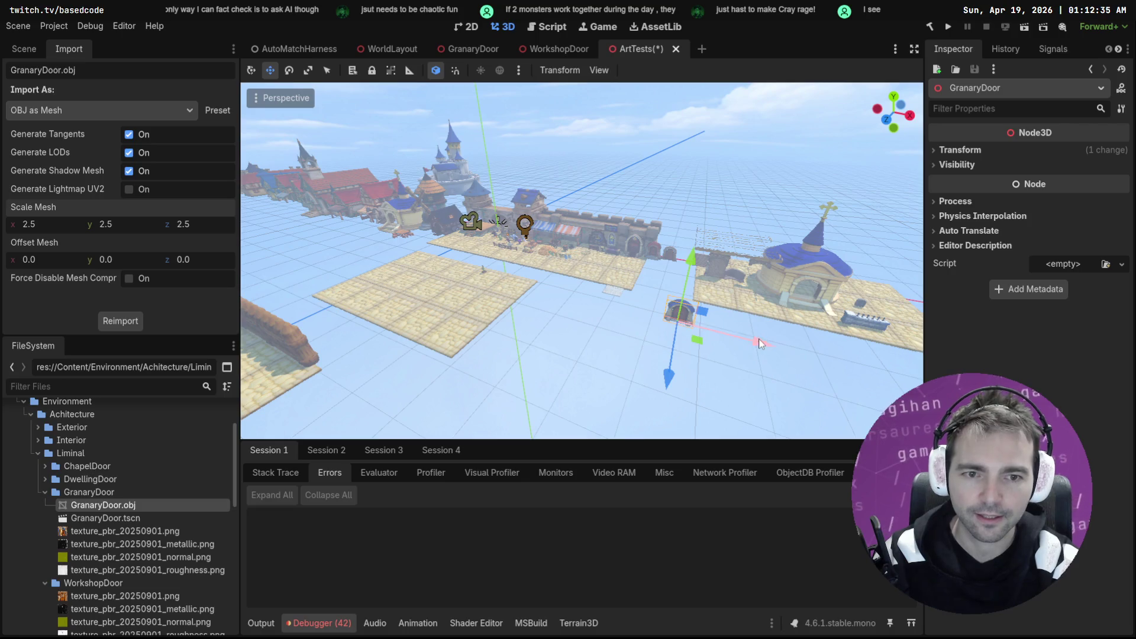
pyautogui.moveTo(761, 343)
pyautogui.mouseDown()
pyautogui.moveTo(360, 243)
pyautogui.moveTo(421, 254)
pyautogui.moveTo(314, 186)
pyautogui.mouseUp()
pyautogui.press('f')
pyautogui.scroll(-10, 582, 261)
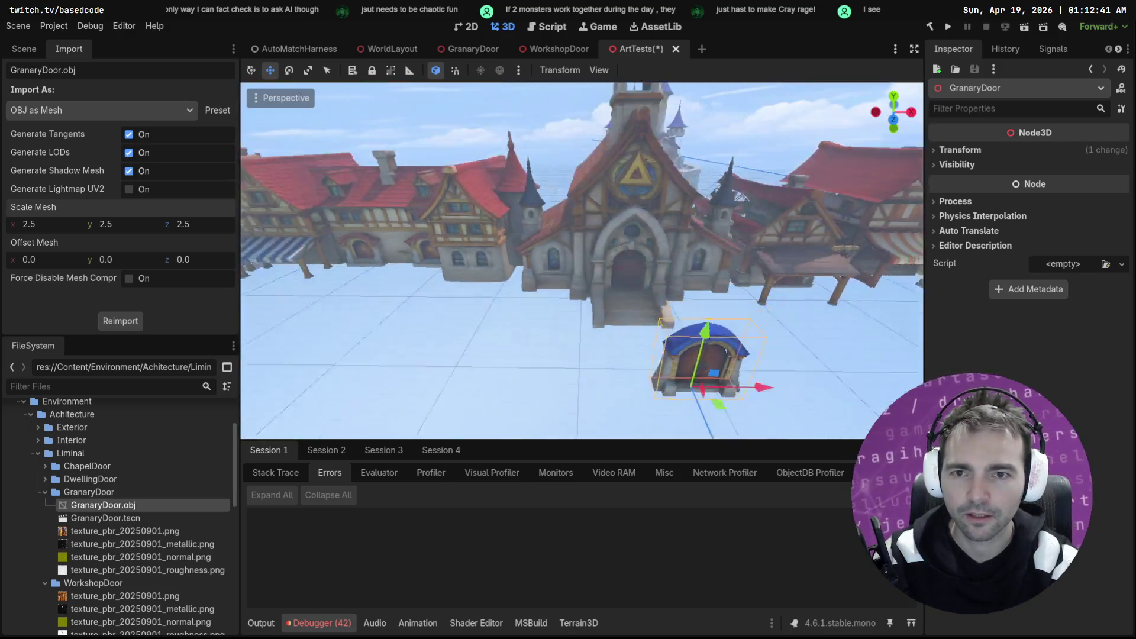
pyautogui.moveTo(770, 379); pyautogui.dragTo(793, 398)
pyautogui.moveTo(746, 330)
pyautogui.mouseDown()
pyautogui.moveTo(530, 292)
pyautogui.moveTo(481, 273)
pyautogui.moveTo(371, 346)
pyautogui.moveTo(348, 340)
pyautogui.mouseUp()
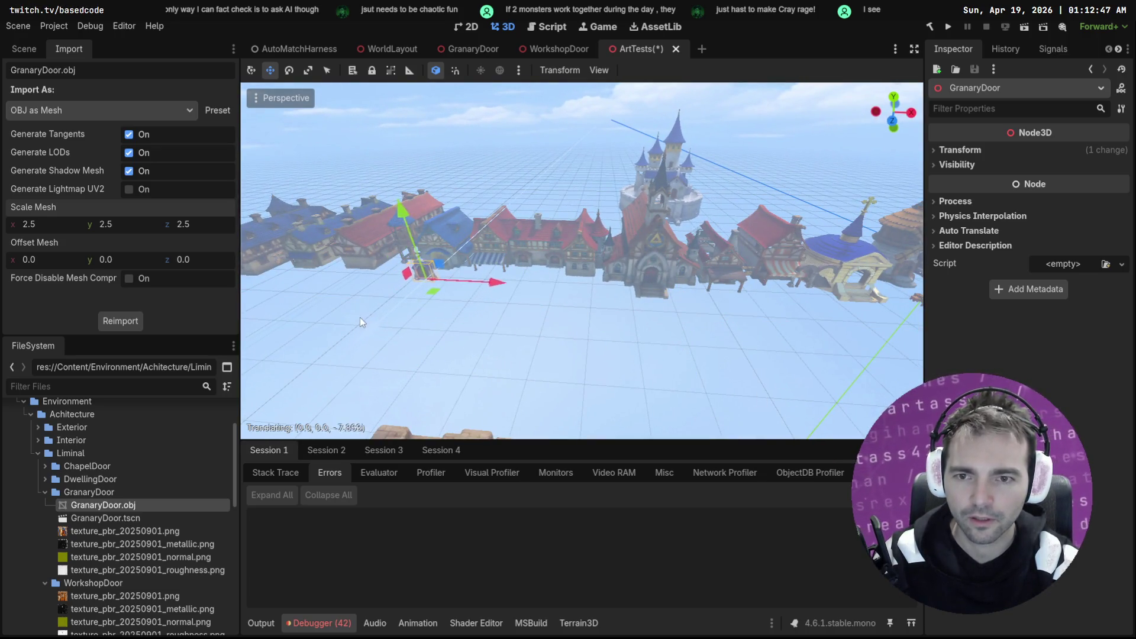
pyautogui.press('f')
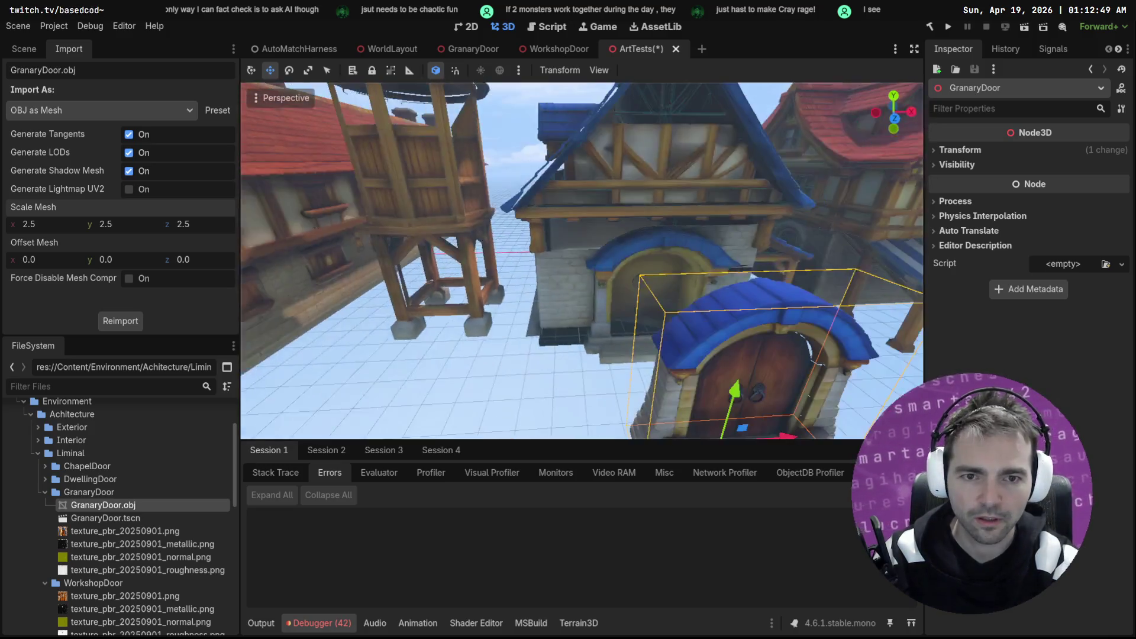
# - Move the ChapelDoor toward the camera along Z, then shift it left along X
pyautogui.press('s')
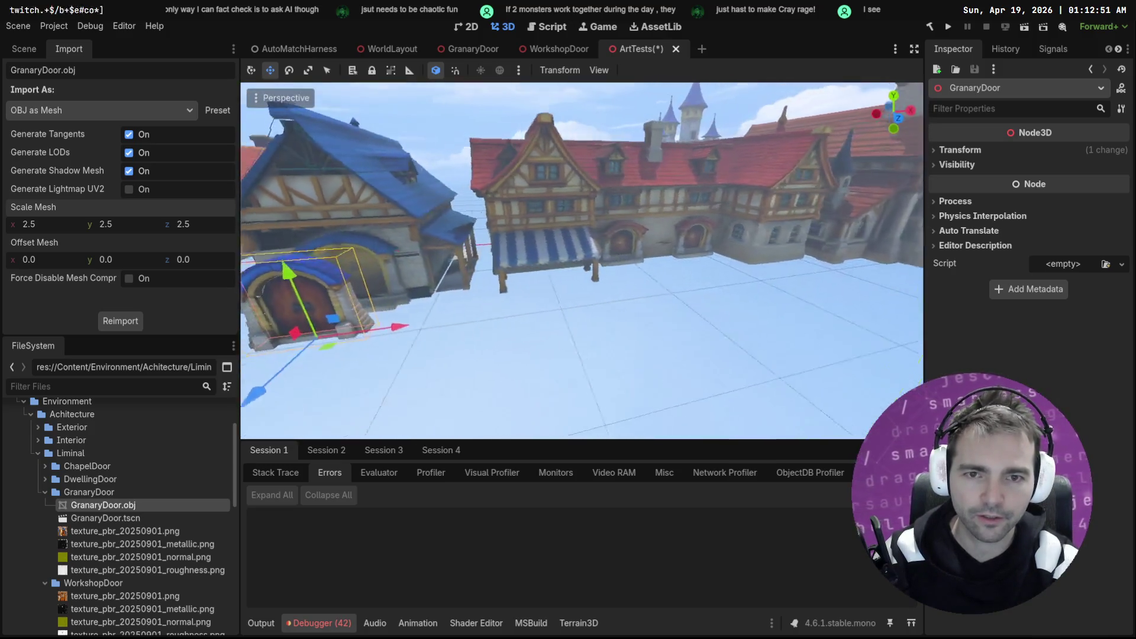
pyautogui.press('s')
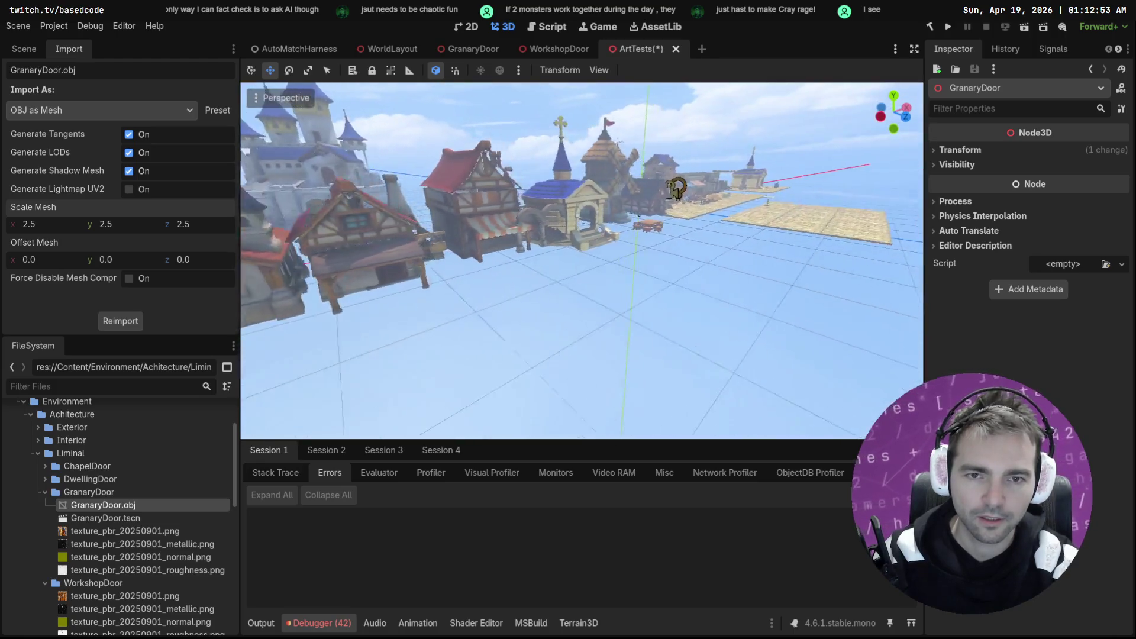
pyautogui.press('w')
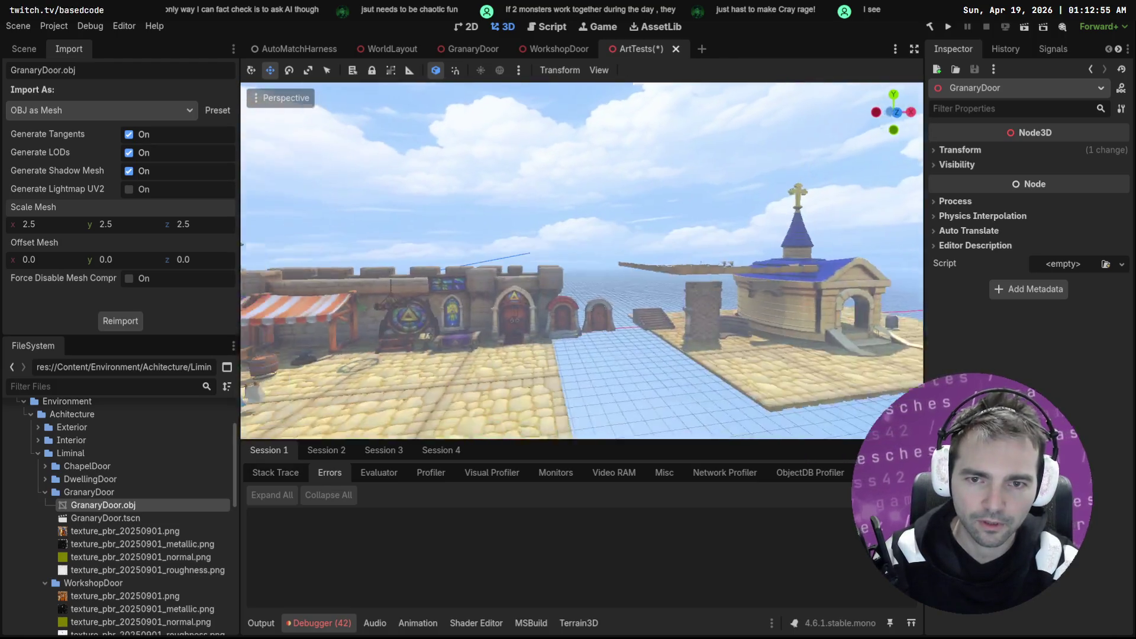
pyautogui.press('w')
pyautogui.press('s')
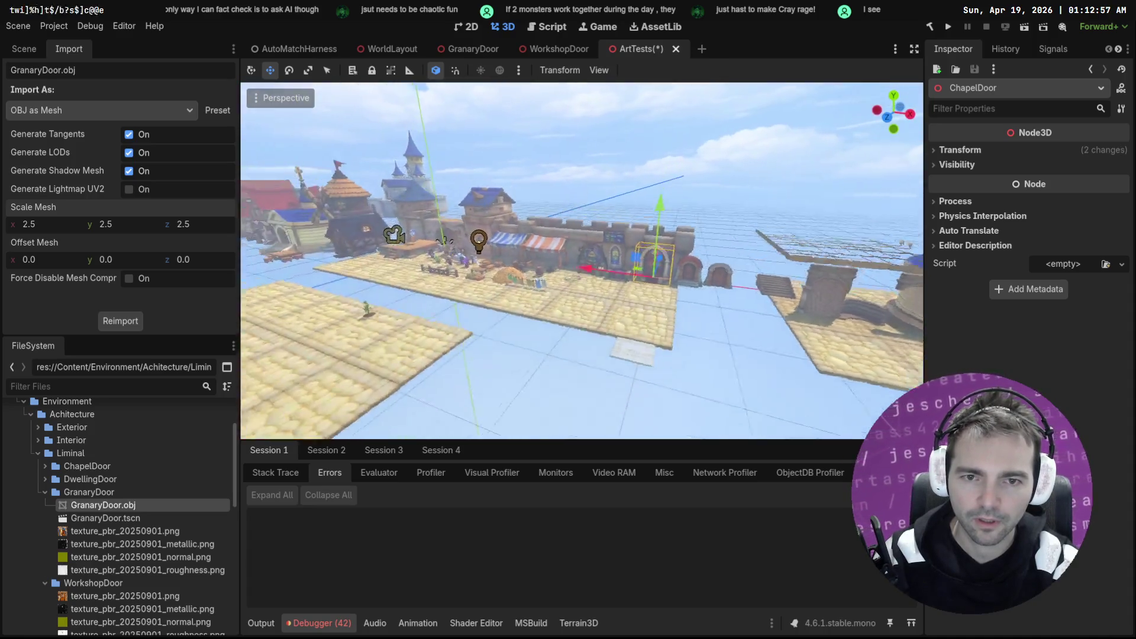
pyautogui.moveTo(662, 243); pyautogui.dragTo(633, 280)
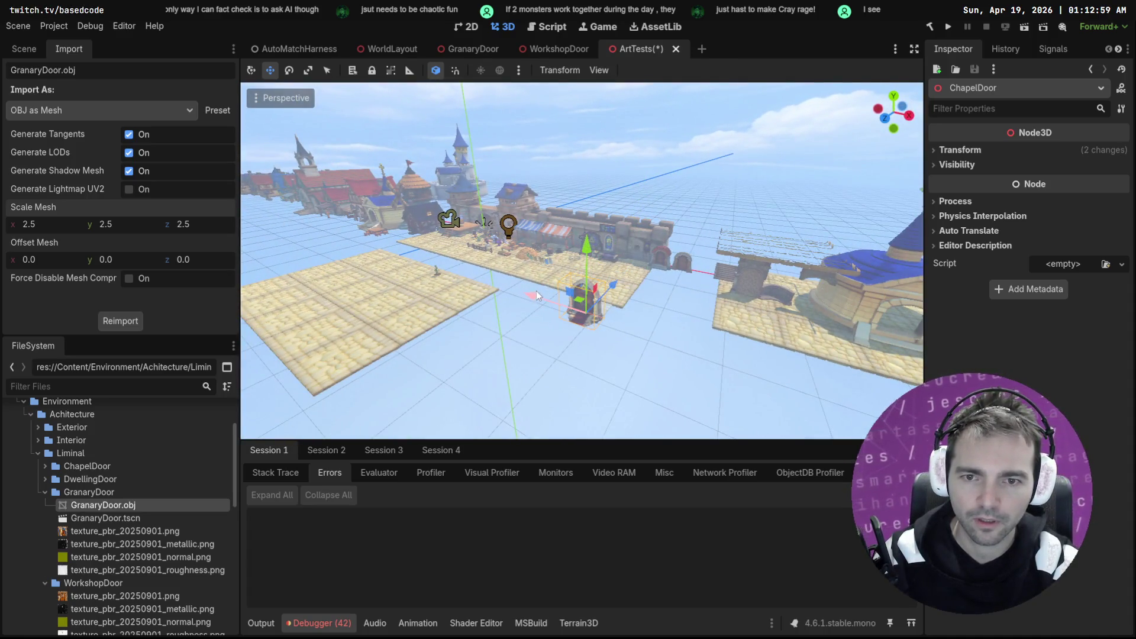
pyautogui.press('w')
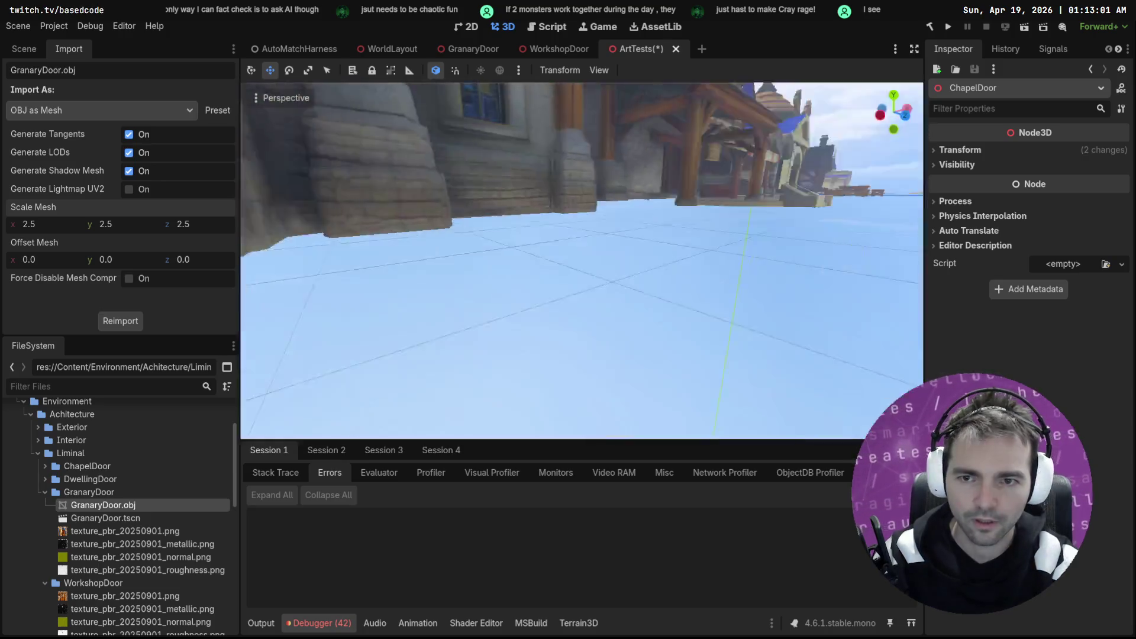
pyautogui.press('s')
pyautogui.click(589, 406)
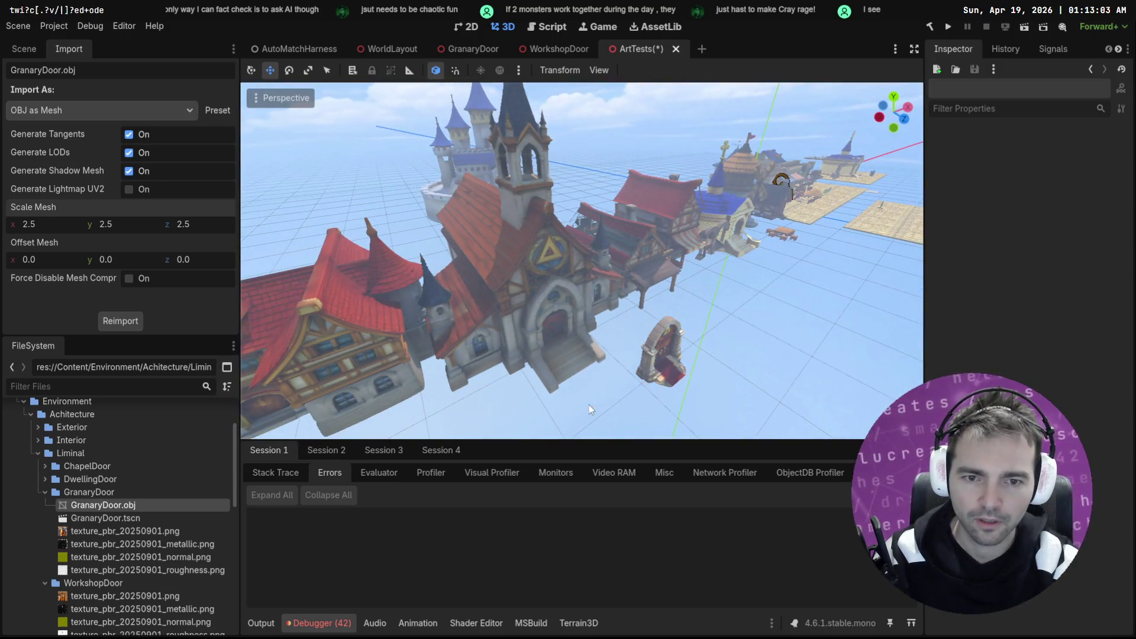
pyautogui.click(651, 377)
pyautogui.moveTo(644, 380); pyautogui.dragTo(523, 434)
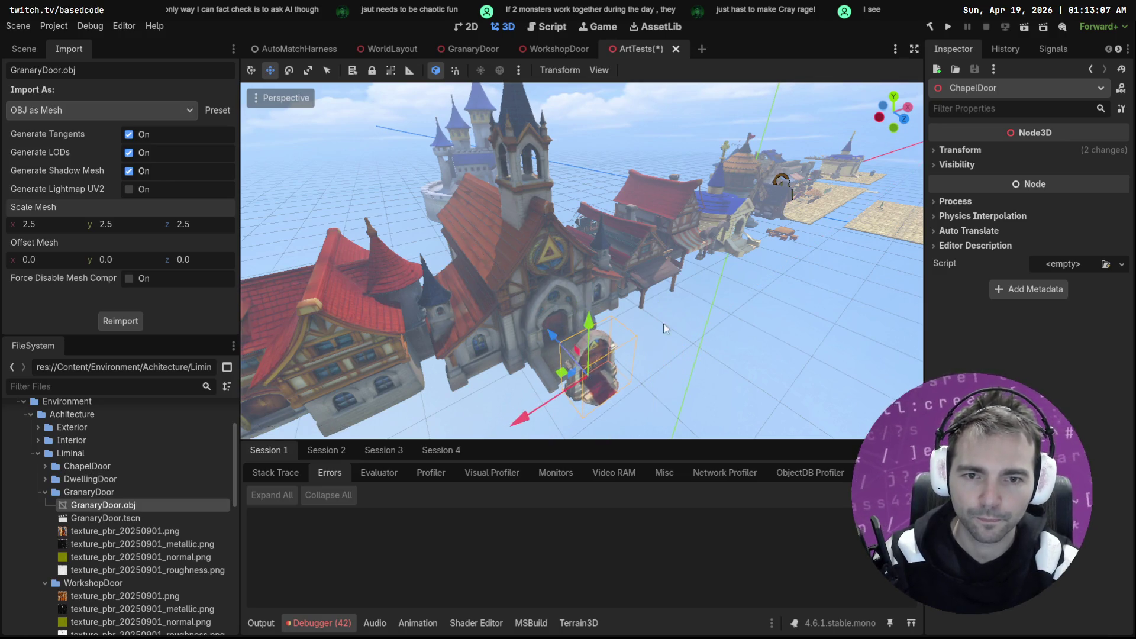
# - Move the DwellingDoor toward the camera along Z and push it far along X
pyautogui.press('s')
pyautogui.press('w')
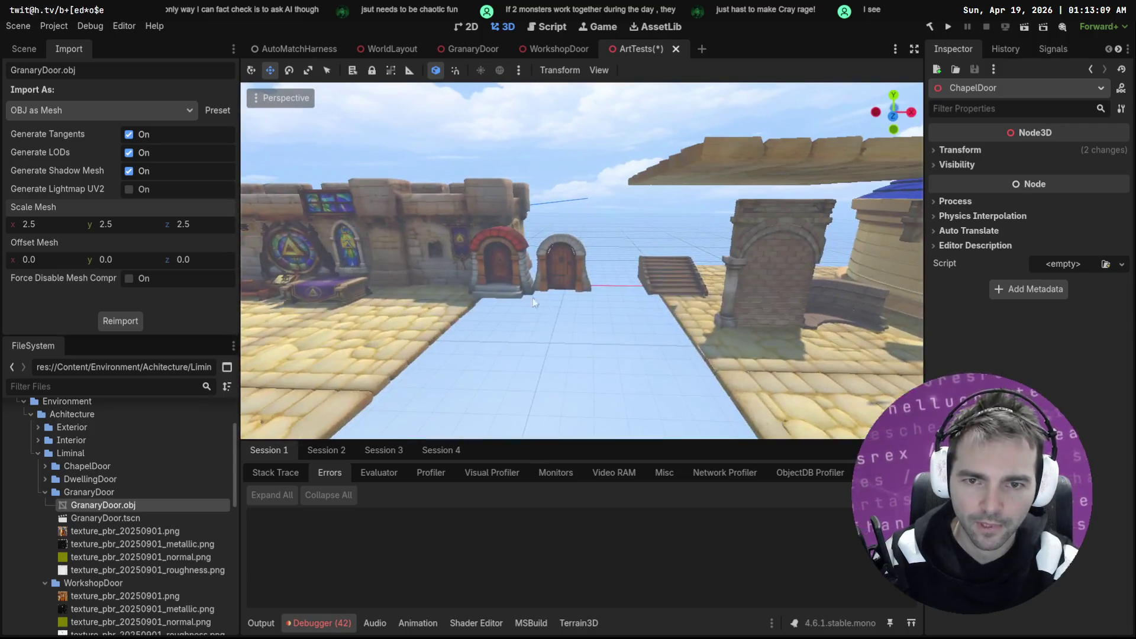
pyautogui.scroll(-5, 524, 300)
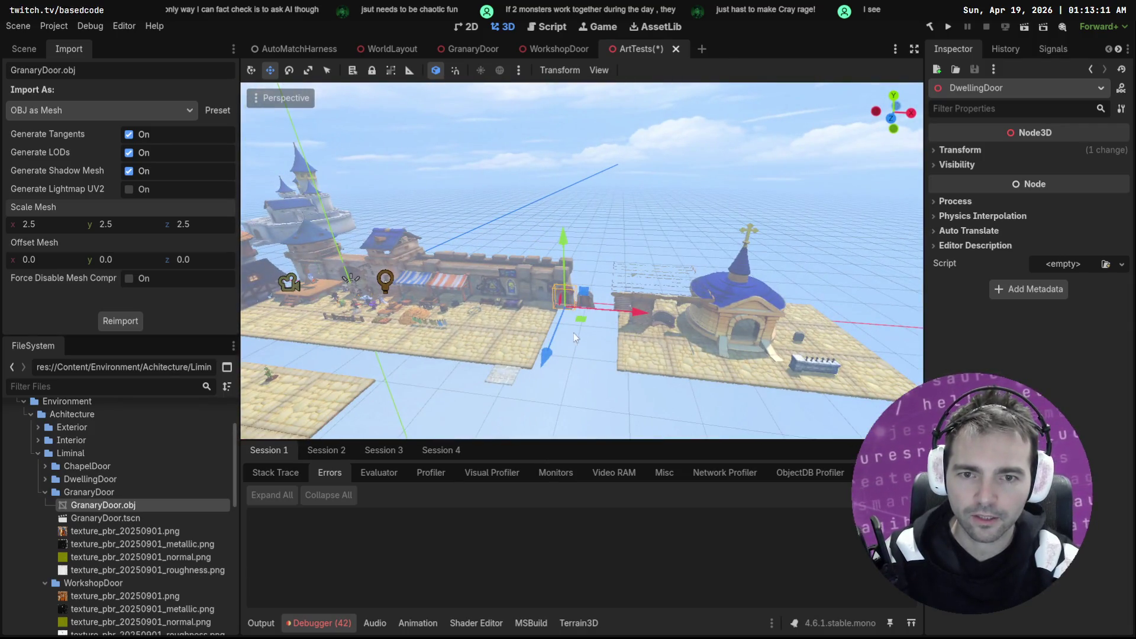
pyautogui.press('g')
pyautogui.press('z')
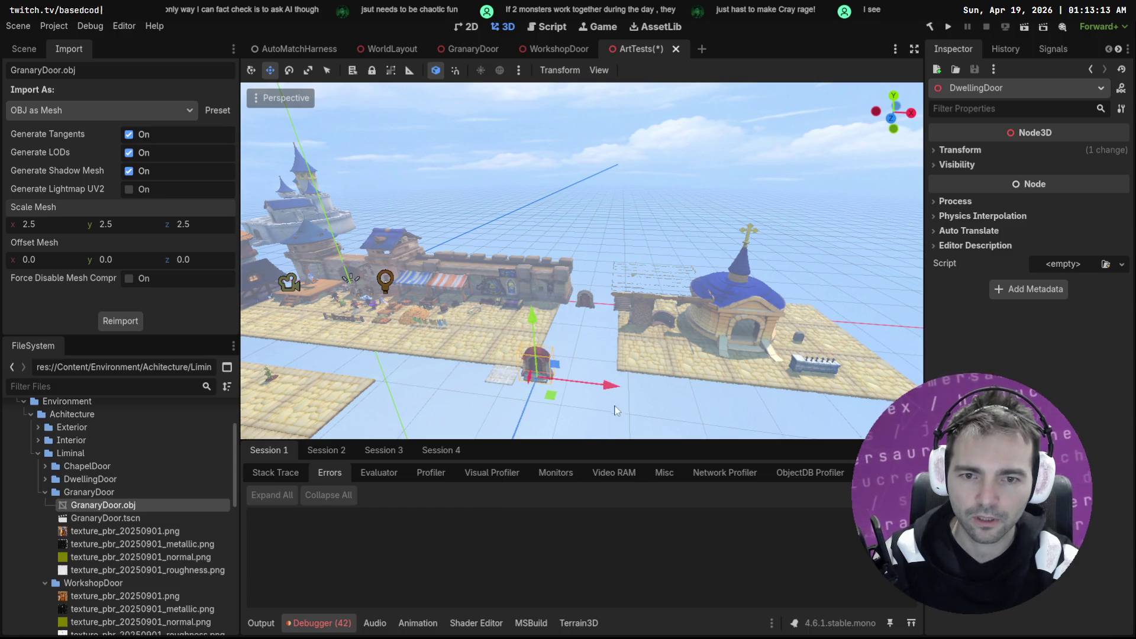
pyautogui.moveTo(612, 389); pyautogui.dragTo(278, 318)
pyautogui.click(143, 264)
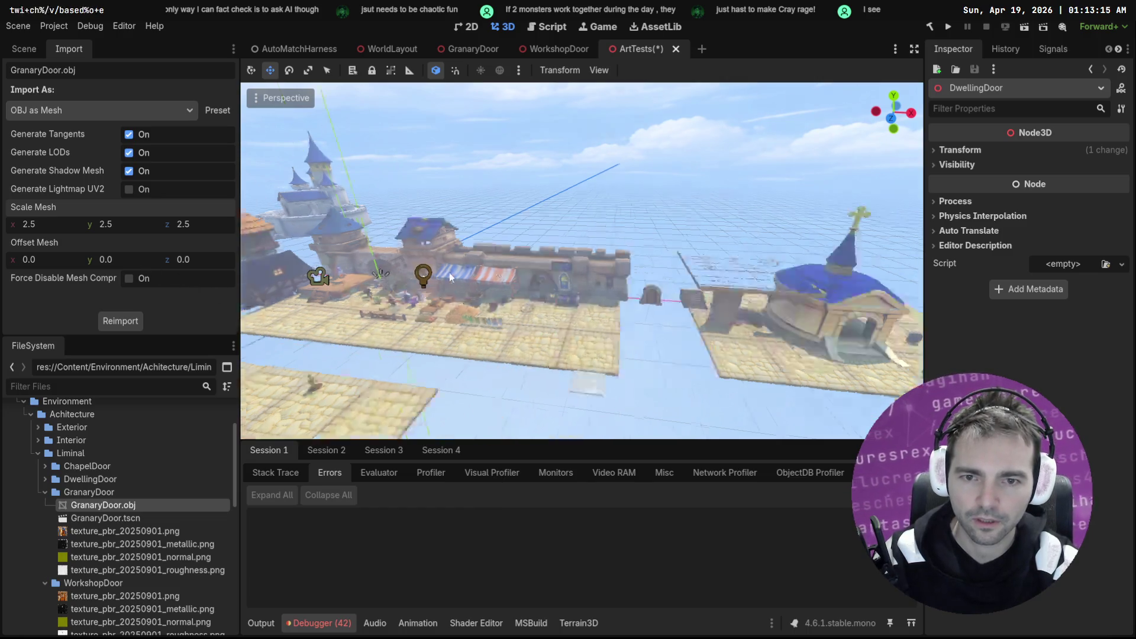
pyautogui.scroll(-3, 423, 272)
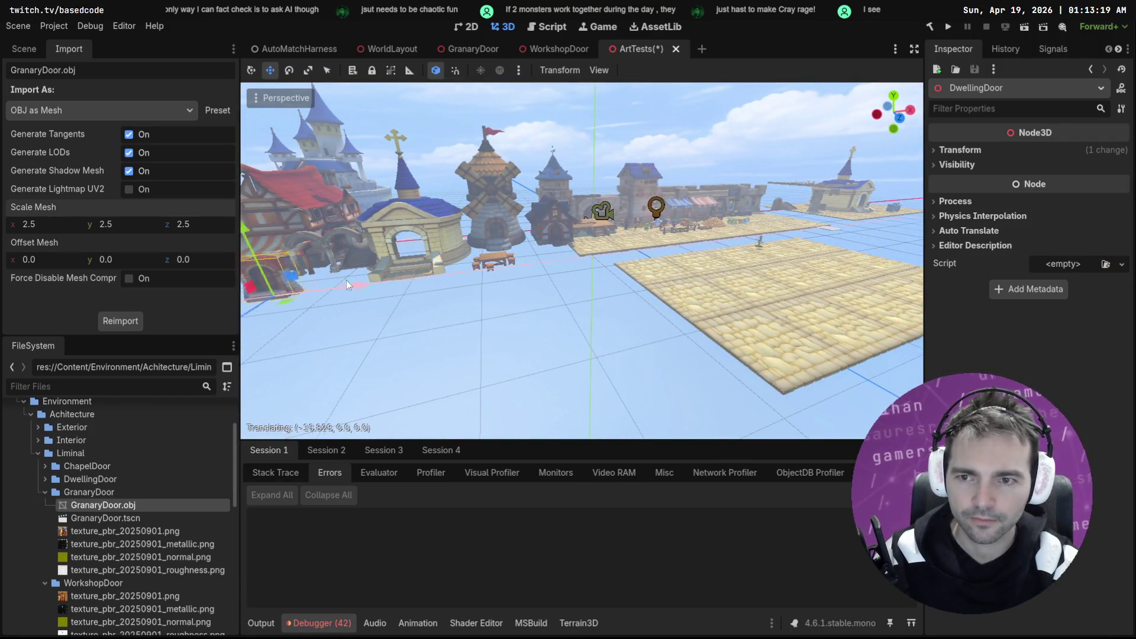
pyautogui.moveTo(346, 279)
pyautogui.mouseDown()
pyautogui.moveTo(569, 326)
pyautogui.moveTo(485, 293)
pyautogui.moveTo(544, 289)
pyautogui.mouseUp()
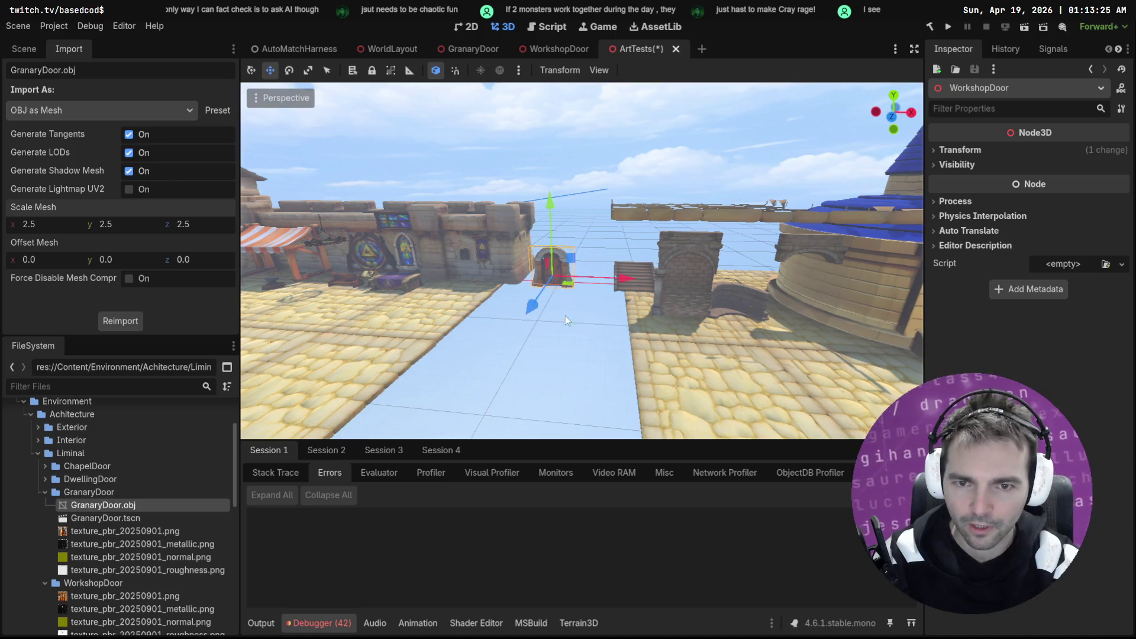
pyautogui.scroll(-5, 566, 315)
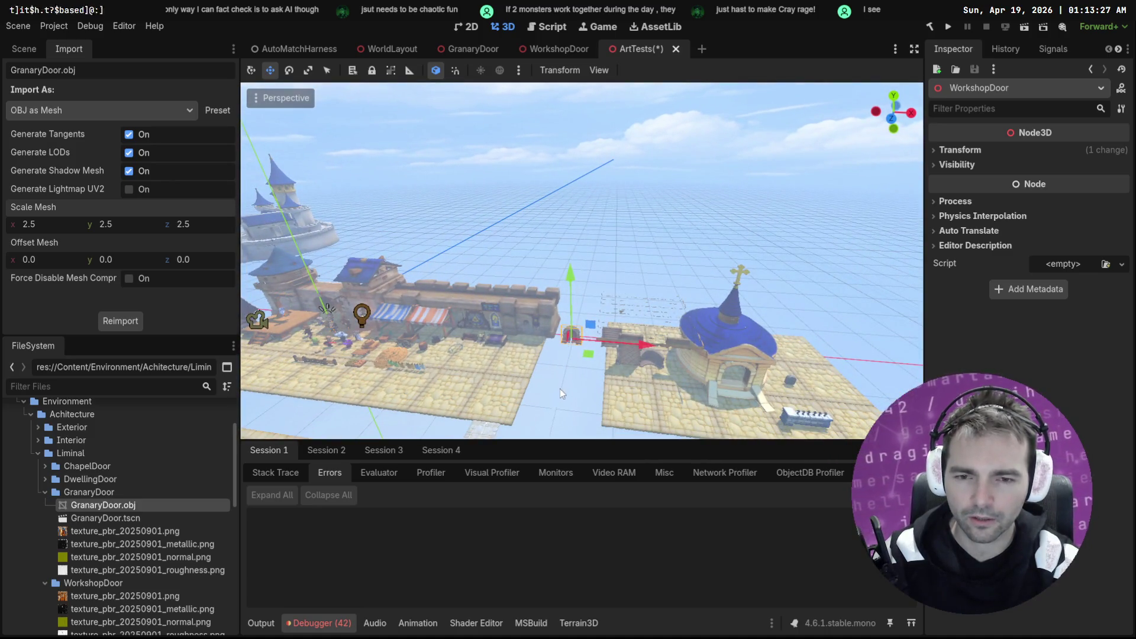
# - Slide the WorkshopDoor far left along X, then bring it back beside the other doors
pyautogui.moveTo(559, 394)
pyautogui.mouseDown()
pyautogui.moveTo(580, 345)
pyautogui.moveTo(355, 296)
pyautogui.moveTo(385, 286)
pyautogui.mouseUp()
pyautogui.moveTo(668, 291)
pyautogui.mouseDown()
pyautogui.moveTo(385, 276)
pyautogui.moveTo(251, 297)
pyautogui.mouseUp()
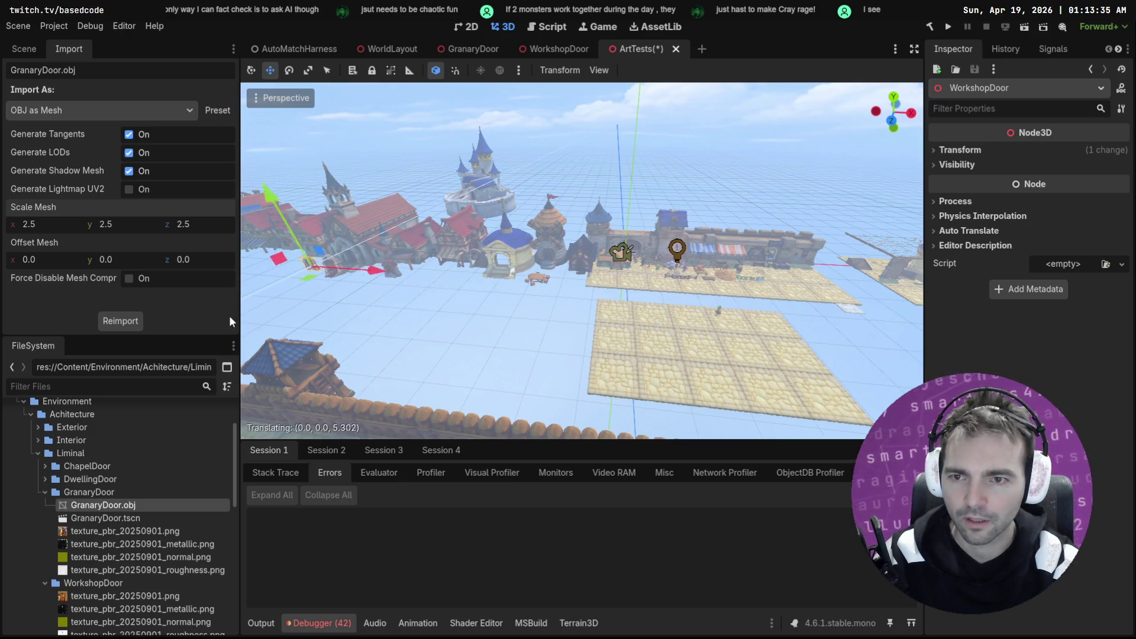
pyautogui.press('f')
pyautogui.press('s')
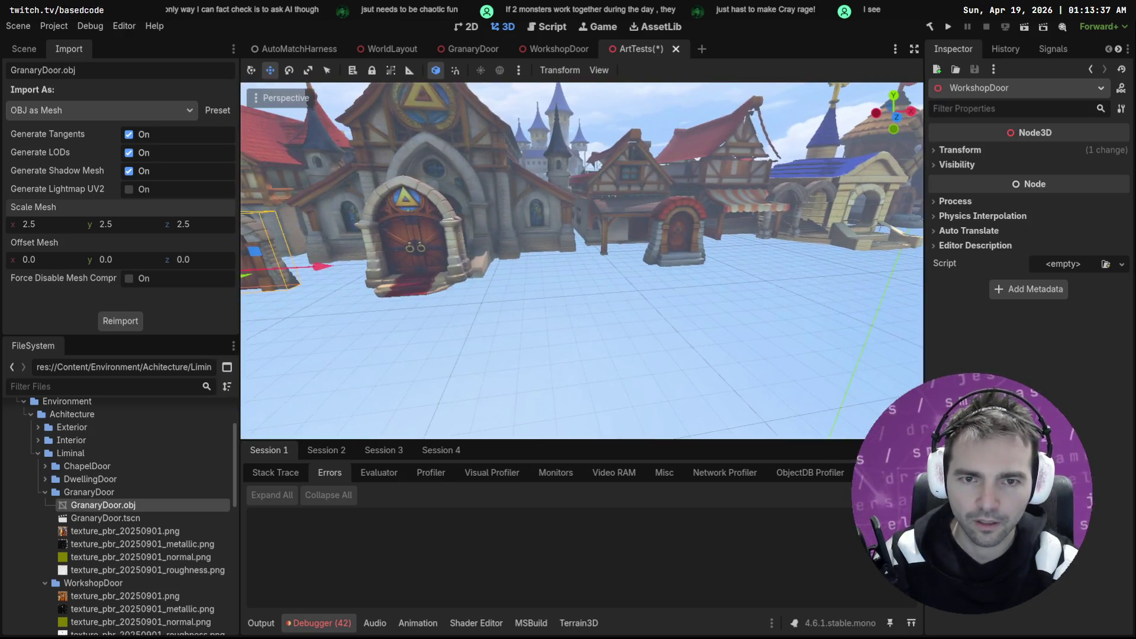
pyautogui.moveTo(486, 259)
pyautogui.mouseDown()
pyautogui.moveTo(566, 280)
pyautogui.moveTo(741, 288)
pyautogui.mouseUp()
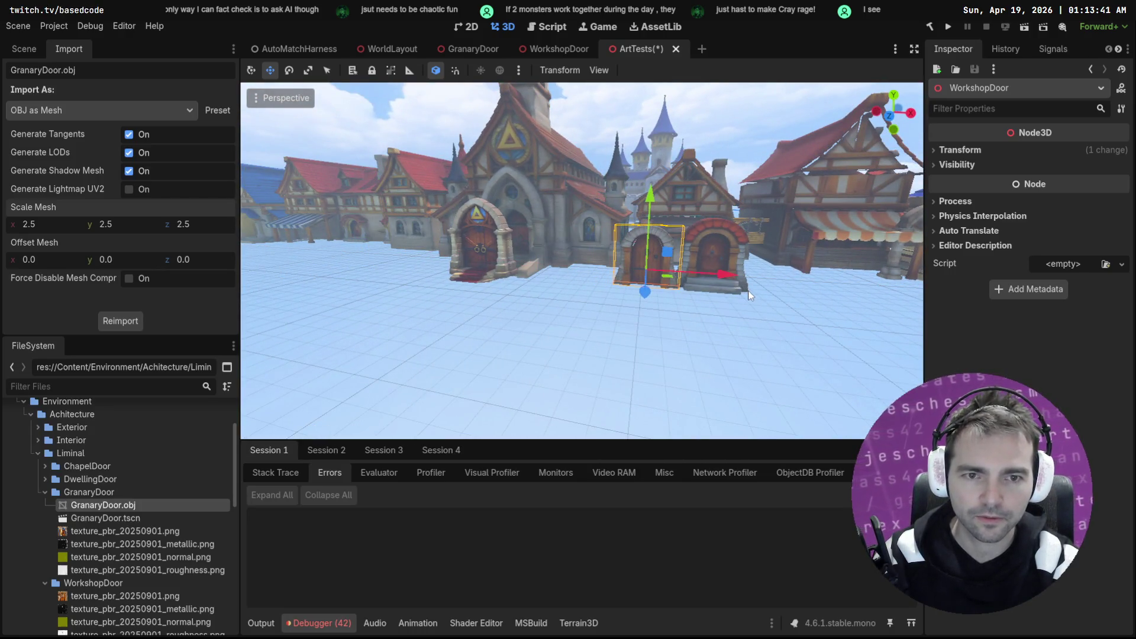
# - Spread the DwellingDoor and WorkshopDoor apart by sliding each to the right along X
pyautogui.click(744, 295)
pyautogui.click(733, 277)
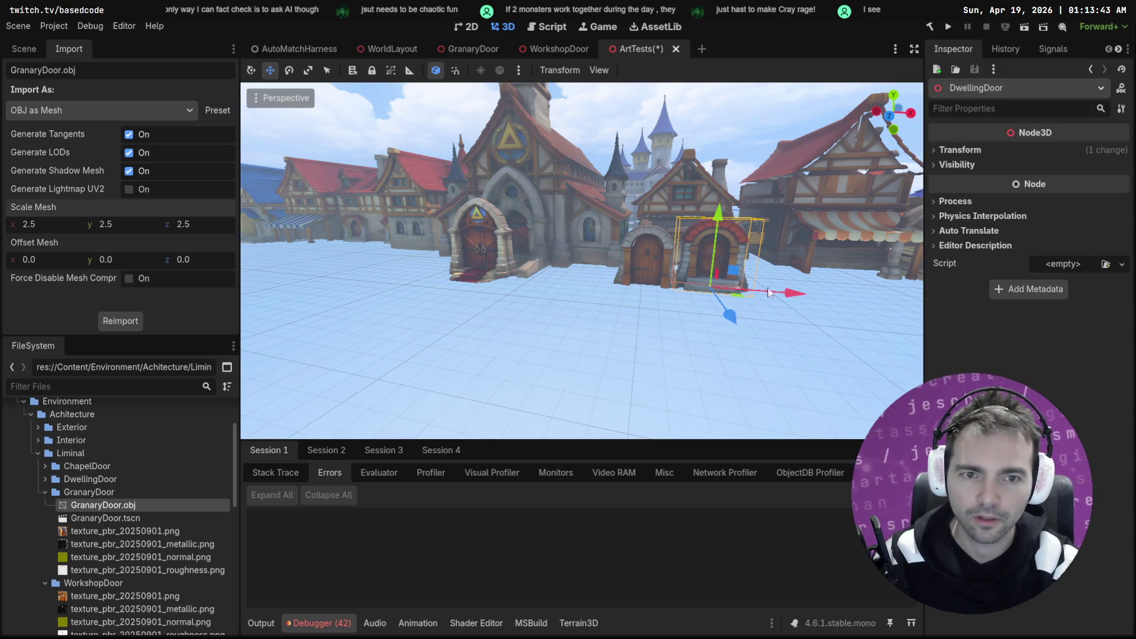
pyautogui.moveTo(769, 292)
pyautogui.mouseDown()
pyautogui.moveTo(971, 313)
pyautogui.moveTo(938, 299)
pyautogui.mouseUp()
pyautogui.click(667, 290)
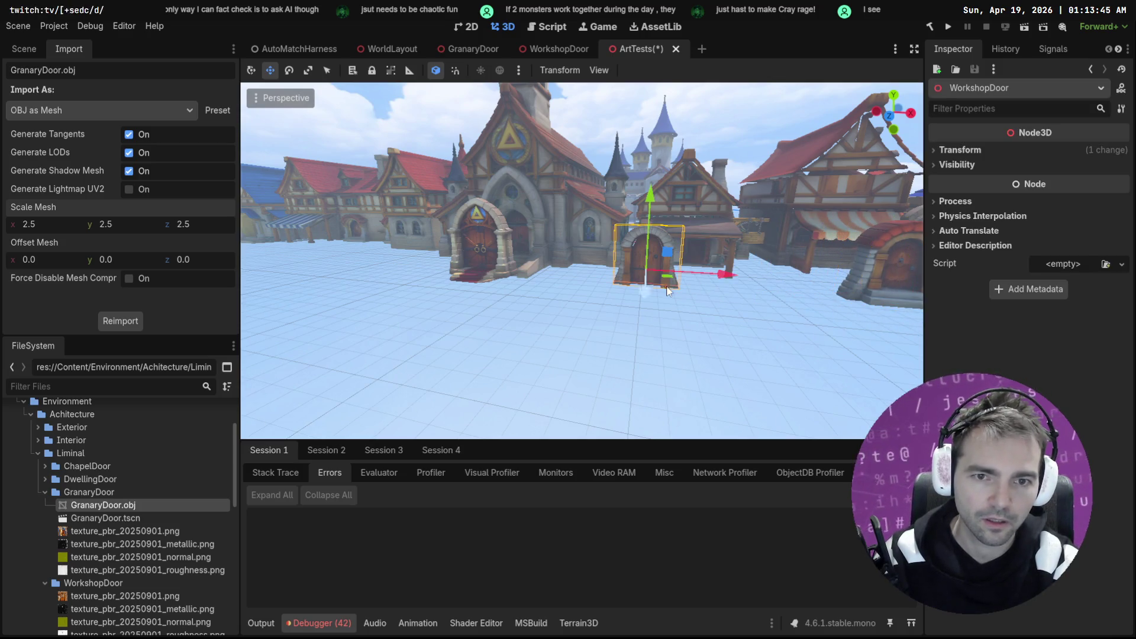
pyautogui.moveTo(734, 274); pyautogui.dragTo(776, 282)
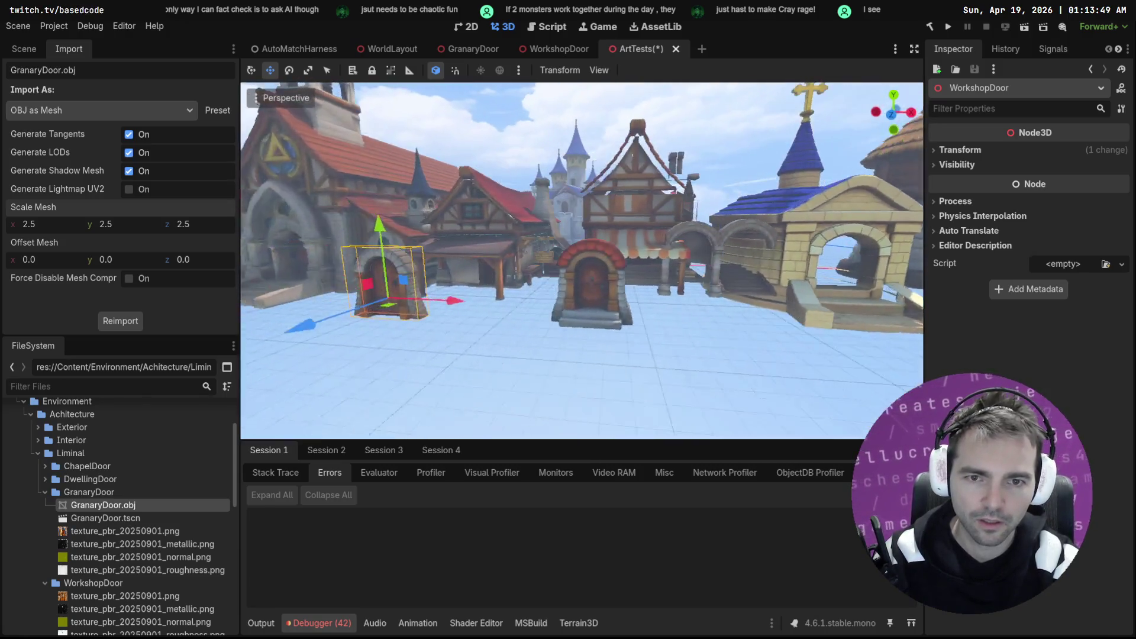
pyautogui.click(598, 325)
pyautogui.moveTo(644, 328); pyautogui.dragTo(666, 328)
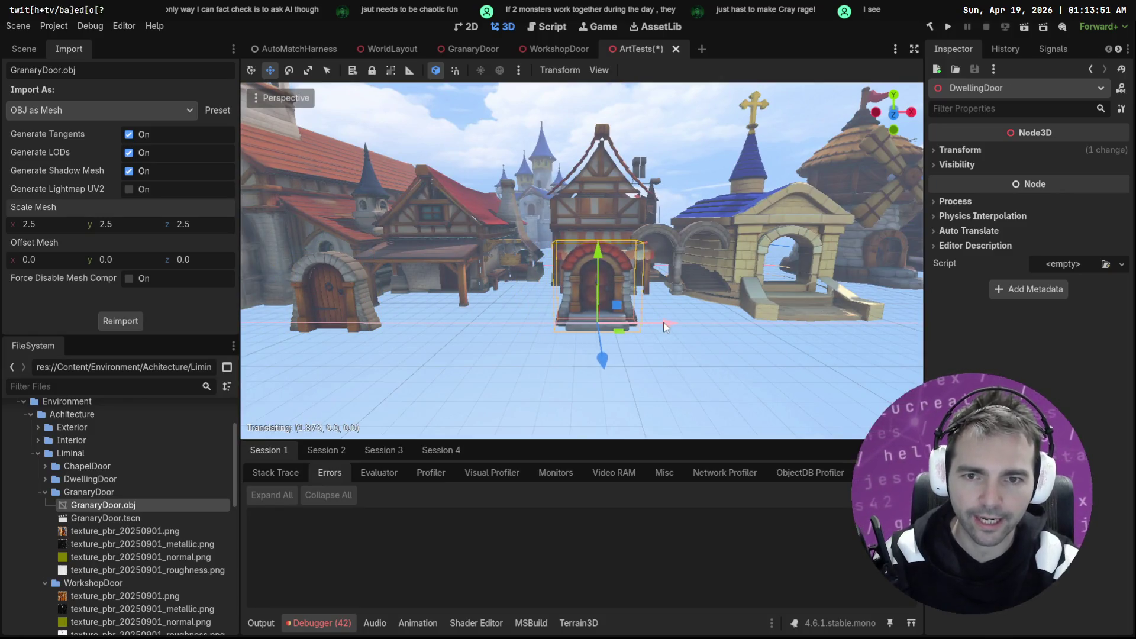
# - Fly the camera along the village houses, cobblestone deck and chapel to inspect the town
pyautogui.press('w')
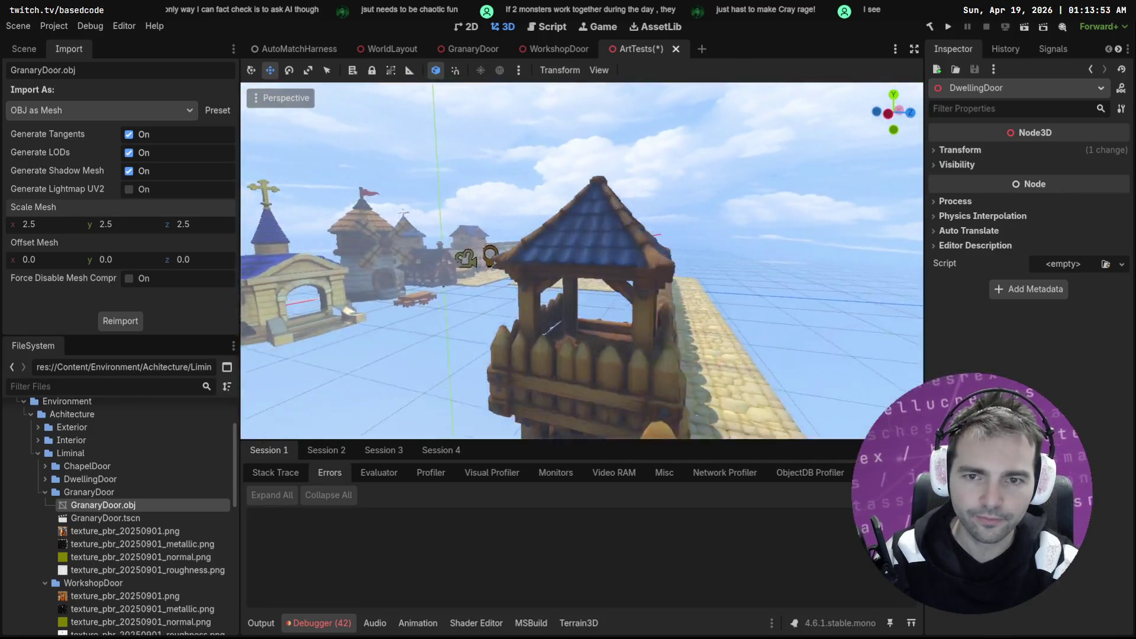
pyautogui.press('w')
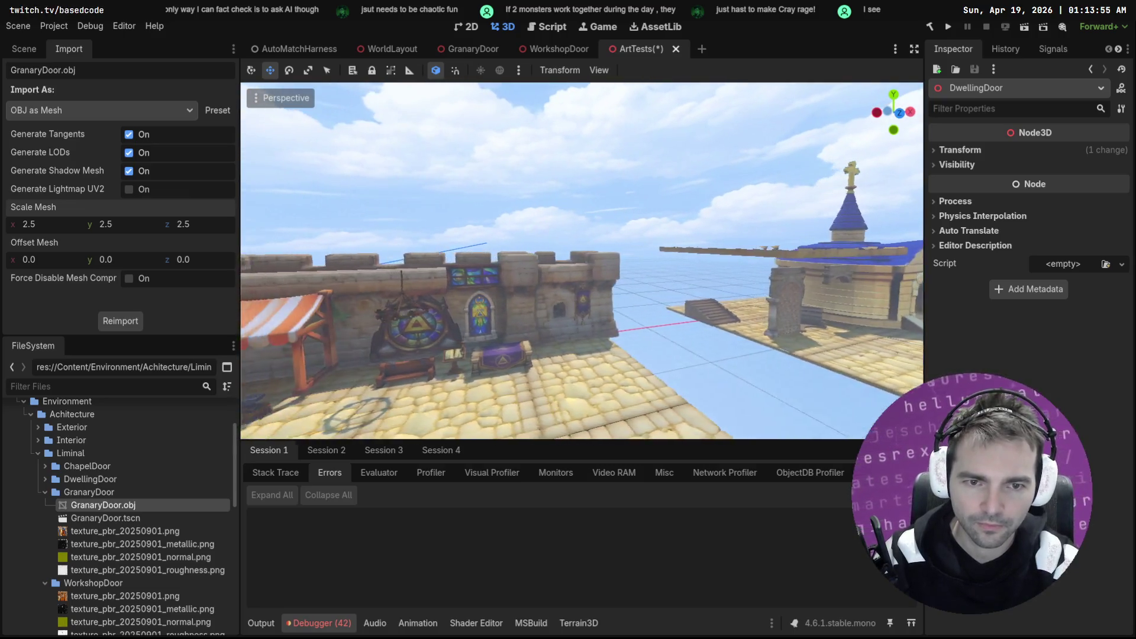
pyautogui.press('w')
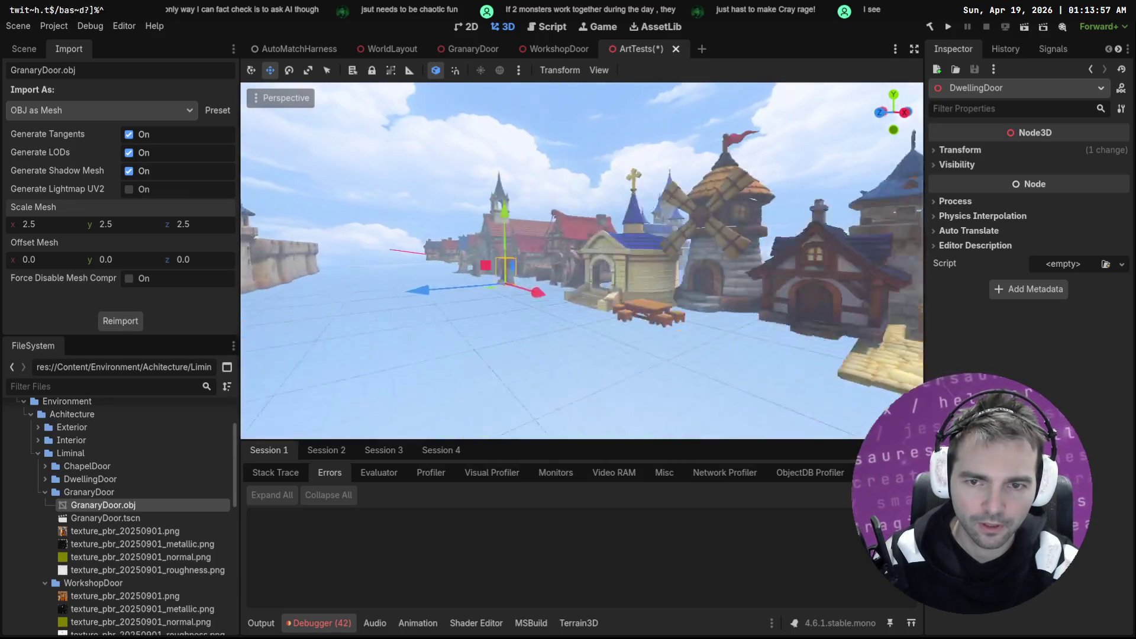
pyautogui.press('a')
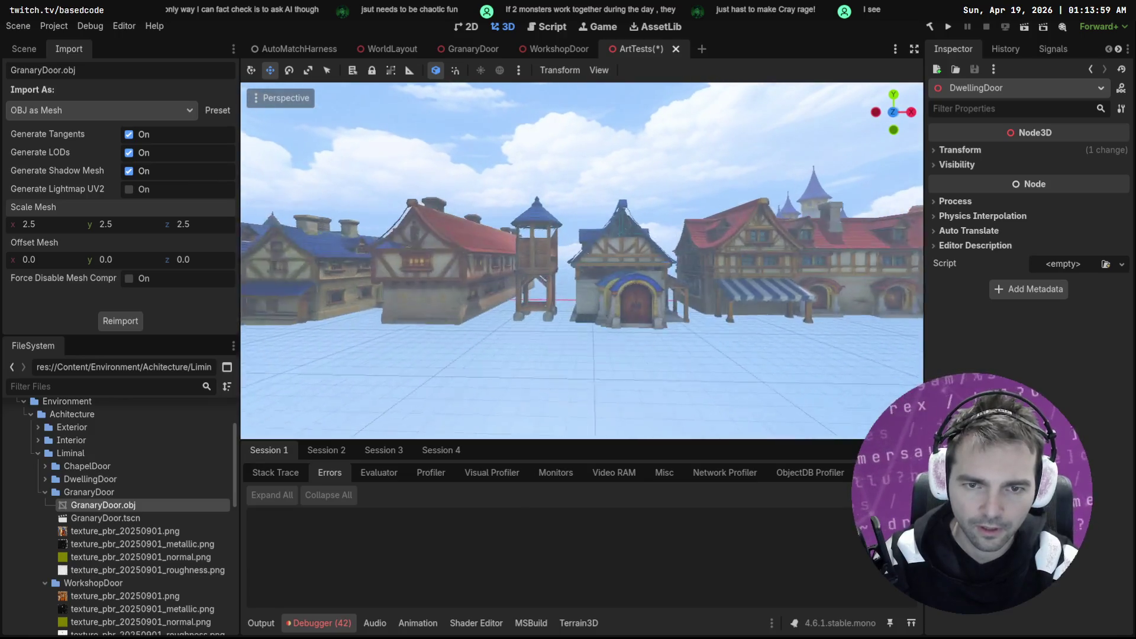
pyautogui.press('a')
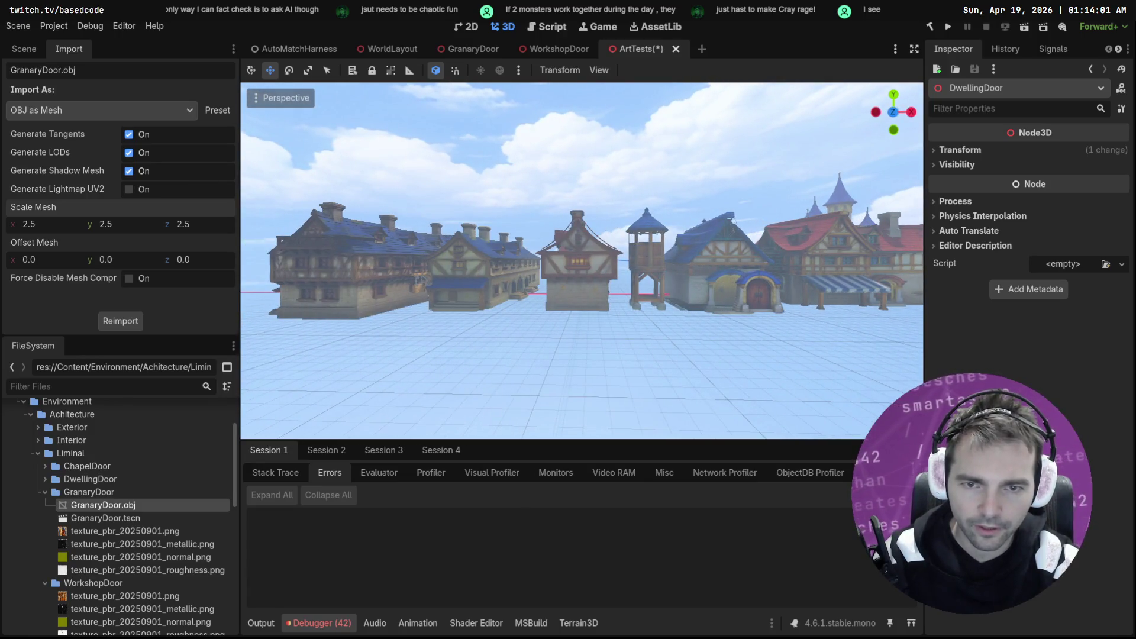
pyautogui.press('w')
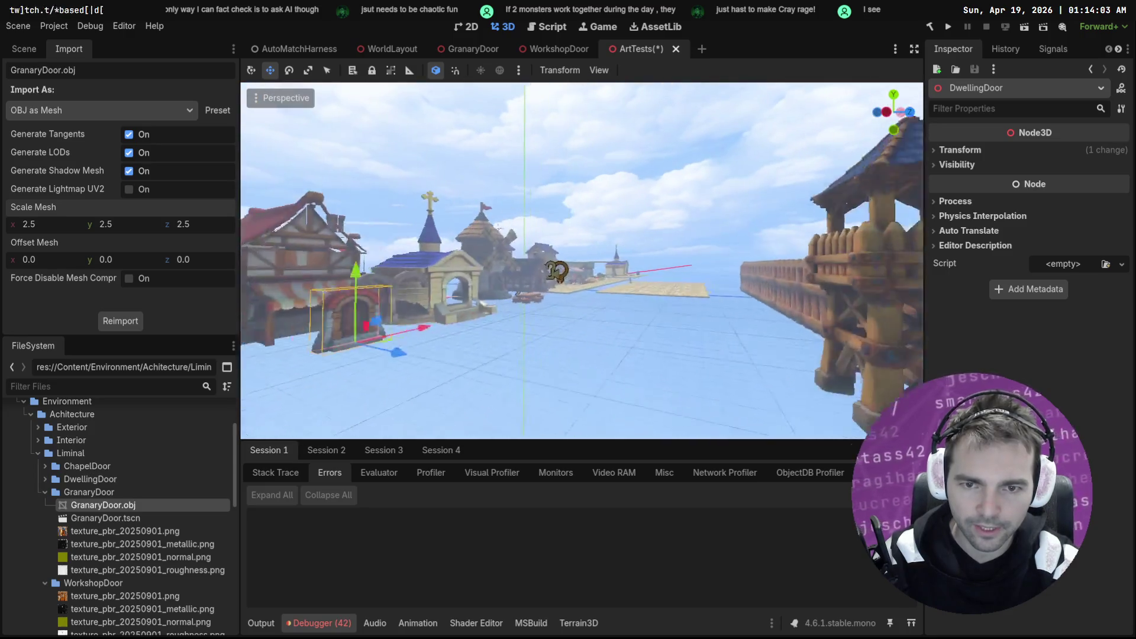
pyautogui.press('w')
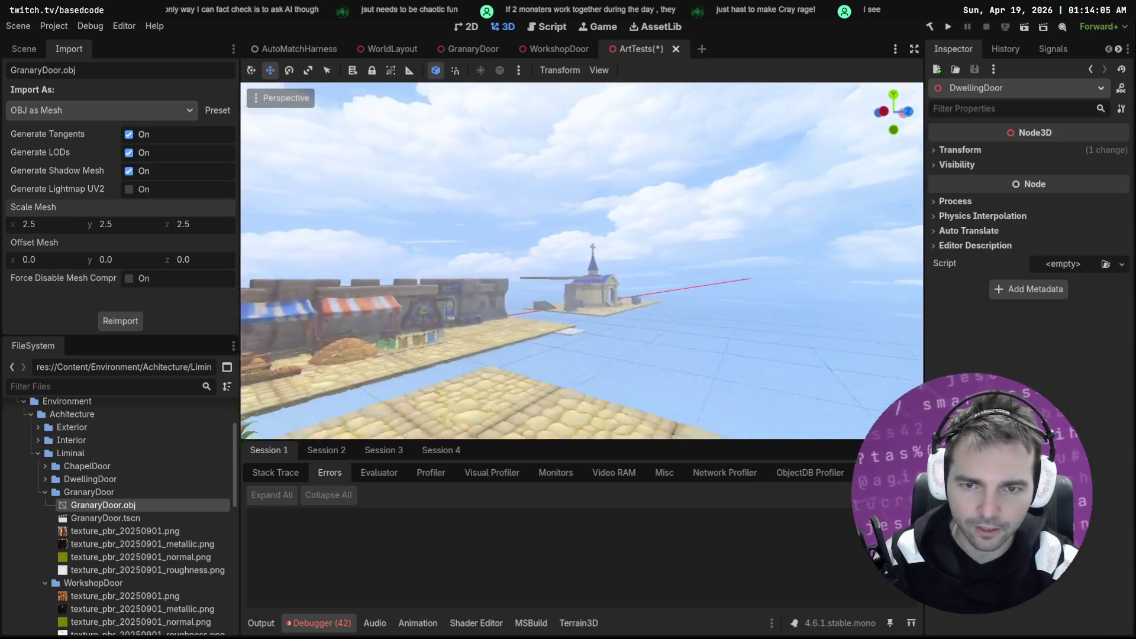
pyautogui.click(108, 520)
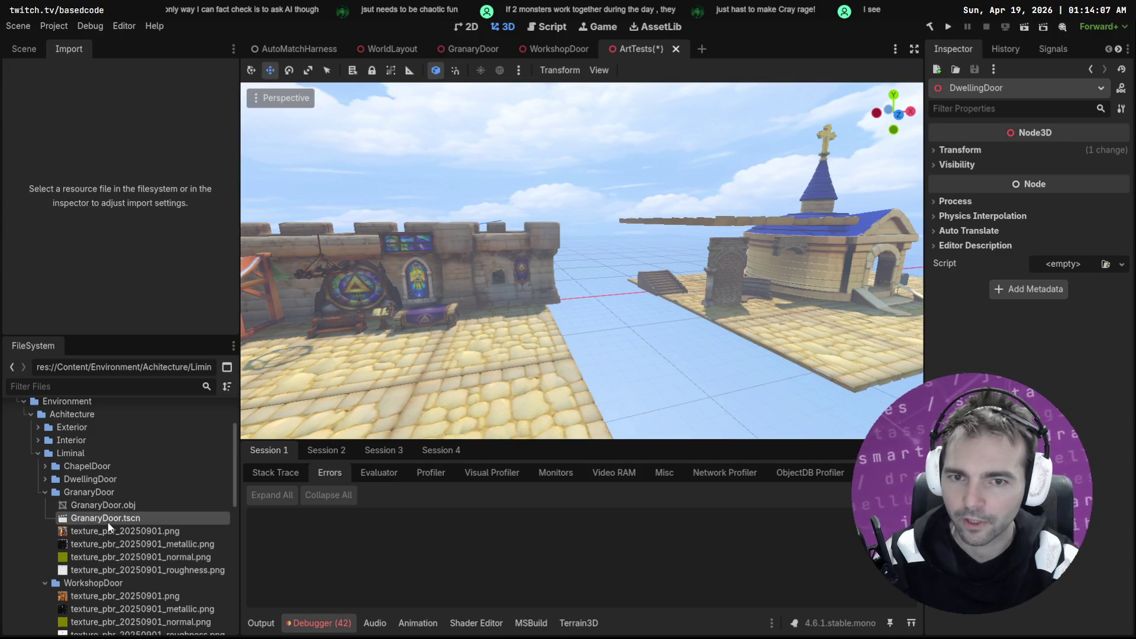
# - Select the GranaryDoor node, frame it, and orbit around it to check its placement
pyautogui.click(26, 48)
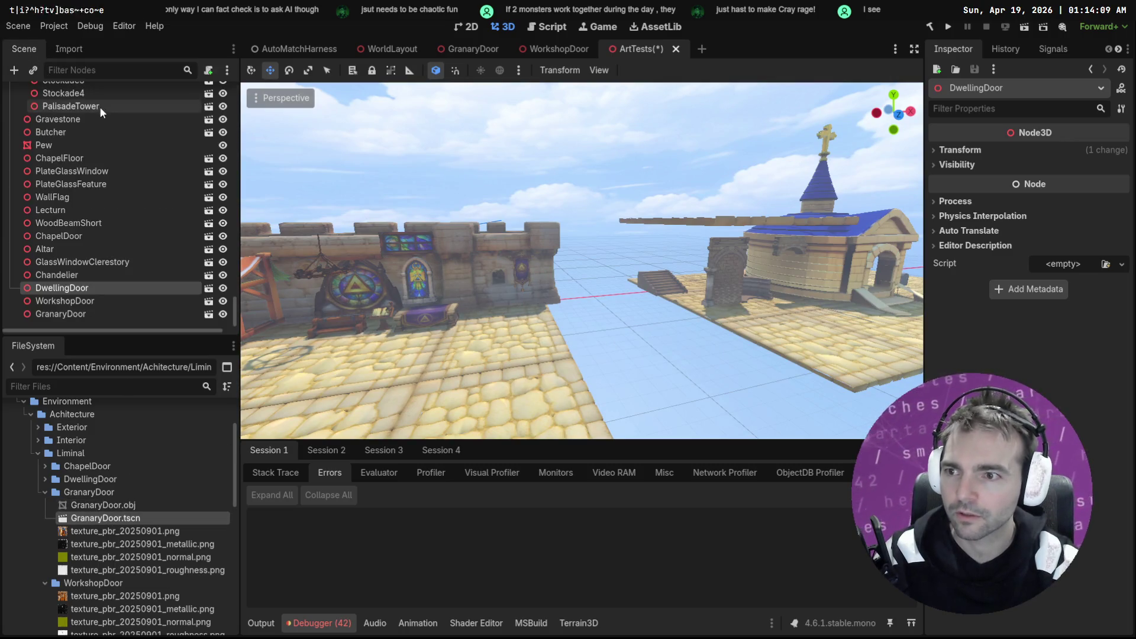
pyautogui.click(71, 314)
pyautogui.press('f')
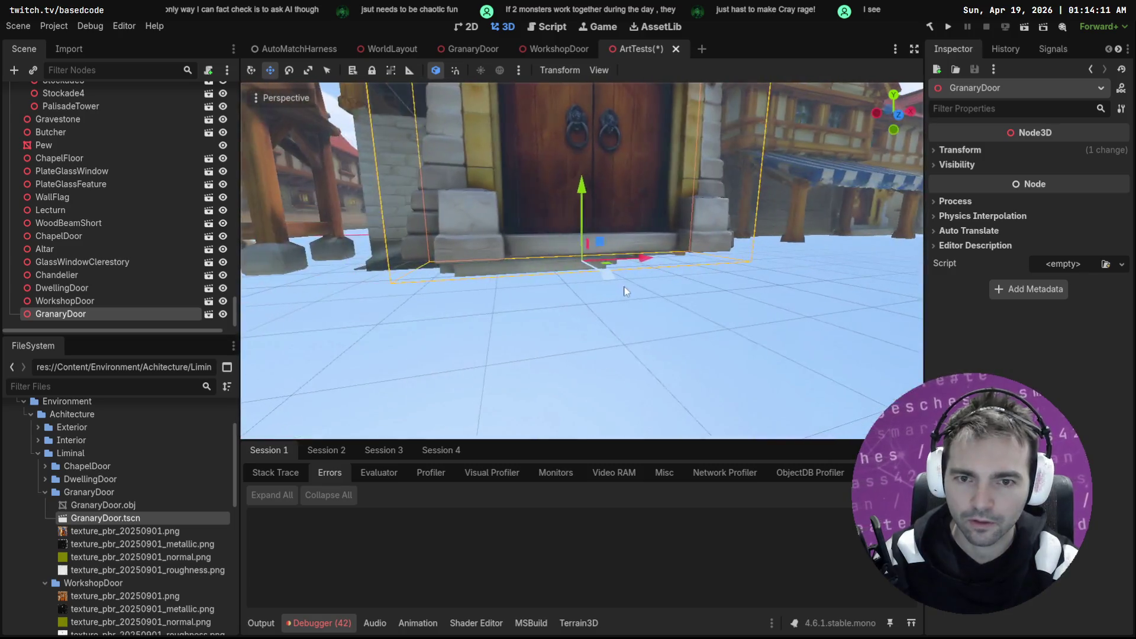
pyautogui.scroll(-3, 624, 290)
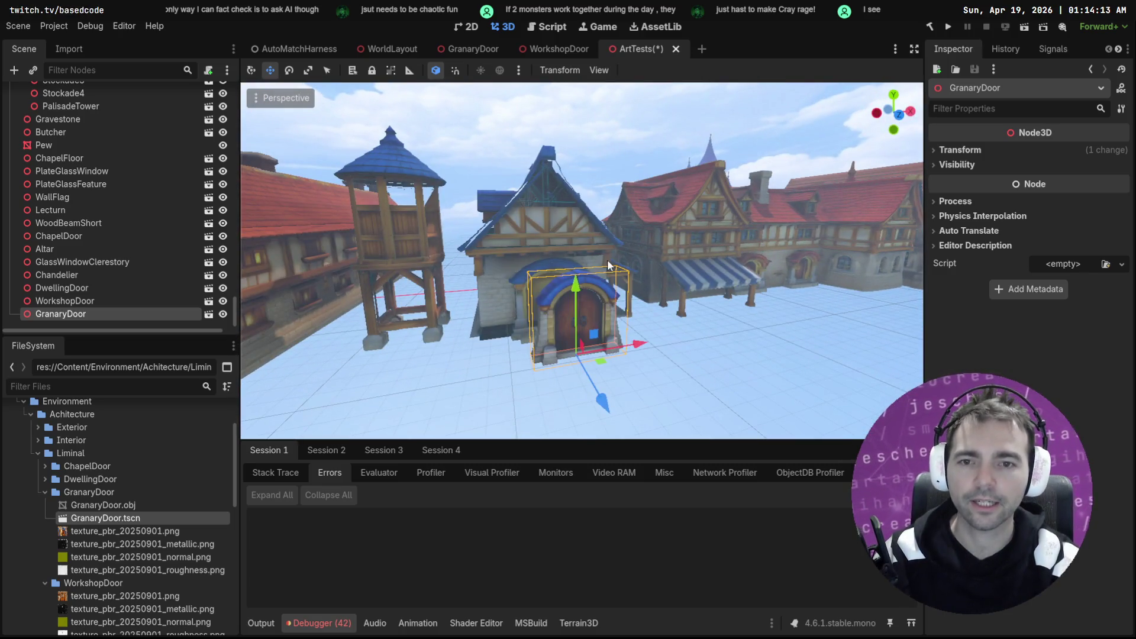
pyautogui.moveTo(580, 168); pyautogui.dragTo(604, 176)
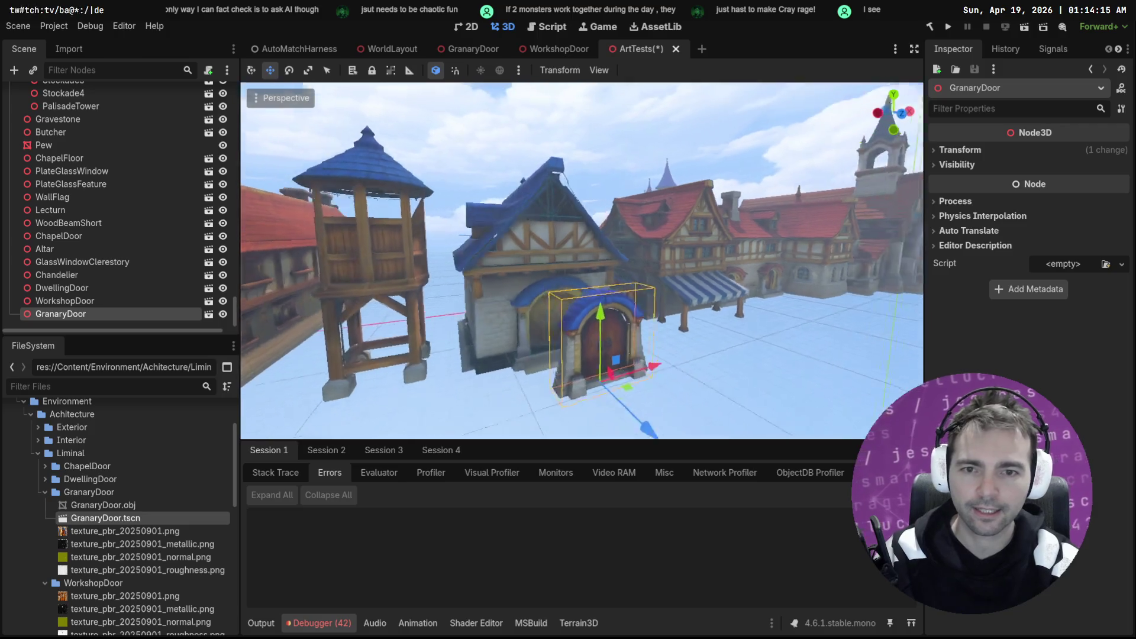
pyautogui.moveTo(602, 367); pyautogui.dragTo(601, 367)
pyautogui.click(707, 312)
# - Save the ArtTests scene and paste GranaryDoor.tscn's copied project path into the Codex prompt
pyautogui.hotkey('ctrl', 's')
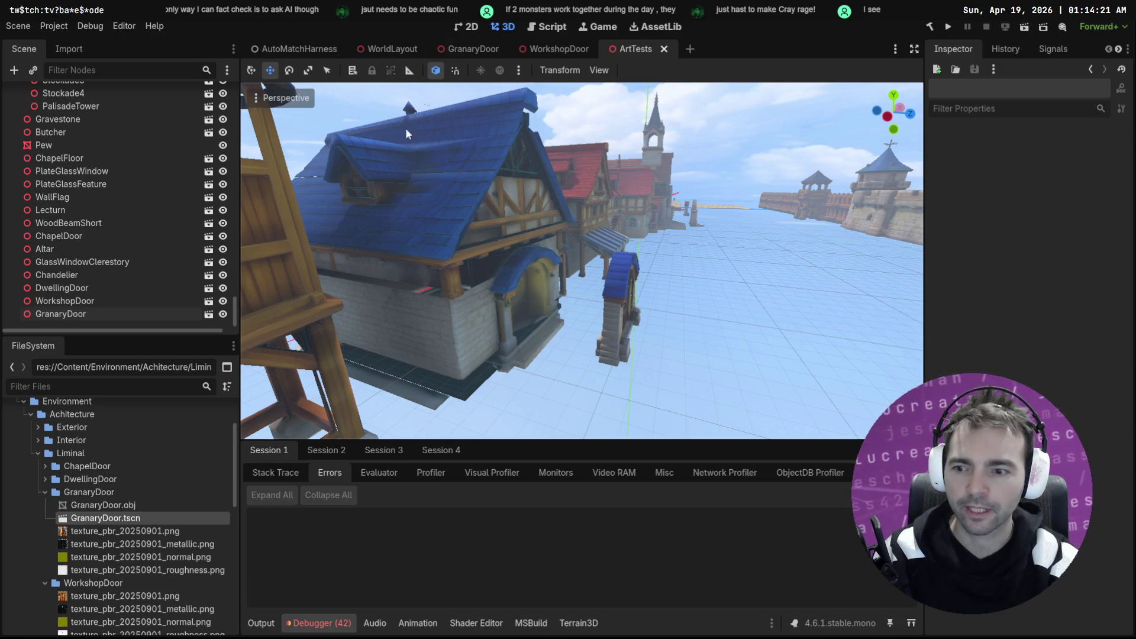
pyautogui.rightClick(125, 519)
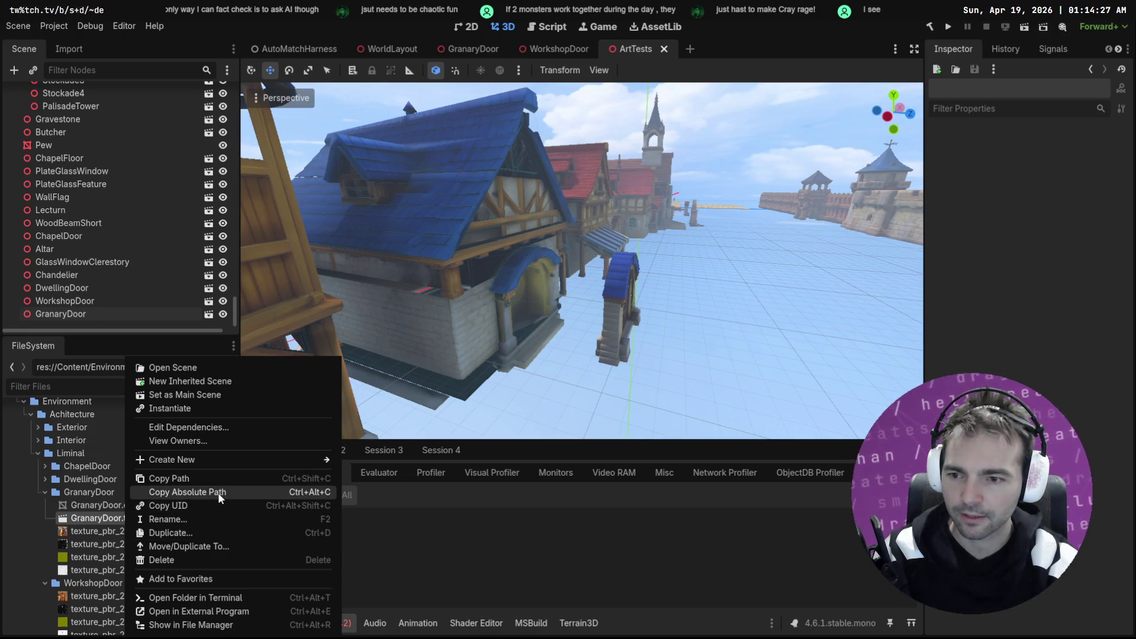
pyautogui.click(225, 479)
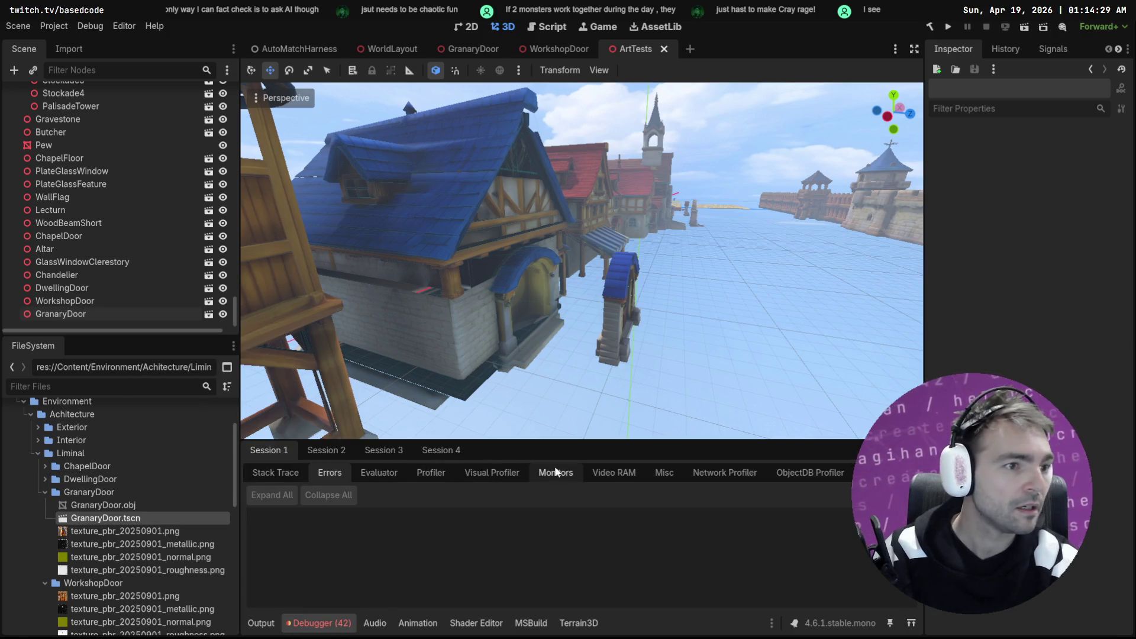
pyautogui.hotkey('alt', 'Tab')
pyautogui.write('res://Content/Environment/Achitecture/Liminal/GranaryDoor/GranaryDoor.tscn')
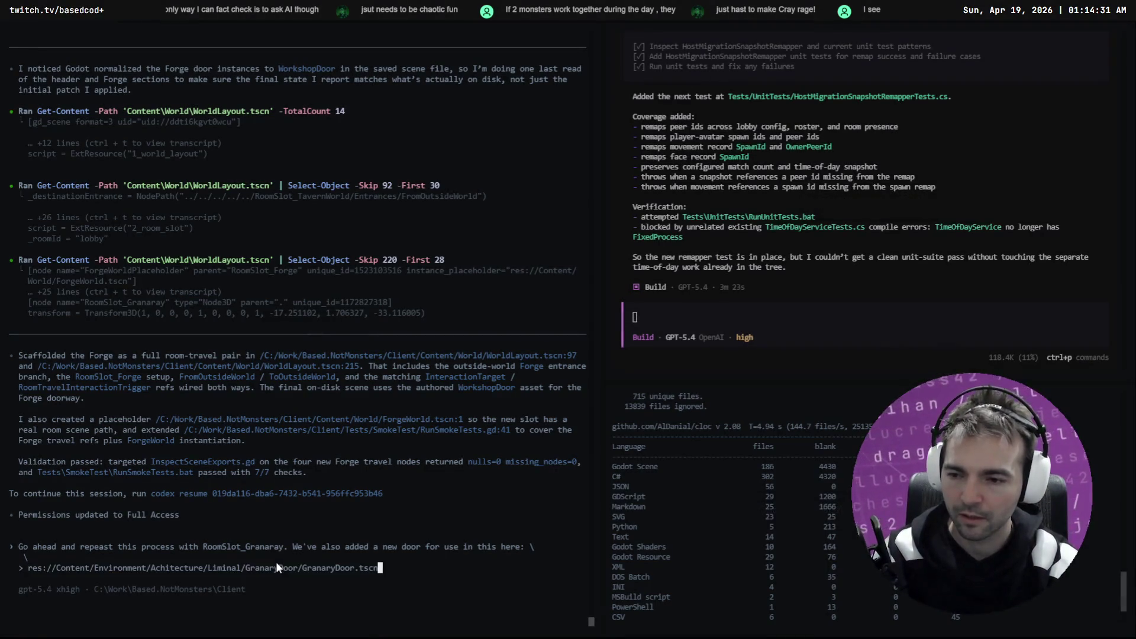
pyautogui.press('Home')
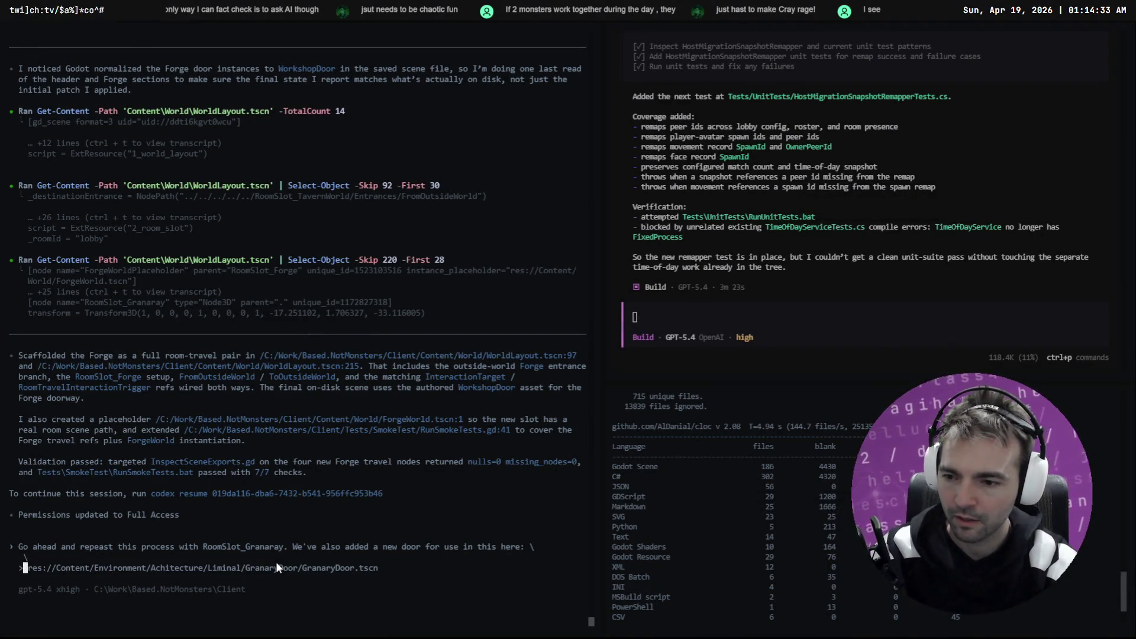
pyautogui.press('Delete')
pyautogui.press('Delete')
pyautogui.press('Delete')
pyautogui.press('Delete')
pyautogui.press('Delete')
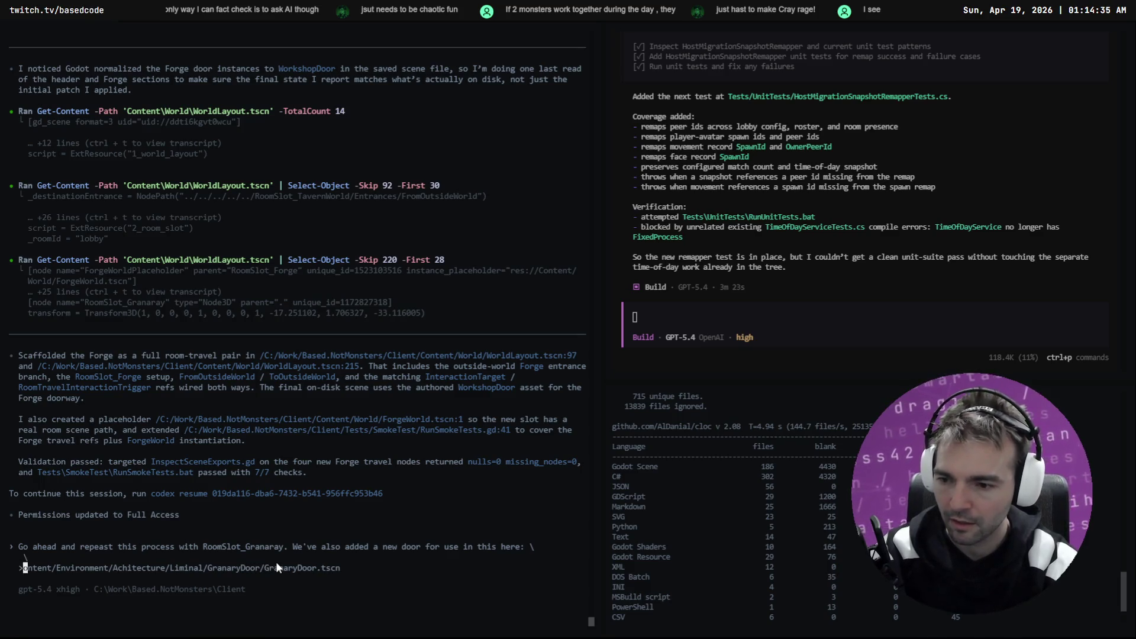
pyautogui.press('Delete')
pyautogui.press('Delete')
pyautogui.press('Delete')
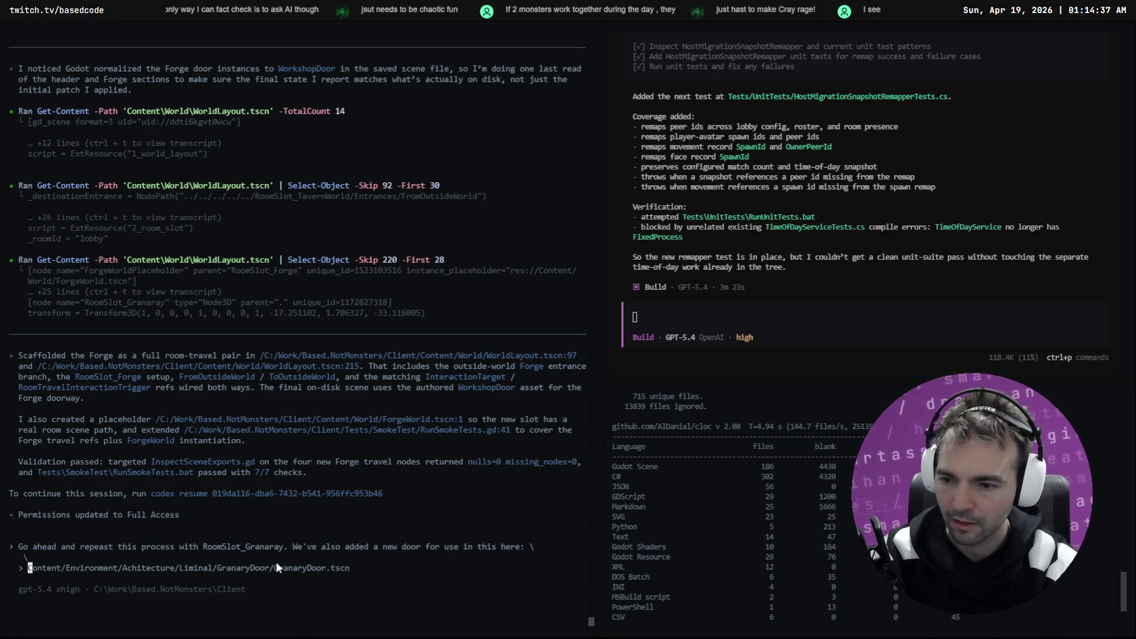
pyautogui.hotkey('ctrl', 'k')
pyautogui.write('@Gra')
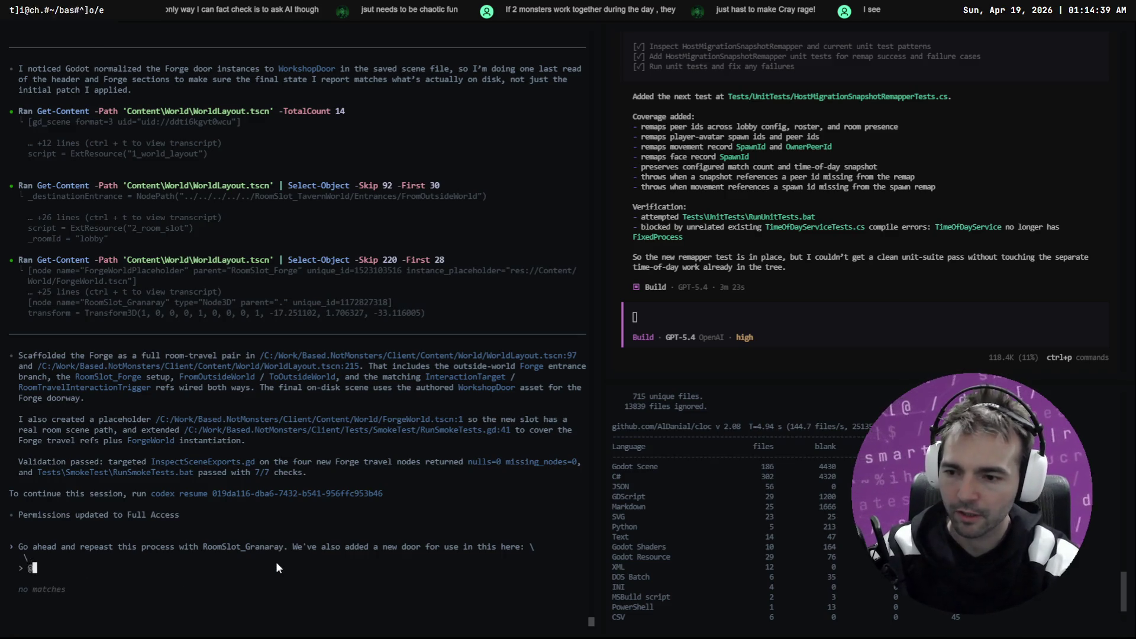
pyautogui.write('naryDoo')
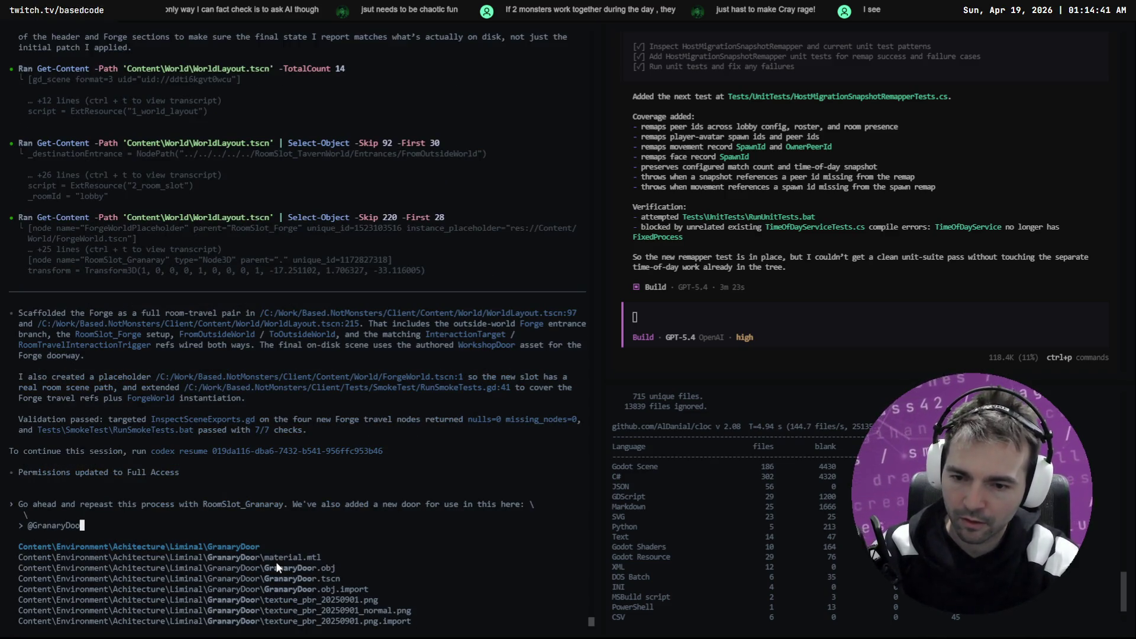
pyautogui.press('Down')
pyautogui.press('Down')
pyautogui.press('Down')
pyautogui.press('Tab')
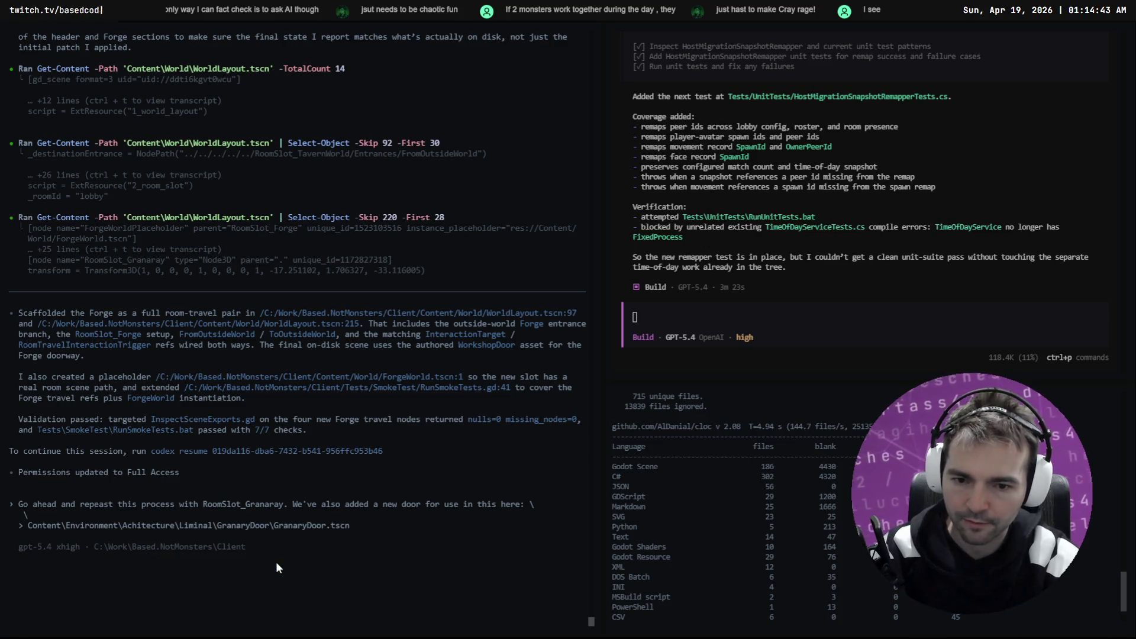
pyautogui.press('Return')
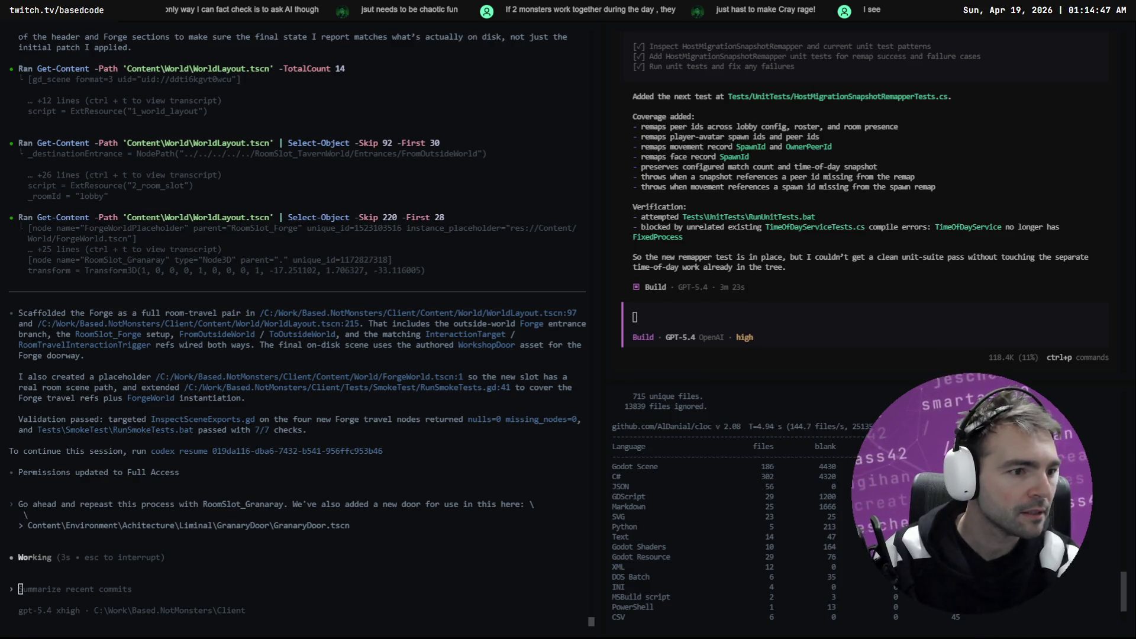
pyautogui.hotkey('alt', 'Tab')
pyautogui.hscroll(5, 677, 207)
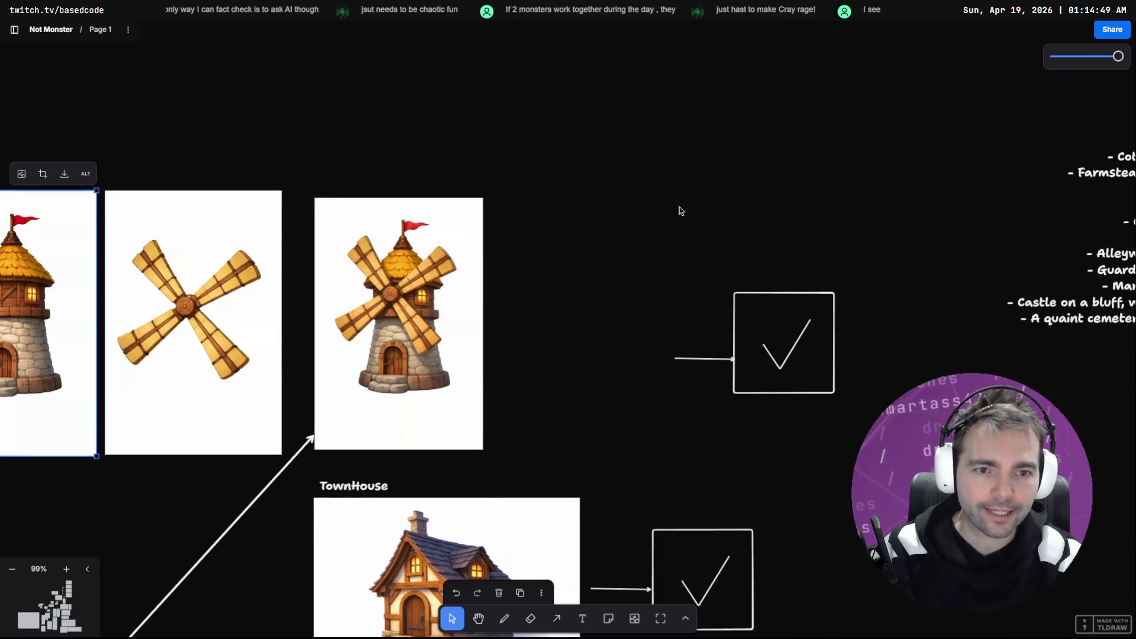
# - Drag the checkmark box on the tldraw board beside the windmill image
pyautogui.scroll(-3, 827, 241)
pyautogui.scroll(-3, 827, 241)
pyautogui.hscroll(3, 642, 294)
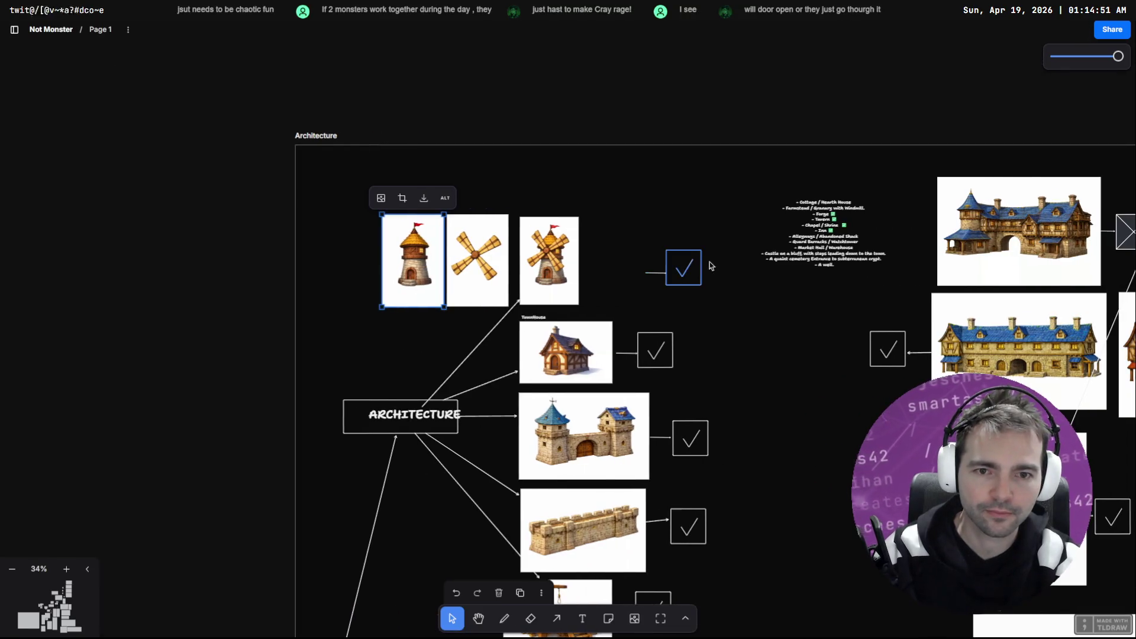
pyautogui.click(681, 283)
pyautogui.moveTo(731, 318)
pyautogui.mouseDown()
pyautogui.moveTo(642, 246)
pyautogui.moveTo(616, 263)
pyautogui.moveTo(627, 263)
pyautogui.mouseUp()
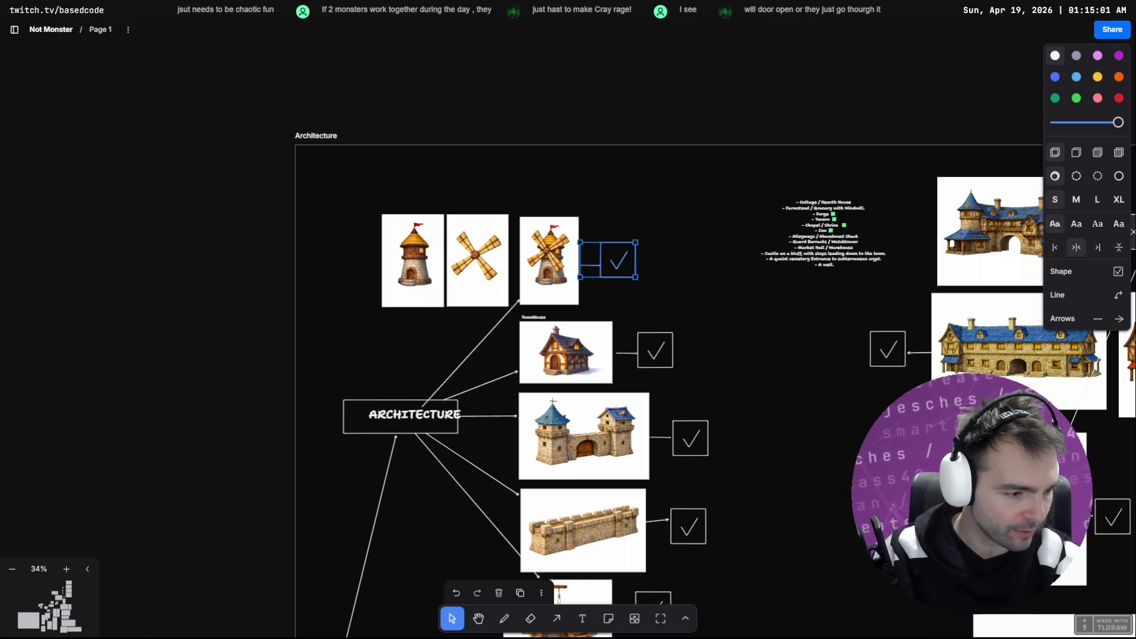
pyautogui.hotkey('alt', 'Tab')
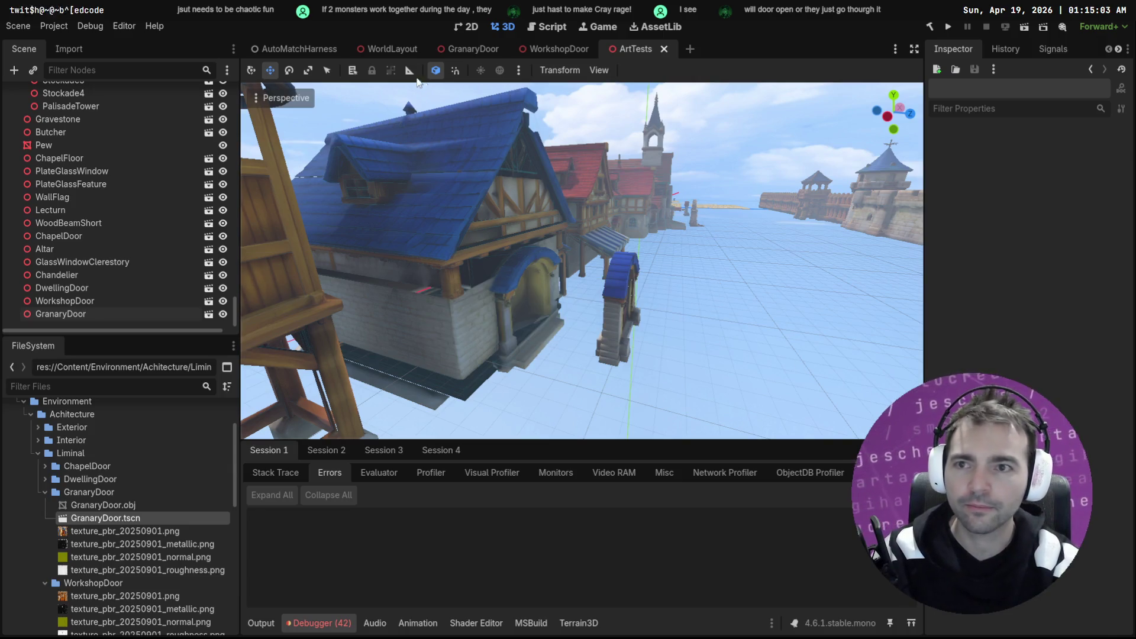
# - Switch to the AutoMatchHarness scene and run it with F6
pyautogui.click(304, 48)
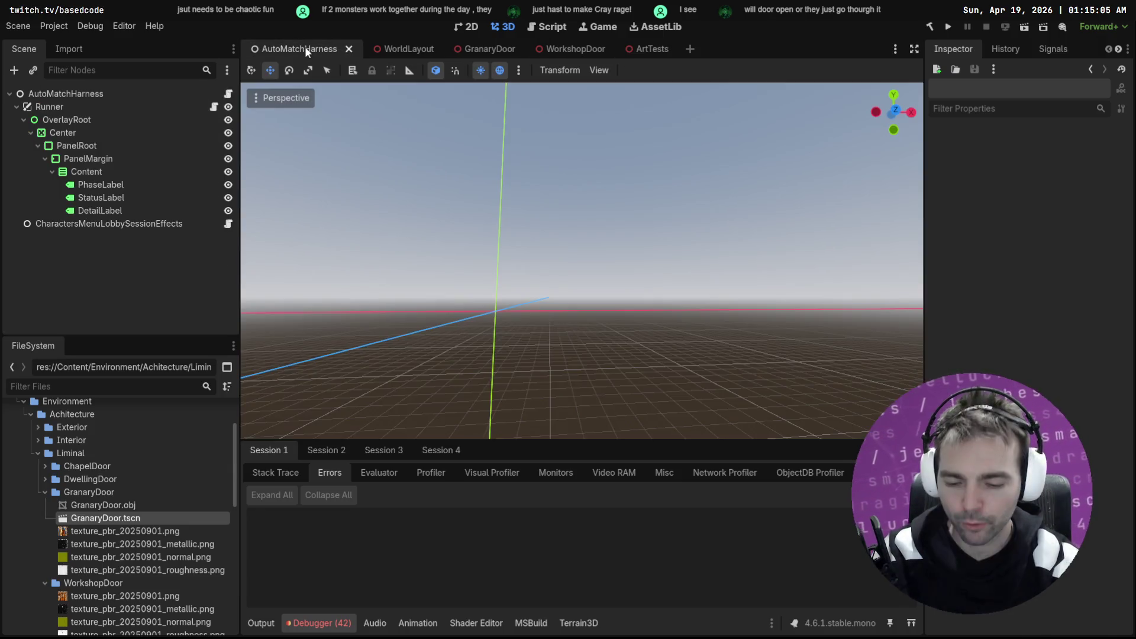
pyautogui.press('F6')
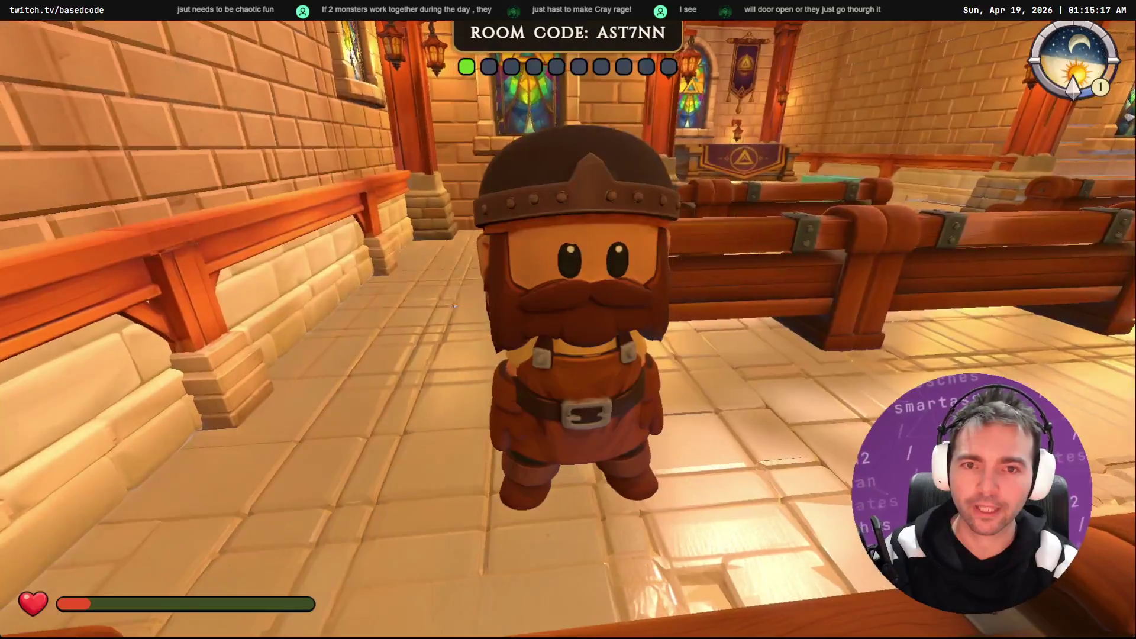
# - Run the dwarf down and back up the chapel aisle, then dodge toward the altar
pyautogui.press('w')
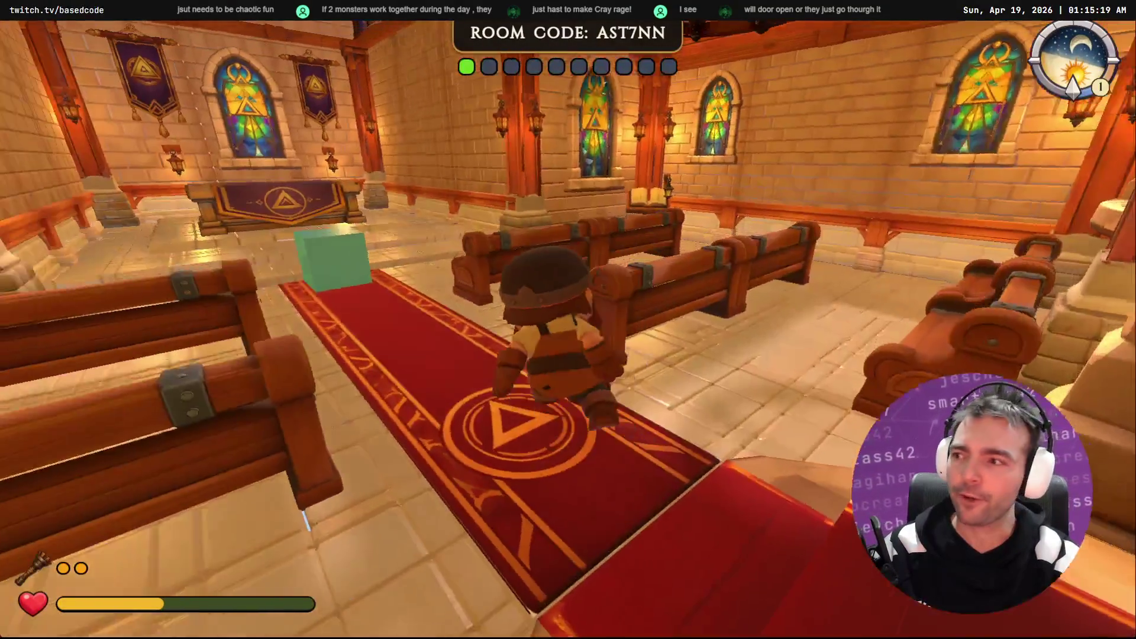
pyautogui.press('w')
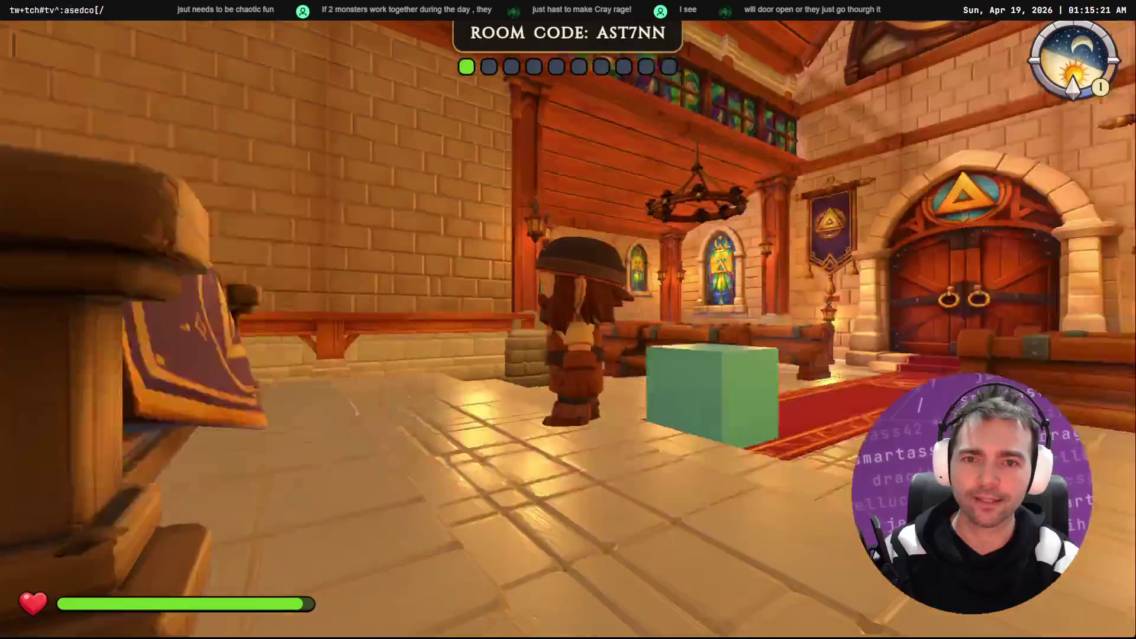
pyautogui.press('space')
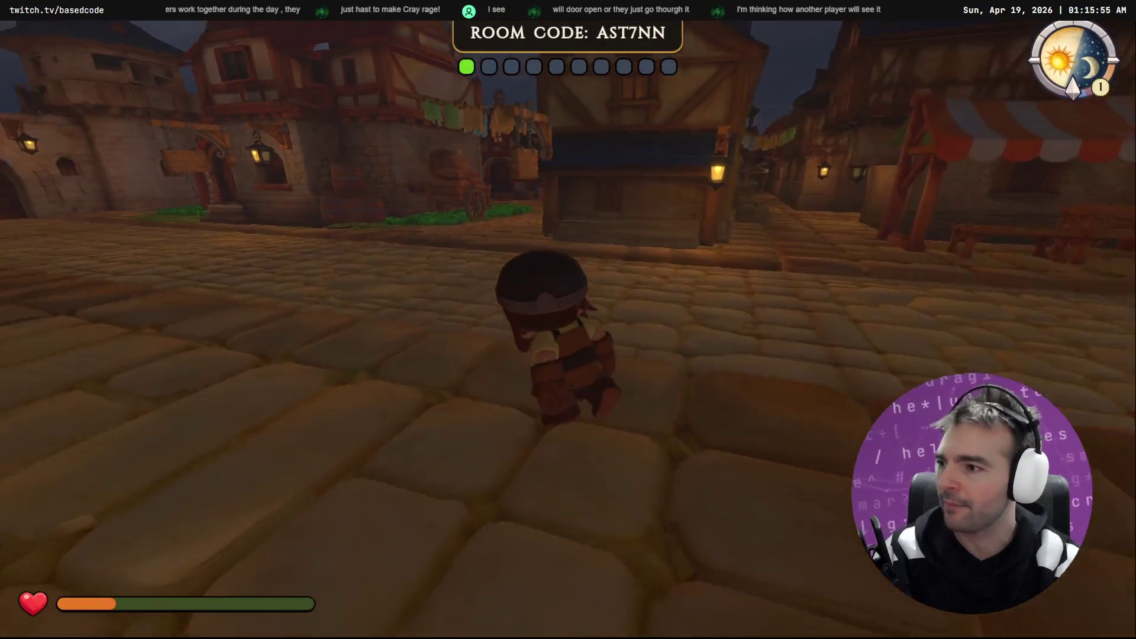
# - Walk into the tavern and back out through its door
pyautogui.press('w')
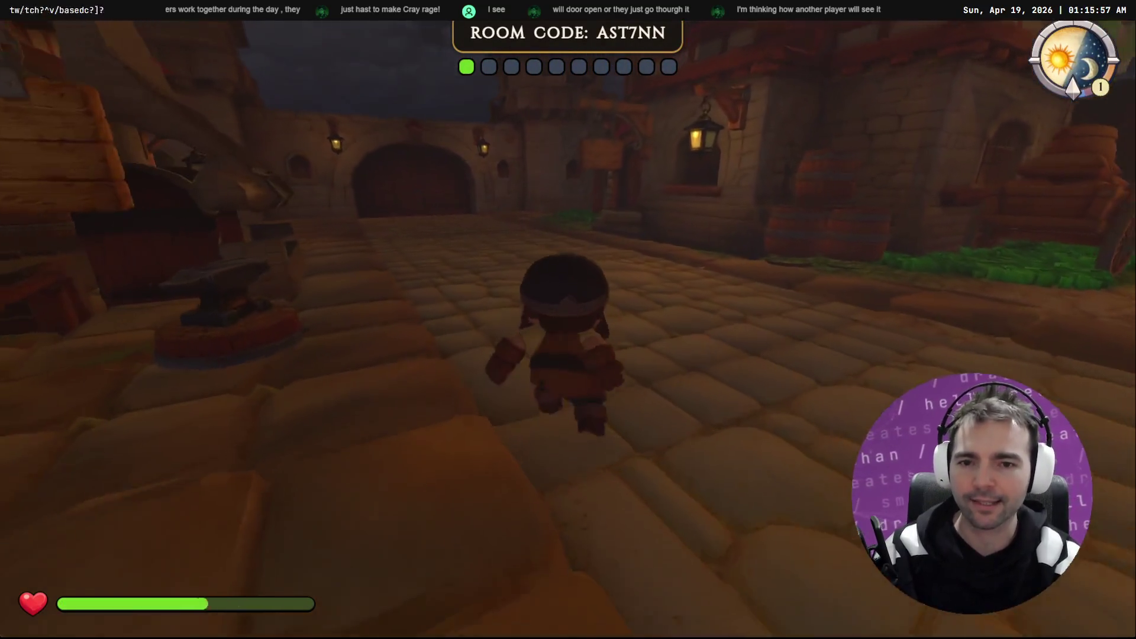
pyautogui.press('w')
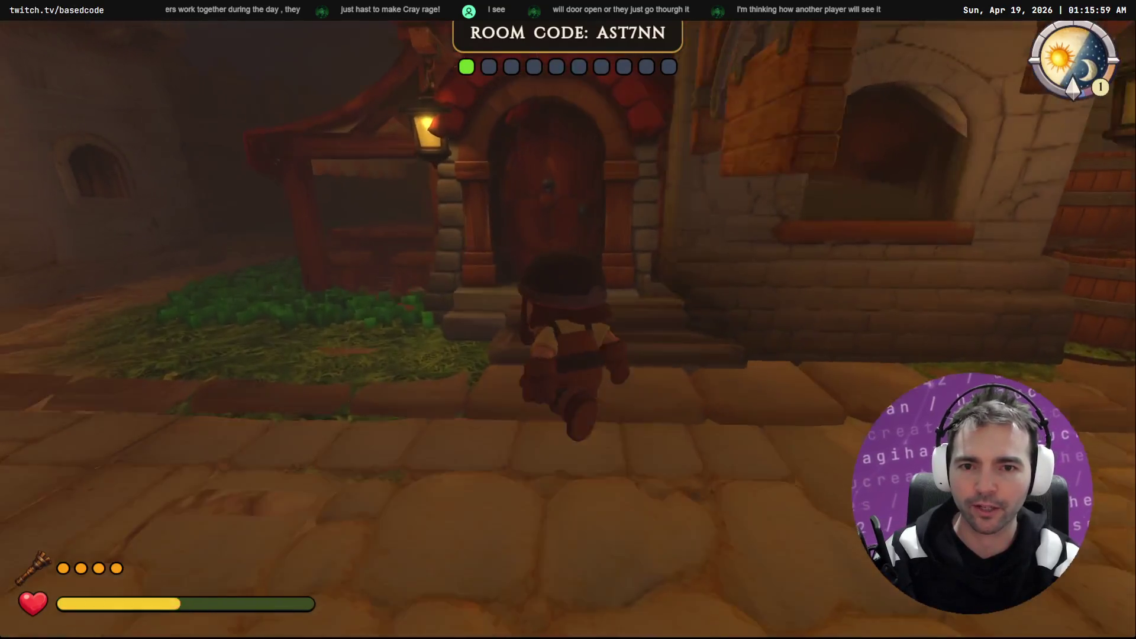
pyautogui.press('f')
pyautogui.press('w')
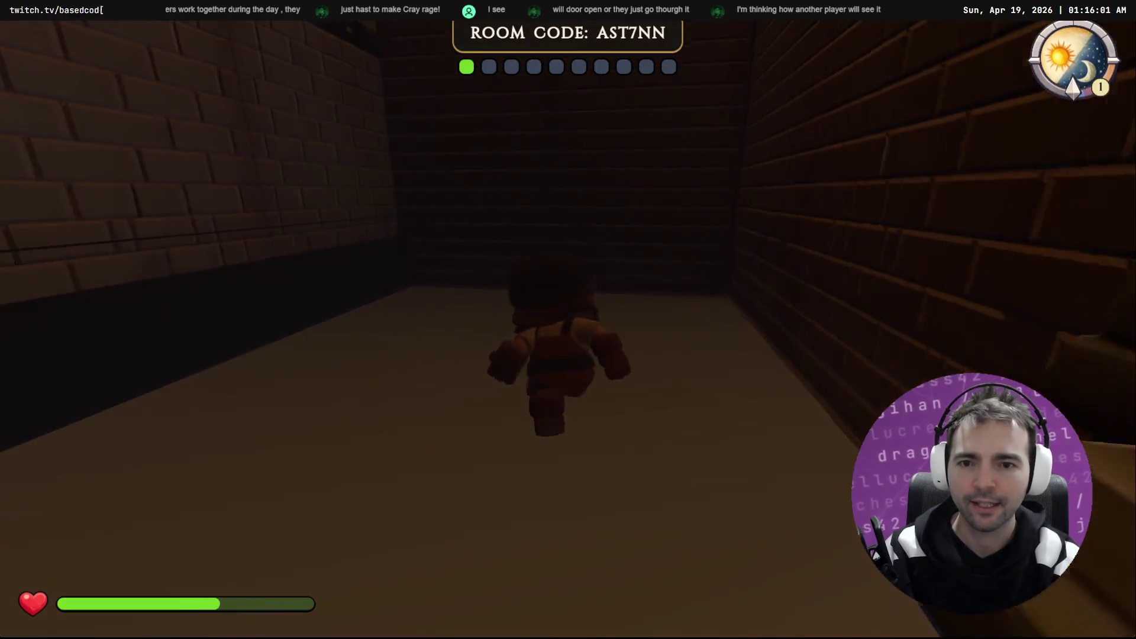
pyautogui.press('w')
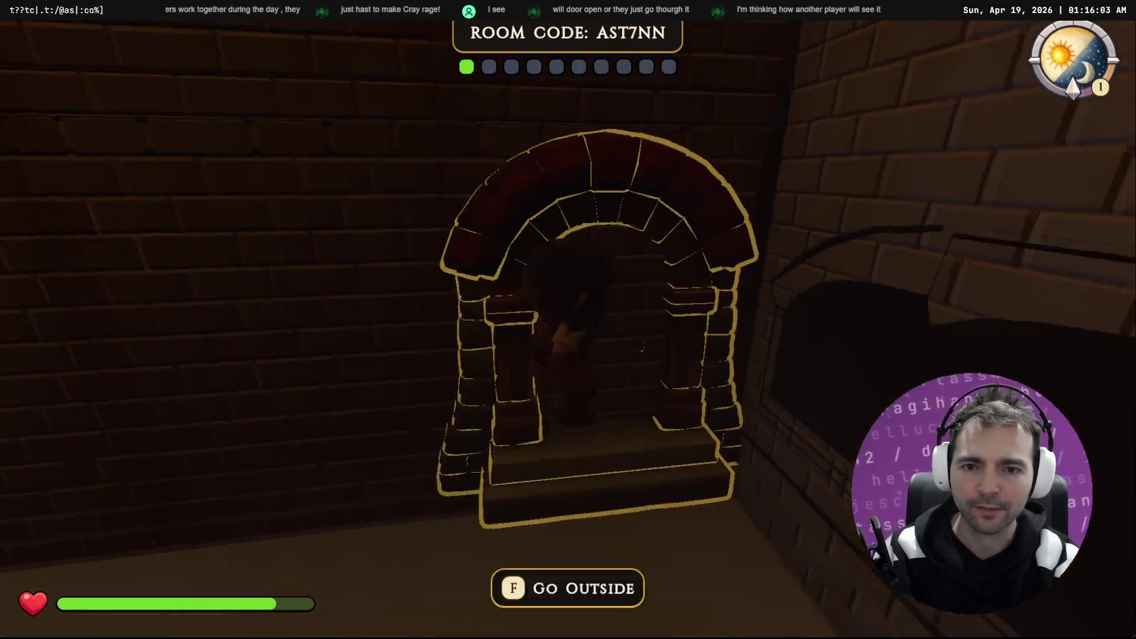
pyautogui.press('f')
pyautogui.press('w')
# - Run along the street and enter the forge through its arched door
pyautogui.press('w')
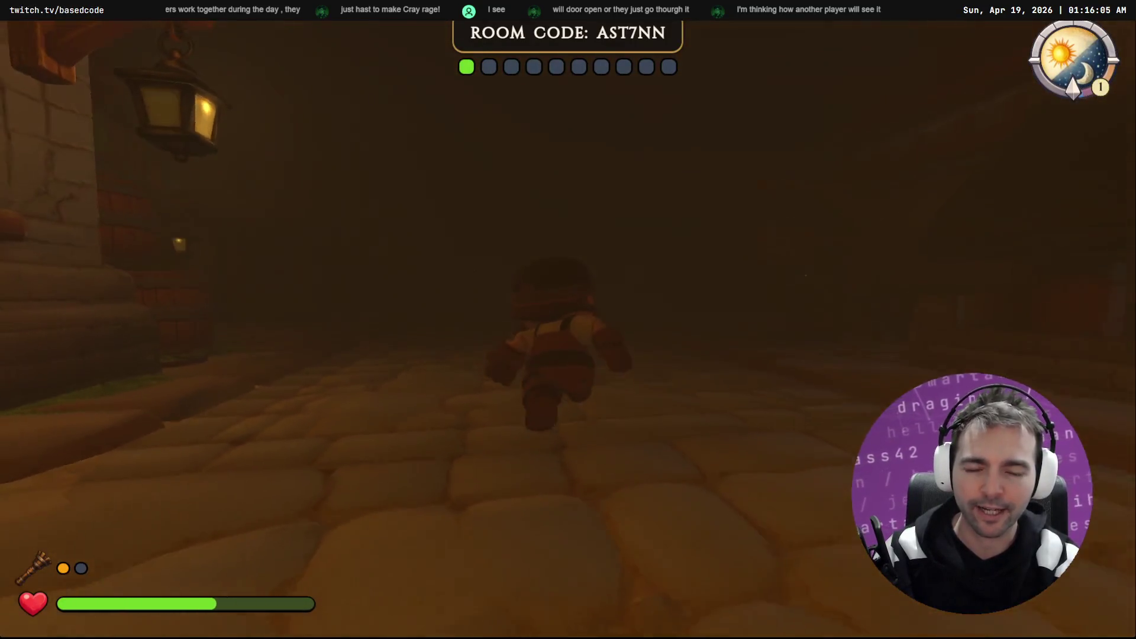
pyautogui.press('w')
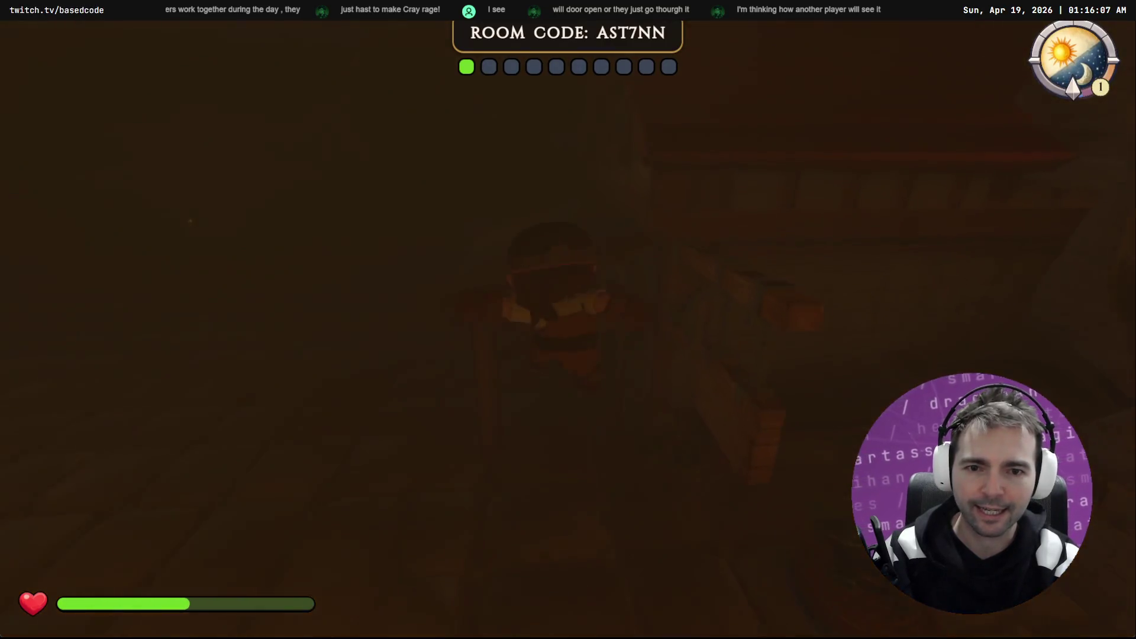
pyautogui.press('w')
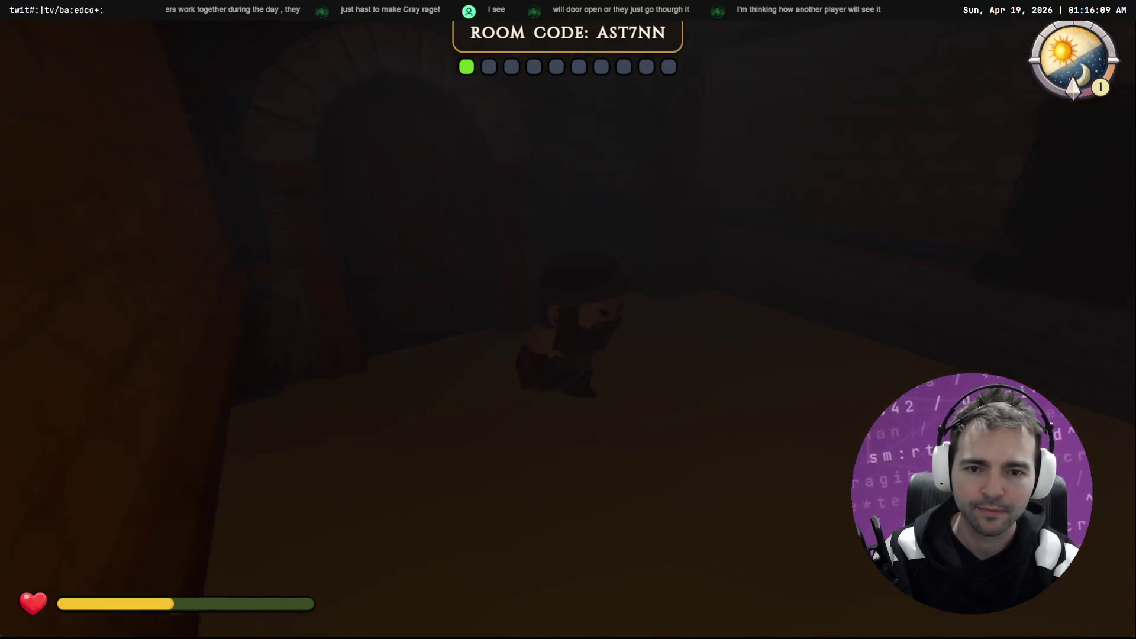
pyautogui.press('f')
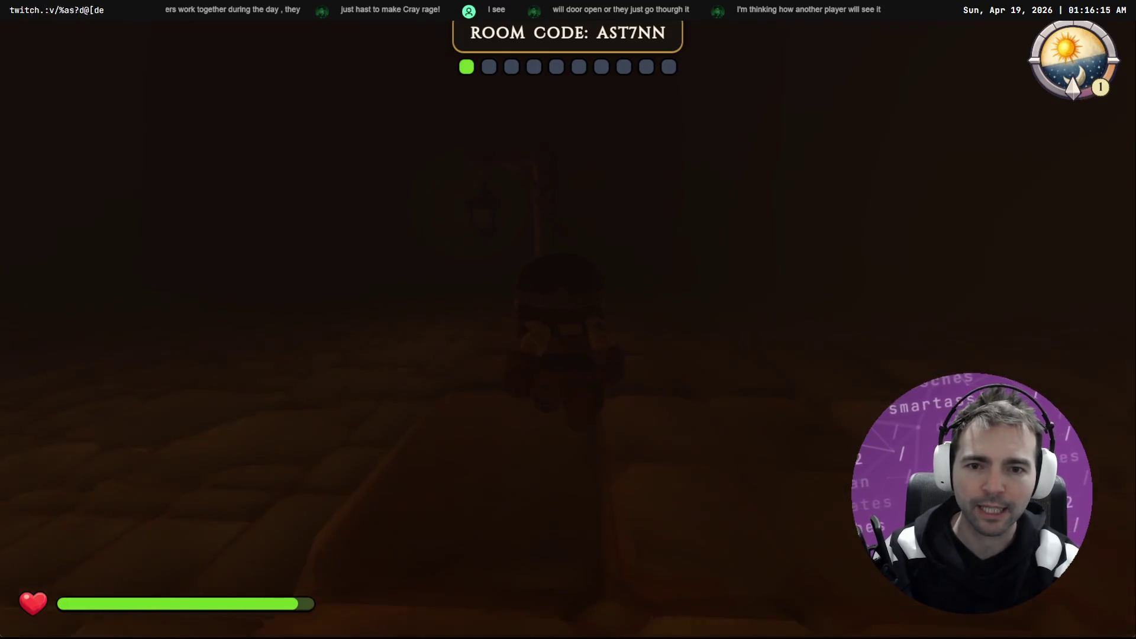
pyautogui.press('space')
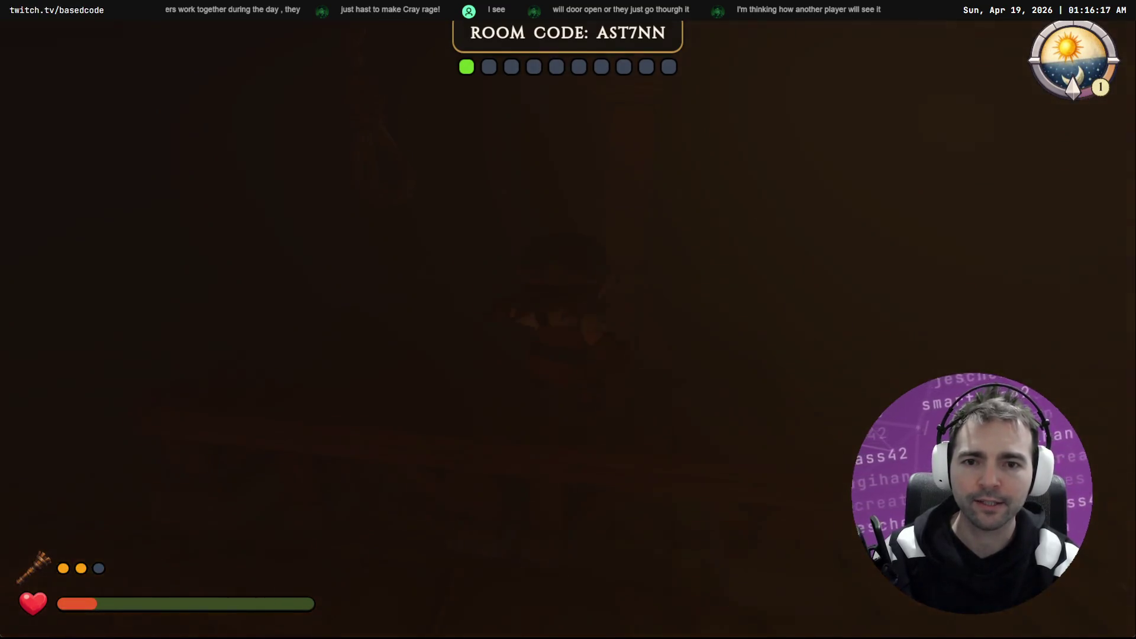
pyautogui.press('w')
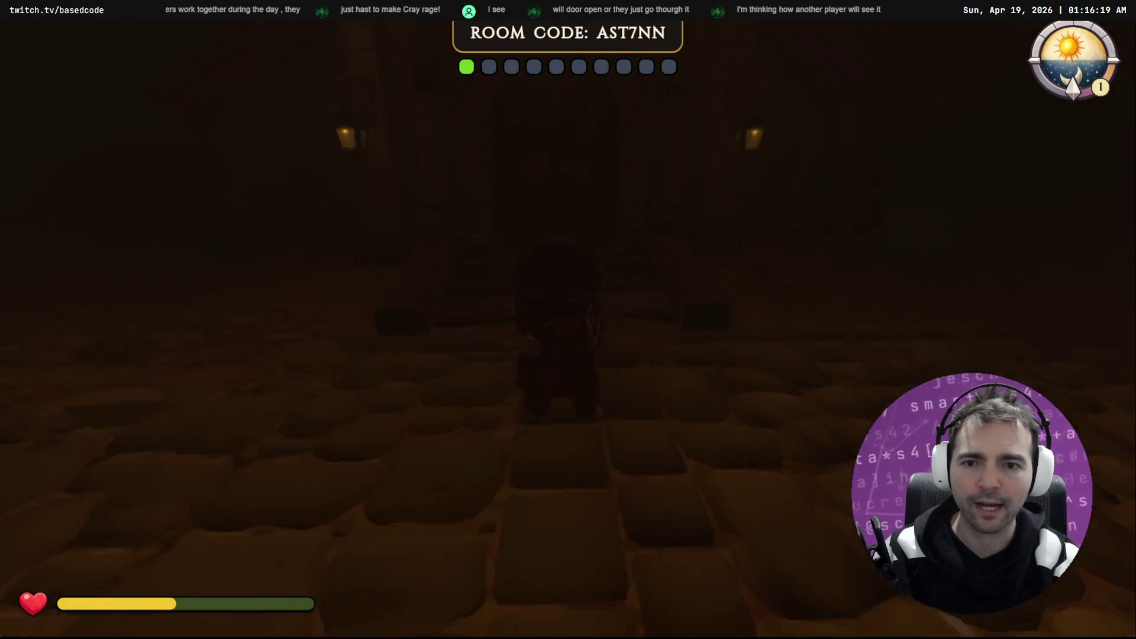
# - Enter the chapel, walk the red carpet out into the fog, then stop the game with F8
pyautogui.press('f')
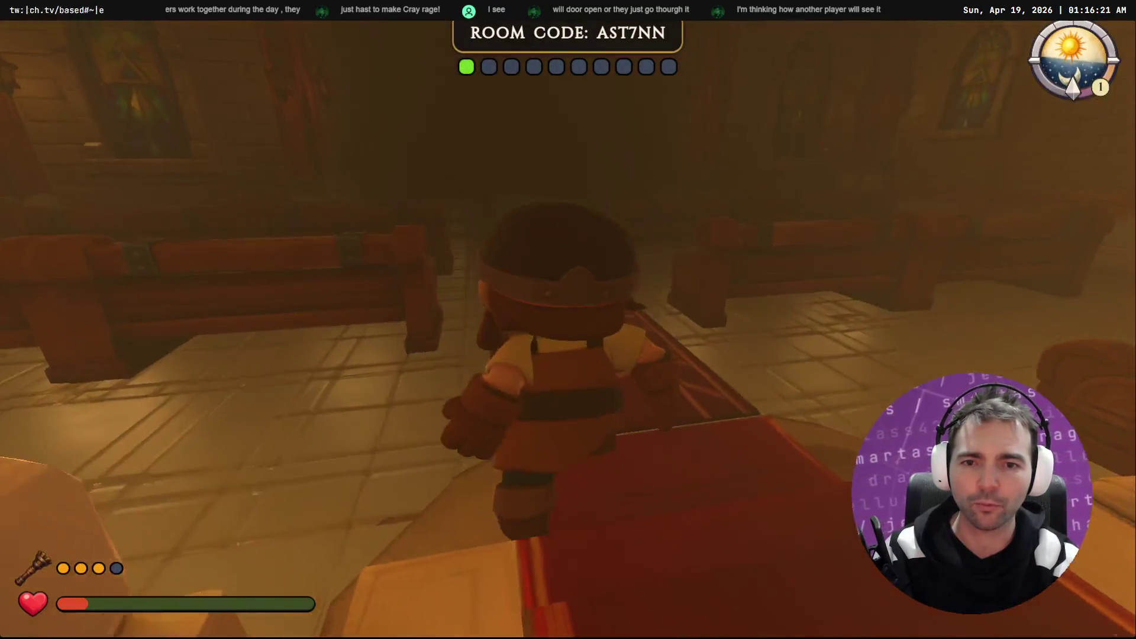
pyautogui.press('w')
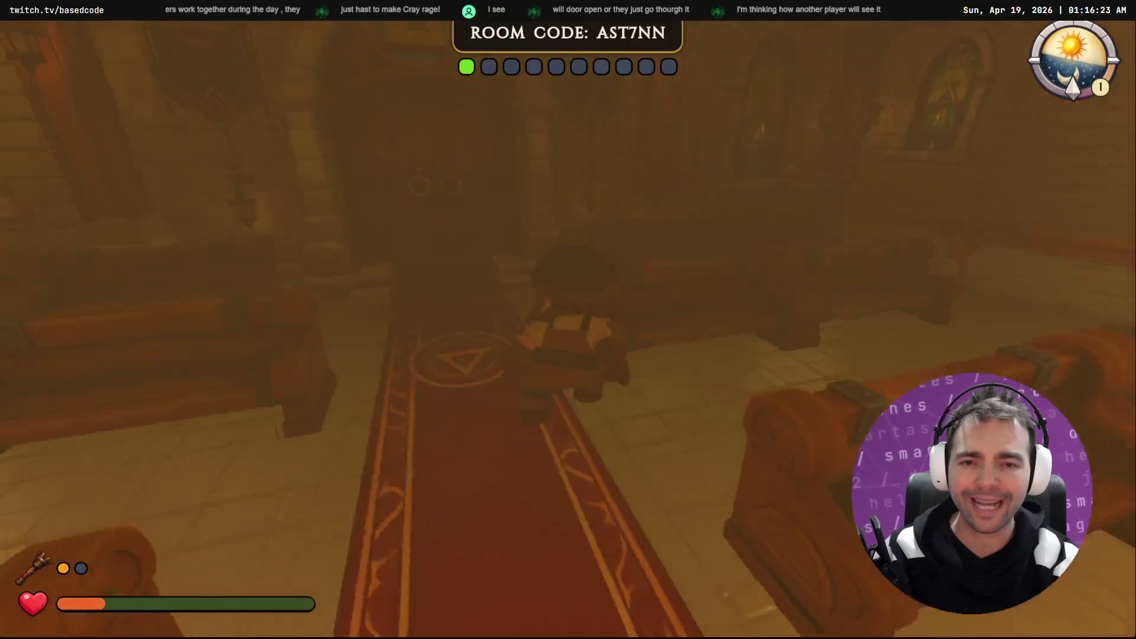
pyautogui.press('w')
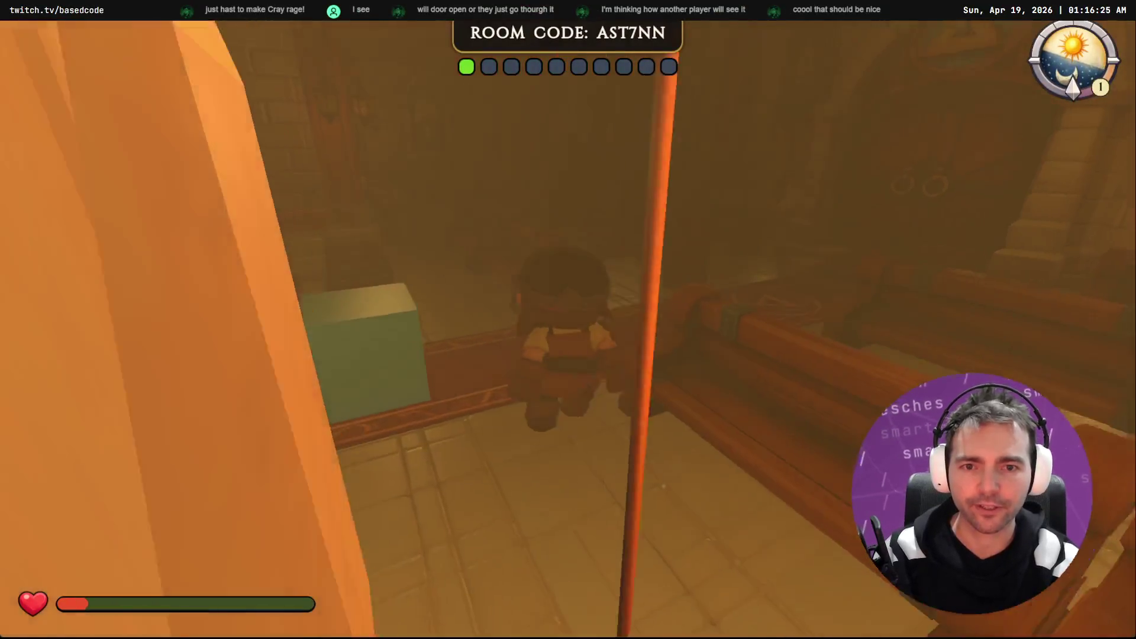
pyautogui.press('w')
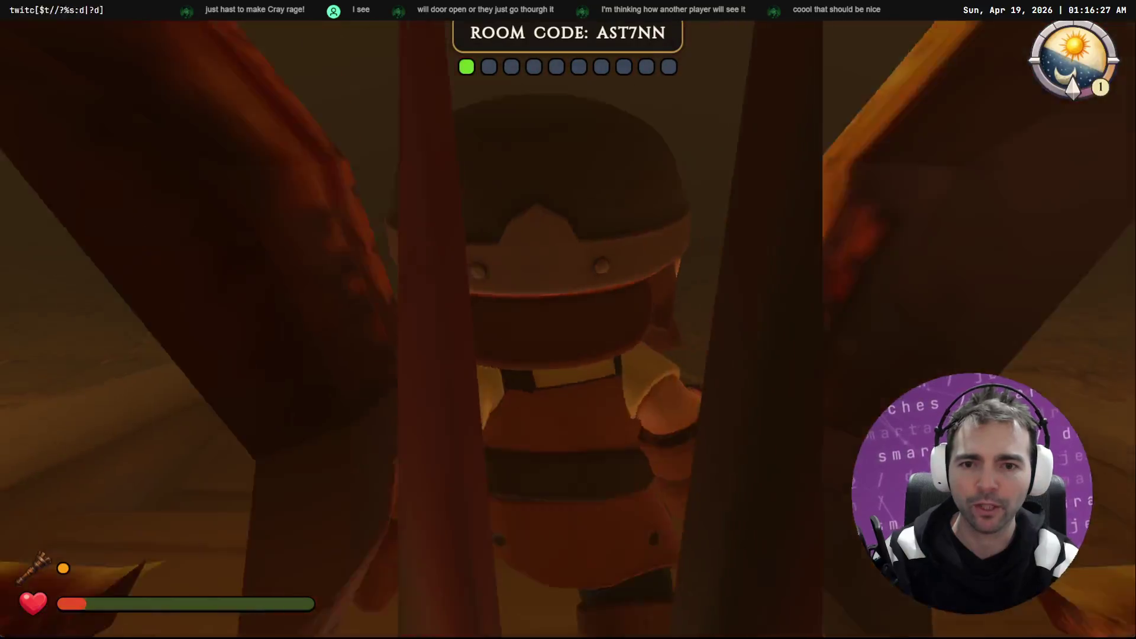
pyautogui.press('w')
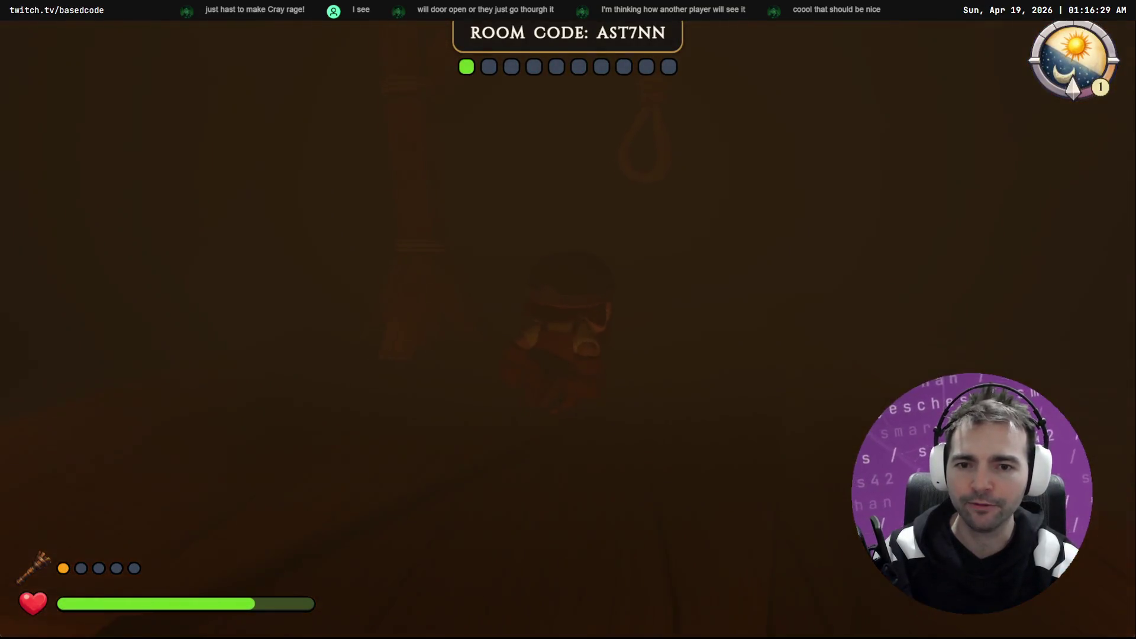
pyautogui.press('F8')
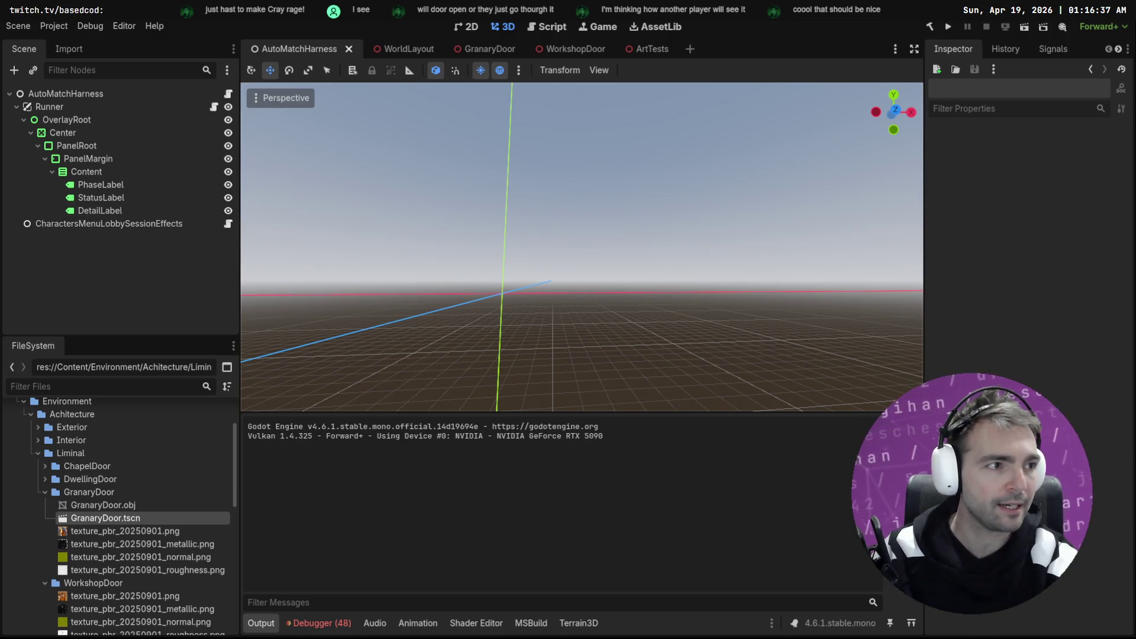
# - Pan the tldraw board to bring the door cards into view
pyautogui.hotkey('alt', 'Tab')
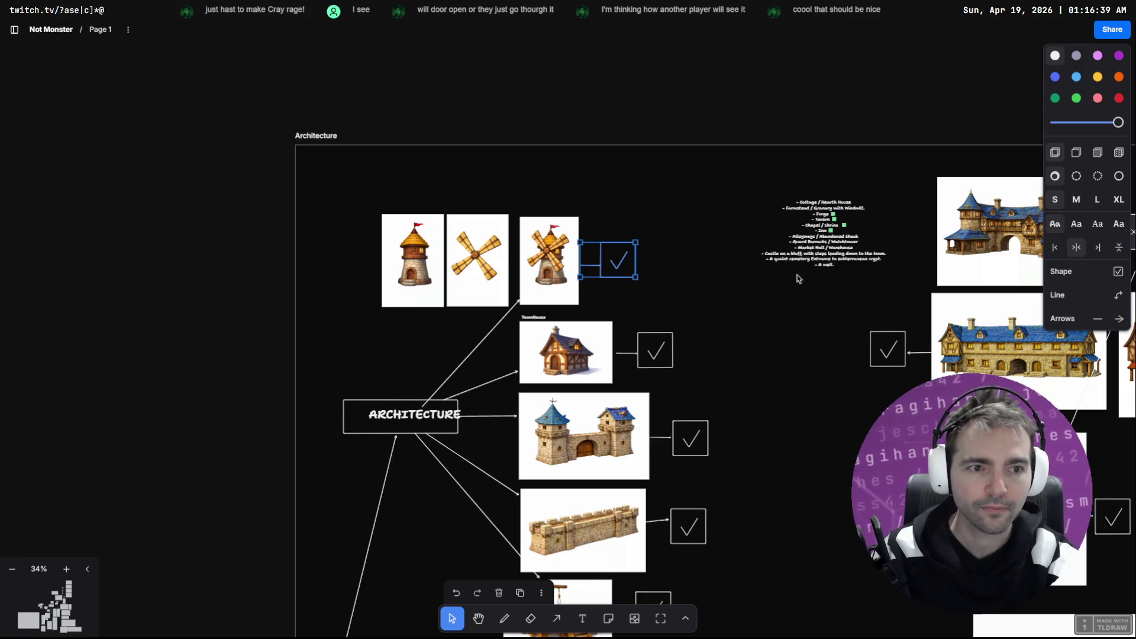
pyautogui.hscroll(10, 750, 315)
pyautogui.scroll(-5, 750, 314)
pyautogui.moveTo(798, 180)
pyautogui.mouseDown()
pyautogui.moveTo(616, 269)
pyautogui.moveTo(421, 469)
pyautogui.moveTo(315, 510)
pyautogui.mouseUp()
pyautogui.scroll(-5, 421, 346)
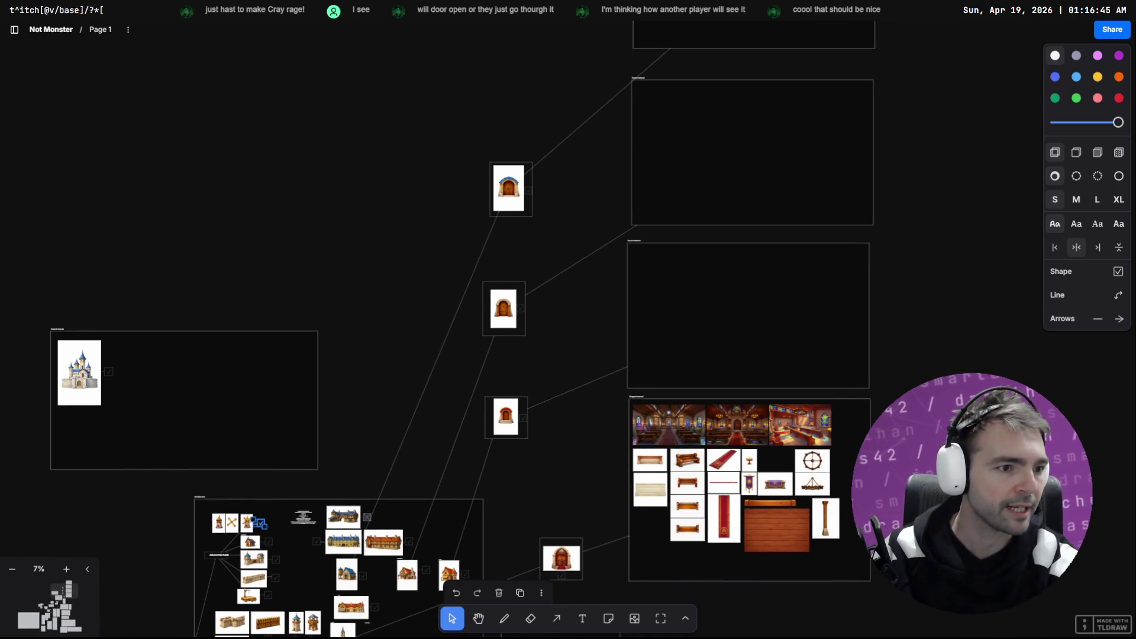
# - Select the Mill. line in the backlog document
pyautogui.hotkey('alt', 'Tab')
pyautogui.click(185, 165)
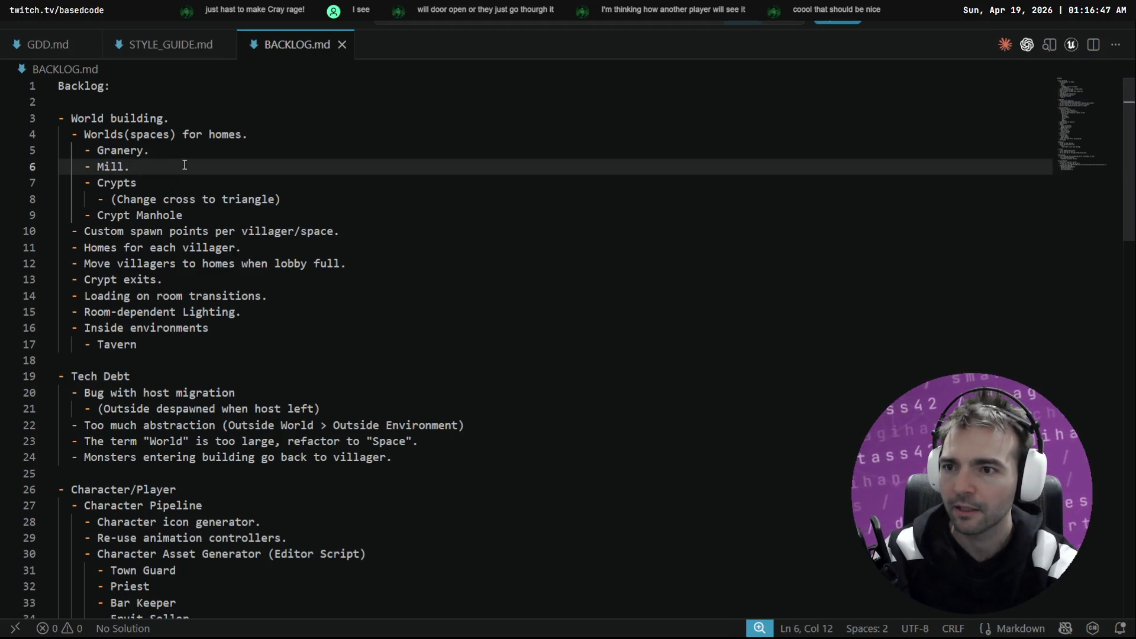
pyautogui.moveTo(184, 166); pyautogui.dragTo(59, 166)
pyautogui.click(372, 179)
pyautogui.hotkey('alt', 'Tab')
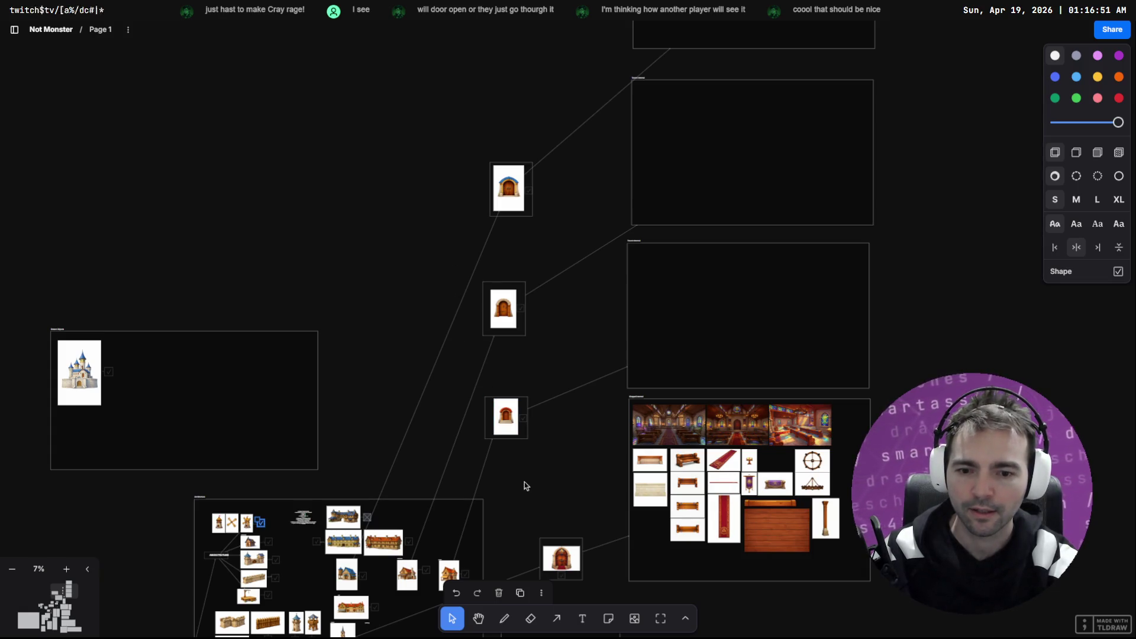
# - Select the architecture frame on the tldraw board and switch to the Arrow tool
pyautogui.moveTo(536, 500); pyautogui.dragTo(538, 368)
pyautogui.scroll(8, 521, 284)
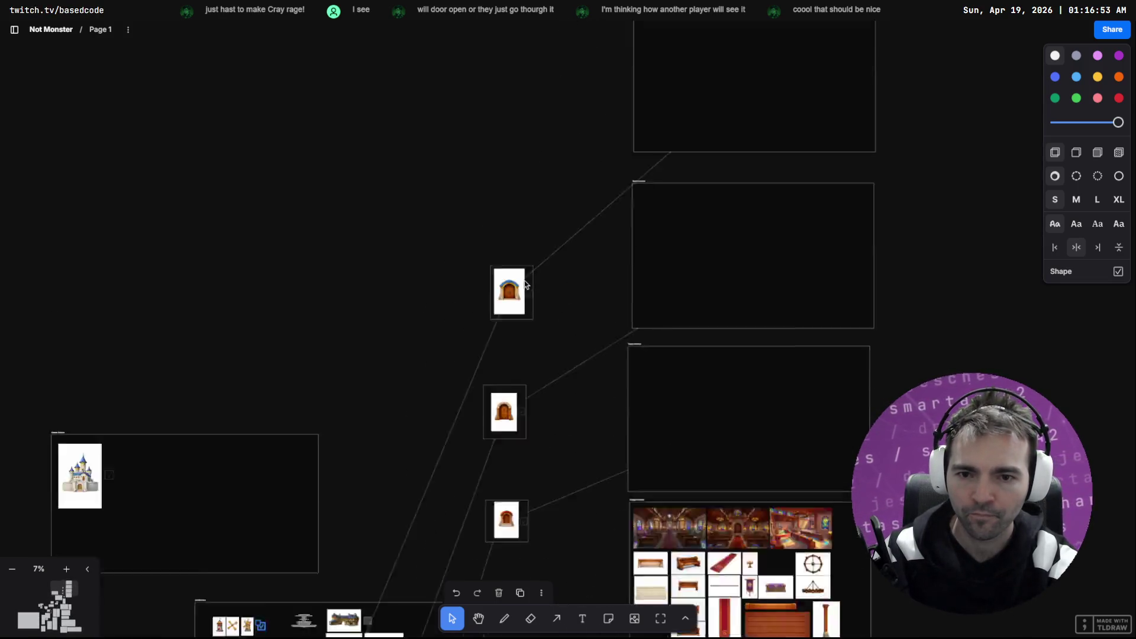
pyautogui.scroll(-6, 526, 284)
pyautogui.click(488, 435)
pyautogui.scroll(5, 488, 435)
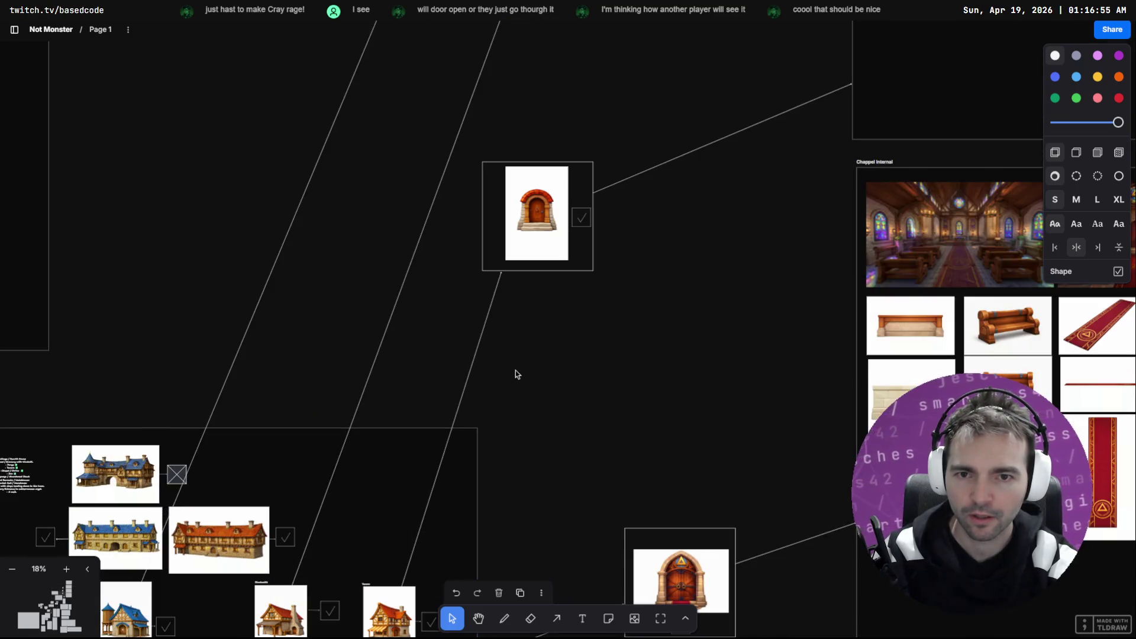
pyautogui.scroll(-3, 492, 371)
pyautogui.scroll(-1, 512, 285)
pyautogui.scroll(-4, 512, 286)
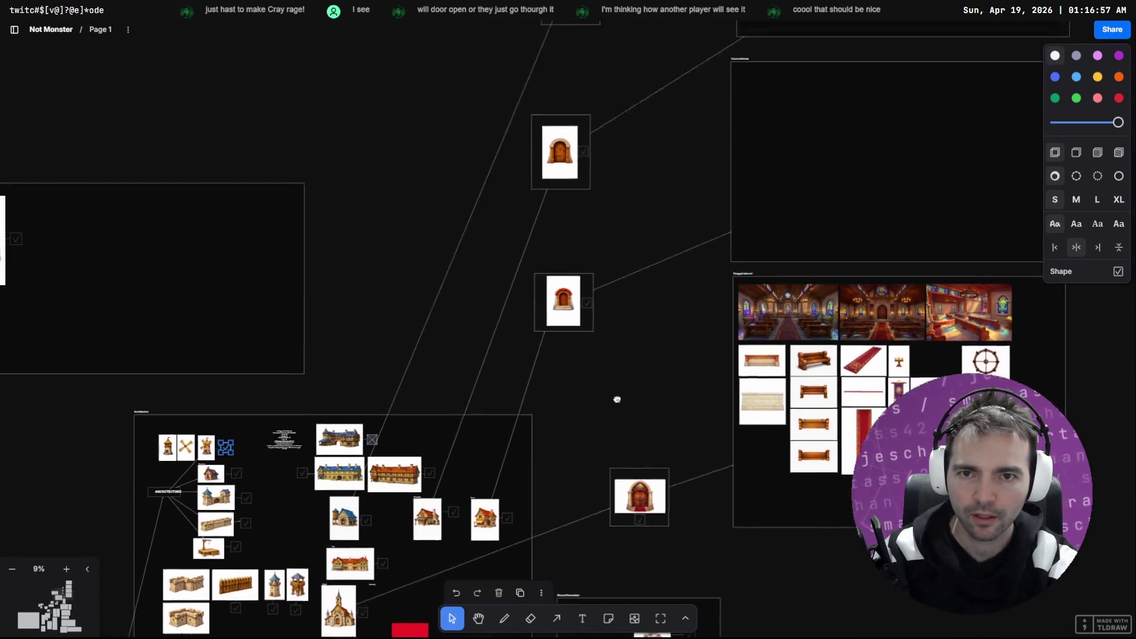
pyautogui.press('a')
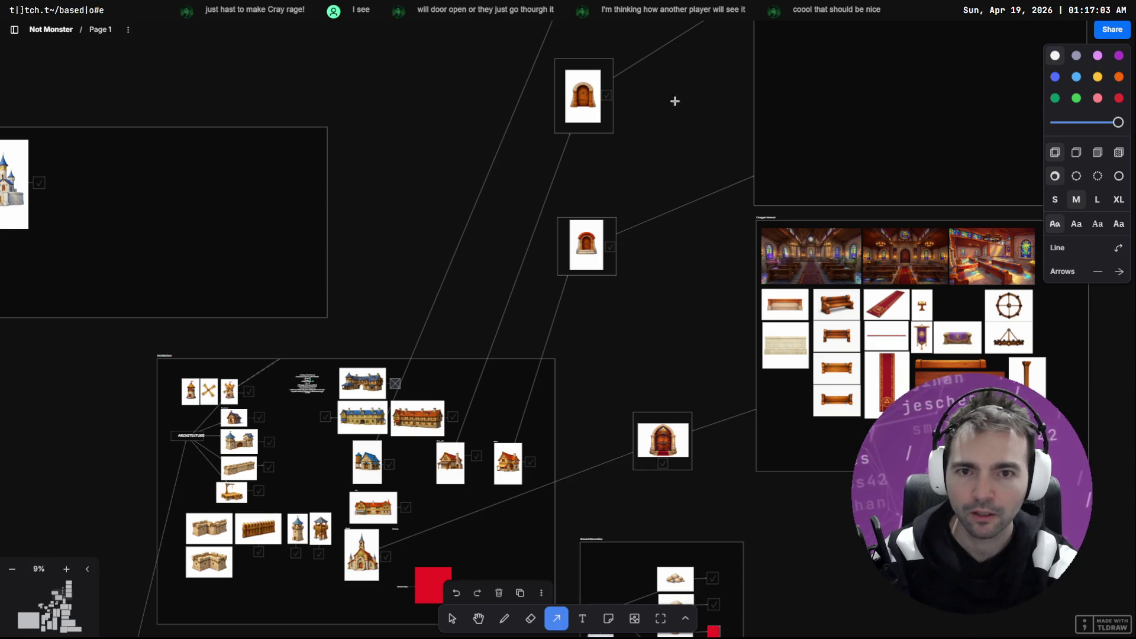
# - Draw an arrow from the tower group to the arched door image card
pyautogui.moveTo(254, 381)
pyautogui.mouseDown()
pyautogui.moveTo(572, 125)
pyautogui.moveTo(563, 132)
pyautogui.moveTo(588, 99)
pyautogui.mouseUp()
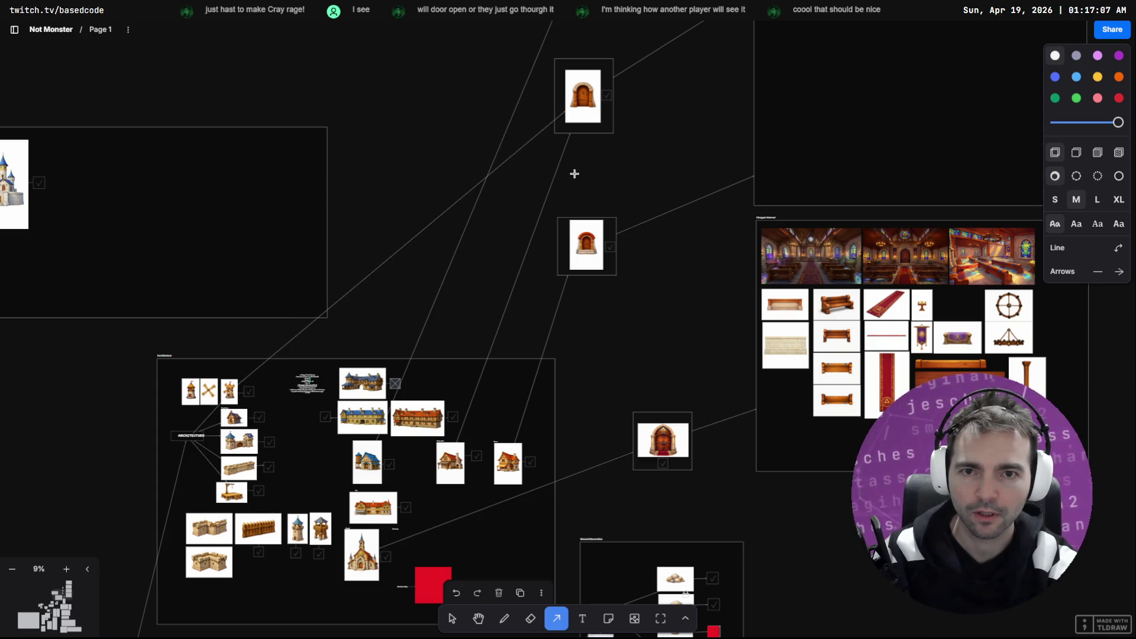
pyautogui.hotkey('ctrl', 'z')
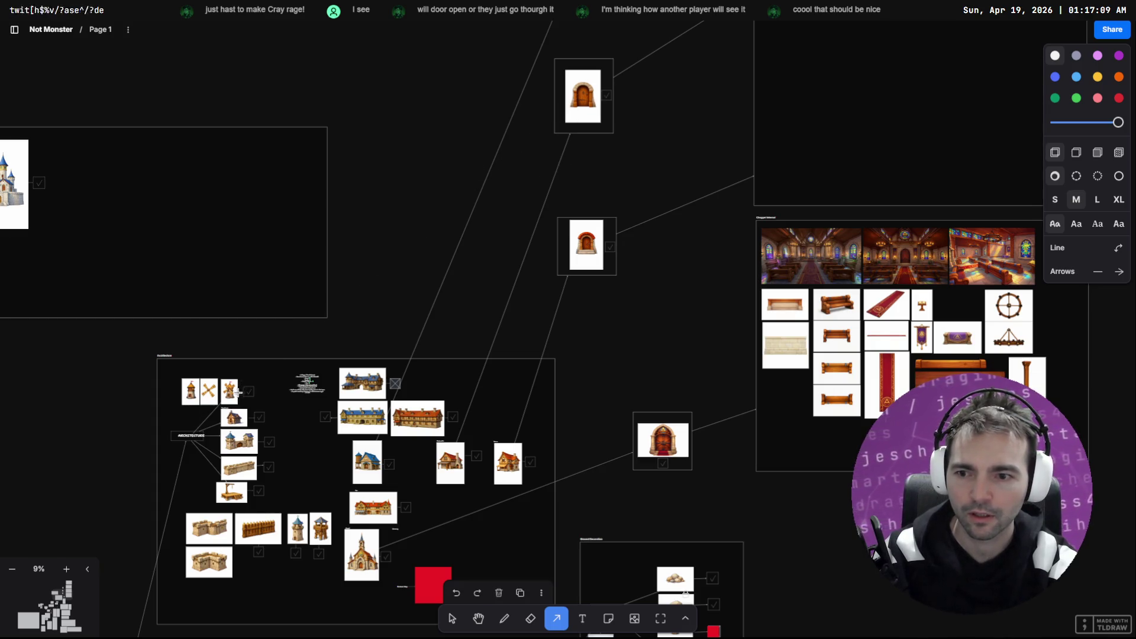
pyautogui.moveTo(252, 382); pyautogui.dragTo(585, 131)
pyautogui.moveTo(615, 119)
pyautogui.mouseDown()
pyautogui.moveTo(553, 95)
pyautogui.moveTo(595, 62)
pyautogui.moveTo(582, 90)
pyautogui.mouseUp()
pyautogui.scroll(5, 667, 241)
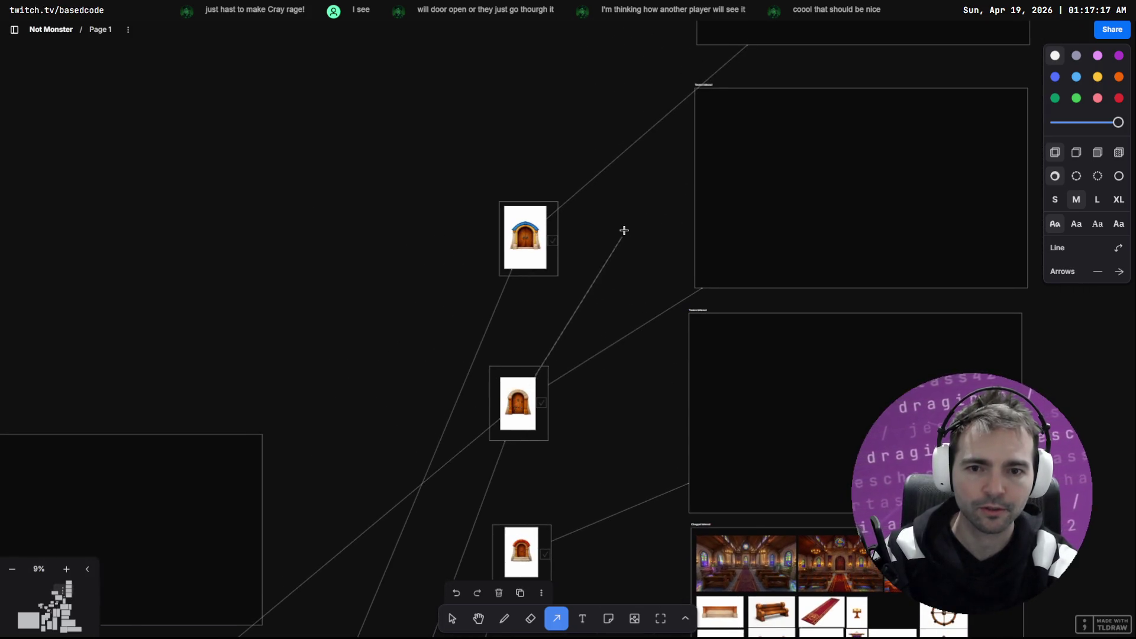
pyautogui.scroll(5, 625, 230)
pyautogui.moveTo(624, 230)
pyautogui.mouseDown()
pyautogui.moveTo(637, 211)
pyautogui.moveTo(700, 221)
pyautogui.moveTo(598, 190)
pyautogui.moveTo(699, 63)
pyautogui.mouseUp()
pyautogui.click(454, 617)
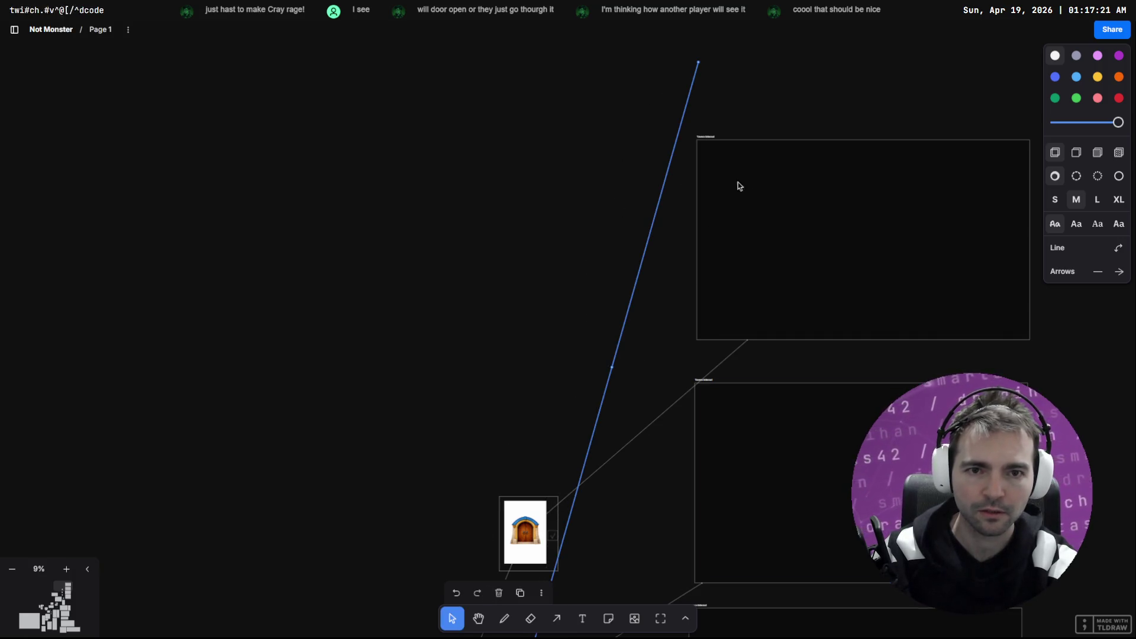
# - Move the top empty interior frame down beside the lower one
pyautogui.click(713, 142)
pyautogui.moveTo(771, 208)
pyautogui.mouseDown()
pyautogui.moveTo(788, 96)
pyautogui.moveTo(771, 228)
pyautogui.mouseUp()
pyautogui.scroll(5, 705, 383)
pyautogui.scroll(-5, 741, 385)
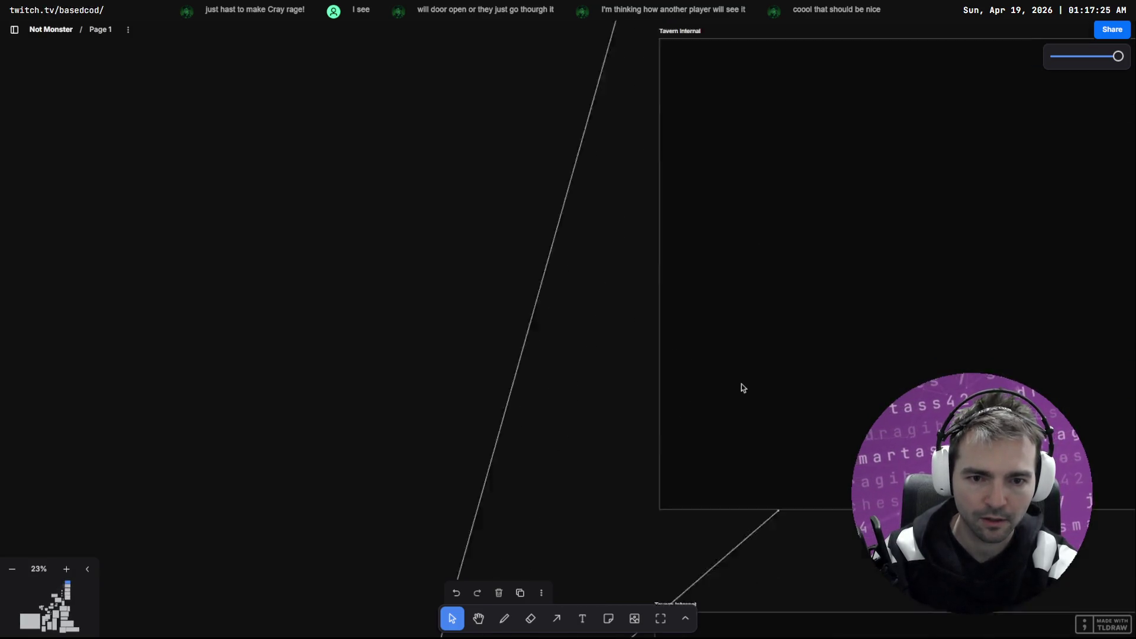
pyautogui.scroll(5, 748, 377)
pyautogui.click(748, 377)
pyautogui.scroll(2, 735, 361)
pyautogui.scroll(-8, 734, 379)
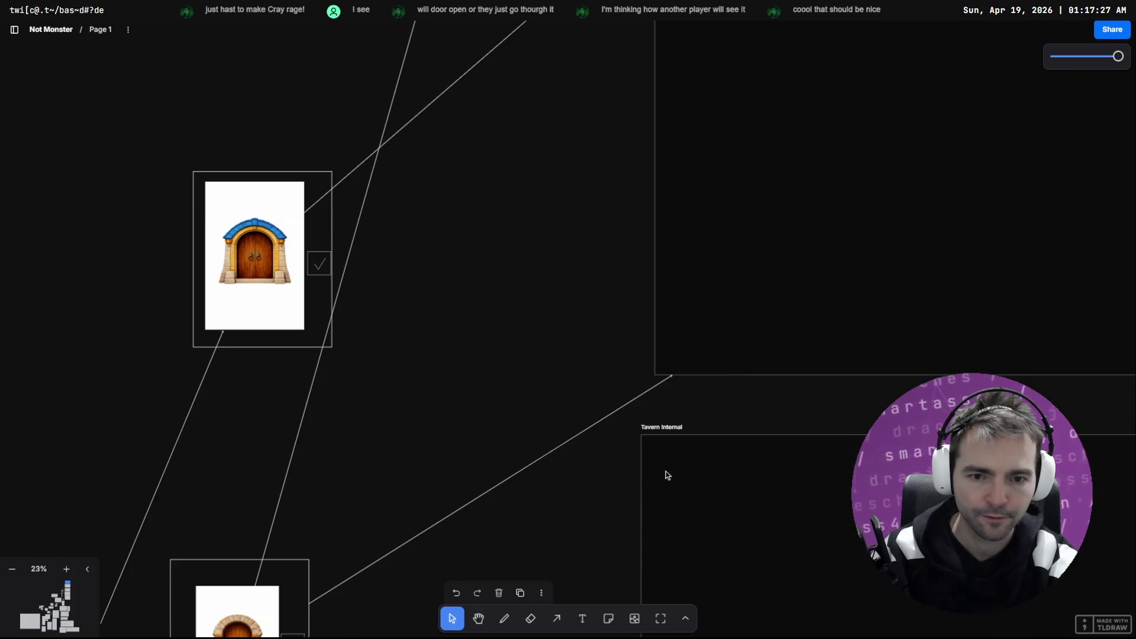
pyautogui.scroll(4, 630, 386)
pyautogui.scroll(7, 651, 388)
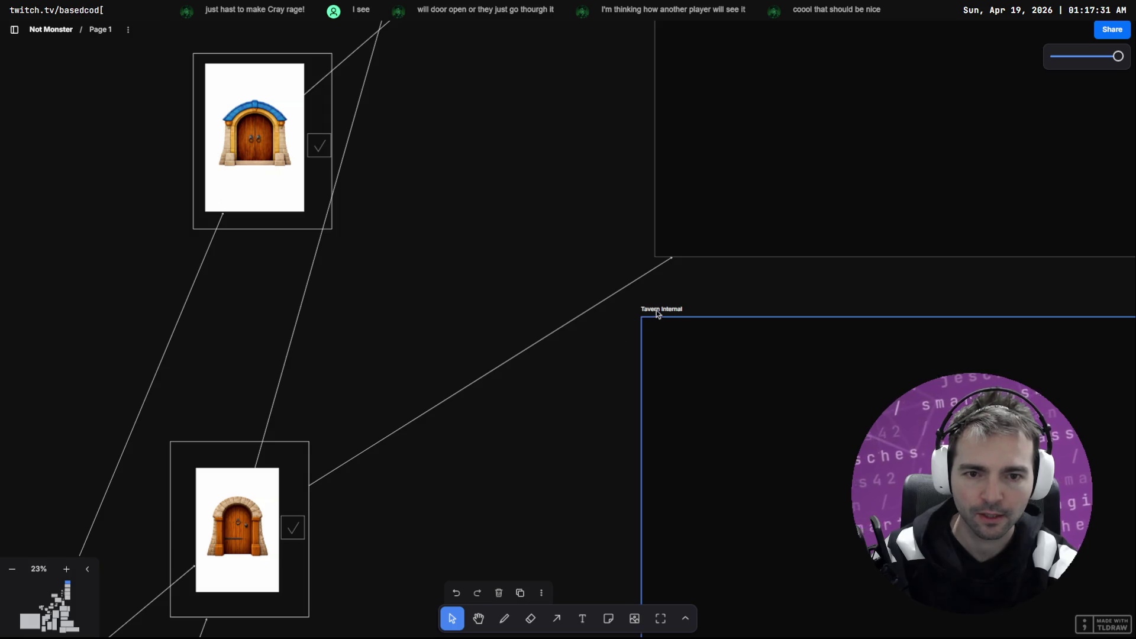
pyautogui.scroll(-6, 651, 358)
# - Inspect the lower door's arrow, the Tavern Internal frame and the middle door image
pyautogui.click(588, 386)
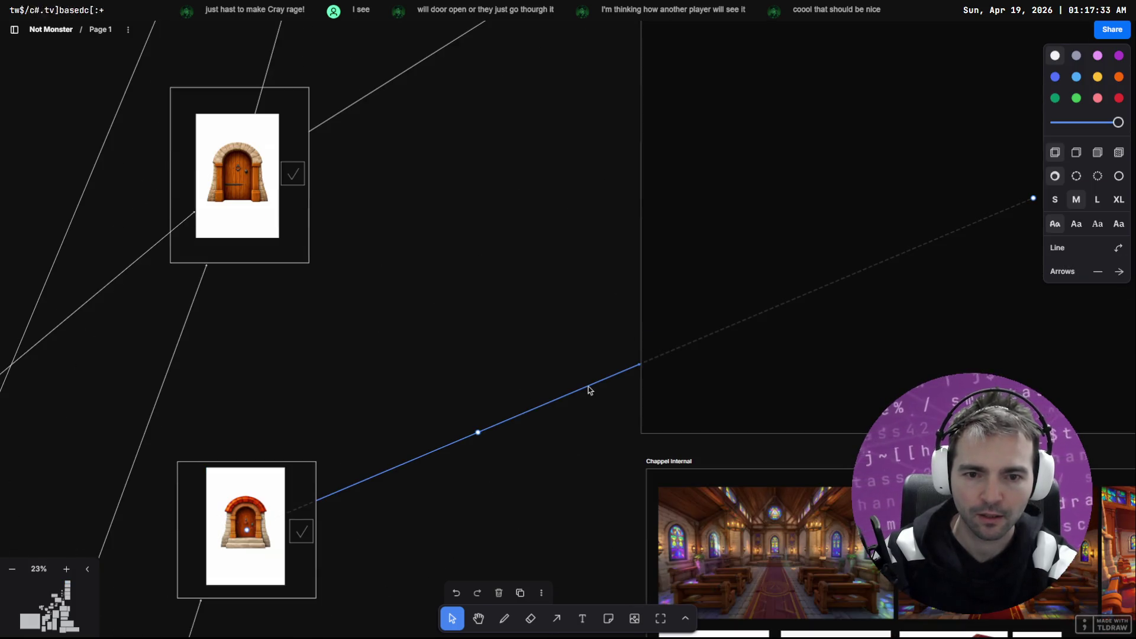
pyautogui.click(612, 395)
pyautogui.scroll(7, 627, 399)
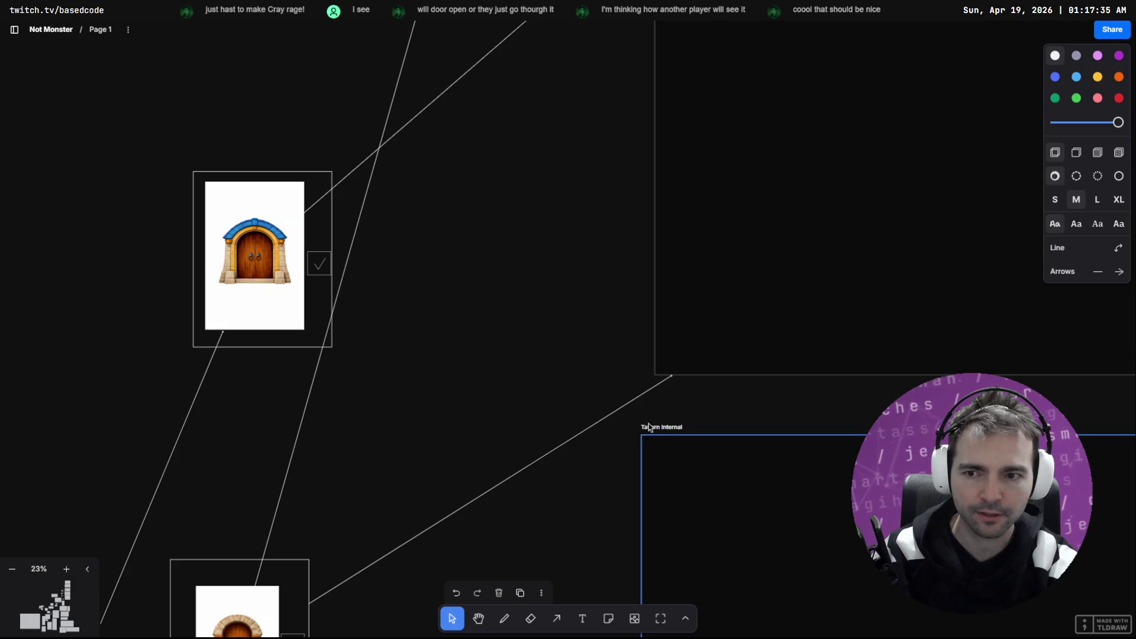
pyautogui.scroll(-3, 475, 491)
pyautogui.scroll(8, 558, 378)
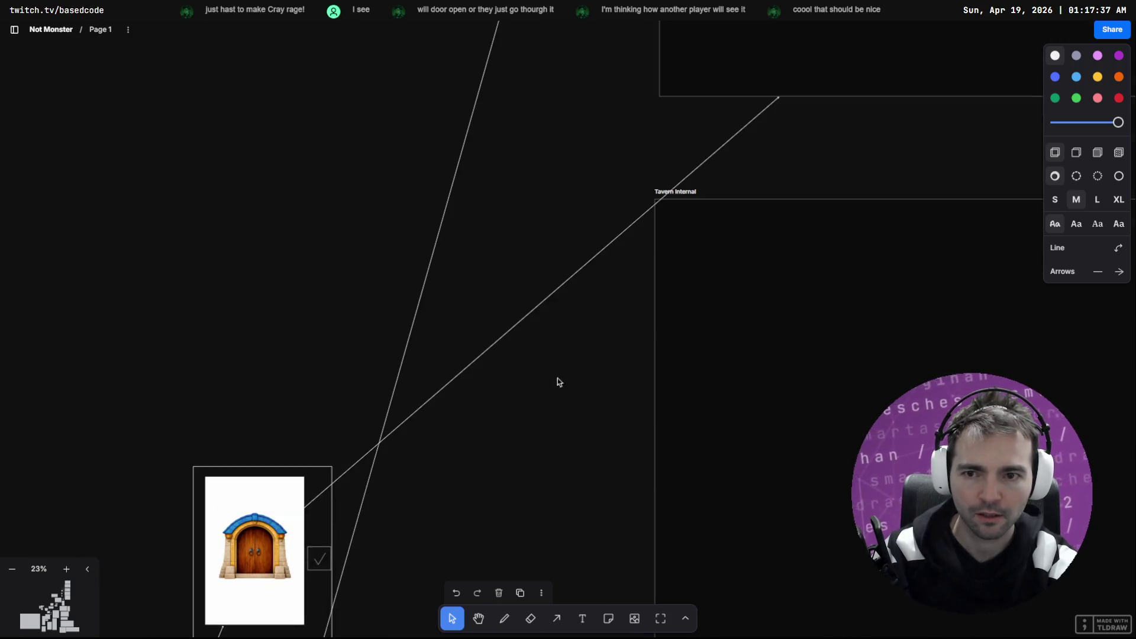
pyautogui.click(677, 193)
pyautogui.scroll(-7, 710, 233)
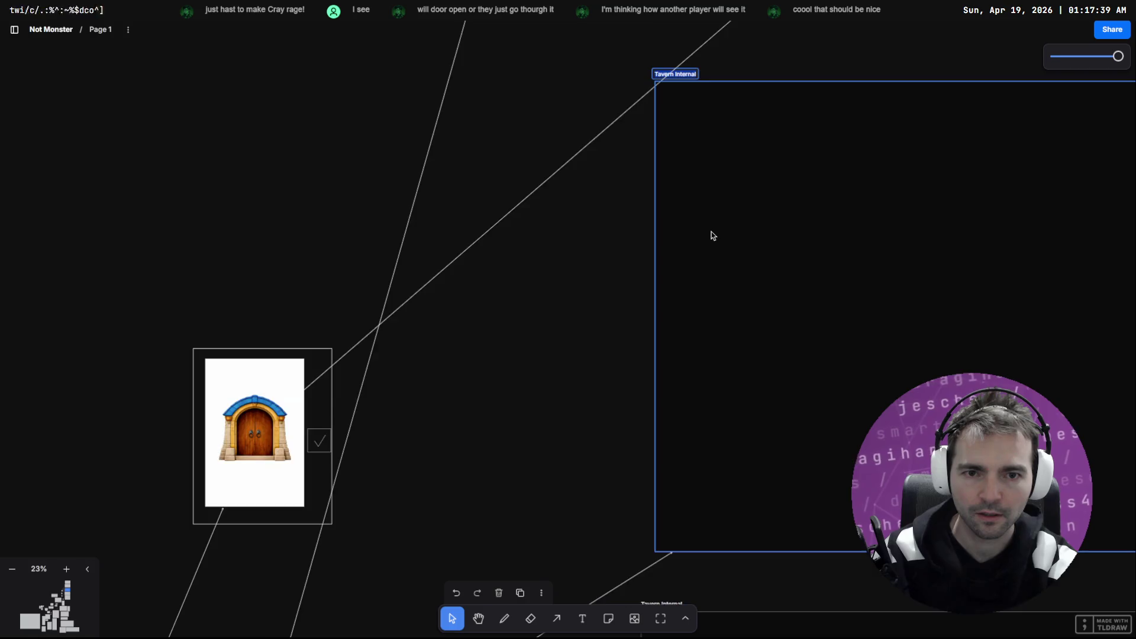
pyautogui.click(516, 315)
pyautogui.scroll(-5, 503, 316)
pyautogui.moveTo(452, 350)
pyautogui.mouseDown()
pyautogui.moveTo(569, 185)
pyautogui.moveTo(512, 320)
pyautogui.mouseUp()
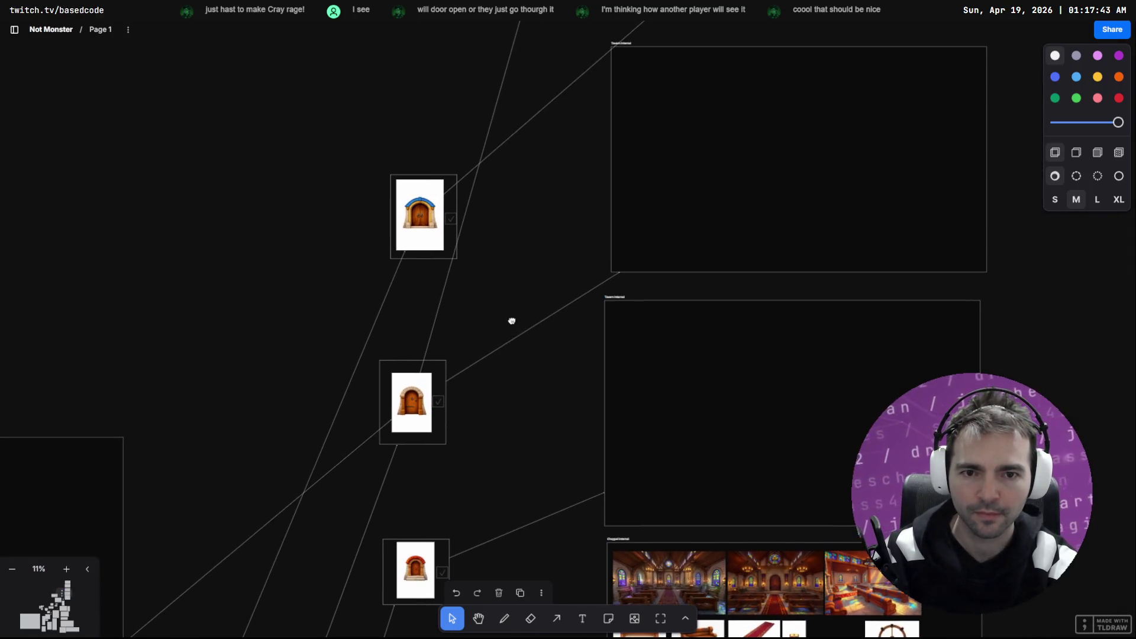
pyautogui.click(421, 424)
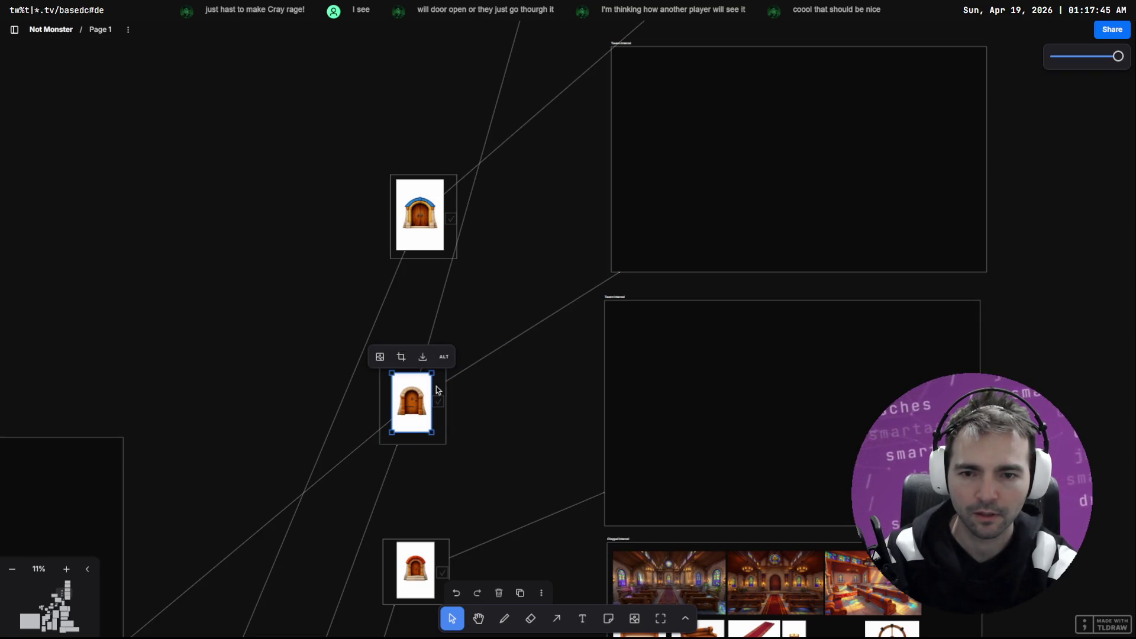
pyautogui.click(562, 391)
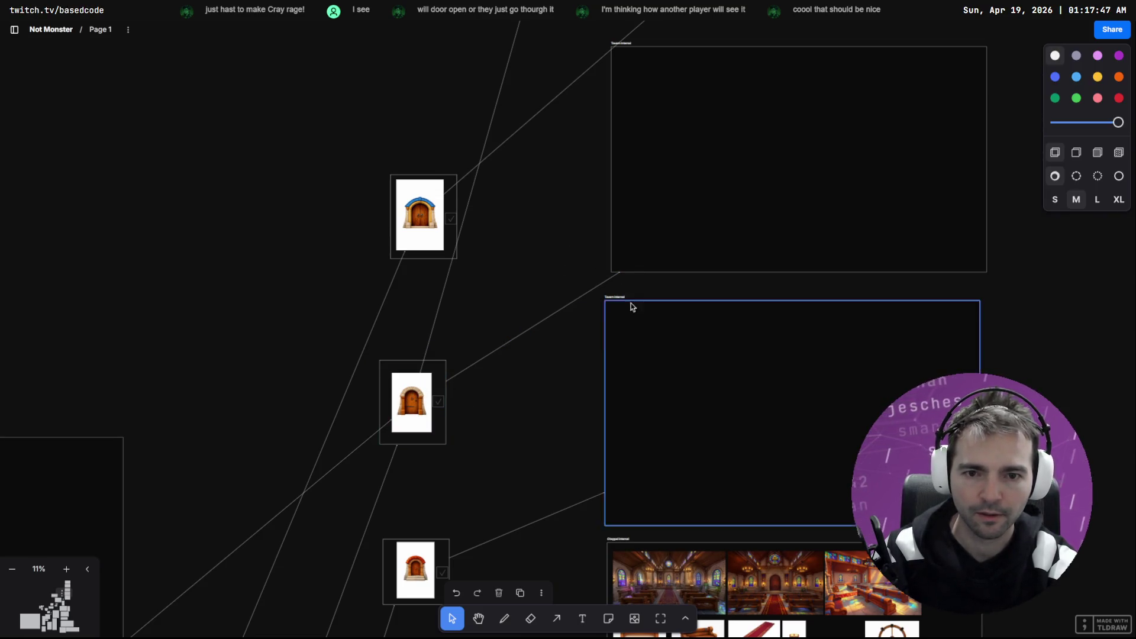
pyautogui.scroll(-5, 632, 313)
pyautogui.scroll(1, 633, 317)
pyautogui.scroll(-1, 563, 326)
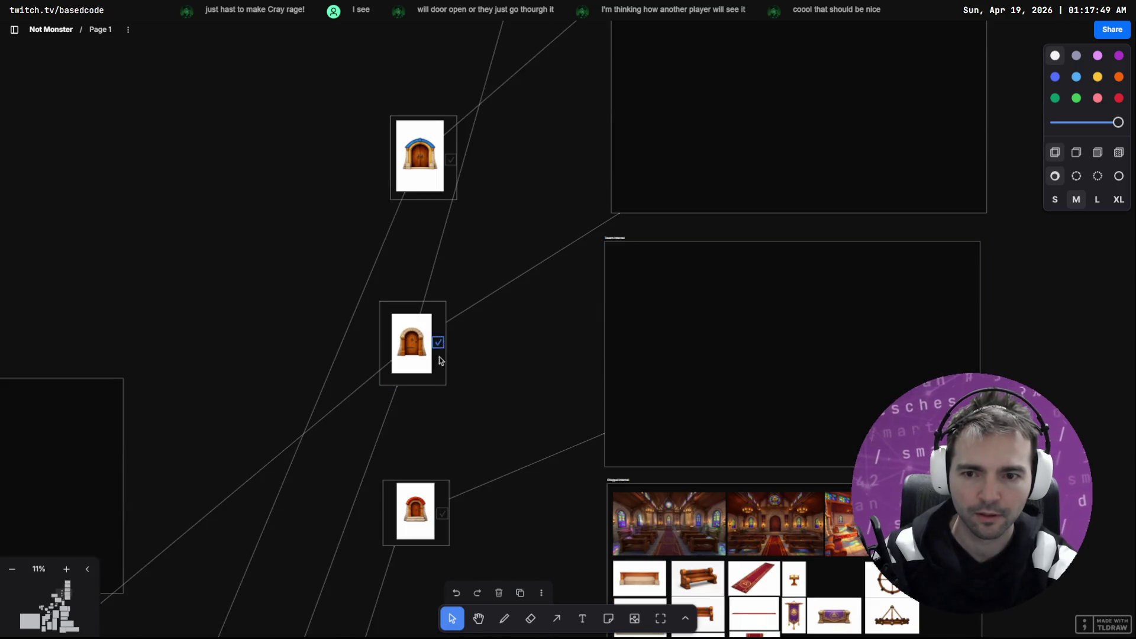
# - Move the stone-arched door card beside the blue-roofed door and reattach its connectors
pyautogui.click(438, 385)
pyautogui.moveTo(441, 383); pyautogui.dragTo(262, 191)
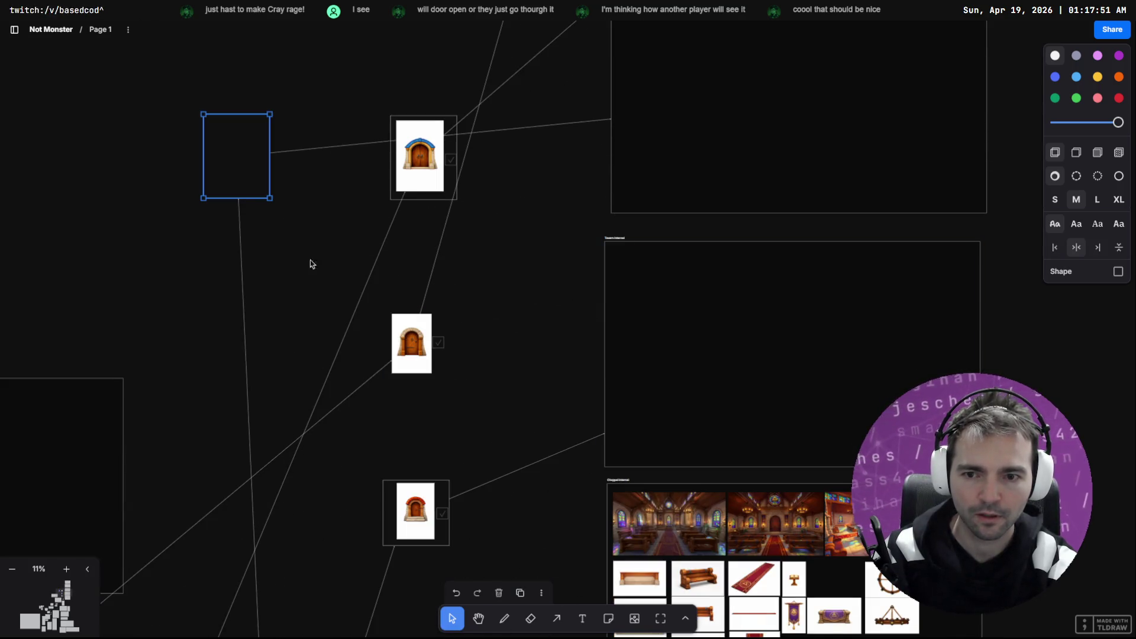
pyautogui.moveTo(418, 364)
pyautogui.mouseDown()
pyautogui.moveTo(272, 247)
pyautogui.moveTo(229, 180)
pyautogui.moveTo(242, 175)
pyautogui.mouseUp()
pyautogui.click(301, 152)
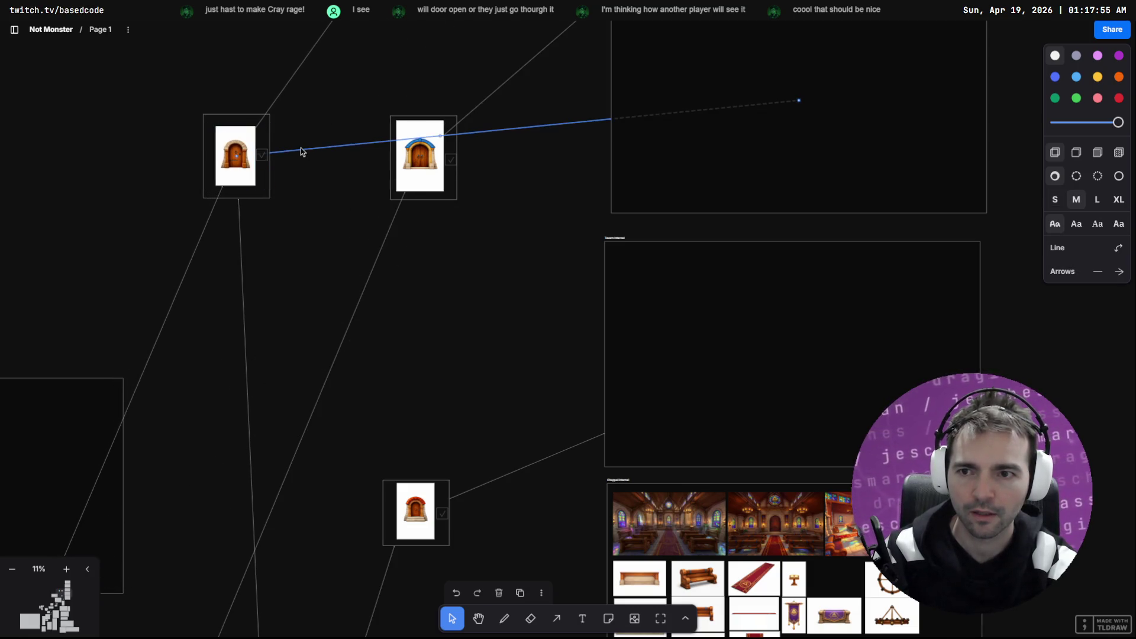
pyautogui.click(282, 91)
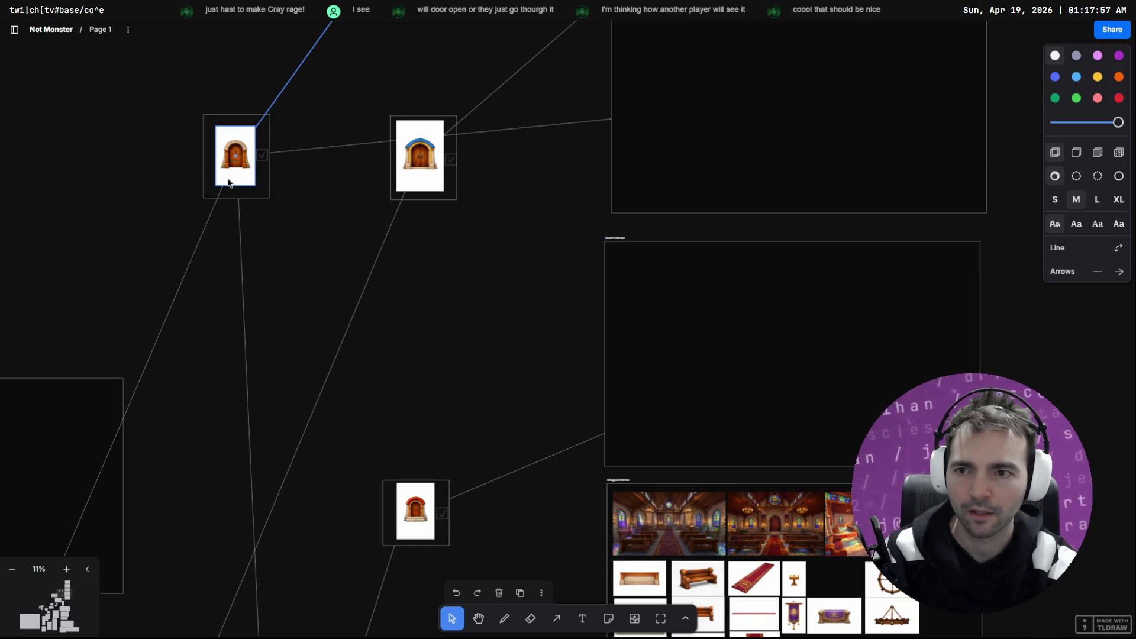
pyautogui.moveTo(237, 151)
pyautogui.mouseDown()
pyautogui.moveTo(200, 156)
pyautogui.moveTo(234, 147)
pyautogui.mouseUp()
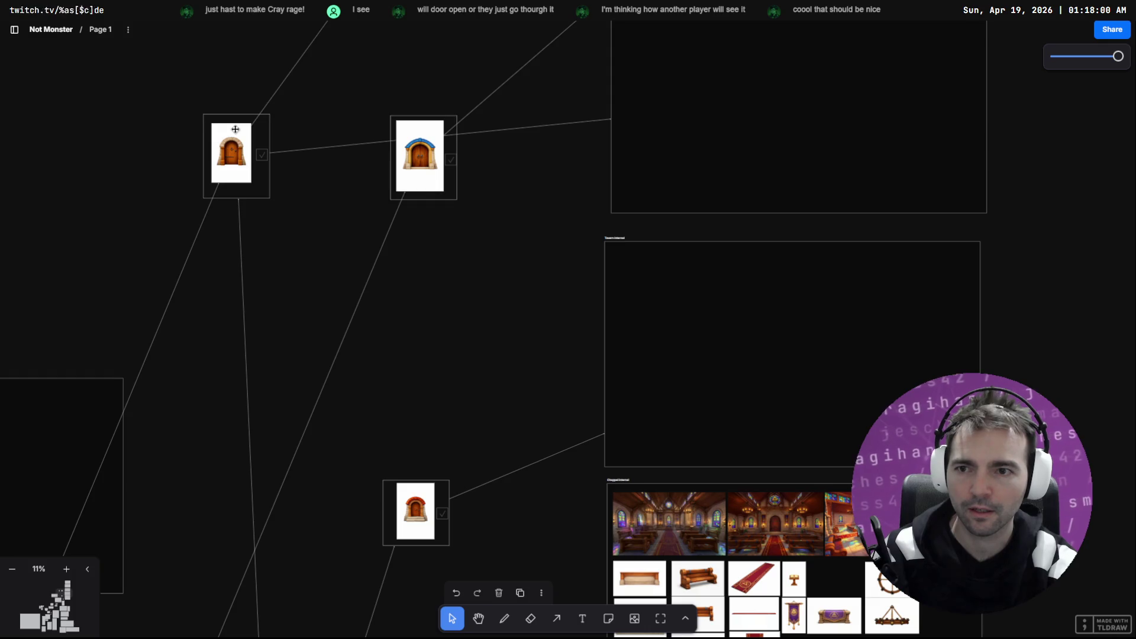
pyautogui.click(282, 90)
pyautogui.moveTo(253, 126); pyautogui.dragTo(264, 124)
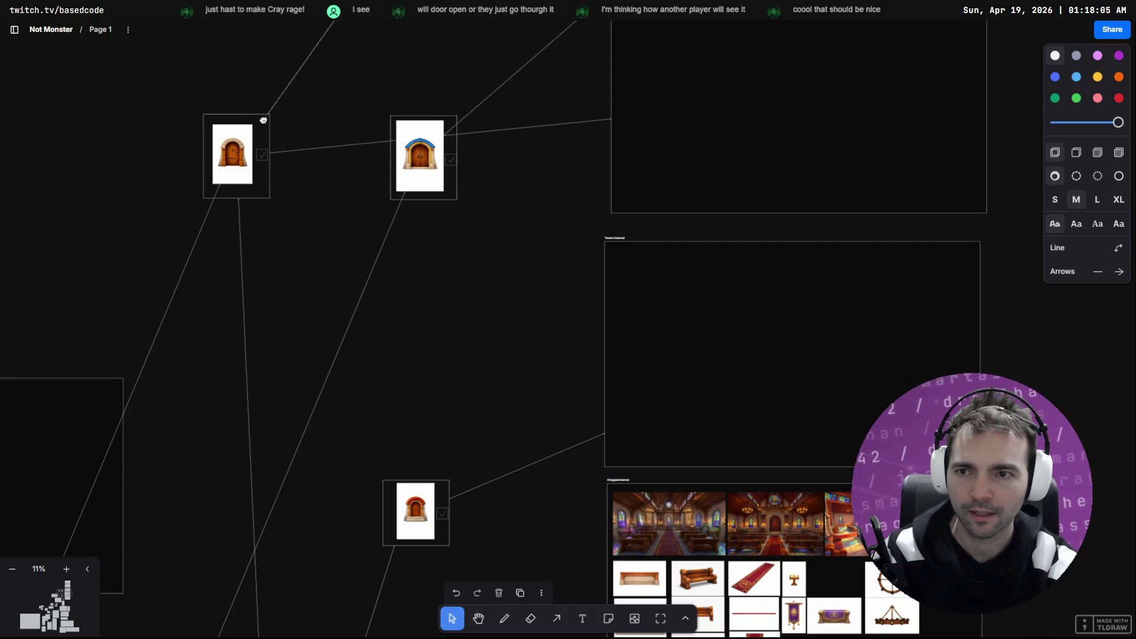
pyautogui.press('Escape')
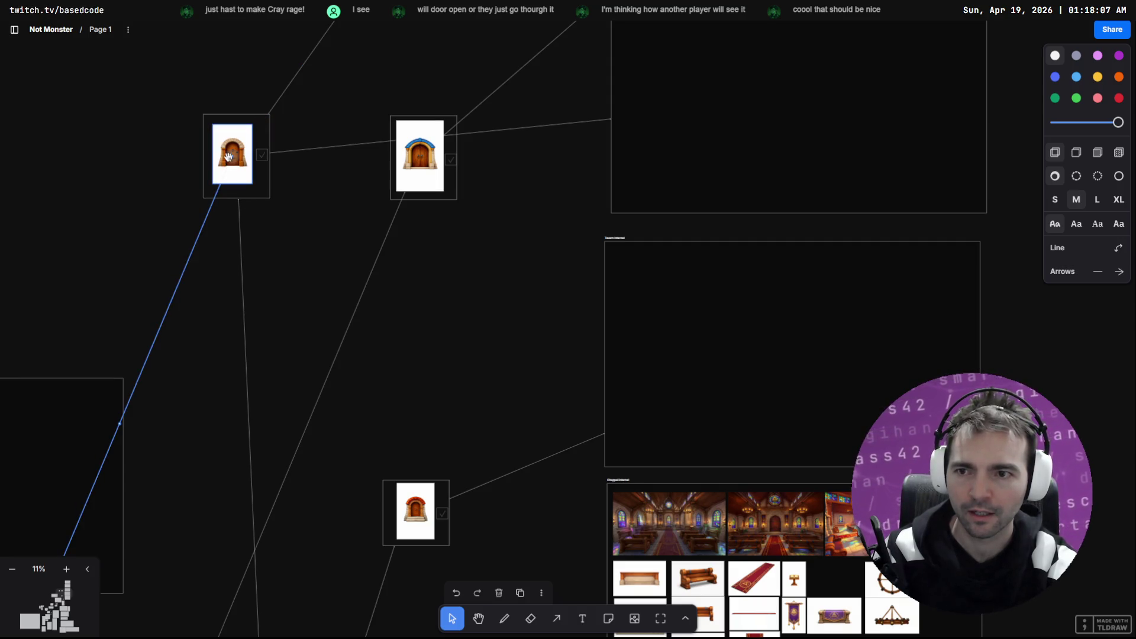
pyautogui.moveTo(202, 193)
pyautogui.mouseDown()
pyautogui.moveTo(237, 181)
pyautogui.moveTo(213, 198)
pyautogui.moveTo(221, 190)
pyautogui.moveTo(264, 205)
pyautogui.moveTo(258, 190)
pyautogui.mouseUp()
pyautogui.click(223, 190)
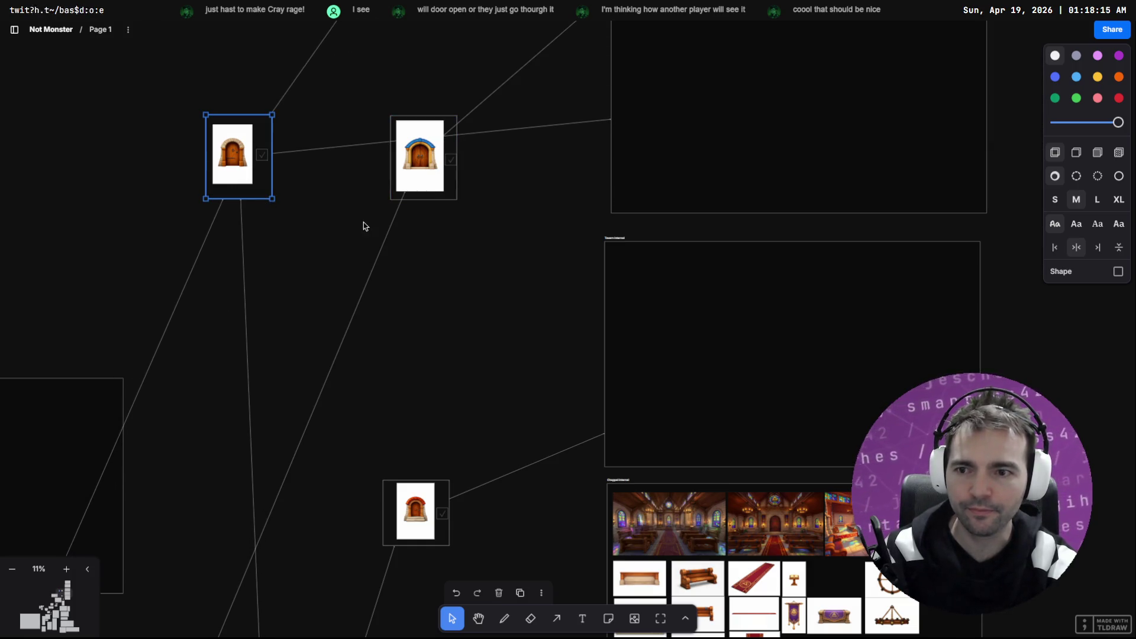
# - Marquee-select the castle frame and drag it to the lower left beside the Architecture frame
pyautogui.scroll(-3, 418, 196)
pyautogui.moveTo(419, 196); pyautogui.dragTo(577, 148)
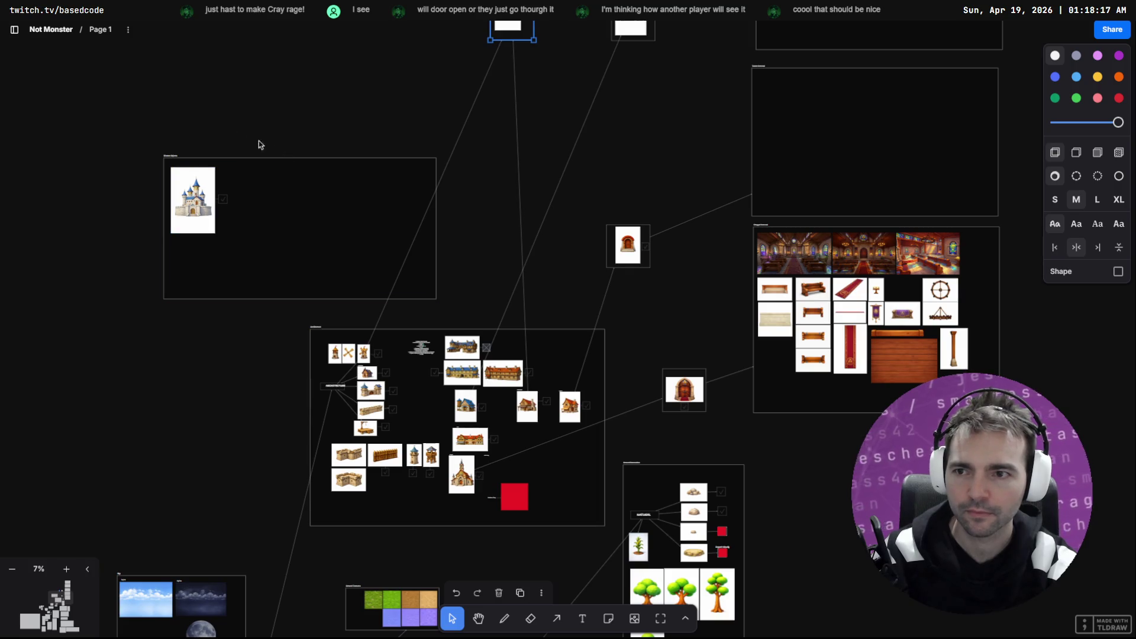
pyautogui.moveTo(133, 121)
pyautogui.mouseDown()
pyautogui.moveTo(270, 247)
pyautogui.moveTo(321, 332)
pyautogui.moveTo(441, 305)
pyautogui.mouseUp()
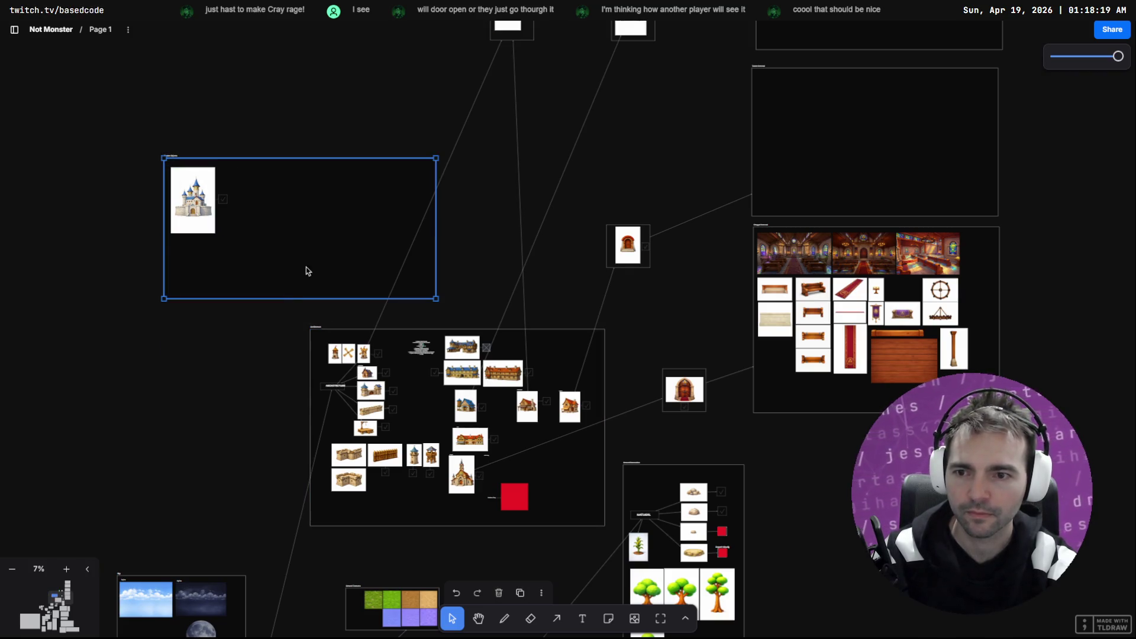
pyautogui.moveTo(314, 258)
pyautogui.mouseDown()
pyautogui.moveTo(162, 284)
pyautogui.moveTo(155, 421)
pyautogui.moveTo(167, 420)
pyautogui.mouseUp()
pyautogui.scroll(-5, 168, 420)
pyautogui.scroll(5, 398, 229)
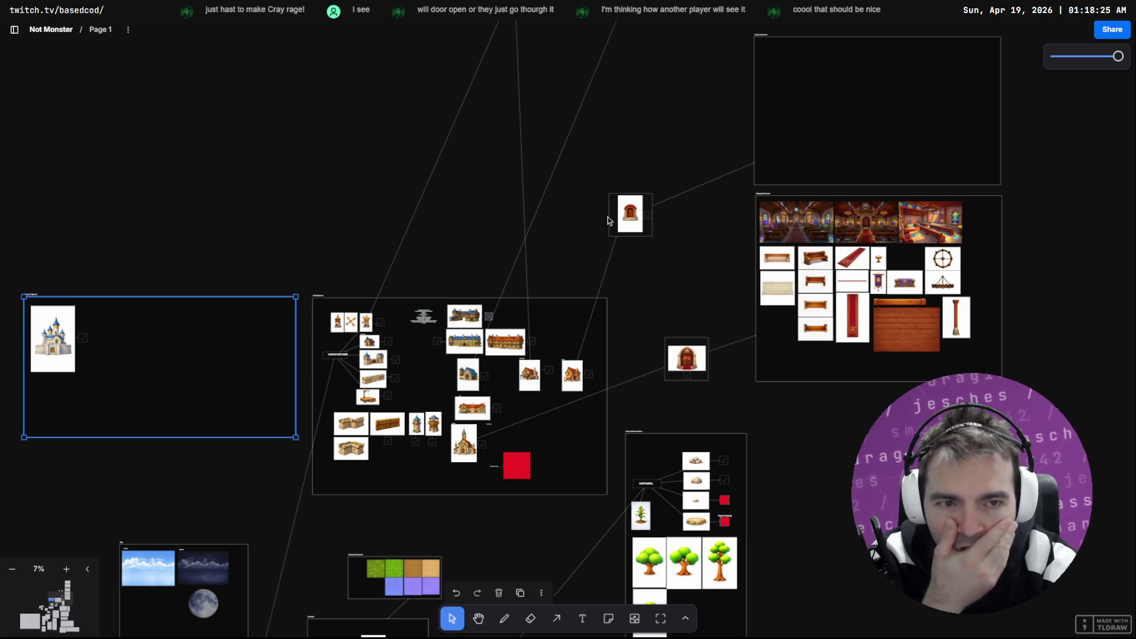
pyautogui.scroll(5, 609, 221)
pyautogui.hscroll(3, 608, 221)
pyautogui.click(549, 409)
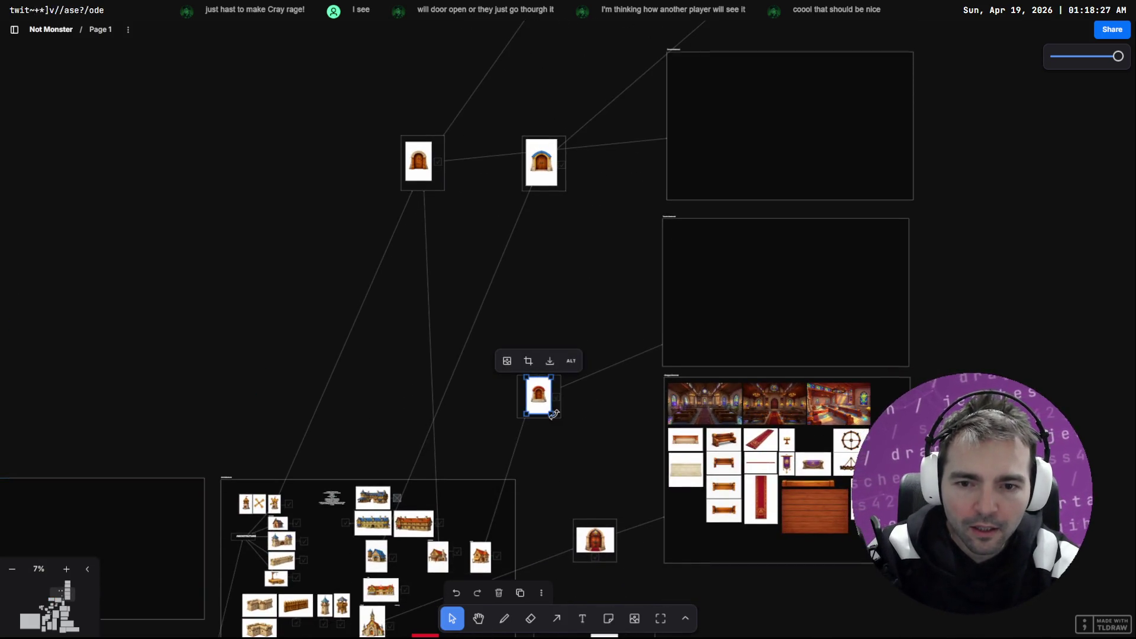
# - Move the lone door's frame and image up and right into the small empty frame
pyautogui.click(559, 416)
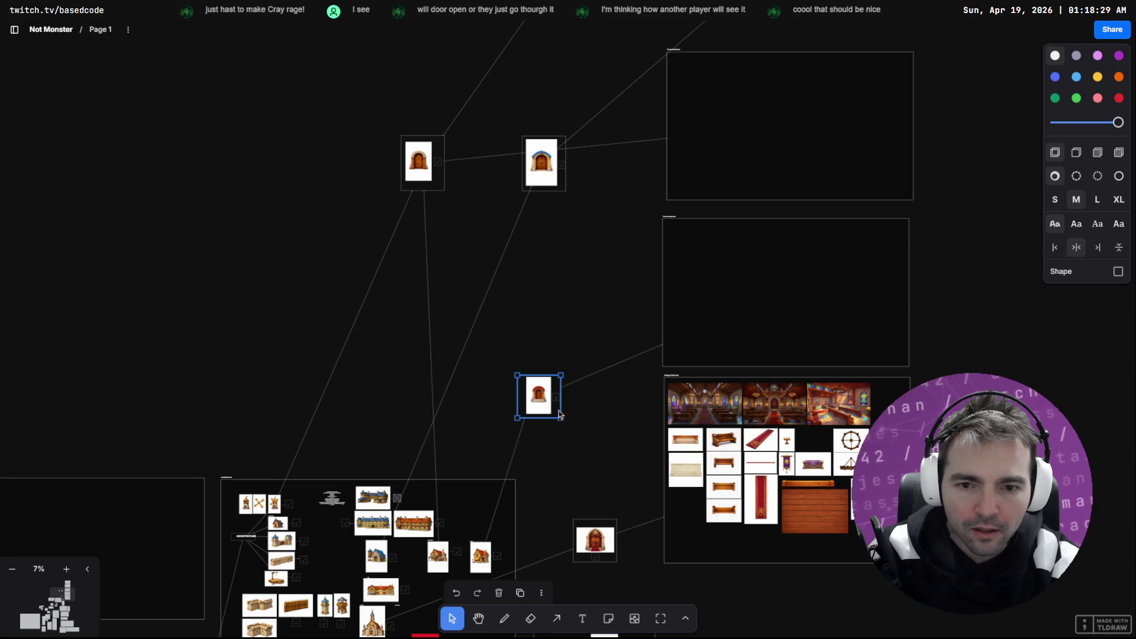
pyautogui.moveTo(559, 414); pyautogui.dragTo(608, 329)
pyautogui.click(554, 408)
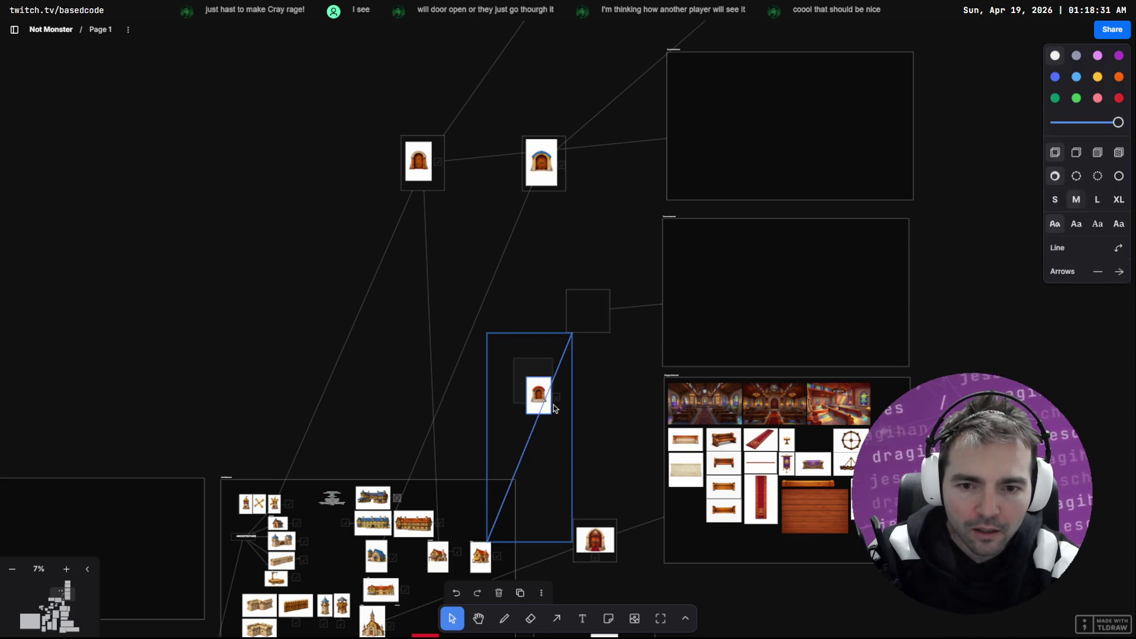
pyautogui.click(555, 409)
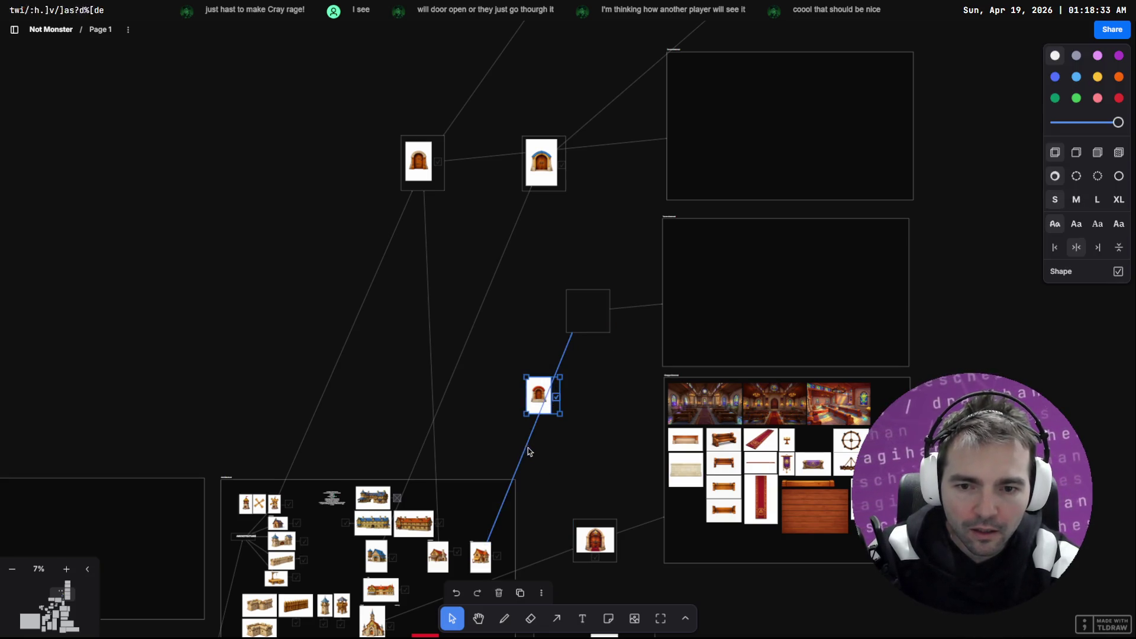
pyautogui.moveTo(539, 395); pyautogui.dragTo(591, 312)
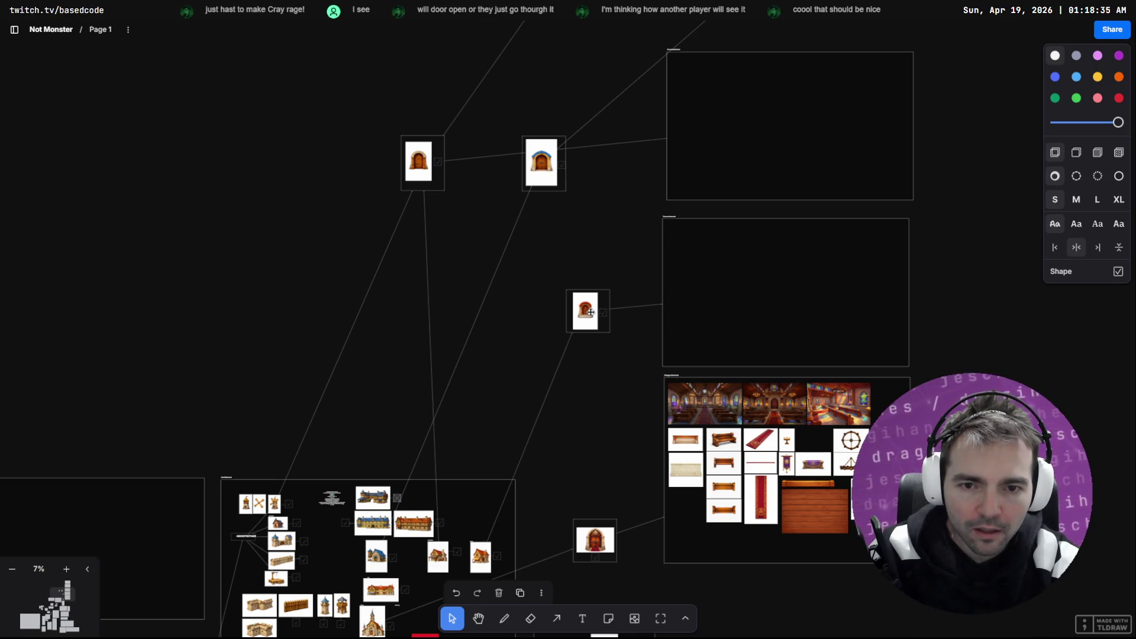
pyautogui.click(644, 308)
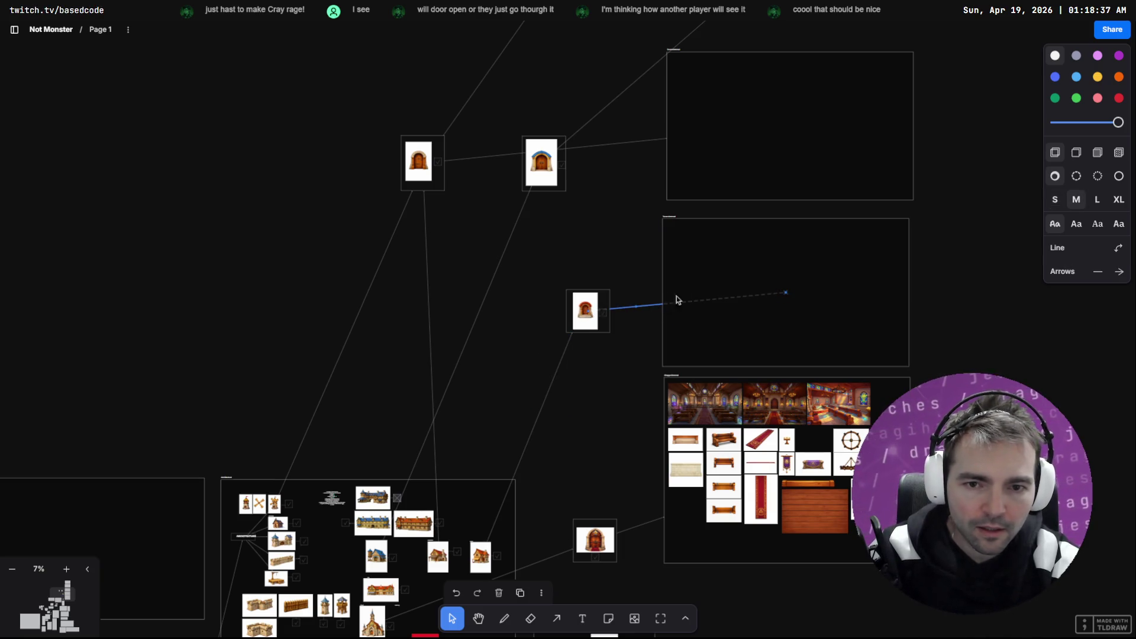
pyautogui.hscroll(5, 649, 330)
pyautogui.scroll(3, 649, 330)
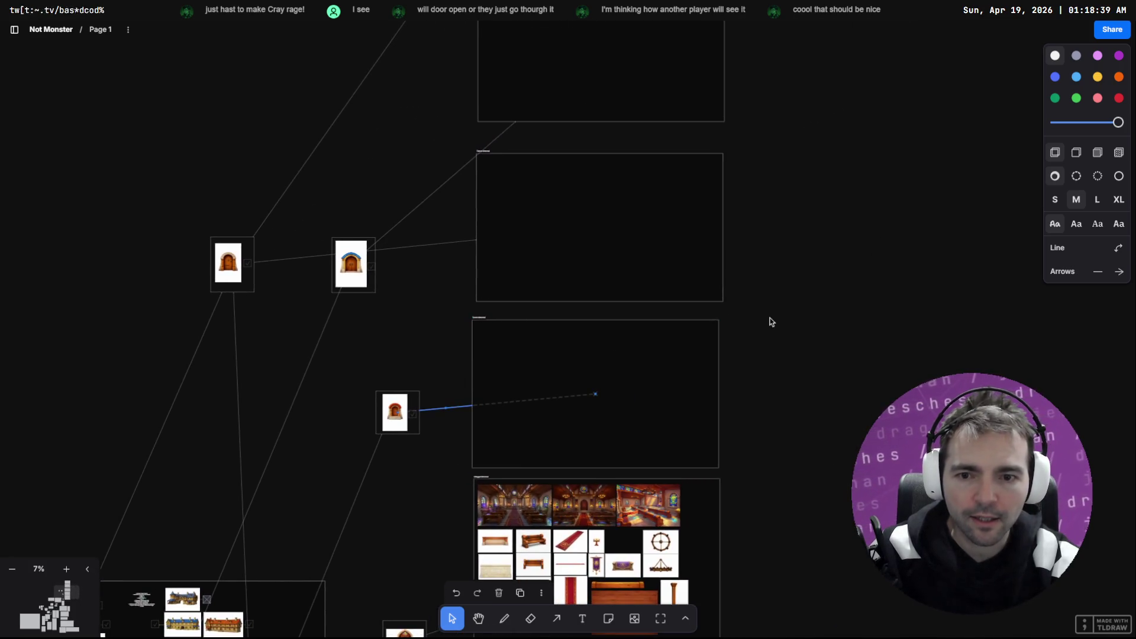
pyautogui.click(771, 322)
pyautogui.moveTo(462, 171)
pyautogui.mouseDown()
pyautogui.moveTo(548, 464)
pyautogui.moveTo(528, 35)
pyautogui.mouseUp()
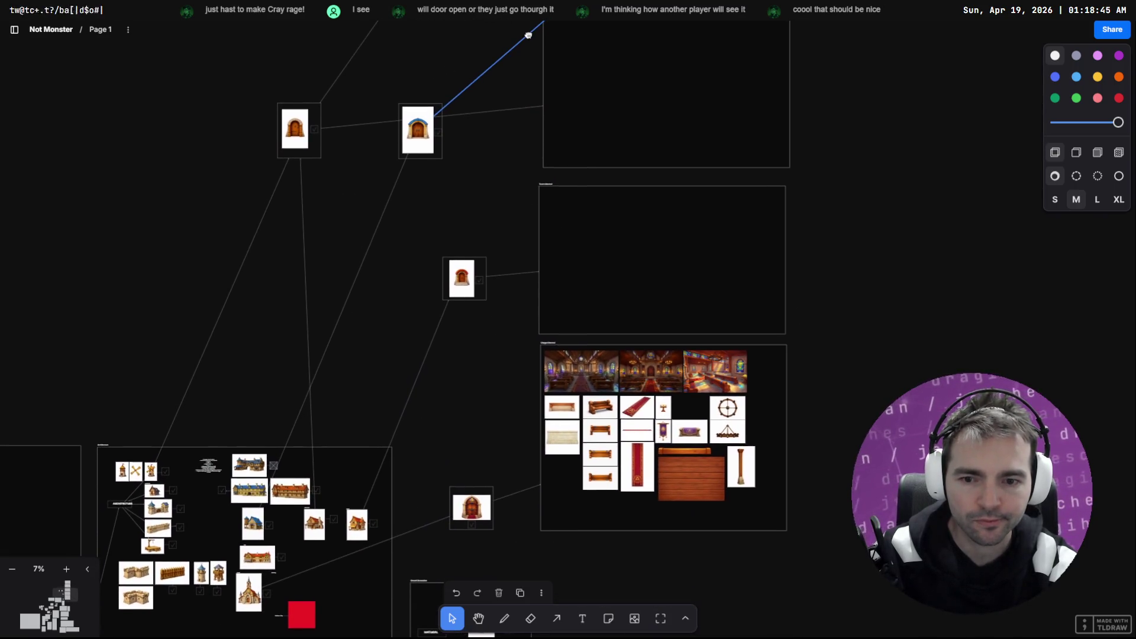
# - Raise the door image so it sits level beside the furniture-filled interior frame
pyautogui.click(486, 524)
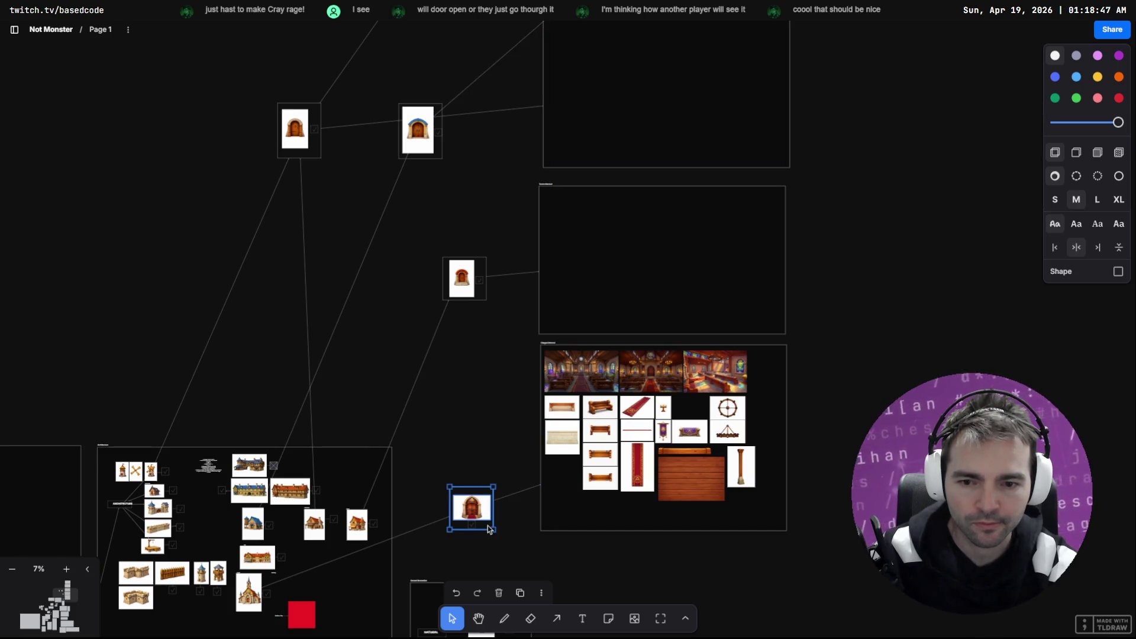
pyautogui.moveTo(499, 558)
pyautogui.mouseDown()
pyautogui.moveTo(435, 472)
pyautogui.moveTo(468, 556)
pyautogui.moveTo(493, 459)
pyautogui.moveTo(569, 476)
pyautogui.mouseUp()
pyautogui.click(539, 465)
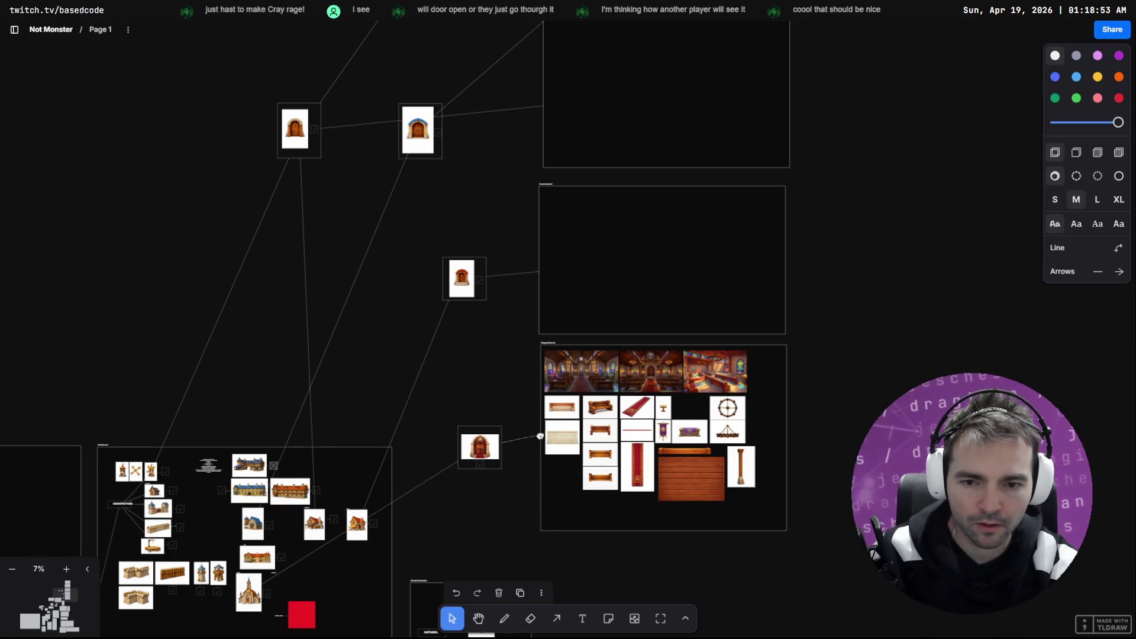
pyautogui.click(454, 350)
pyautogui.scroll(4, 505, 353)
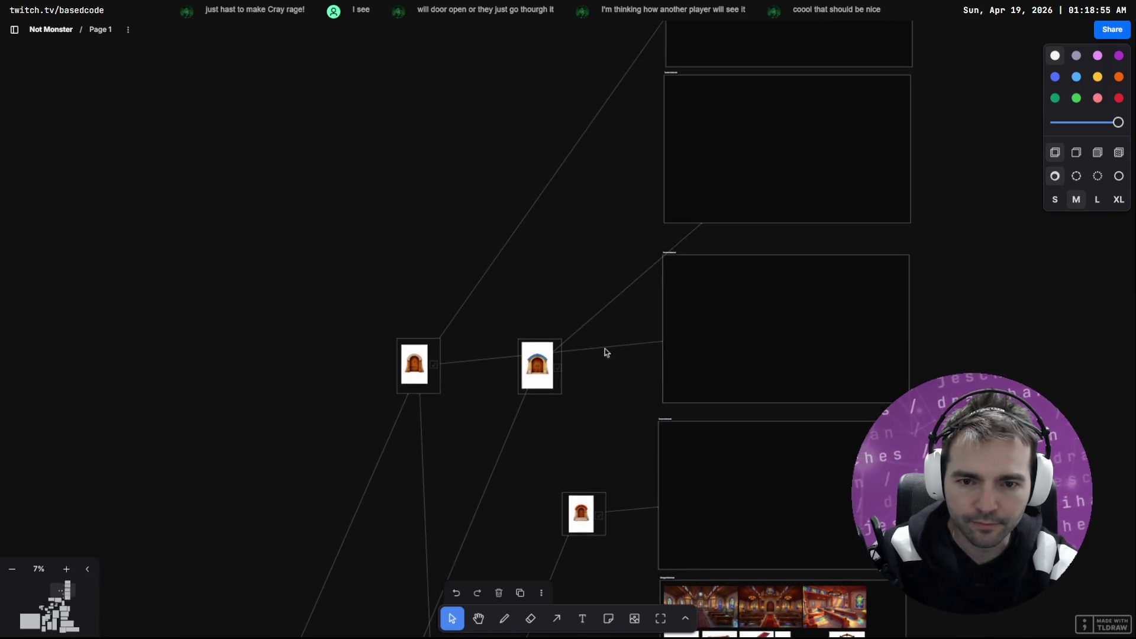
# - Reroute the left door's connector to an upper room frame and raise the door image beside it
pyautogui.scroll(-2, 539, 308)
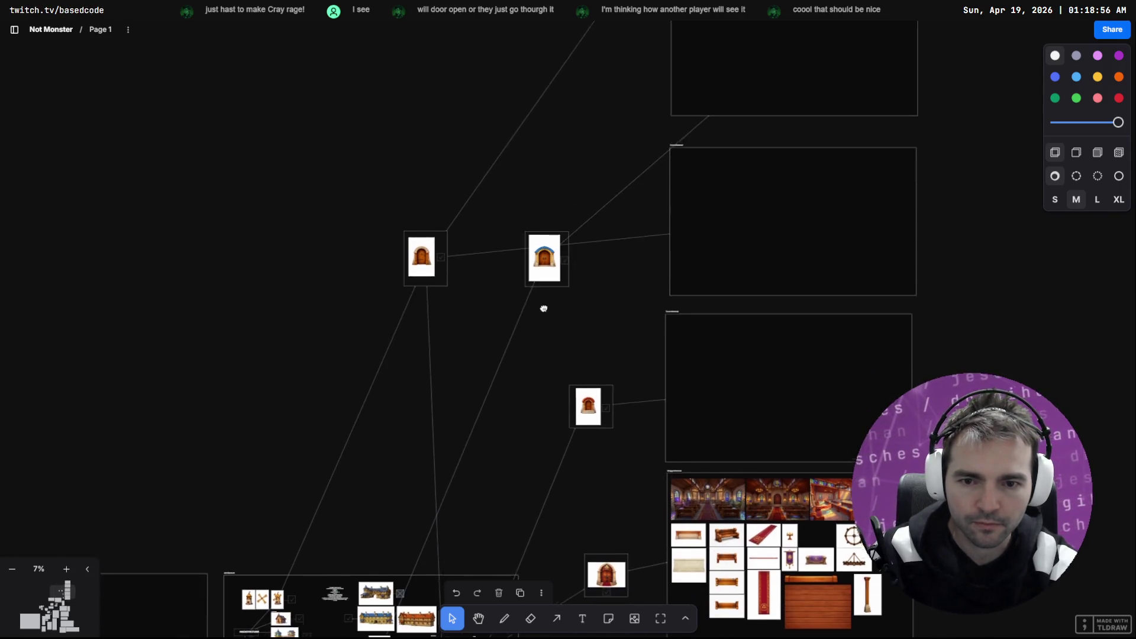
pyautogui.click(621, 234)
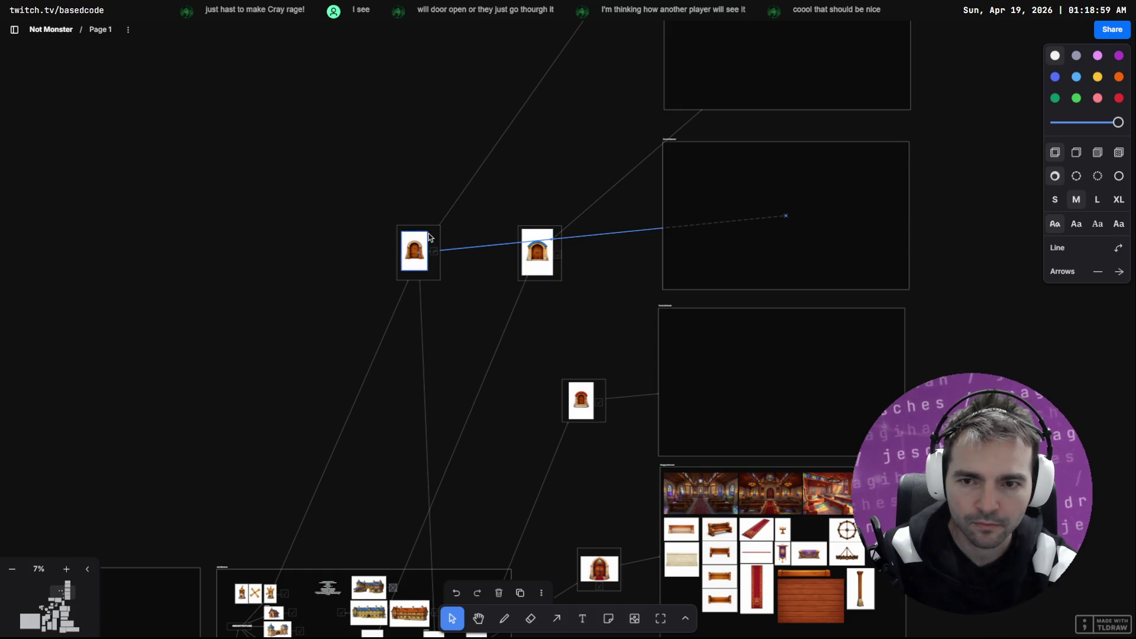
pyautogui.click(429, 233)
pyautogui.moveTo(351, 206)
pyautogui.mouseDown()
pyautogui.moveTo(407, 207)
pyautogui.moveTo(479, 135)
pyautogui.moveTo(563, 116)
pyautogui.moveTo(556, 48)
pyautogui.mouseUp()
pyautogui.click(426, 233)
pyautogui.scroll(-3, 685, 185)
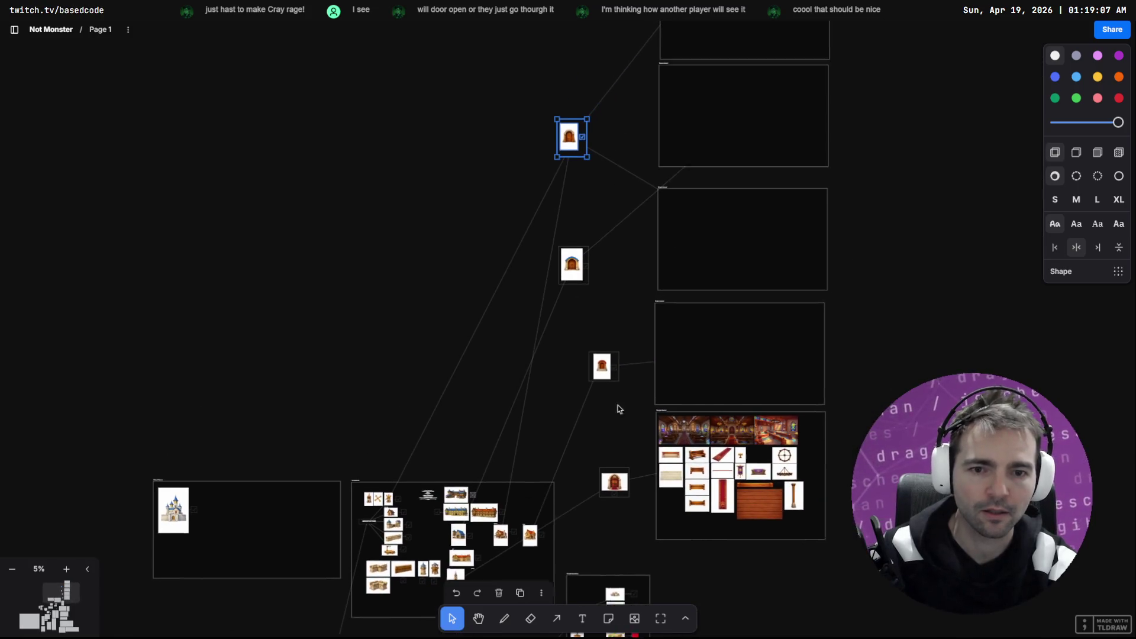
pyautogui.scroll(5, 605, 171)
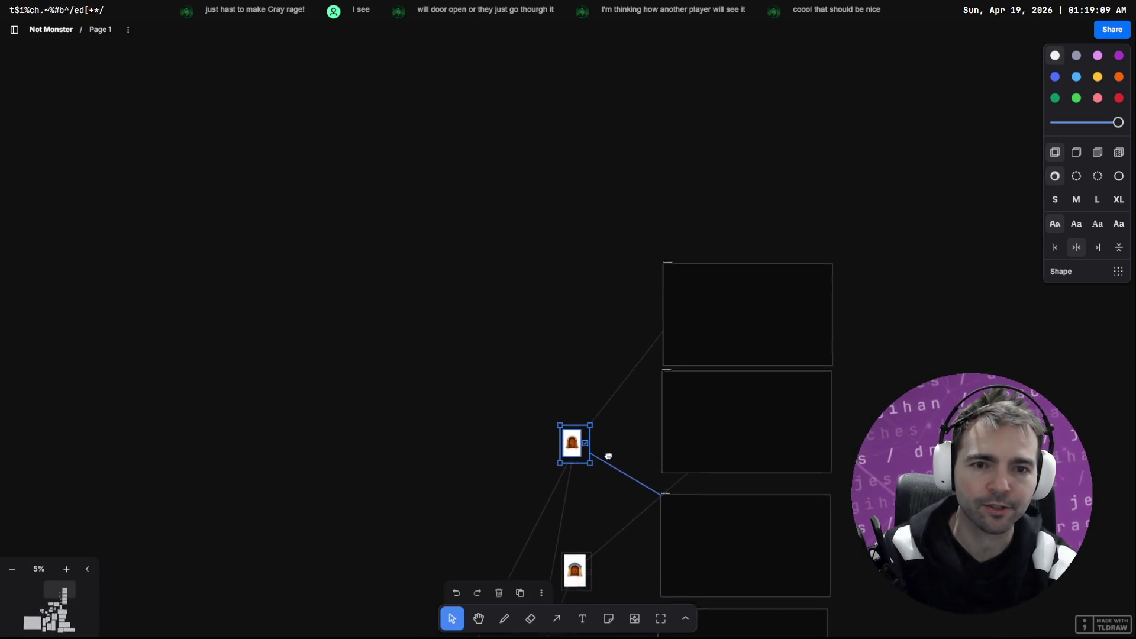
pyautogui.scroll(-3, 606, 456)
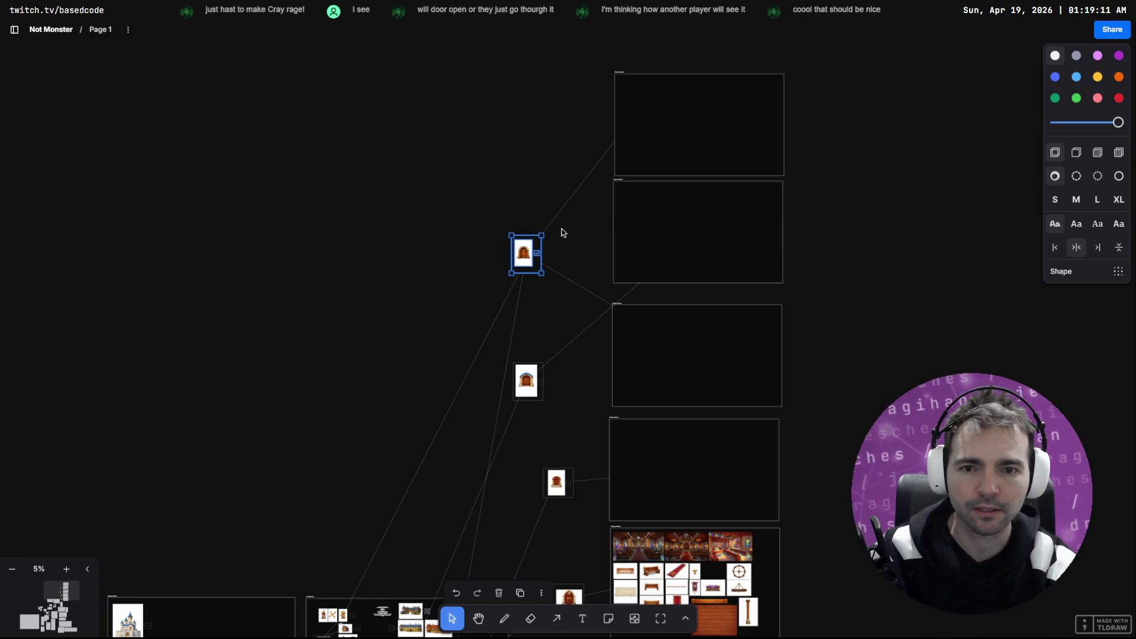
# - Shift two interior frames, one up-left and one down, and reattach the door connector to the upper frame
pyautogui.click(715, 187)
pyautogui.moveTo(728, 206); pyautogui.dragTo(413, 159)
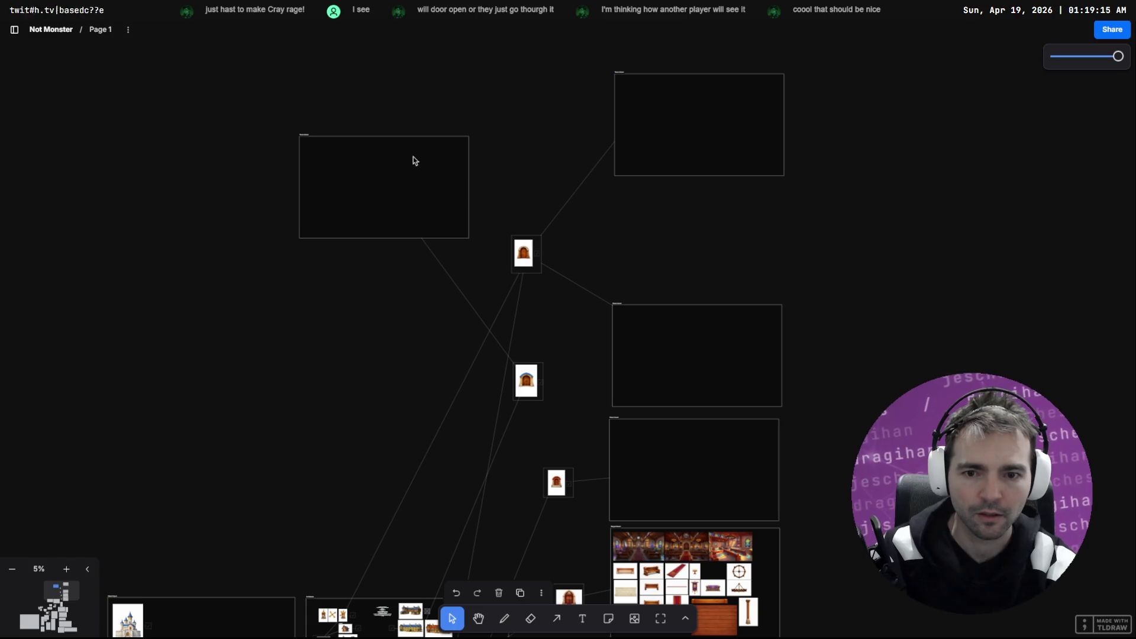
pyautogui.click(712, 112)
pyautogui.click(713, 91)
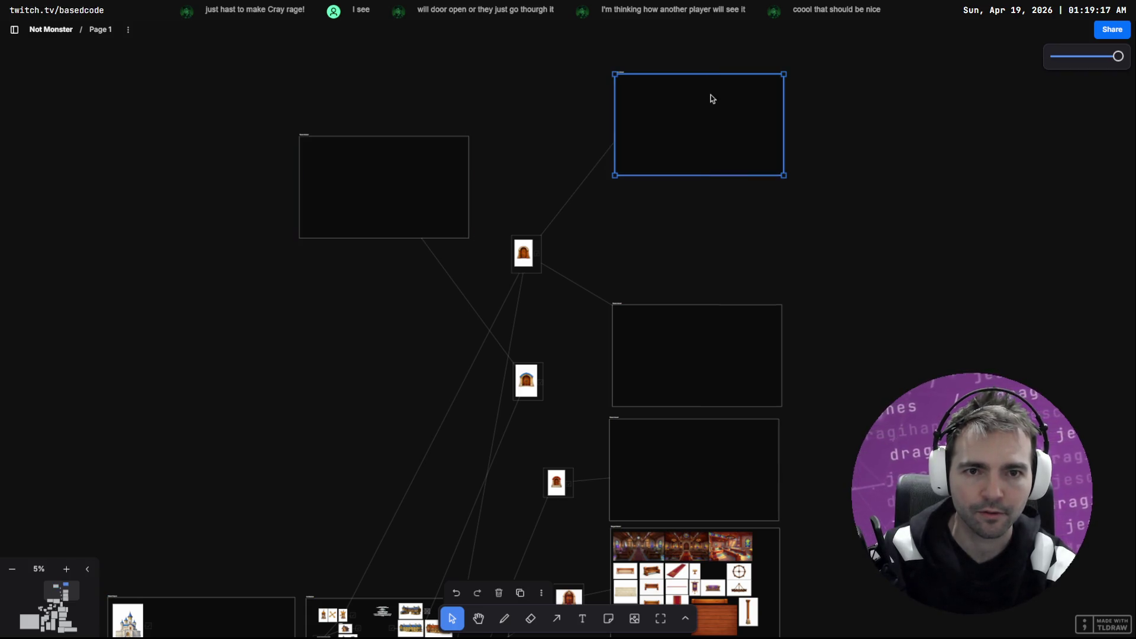
pyautogui.moveTo(711, 94); pyautogui.dragTo(710, 215)
pyautogui.click(616, 149)
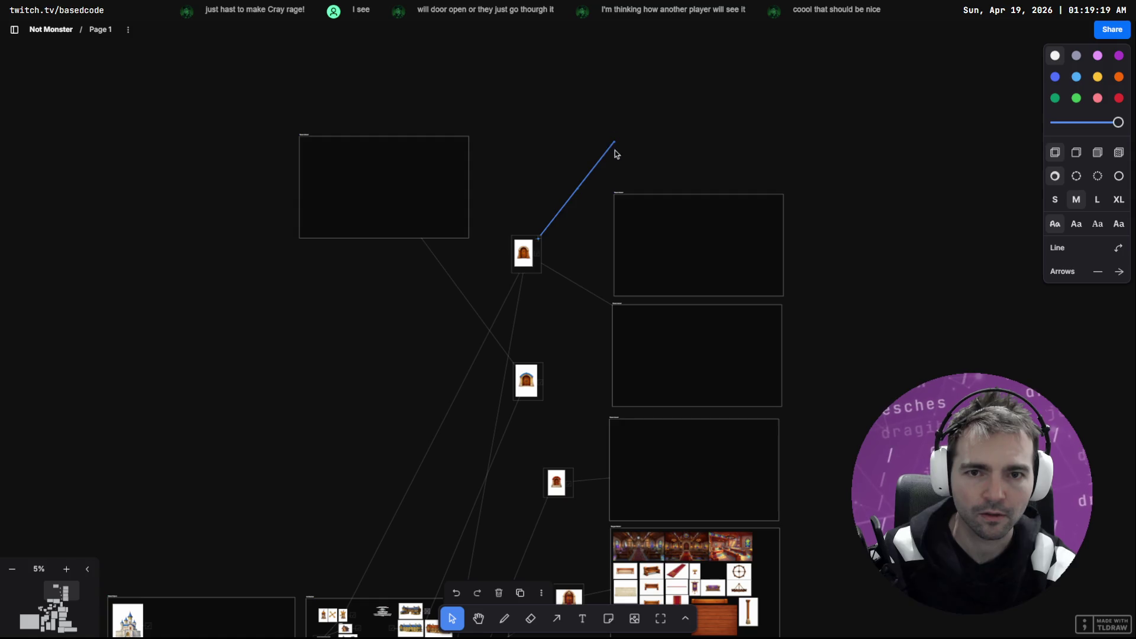
pyautogui.moveTo(614, 143)
pyautogui.mouseDown()
pyautogui.moveTo(652, 210)
pyautogui.moveTo(695, 245)
pyautogui.mouseUp()
pyautogui.scroll(3, 659, 317)
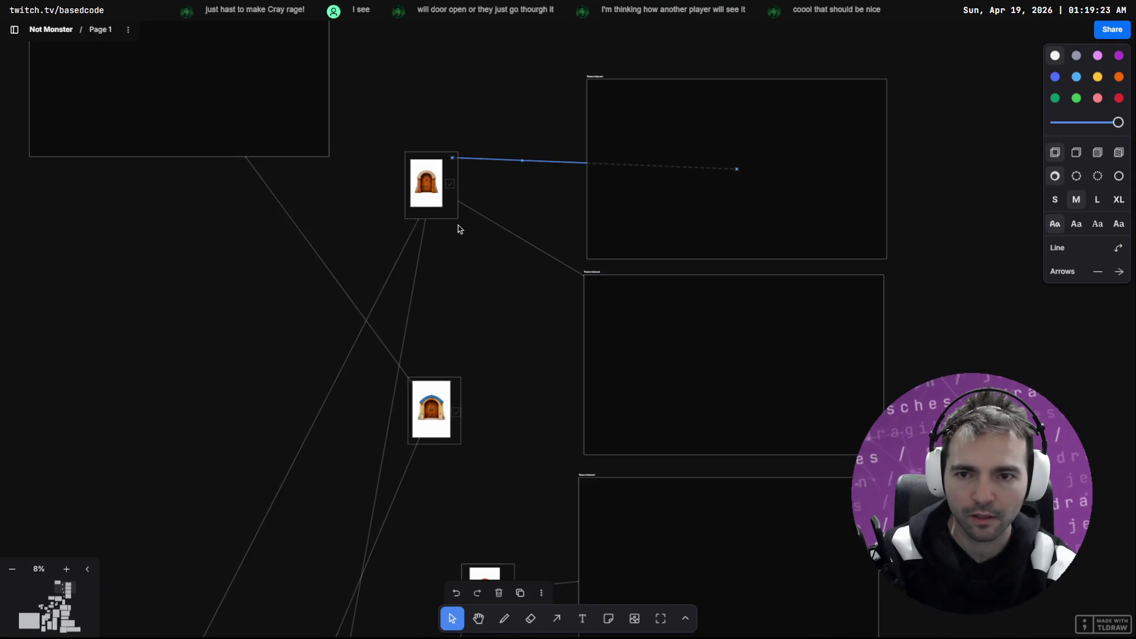
# - Move the lower door image card up and left toward the interior frames
pyautogui.moveTo(418, 110)
pyautogui.mouseDown()
pyautogui.moveTo(448, 192)
pyautogui.moveTo(468, 324)
pyautogui.moveTo(527, 320)
pyautogui.moveTo(535, 297)
pyautogui.mouseUp()
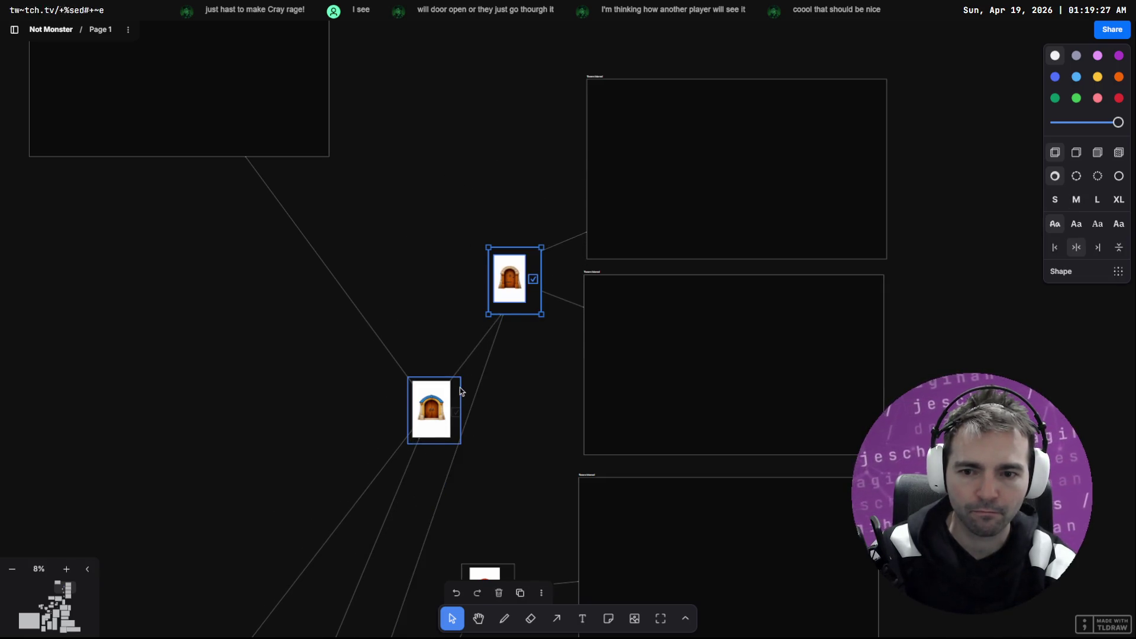
pyautogui.click(459, 392)
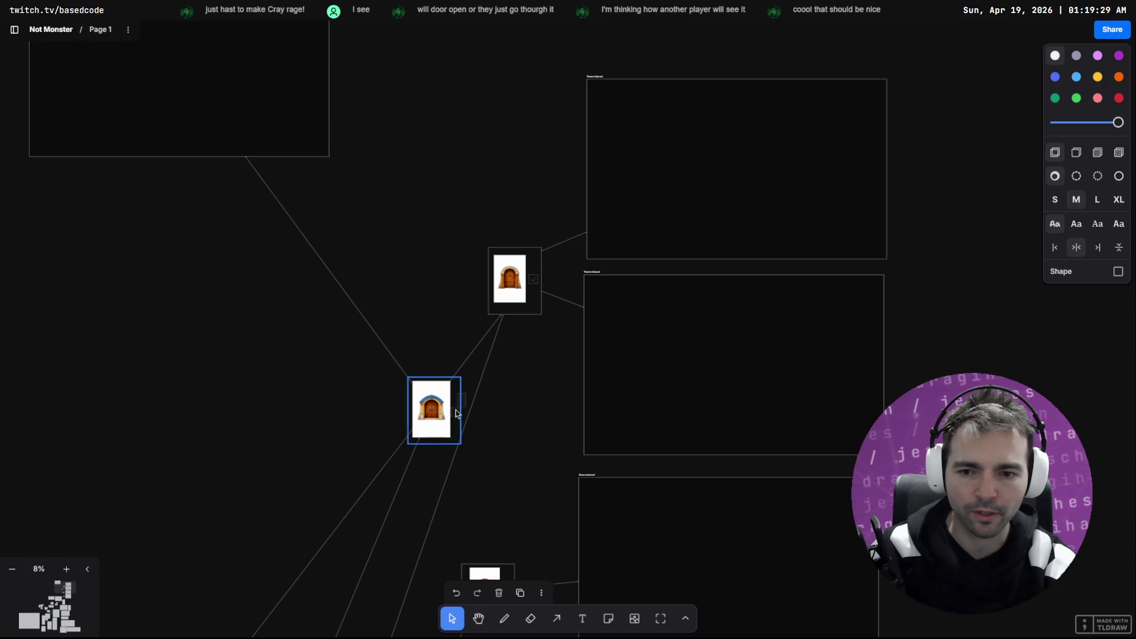
pyautogui.moveTo(435, 430)
pyautogui.mouseDown()
pyautogui.moveTo(420, 362)
pyautogui.moveTo(329, 314)
pyautogui.moveTo(287, 351)
pyautogui.mouseUp()
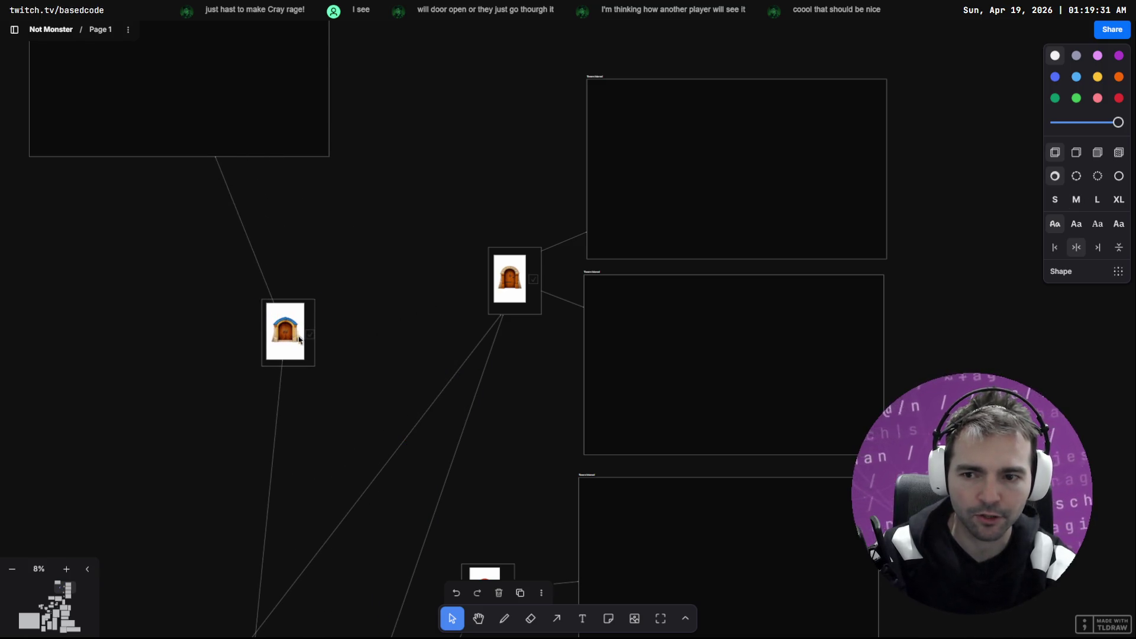
pyautogui.scroll(-3, 358, 318)
pyautogui.moveTo(359, 318); pyautogui.dragTo(475, 161)
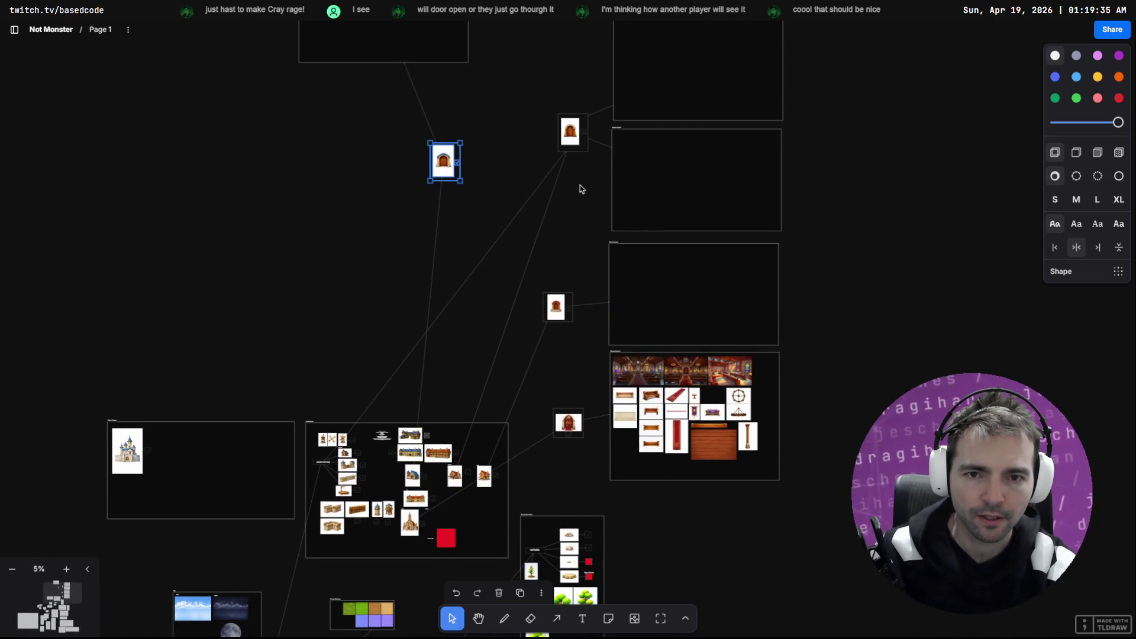
pyautogui.moveTo(579, 186); pyautogui.dragTo(626, 308)
pyautogui.scroll(5, 698, 466)
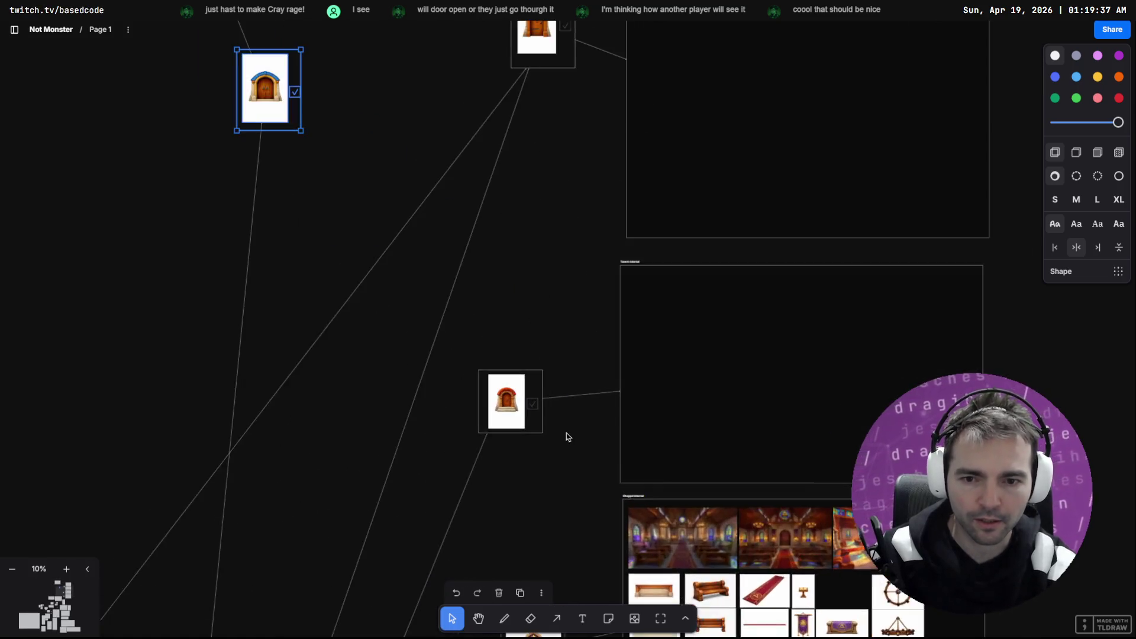
pyautogui.scroll(2, 596, 267)
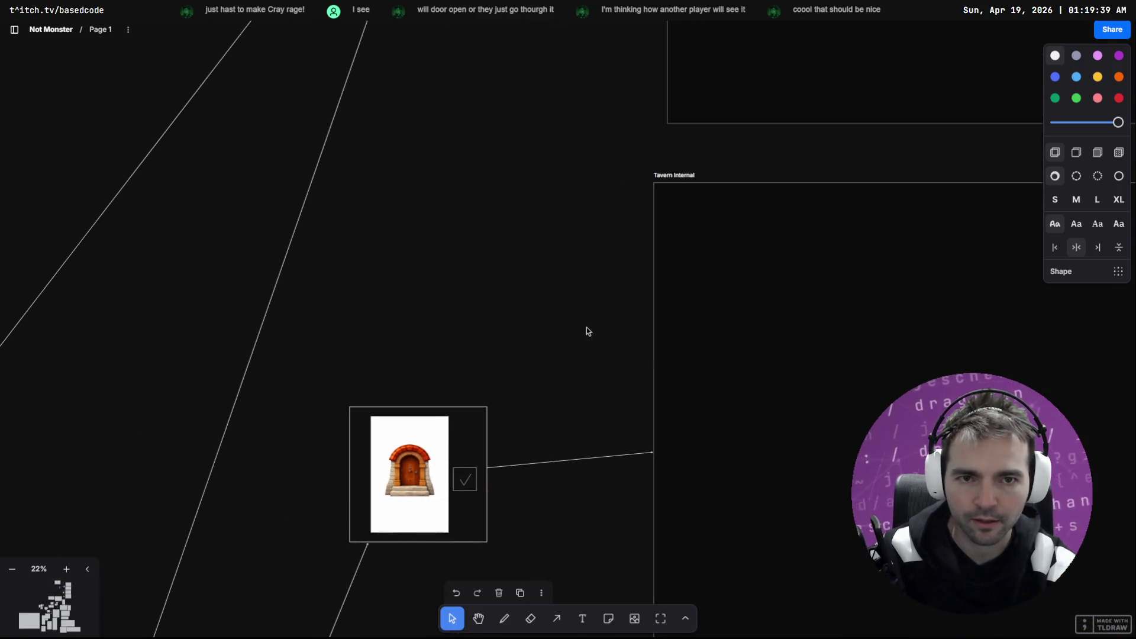
pyautogui.click(676, 177)
pyautogui.click(526, 249)
pyautogui.scroll(5, 526, 249)
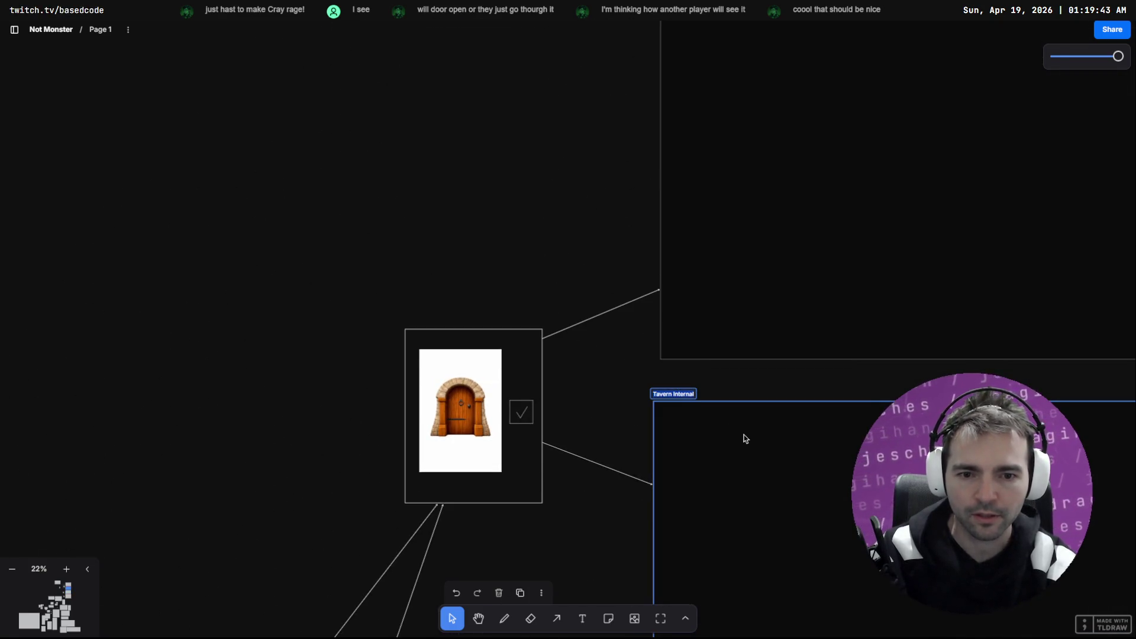
pyautogui.click(538, 183)
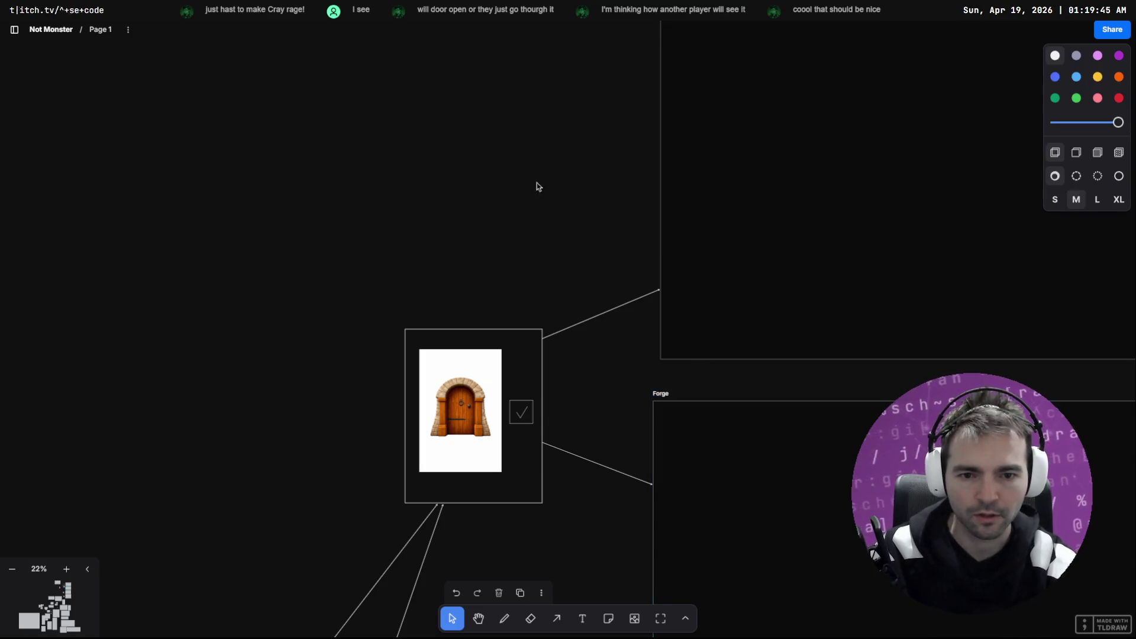
pyautogui.scroll(10, 538, 183)
# - Rename the Mill frame to 'Mill (s)'
pyautogui.doubleClick(528, 384)
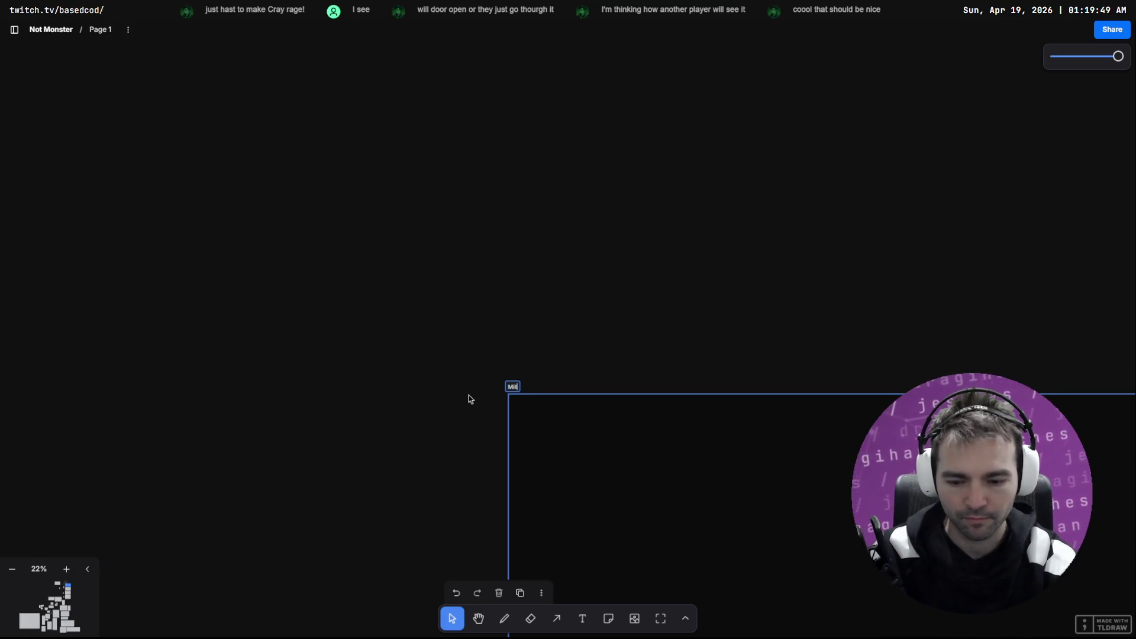
pyautogui.write('(s)')
pyautogui.press('Return')
pyautogui.scroll(-5, 468, 395)
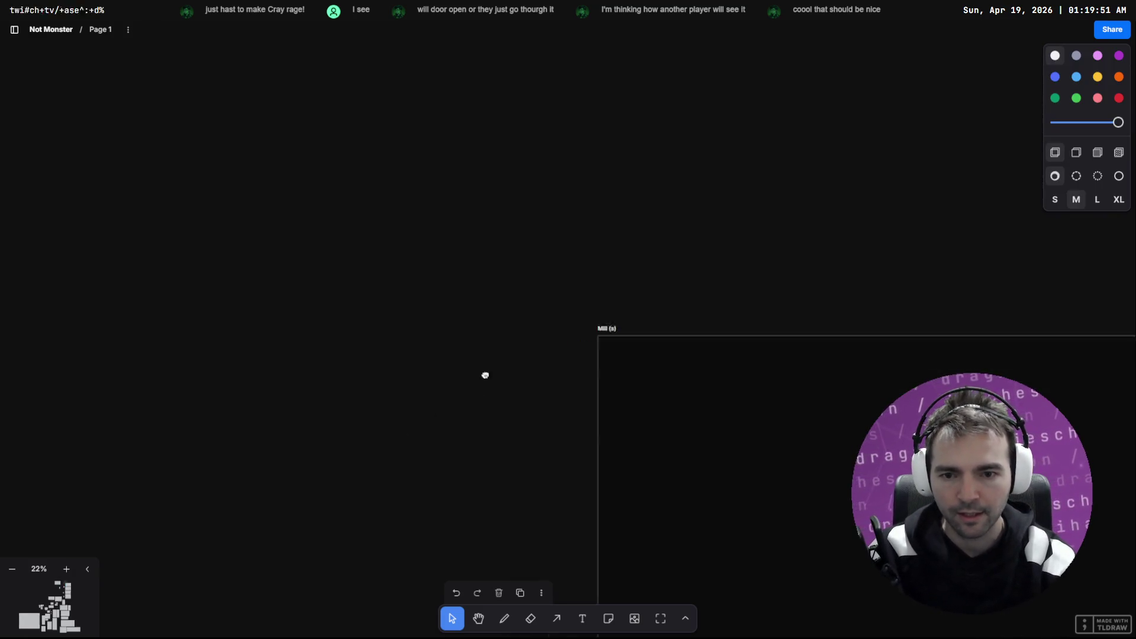
pyautogui.hscroll(-5, 576, 392)
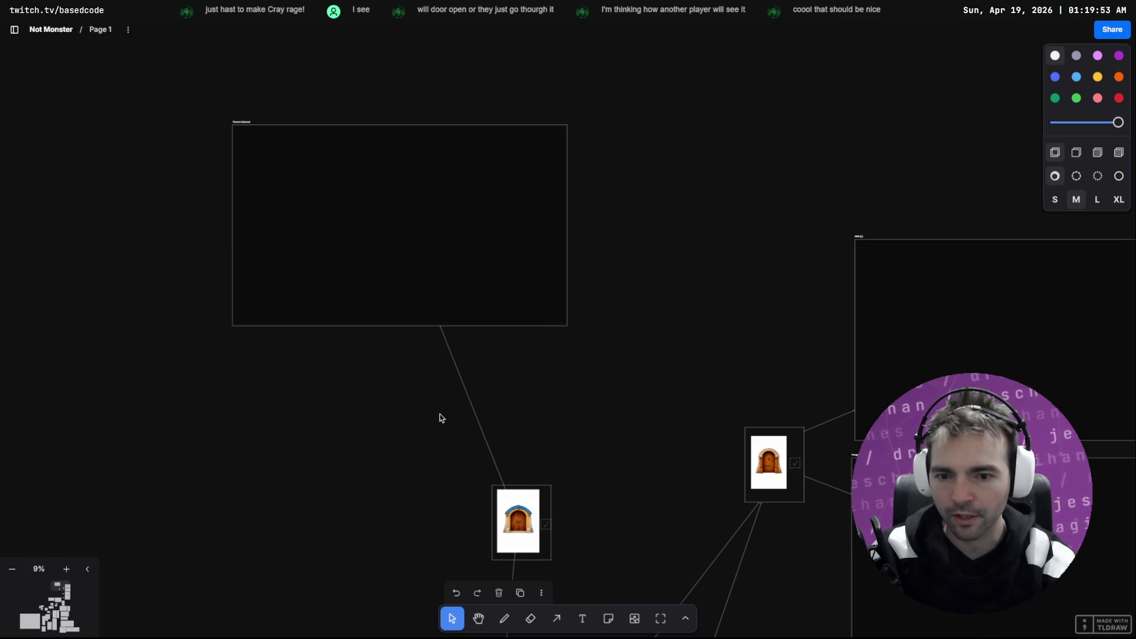
# - Move the Tavern Internal frame to the upper right of the board
pyautogui.click(399, 127)
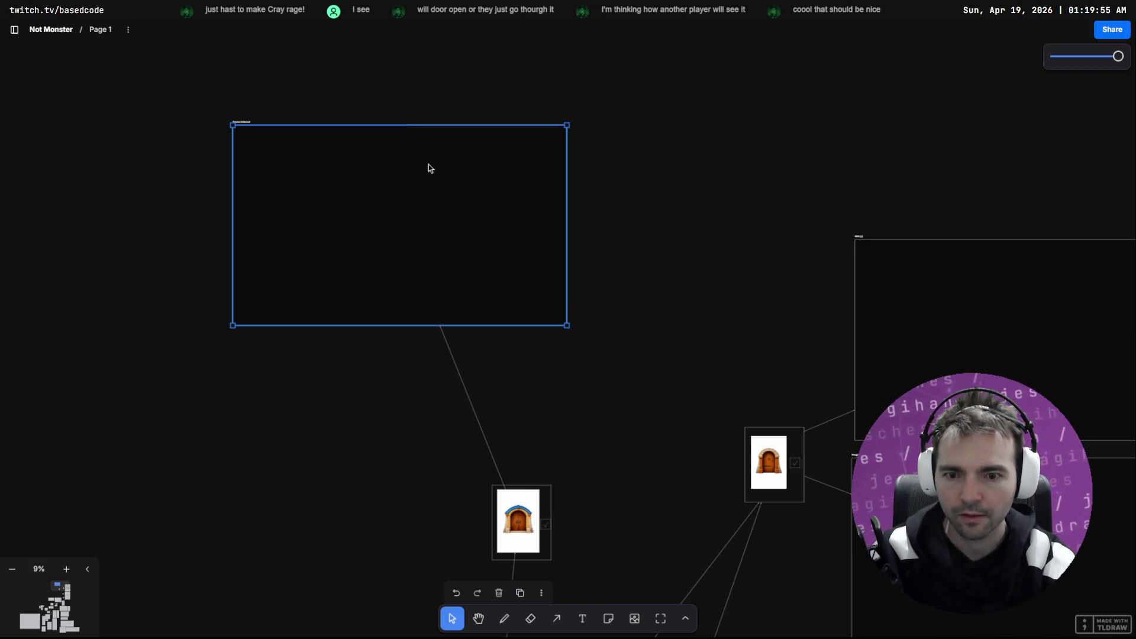
pyautogui.click(244, 120)
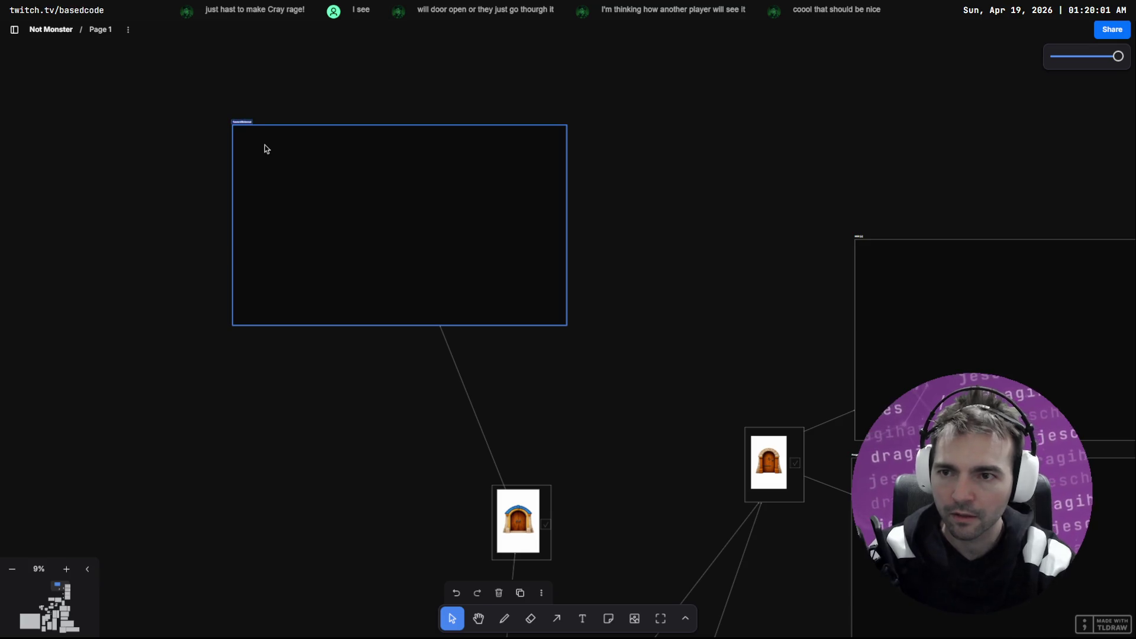
pyautogui.click(577, 382)
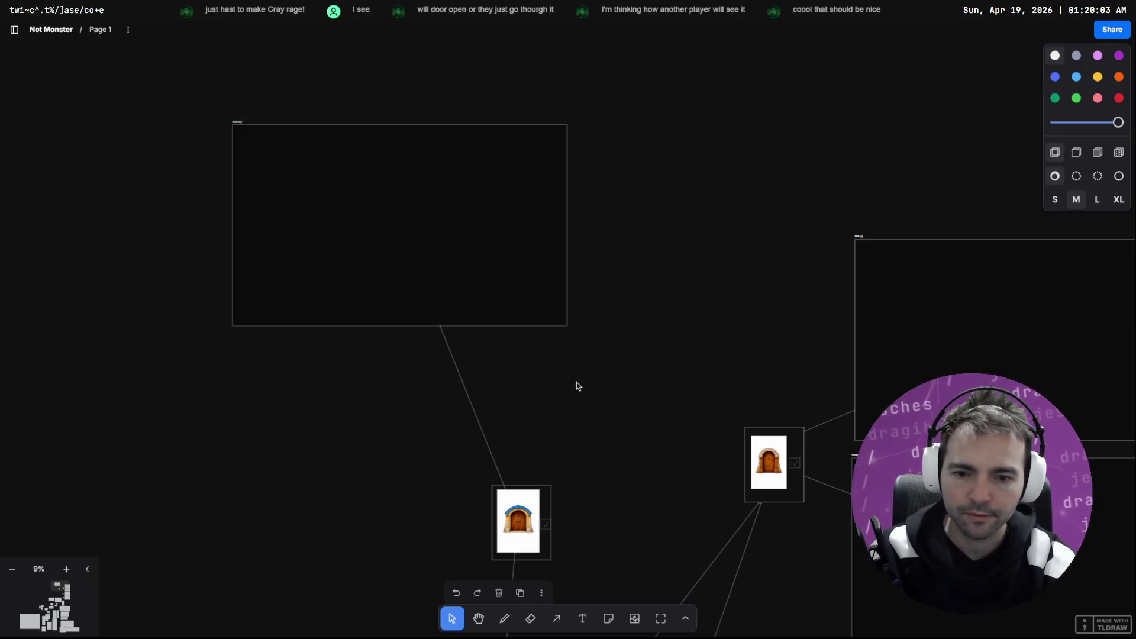
pyautogui.moveTo(339, 143); pyautogui.dragTo(967, 53)
pyautogui.moveTo(508, 487)
pyautogui.mouseDown()
pyautogui.moveTo(680, 297)
pyautogui.moveTo(672, 312)
pyautogui.mouseUp()
pyautogui.press('Escape')
# - Move the blue-arched door card up to the upper right near the frames
pyautogui.click(441, 458)
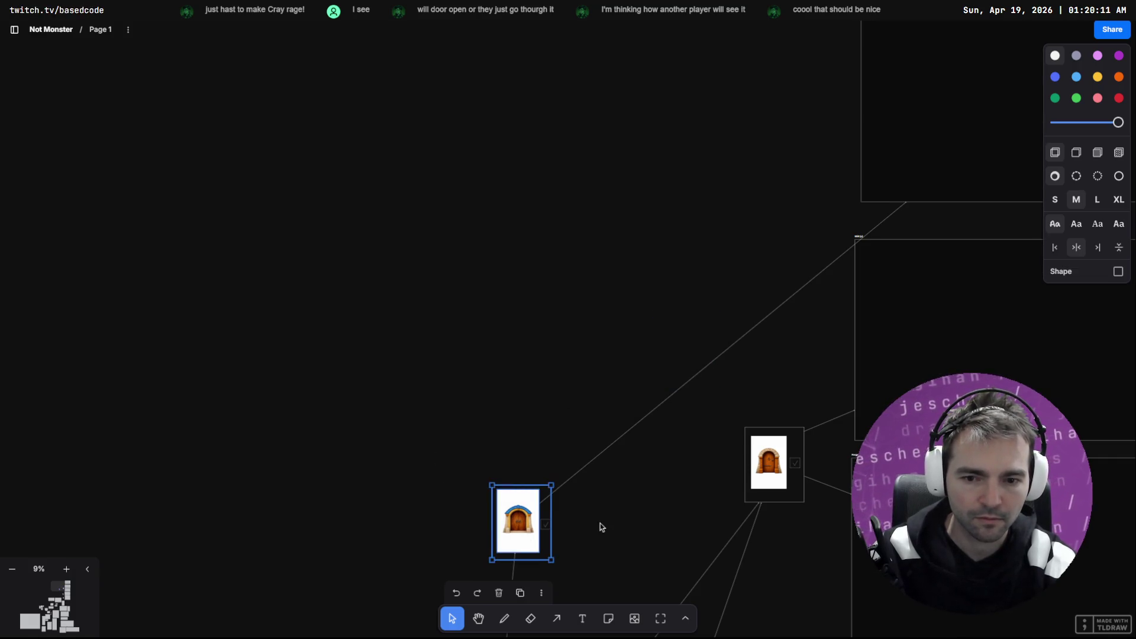
pyautogui.moveTo(523, 509)
pyautogui.mouseDown()
pyautogui.moveTo(721, 212)
pyautogui.moveTo(780, 84)
pyautogui.mouseUp()
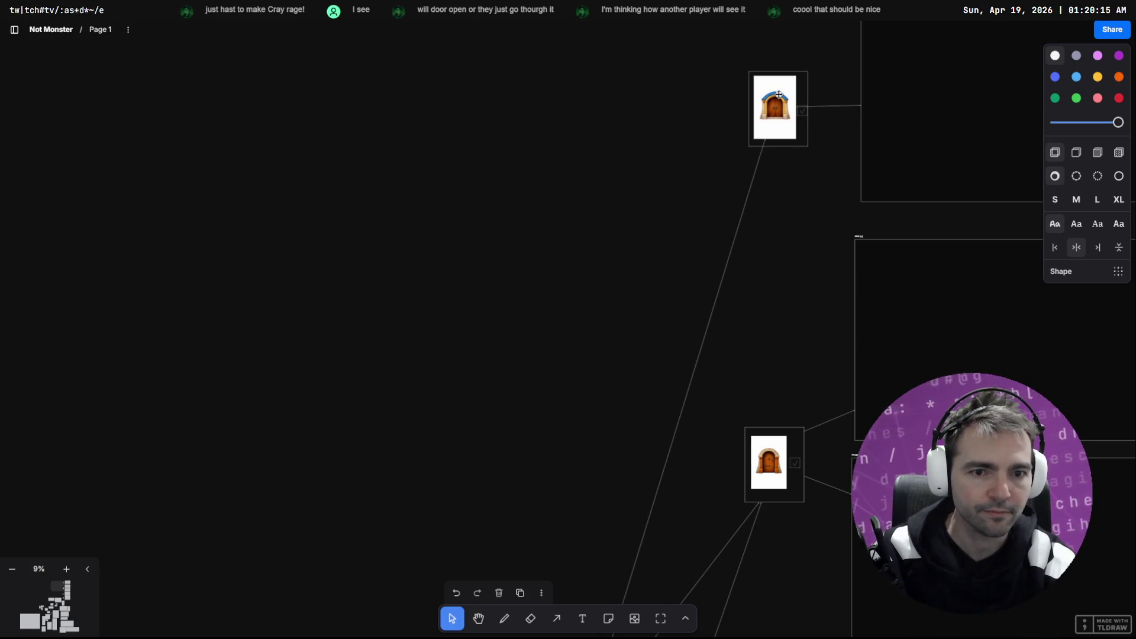
pyautogui.click(617, 246)
pyautogui.scroll(-1, 581, 95)
pyautogui.scroll(-4, 581, 95)
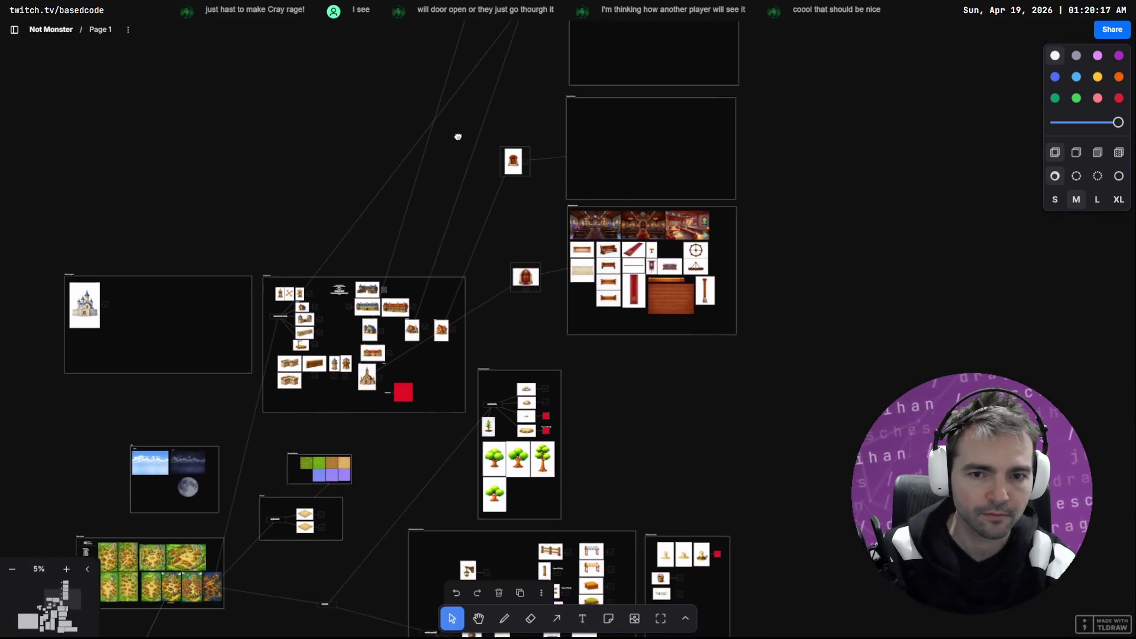
# - Nudge the small door card beside its interior frame, then switch back to the Godot editor
pyautogui.click(518, 148)
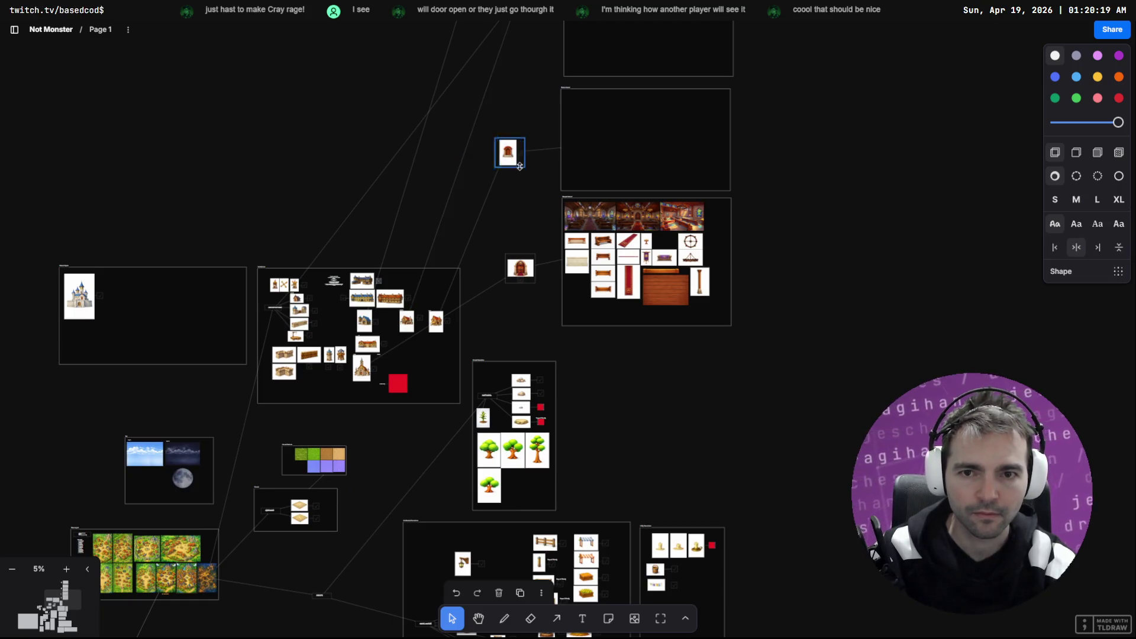
pyautogui.click(520, 166)
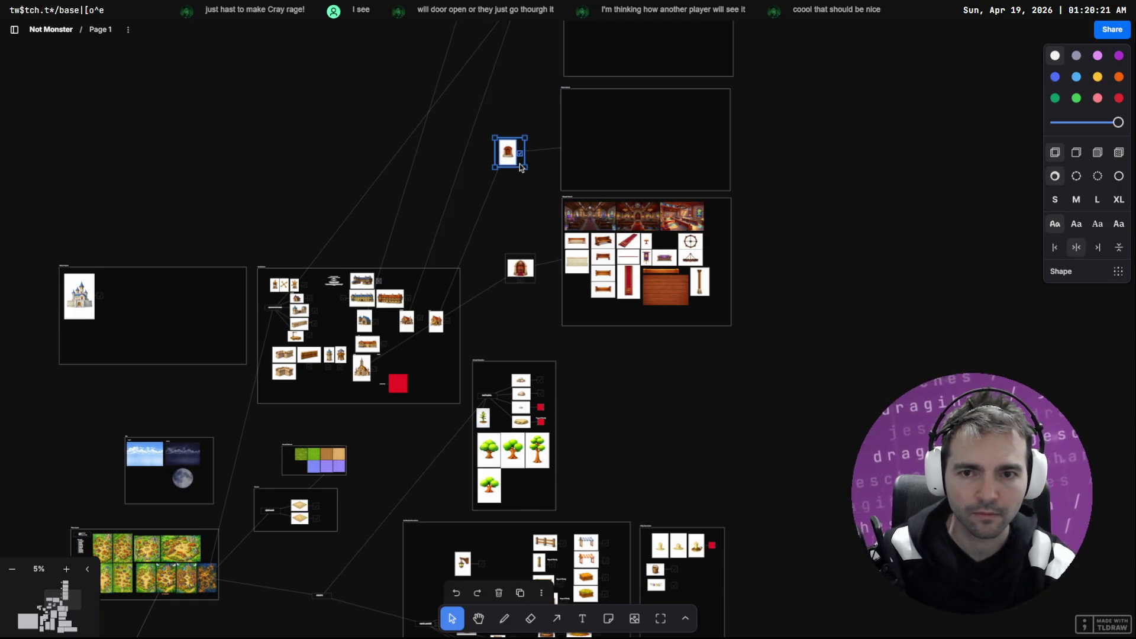
pyautogui.moveTo(519, 166); pyautogui.dragTo(534, 159)
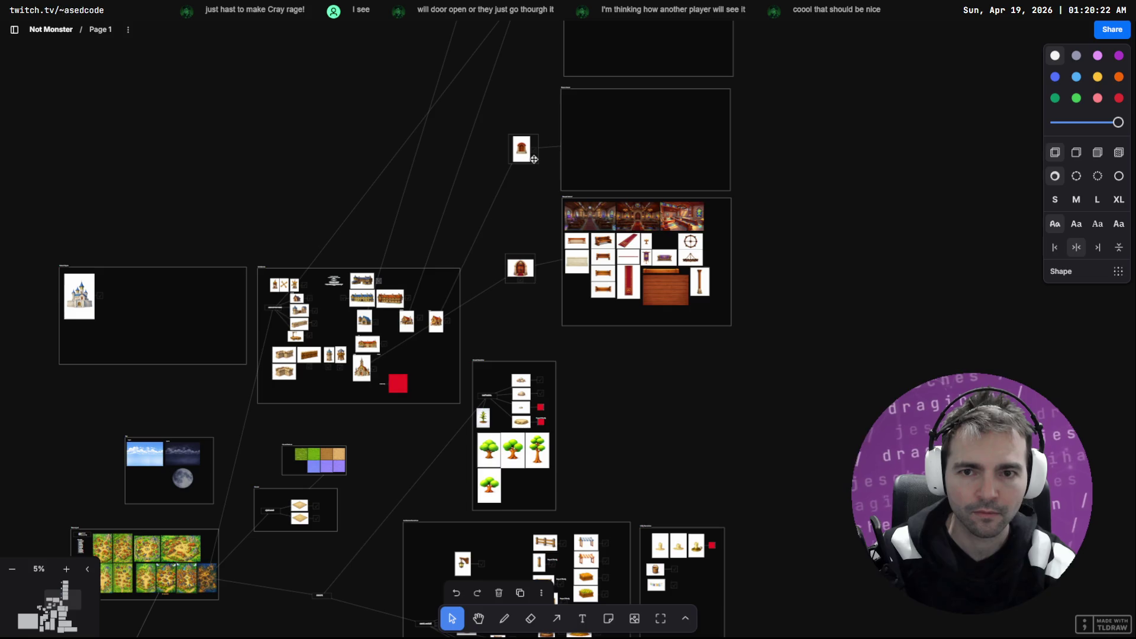
pyautogui.click(467, 187)
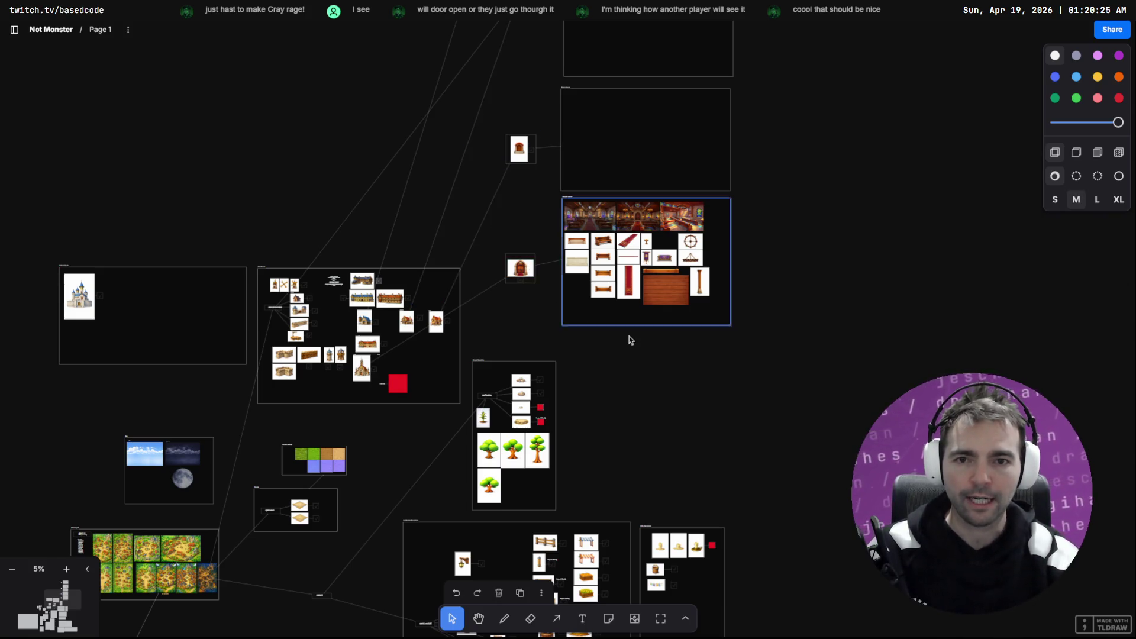
pyautogui.moveTo(732, 113)
pyautogui.mouseDown()
pyautogui.moveTo(774, 386)
pyautogui.moveTo(766, 481)
pyautogui.moveTo(772, 142)
pyautogui.mouseUp()
pyautogui.scroll(-5, 850, 237)
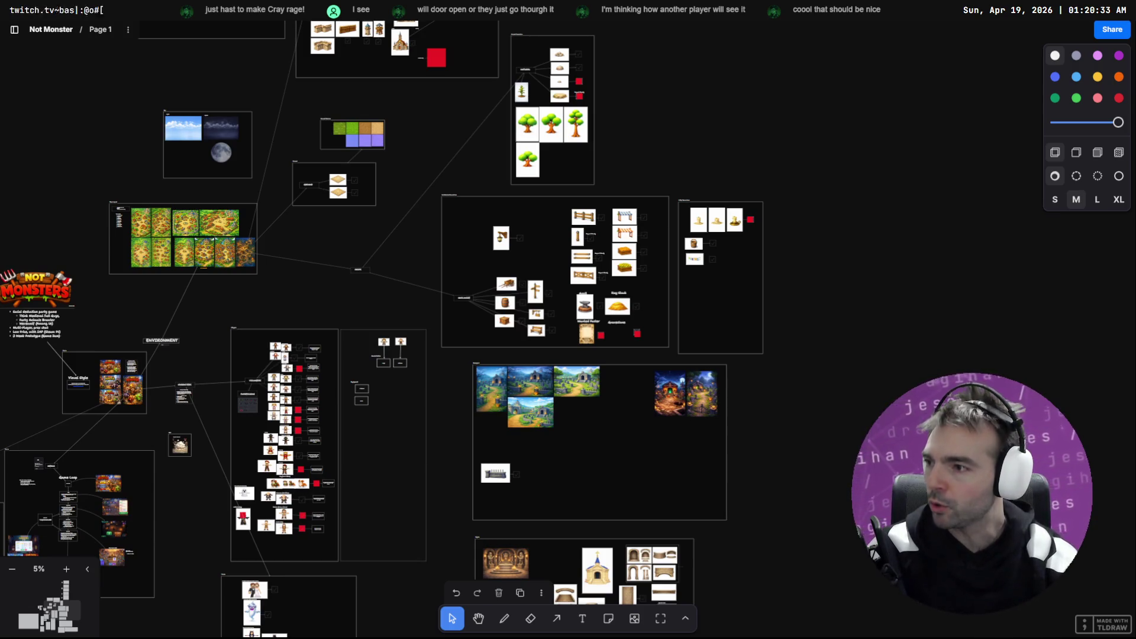
pyautogui.scroll(15, 439, 373)
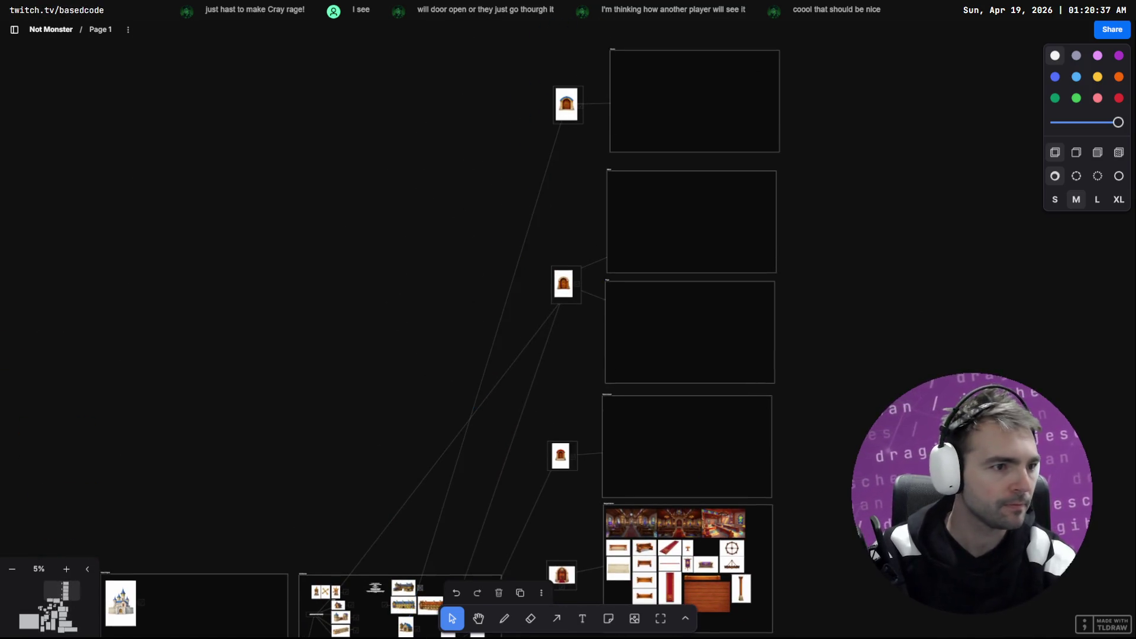
pyautogui.hotkey('alt', 'Tab')
pyautogui.hotkey('alt', 'Tab')
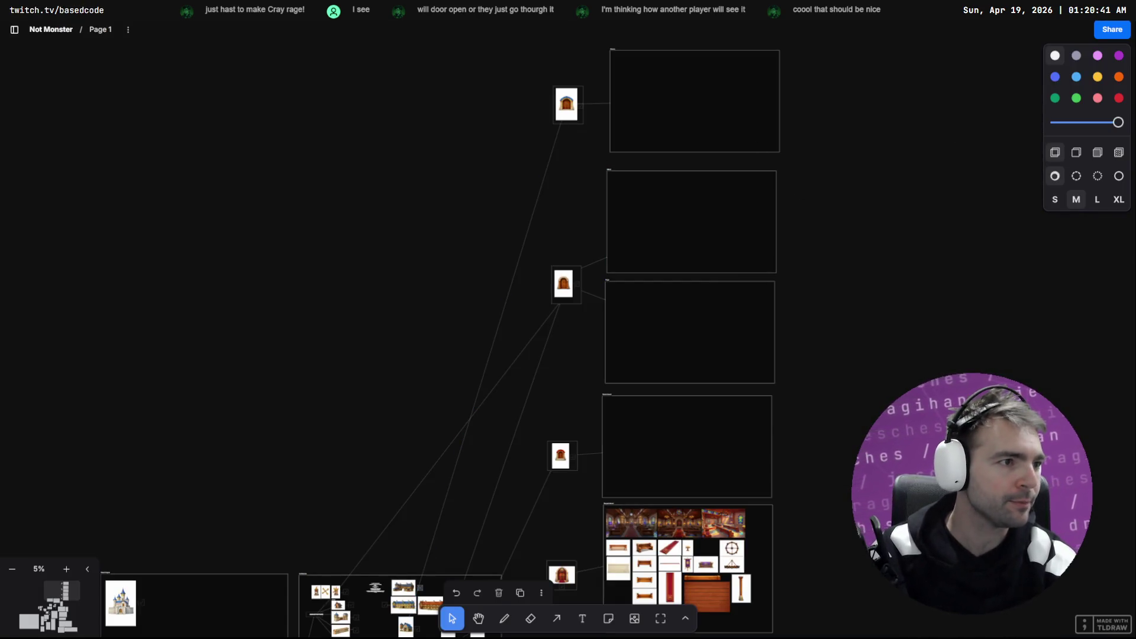
pyautogui.hotkey('alt', 'Tab')
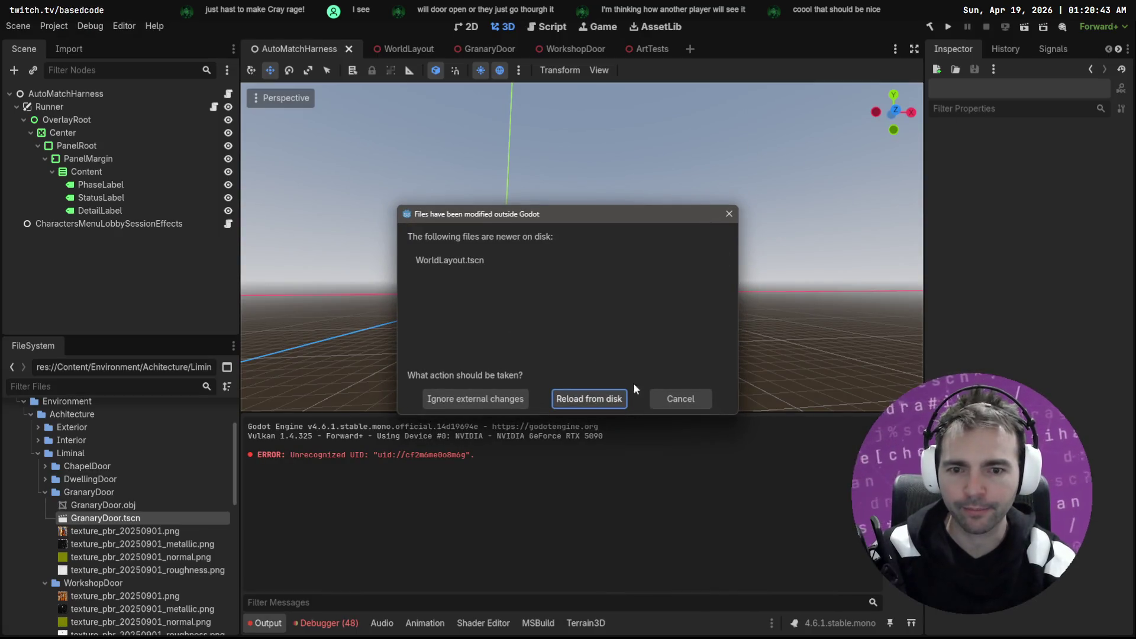
# - Reload WorldLayout.tscn from disk in Godot, then cycle windows to the Codex terminal
pyautogui.click(562, 398)
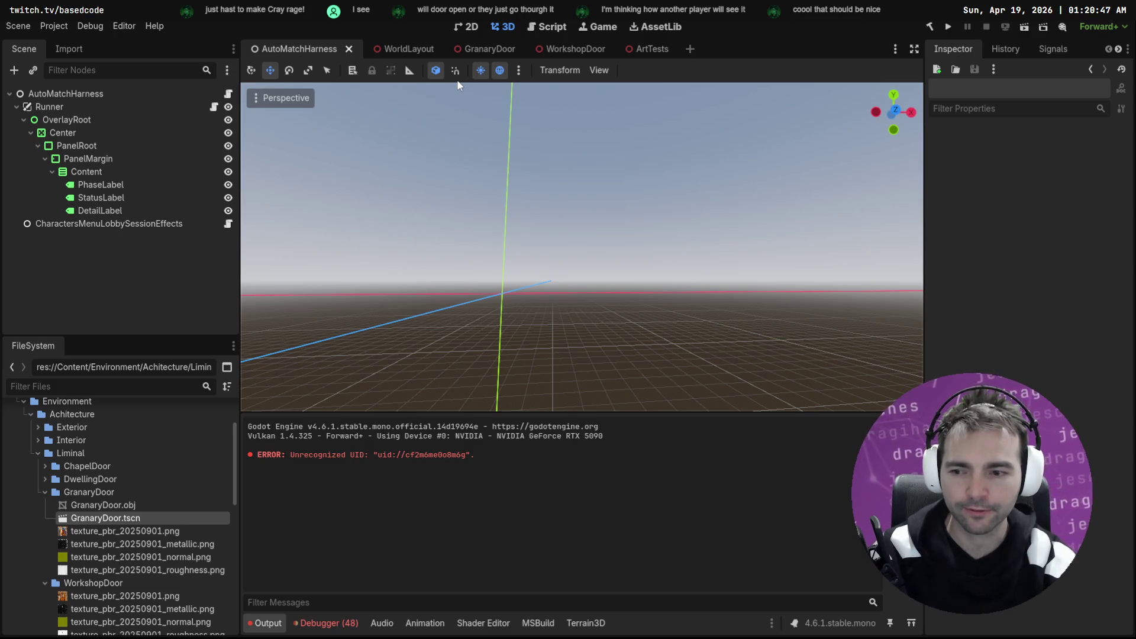
pyautogui.hotkey('alt', 'Tab')
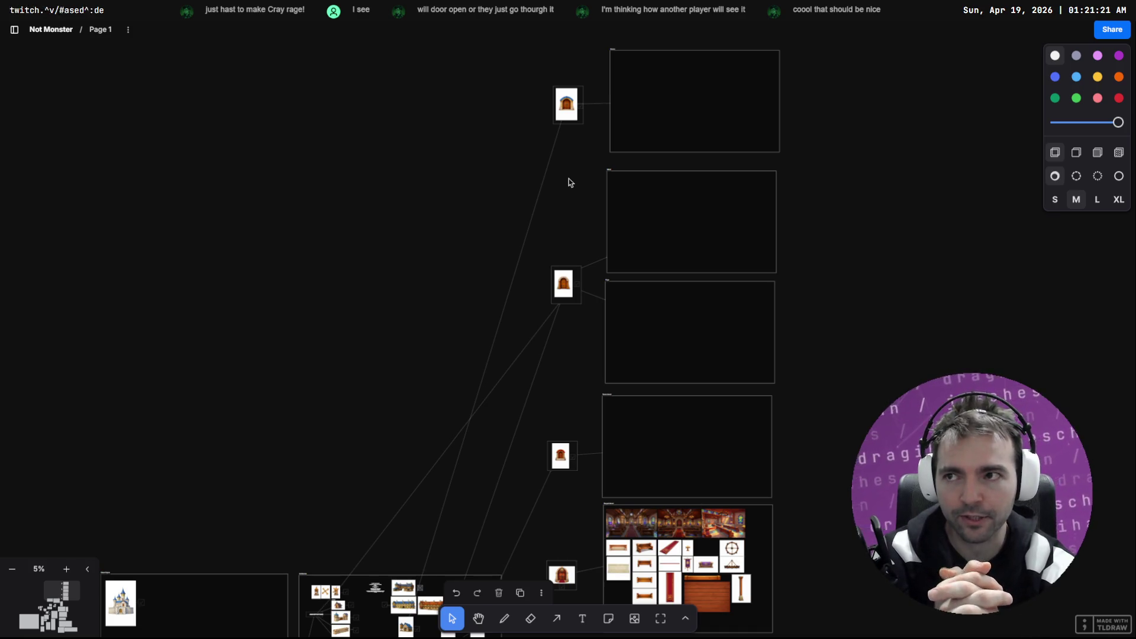
pyautogui.hotkey('alt', 'Tab')
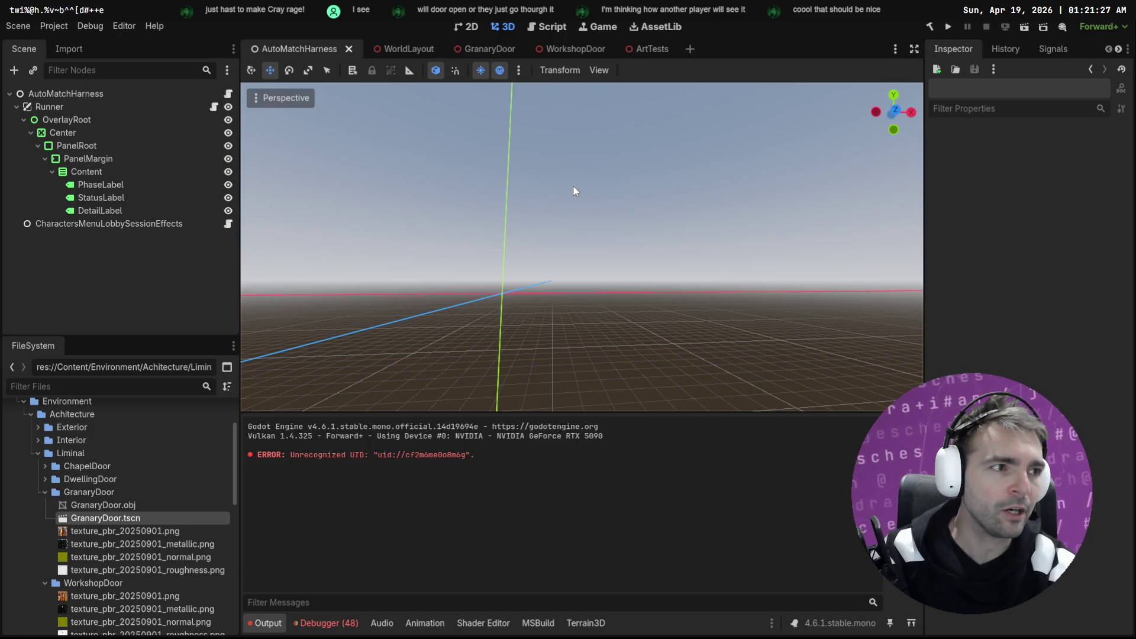
pyautogui.hotkey('alt', 'Tab')
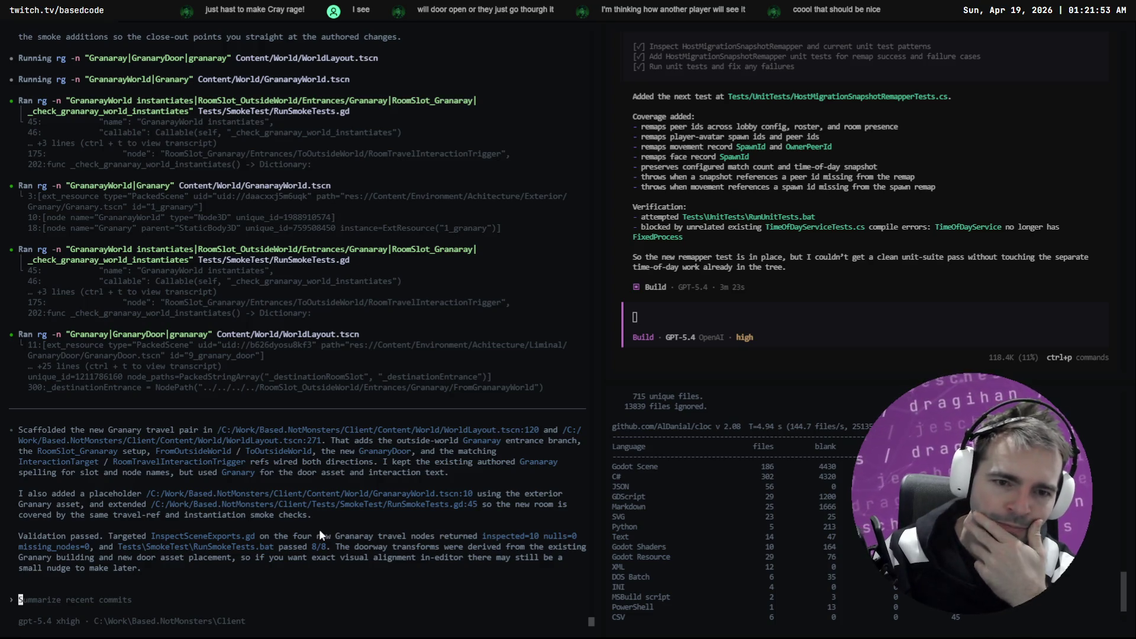
# - Review the errors in debug sessions 1–4, clear them, and open the ArtTests town scene
pyautogui.hotkey('alt', 'Tab')
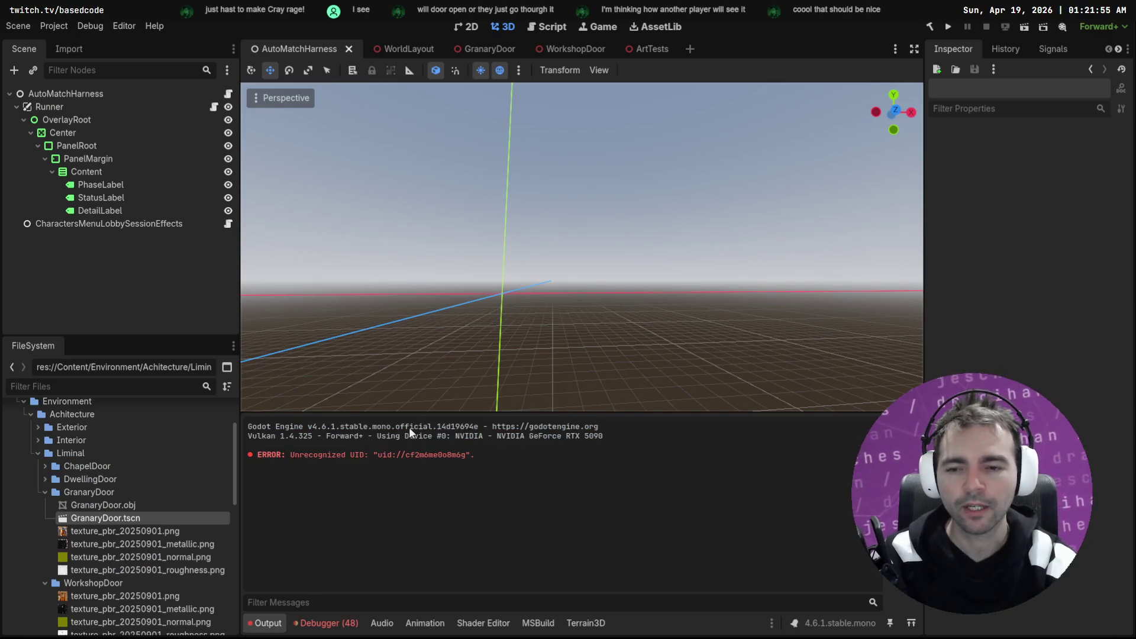
pyautogui.click(329, 623)
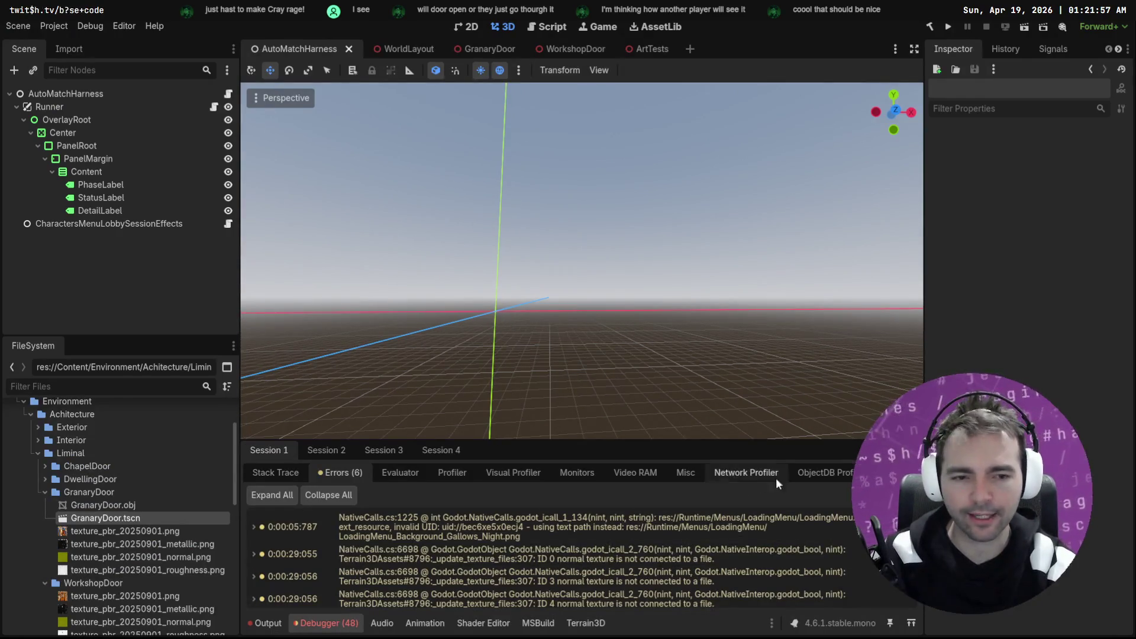
pyautogui.click(292, 474)
pyautogui.click(326, 450)
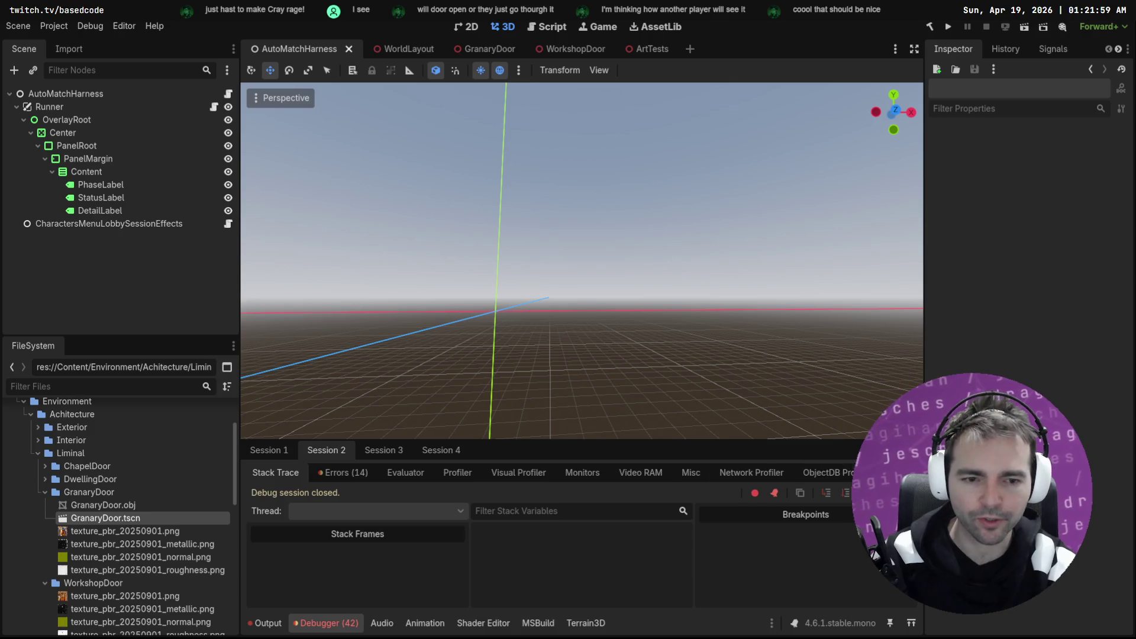
pyautogui.click(349, 473)
pyautogui.click(382, 451)
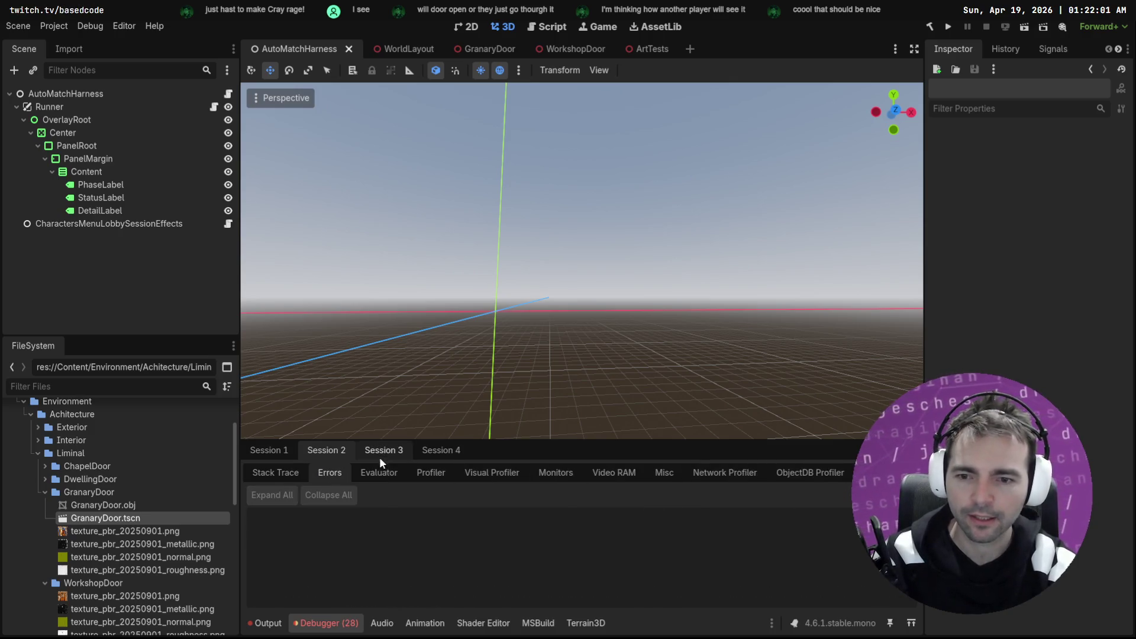
pyautogui.click(365, 477)
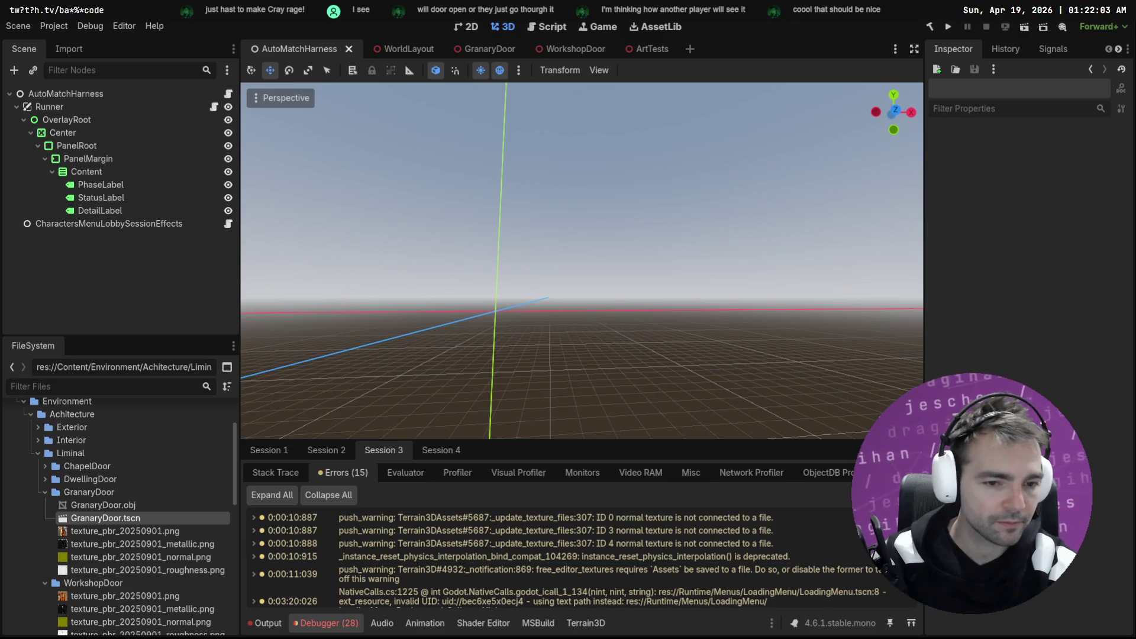
pyautogui.click(444, 453)
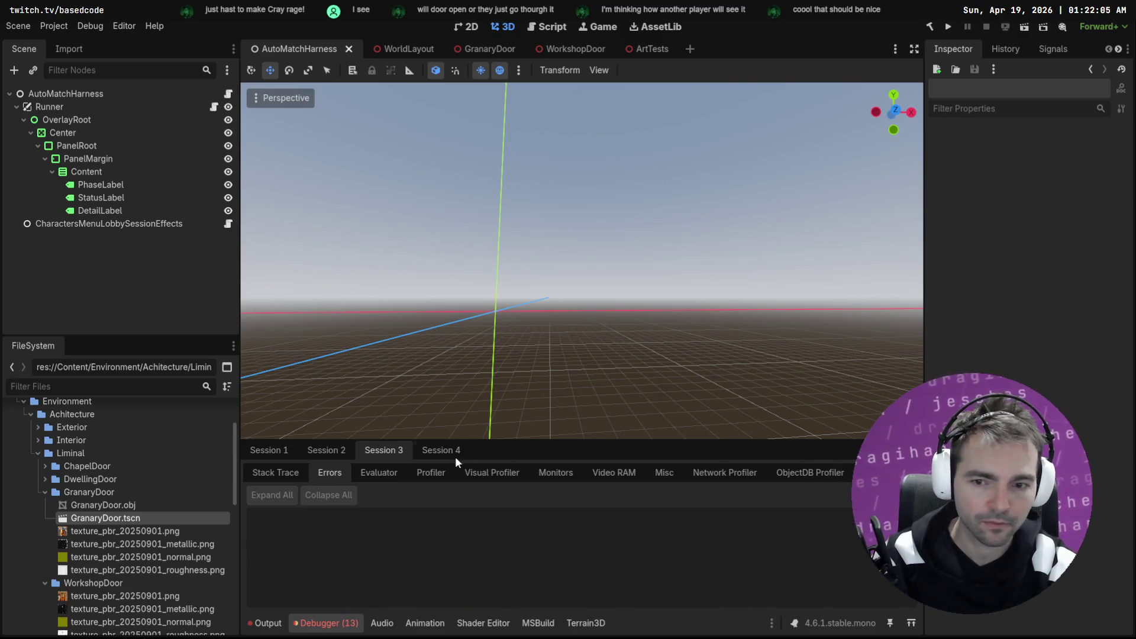
pyautogui.click(339, 476)
pyautogui.click(888, 495)
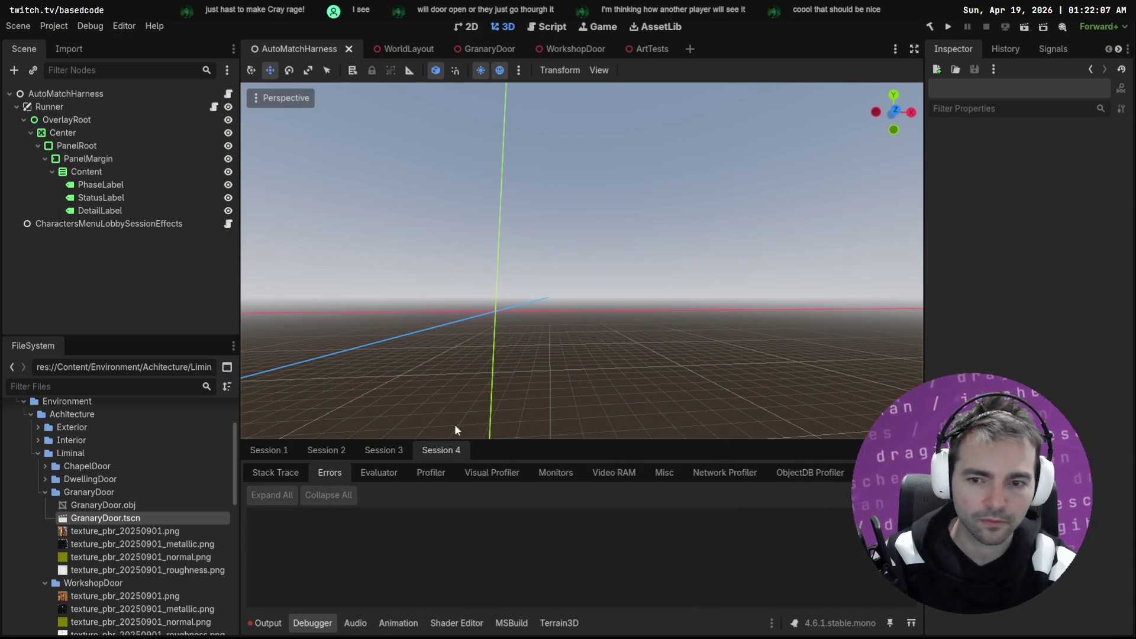
pyautogui.click(640, 47)
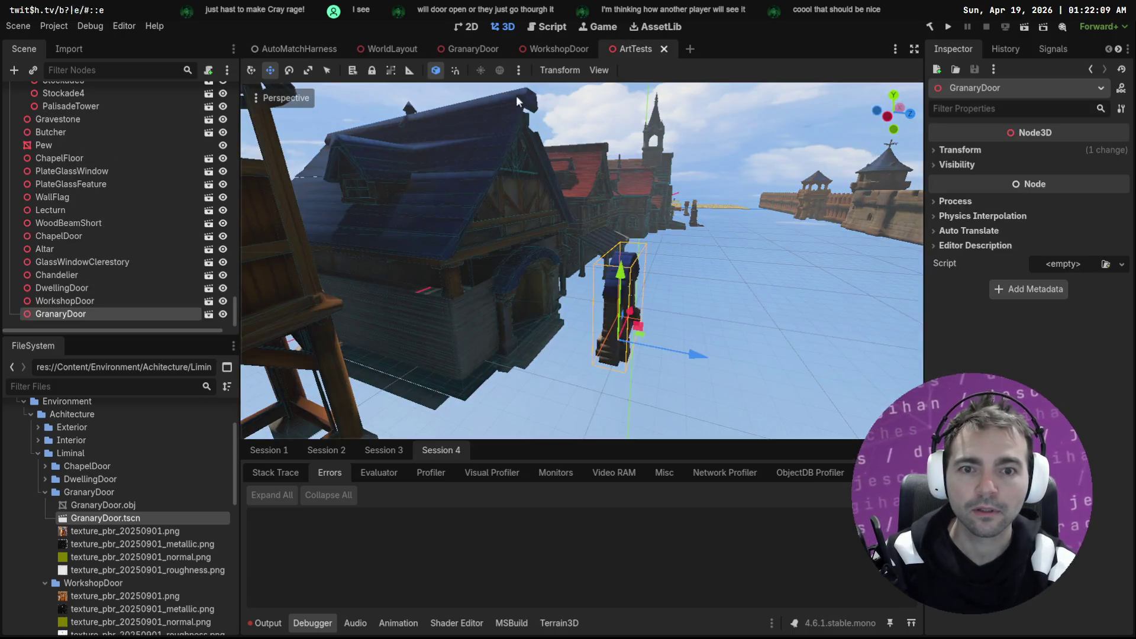
# - Switch to the WorkshopDoor scene to view the door model
pyautogui.click(556, 50)
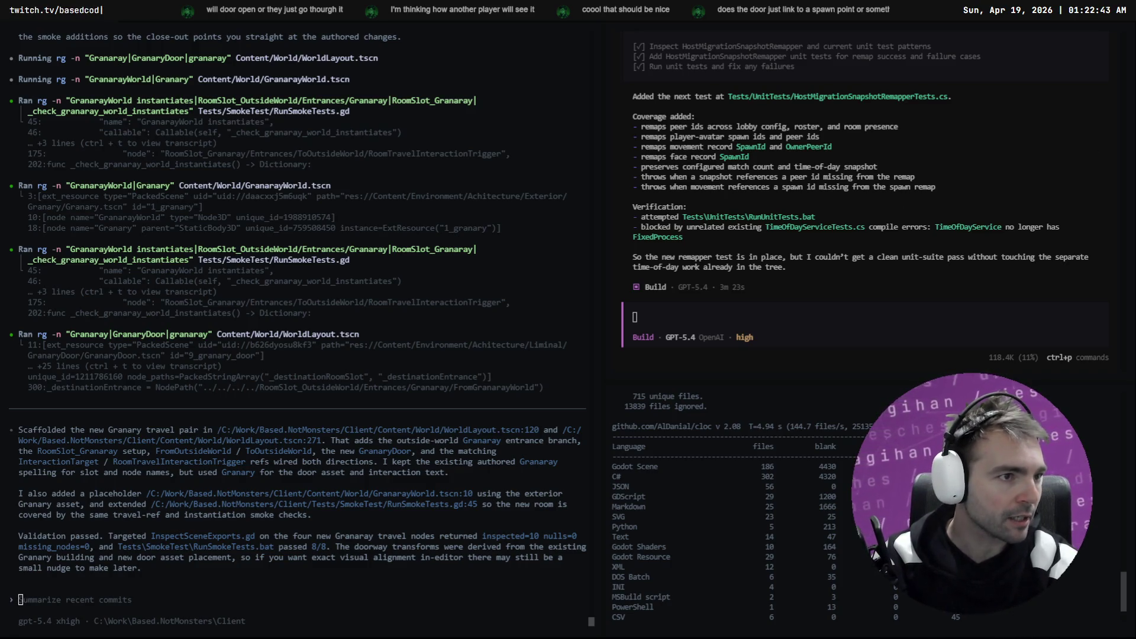
# - Show the WorldLayout scene in Display Wireframe mode and fly the camera into the granary interior
pyautogui.hotkey('alt', 'Tab')
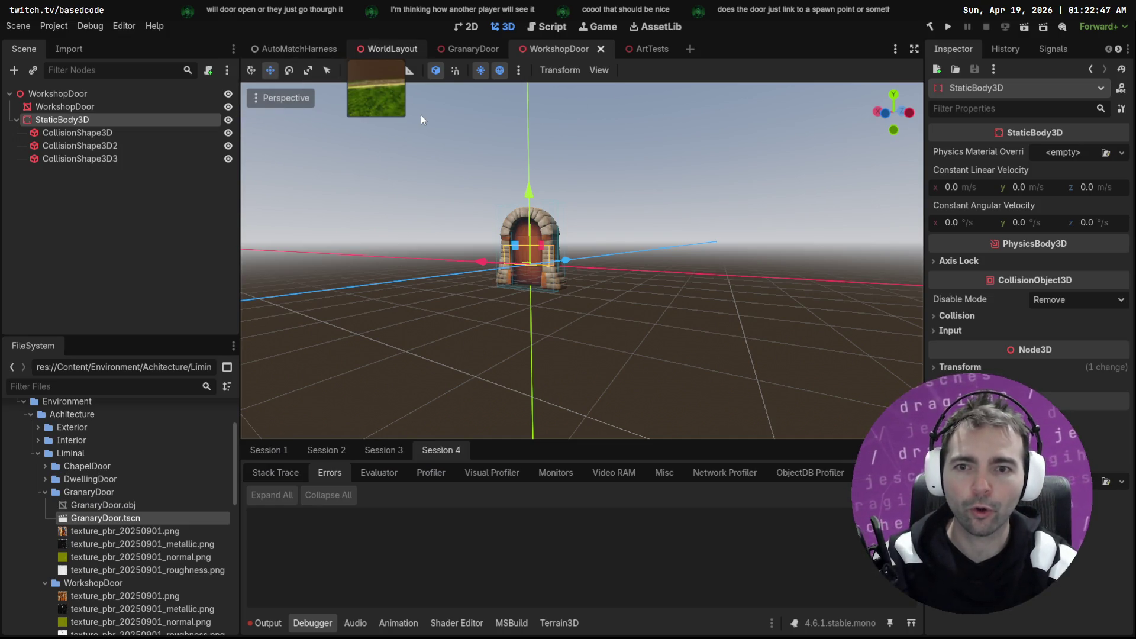
pyautogui.click(394, 49)
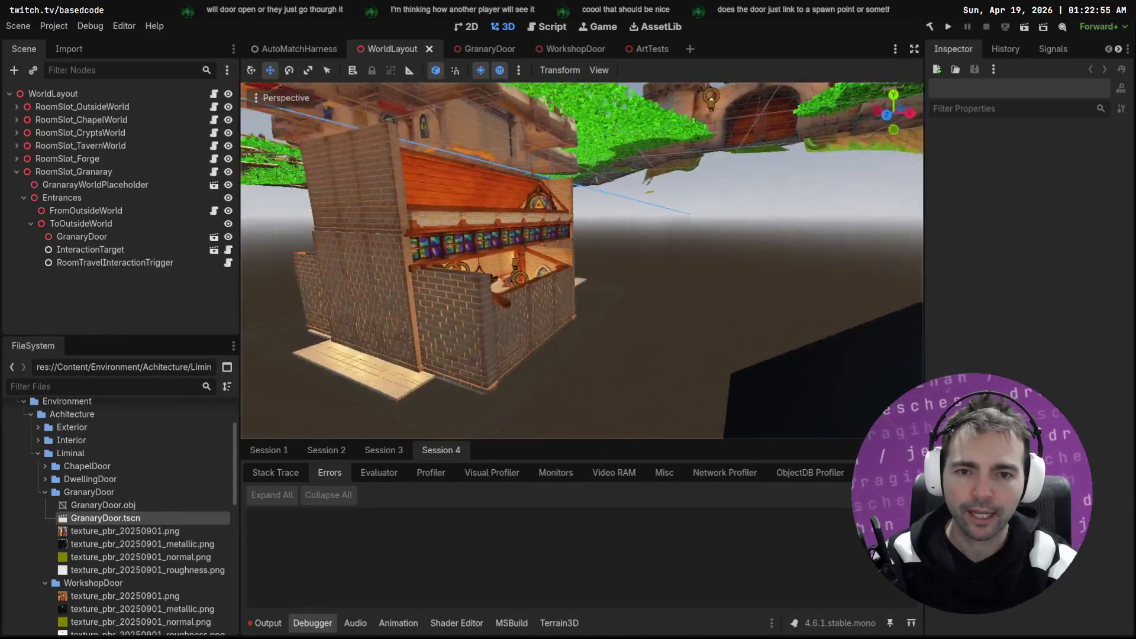
pyautogui.click(255, 96)
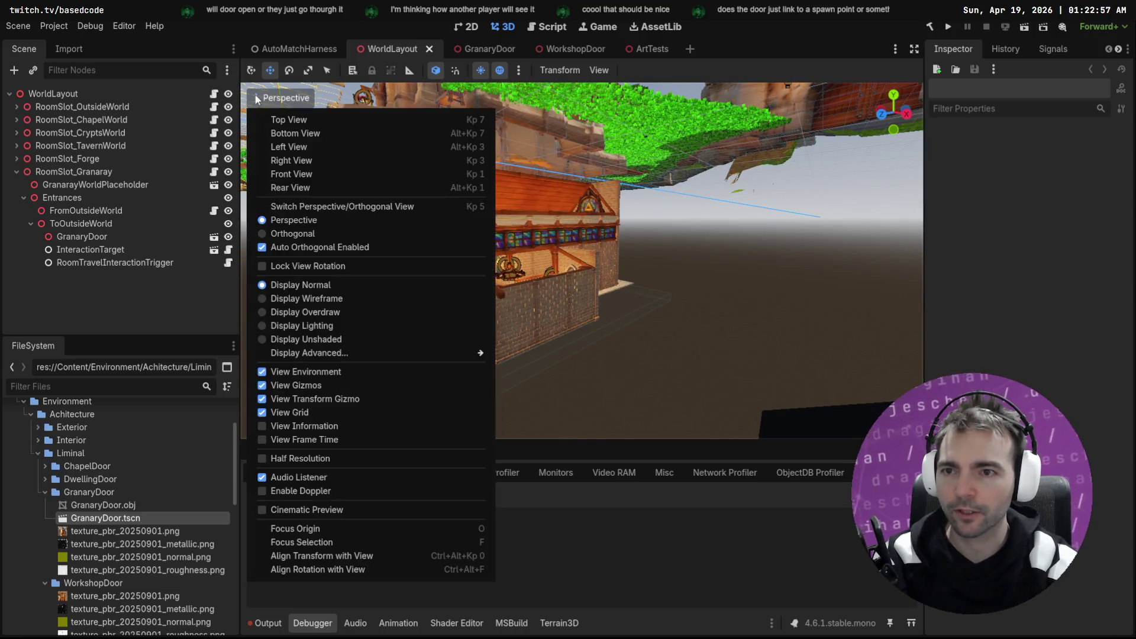
pyautogui.click(307, 298)
pyautogui.rightClick(703, 276)
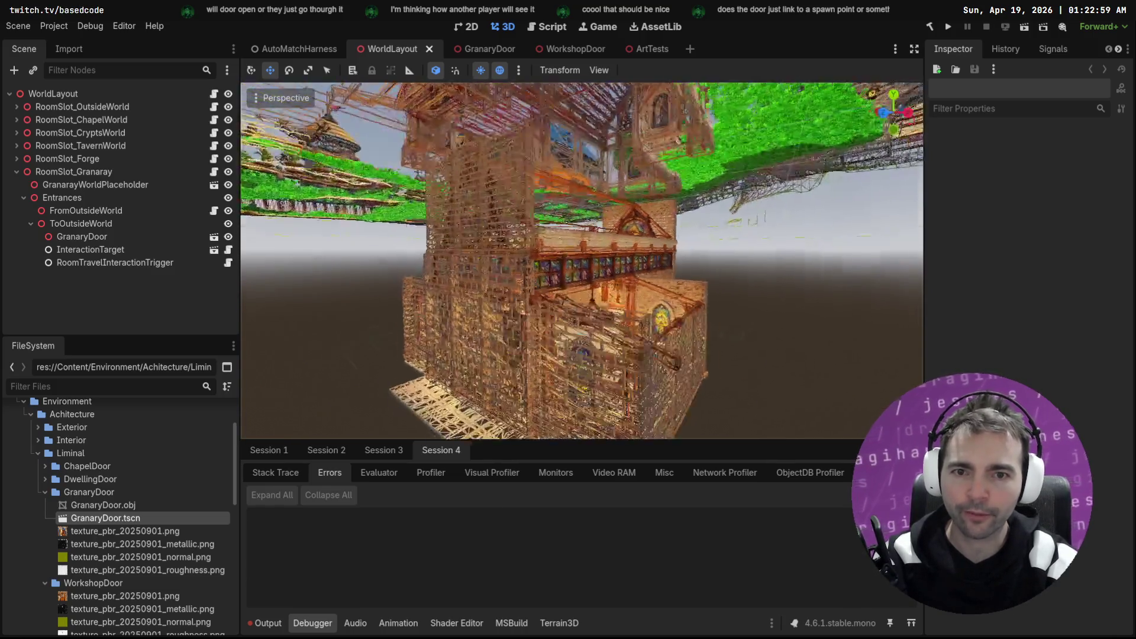
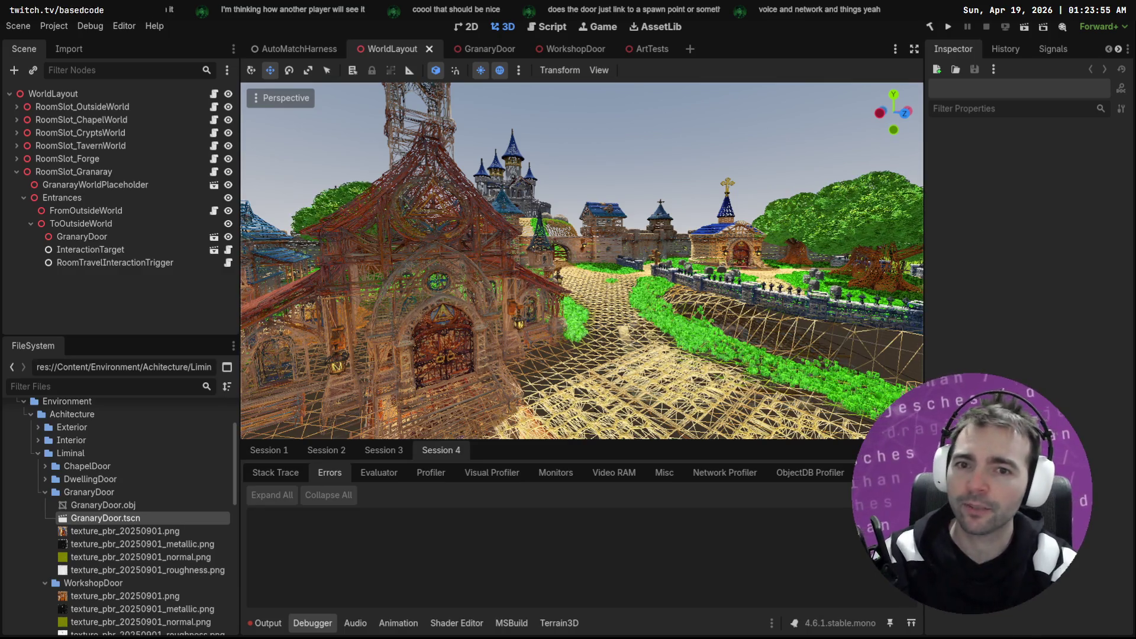
# - Switch from WorldLayout to the AutoMatchHarness scene and run it with F6 for a playtest
pyautogui.press('w')
pyautogui.press('w')
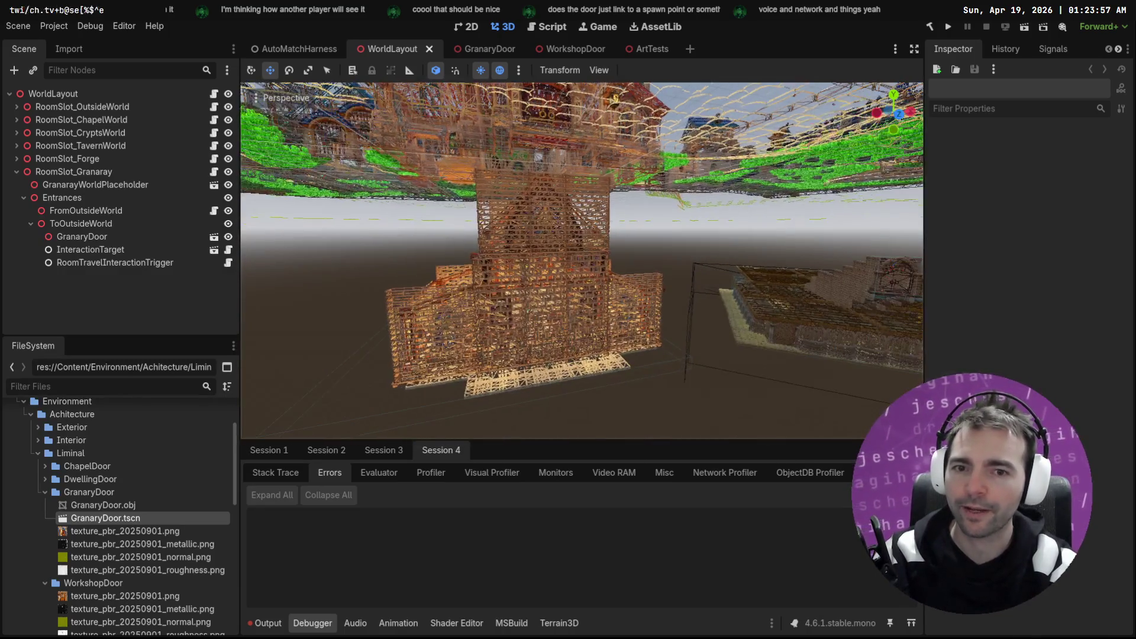
pyautogui.press('w')
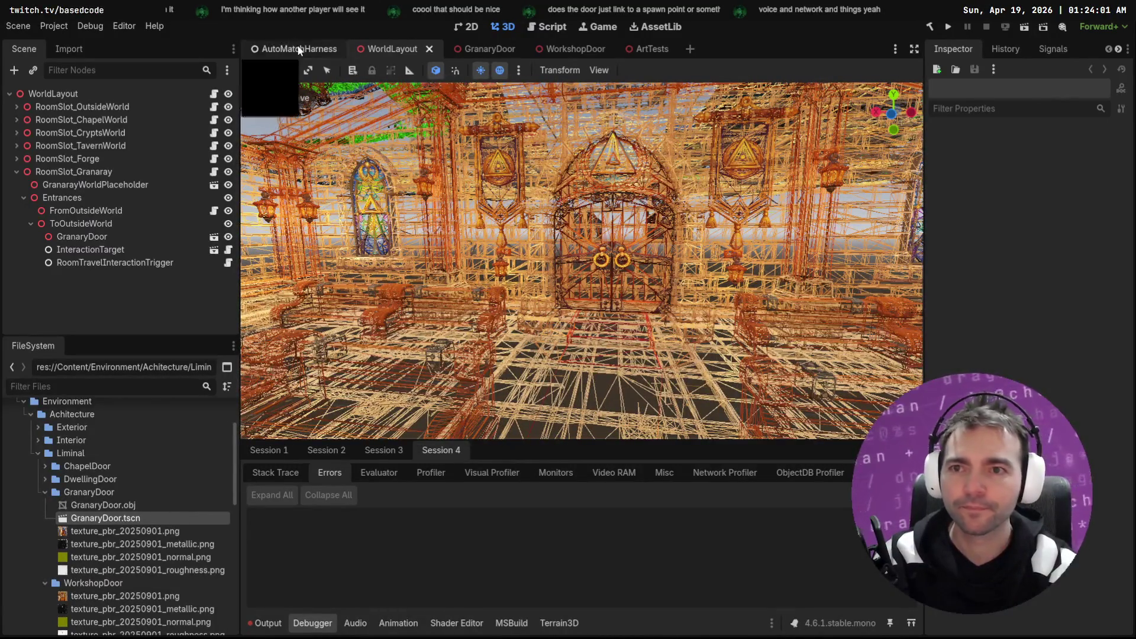
pyautogui.click(299, 49)
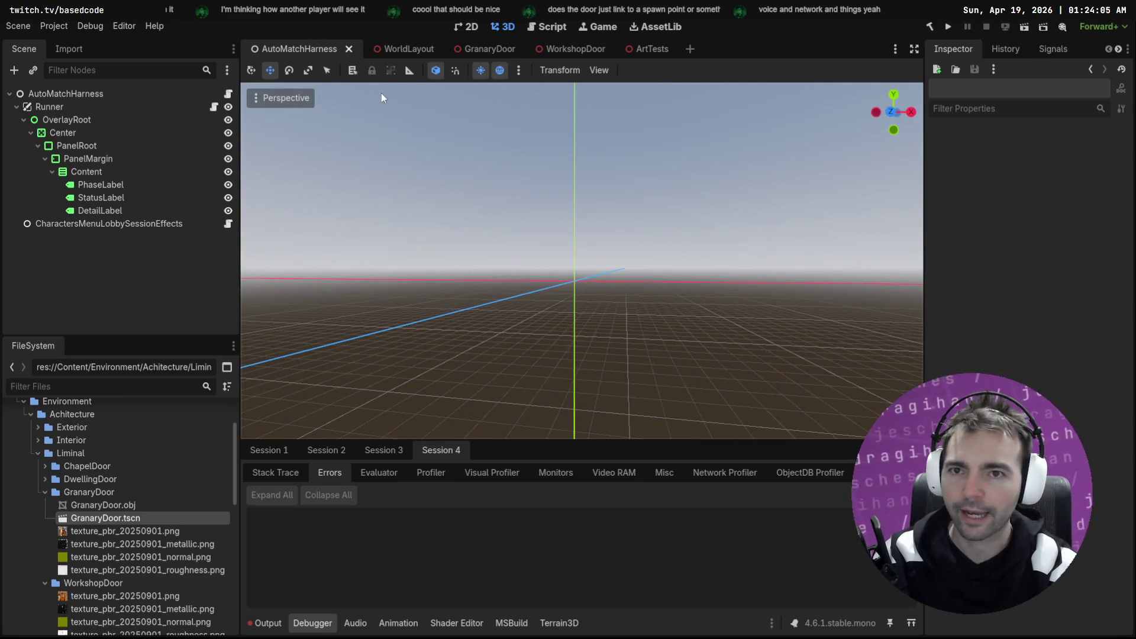
pyautogui.press('F6')
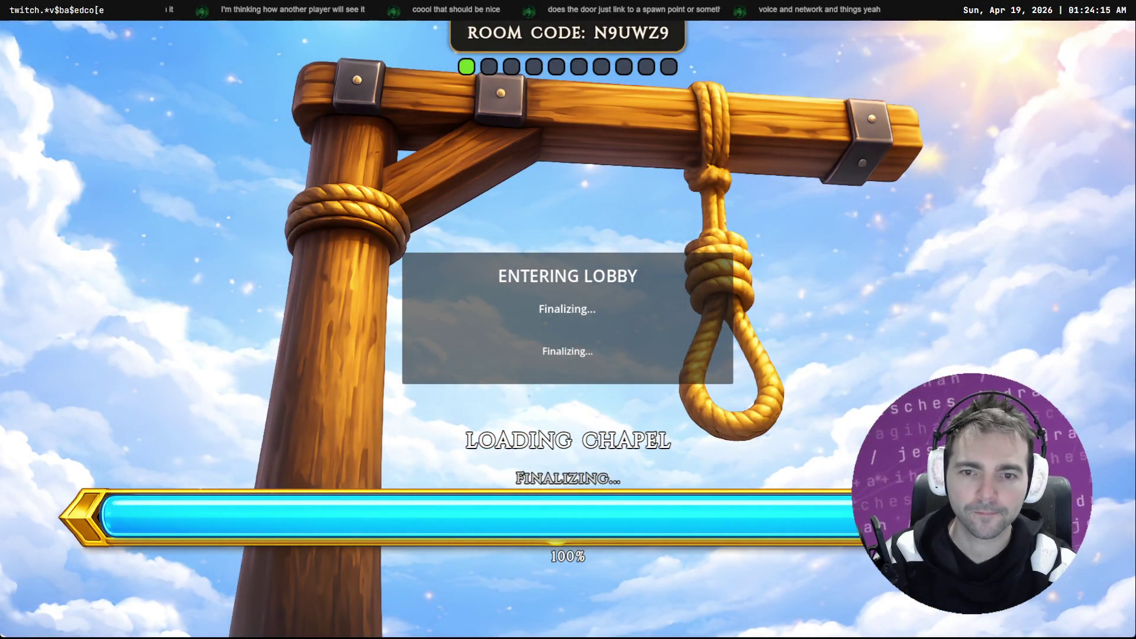
# - Run through the chapel pews, out the doors and along the village path to the granary door
pyautogui.press('w')
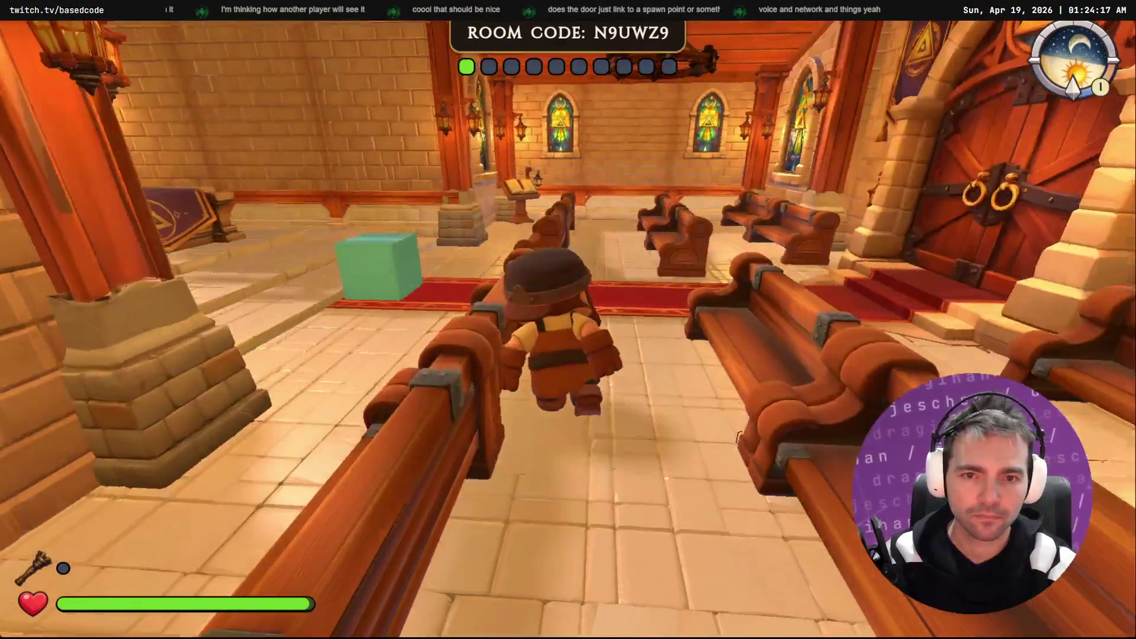
pyautogui.hotkey('shift', 'w')
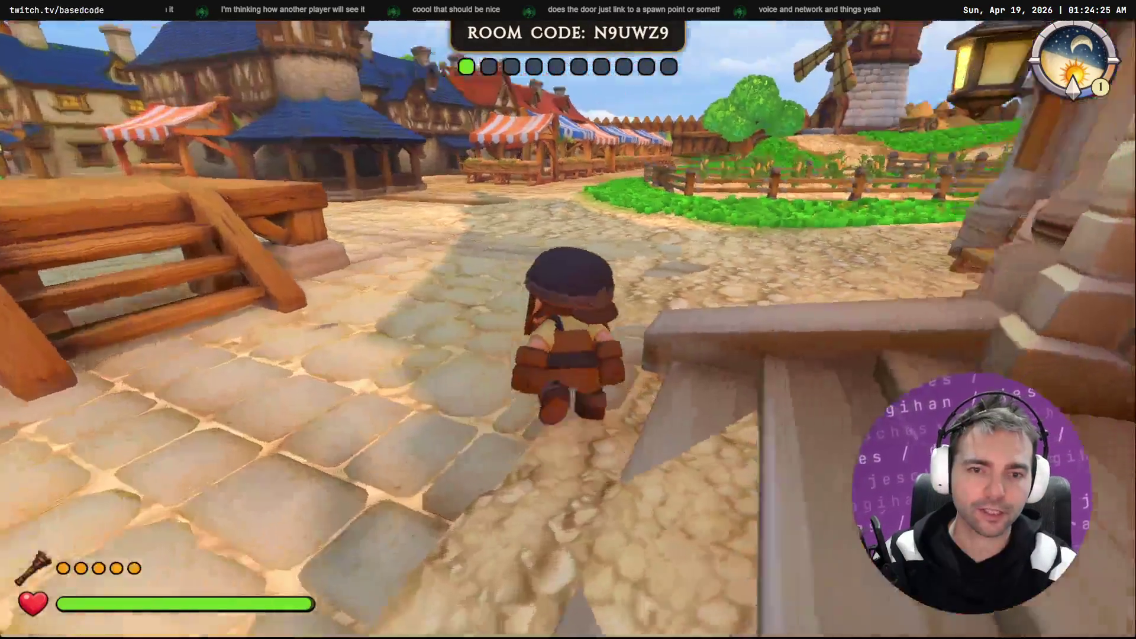
pyautogui.press('w')
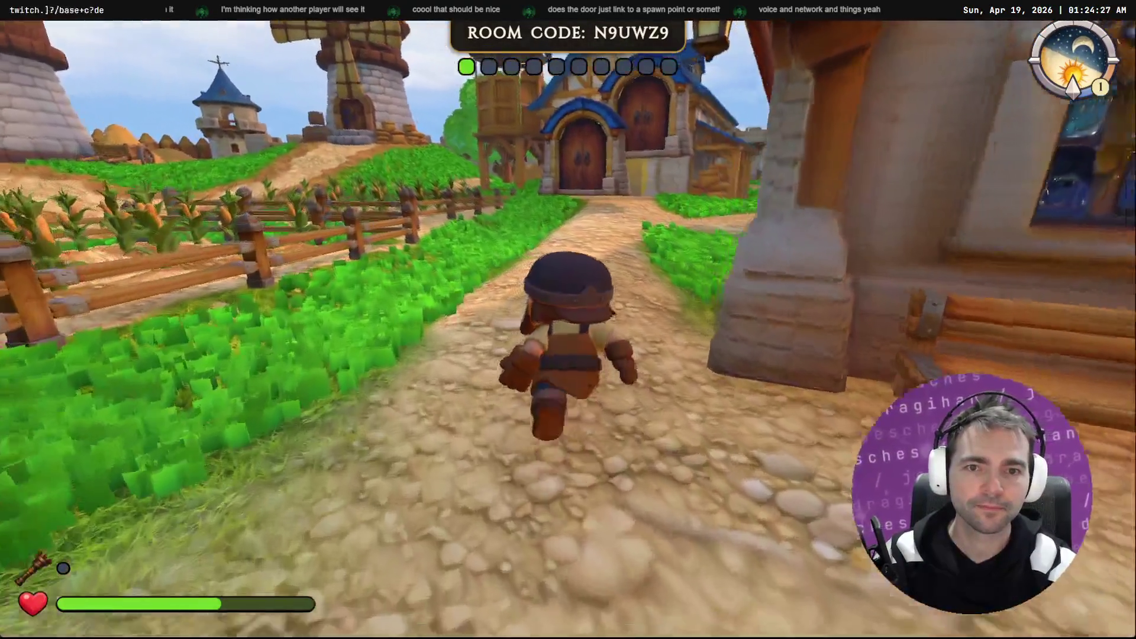
pyautogui.press('w')
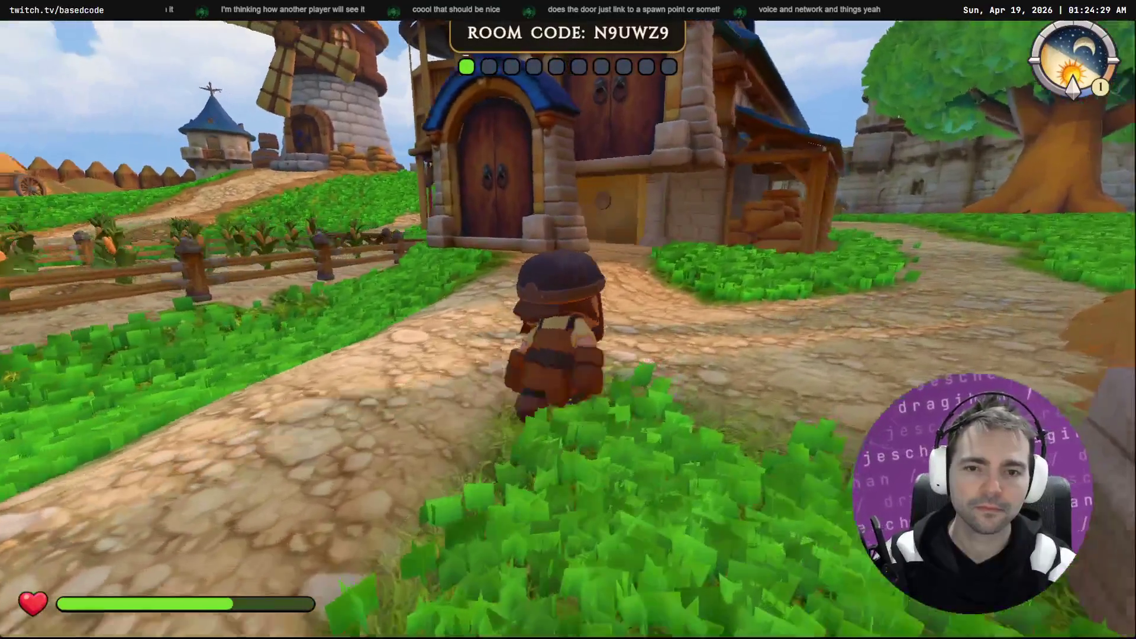
# - Enter and exit the granary, approach and back away from its door, then stop the game with F8
pyautogui.press('f')
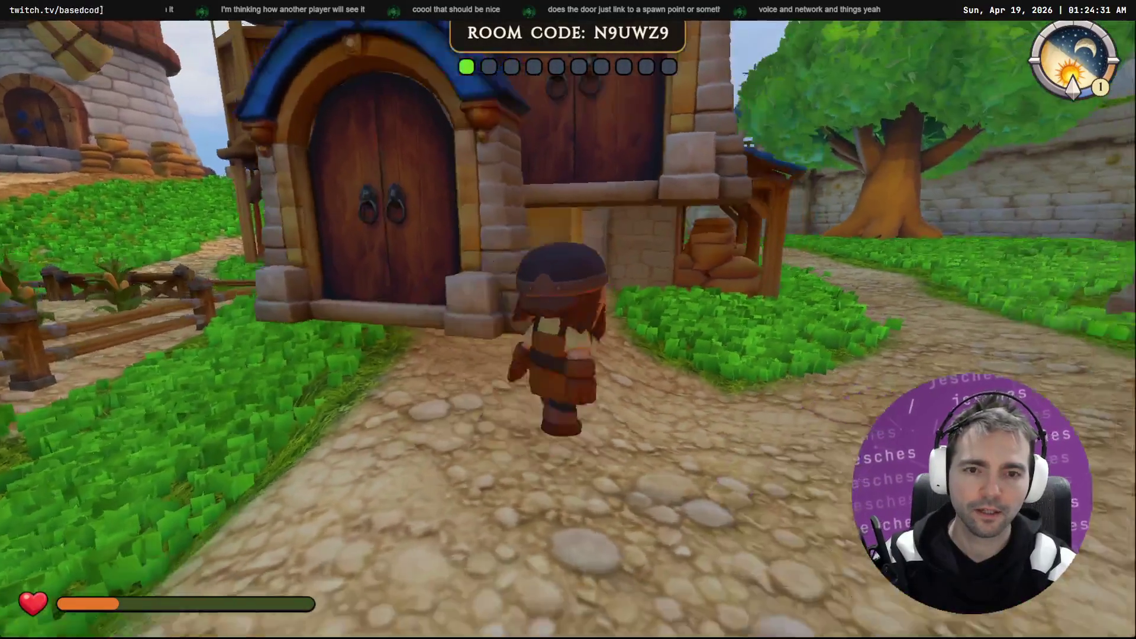
pyautogui.press('f')
pyautogui.press('w')
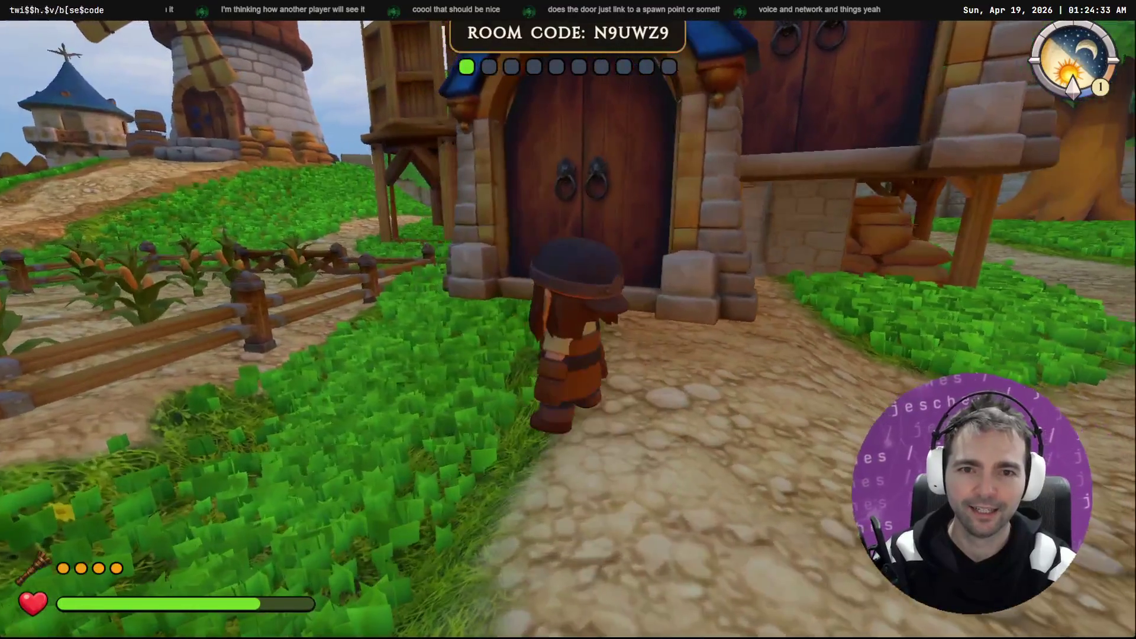
pyautogui.press('s')
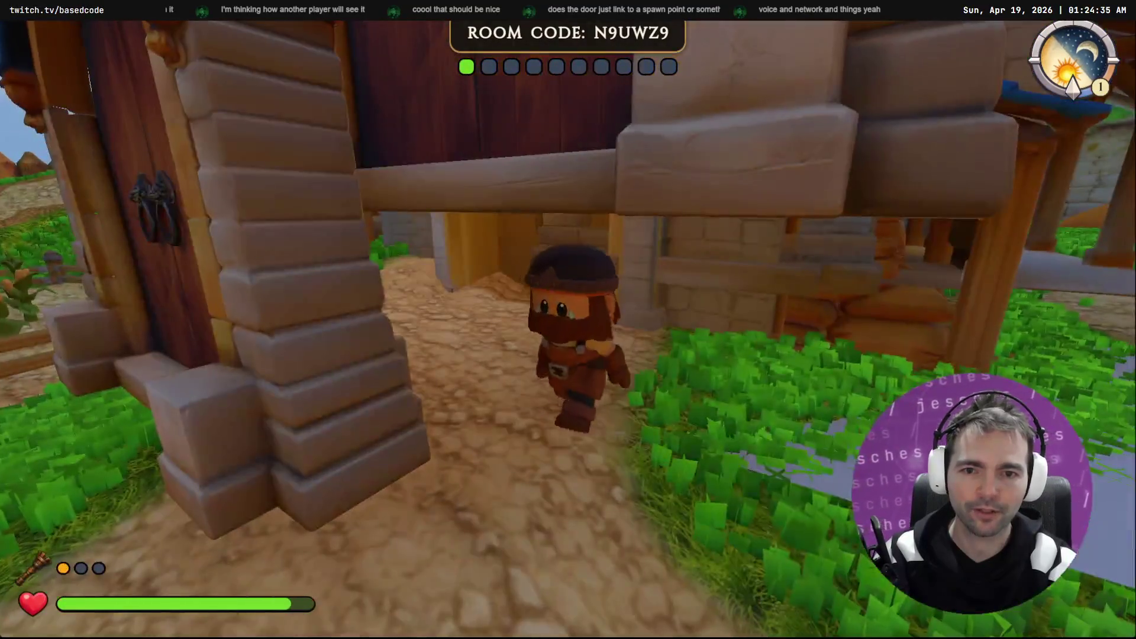
pyautogui.press('w')
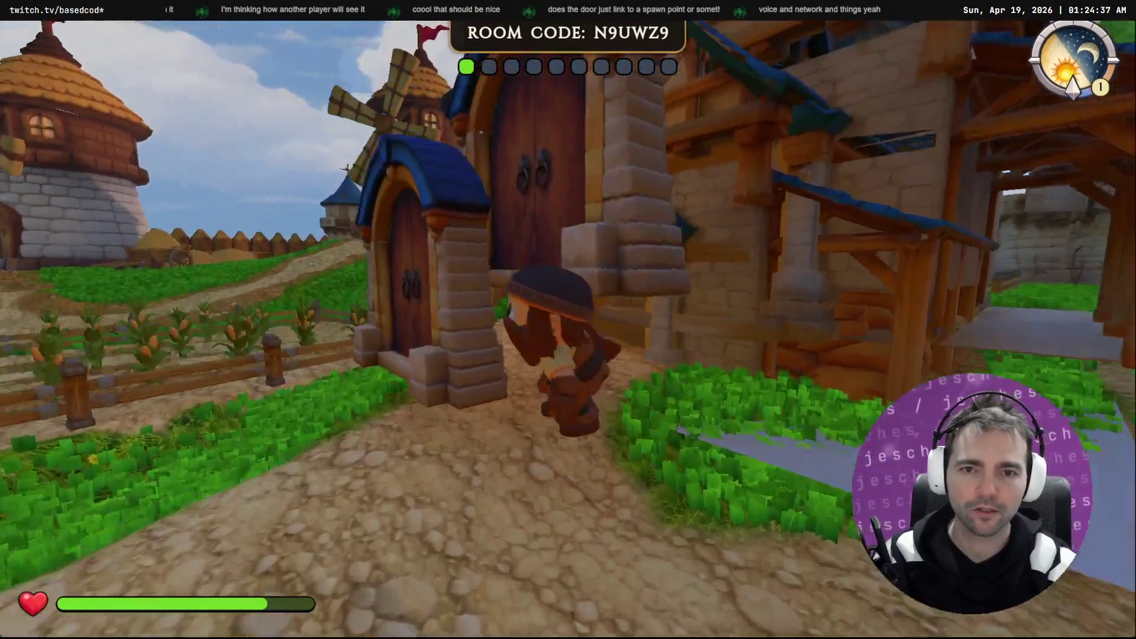
pyautogui.press('w')
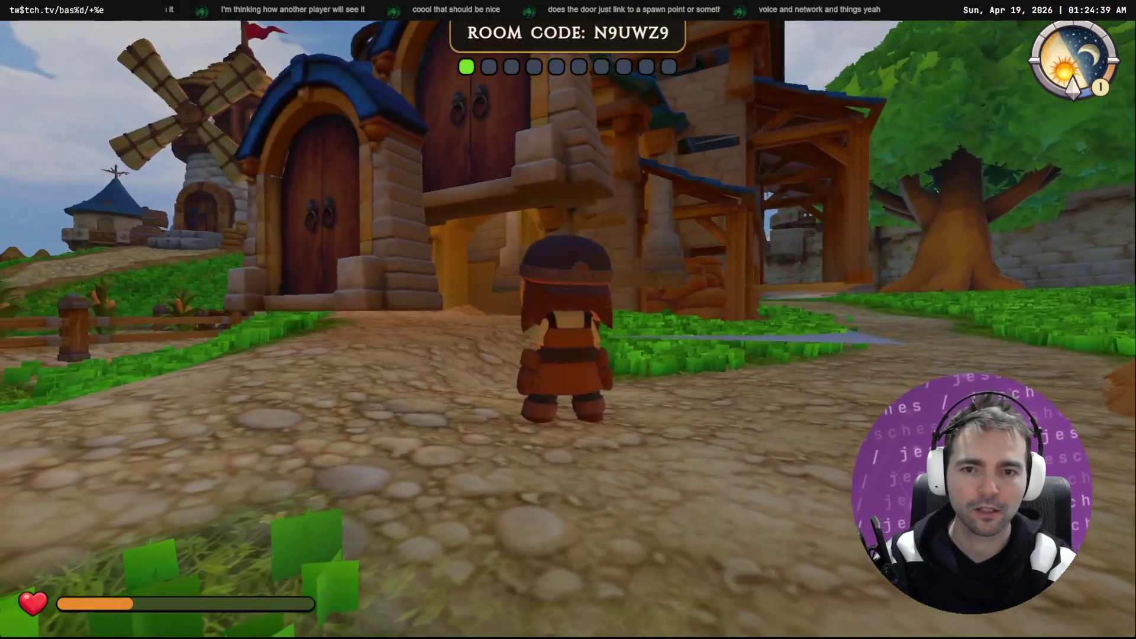
pyautogui.press('s')
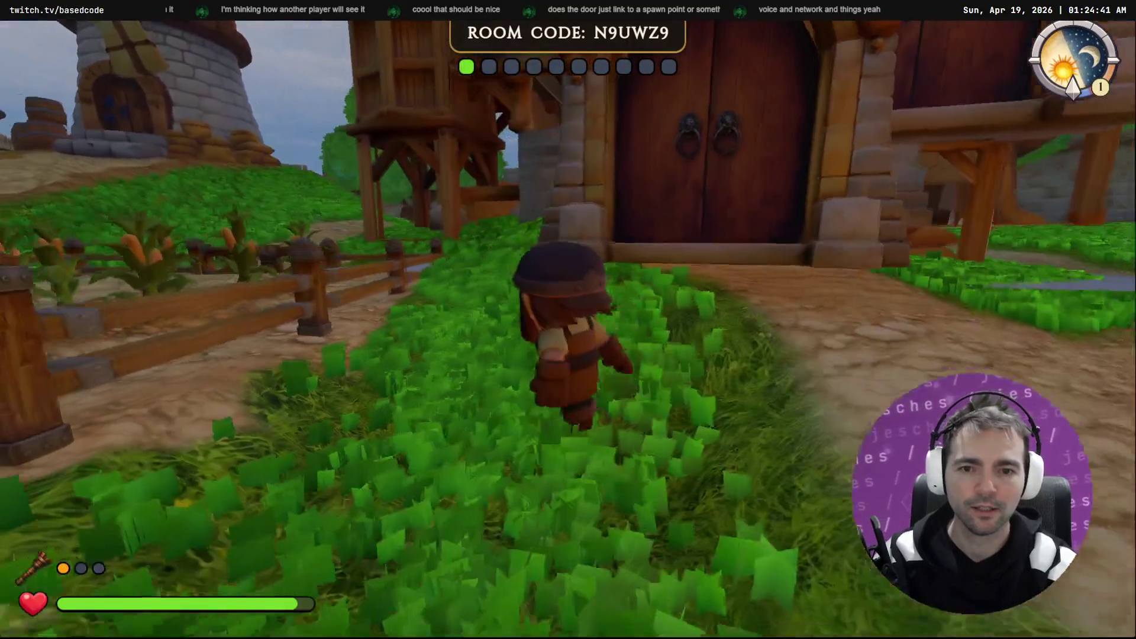
pyautogui.press('F8')
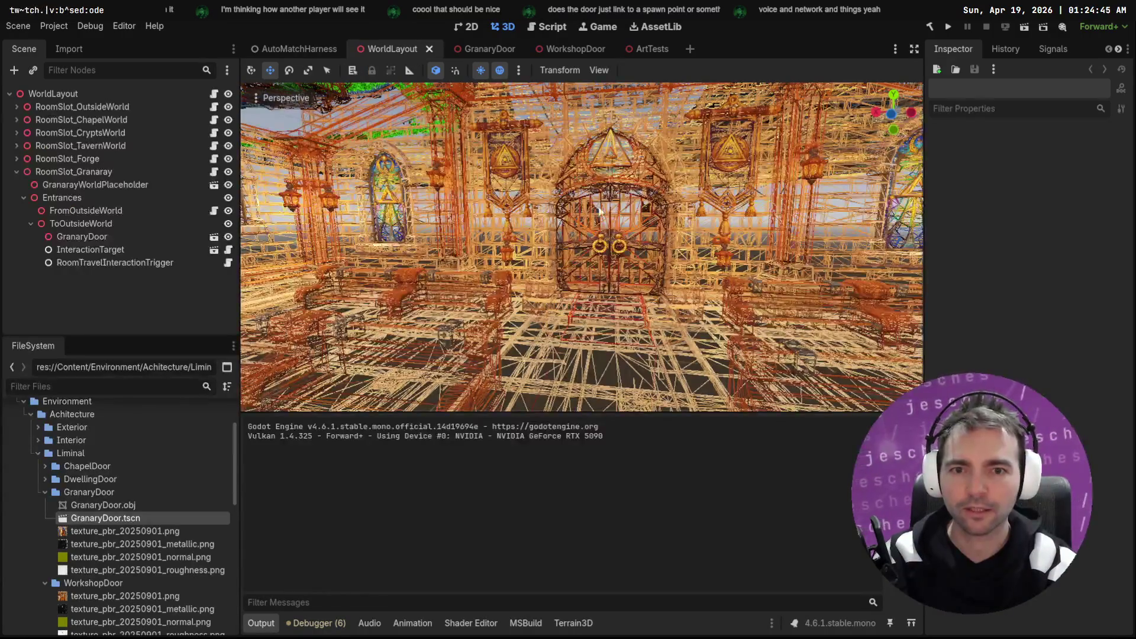
# - Select and frame the GranaryDoor entrance in the viewport, then focus the FromGranarayWorld marker
pyautogui.press('w')
pyautogui.press('s')
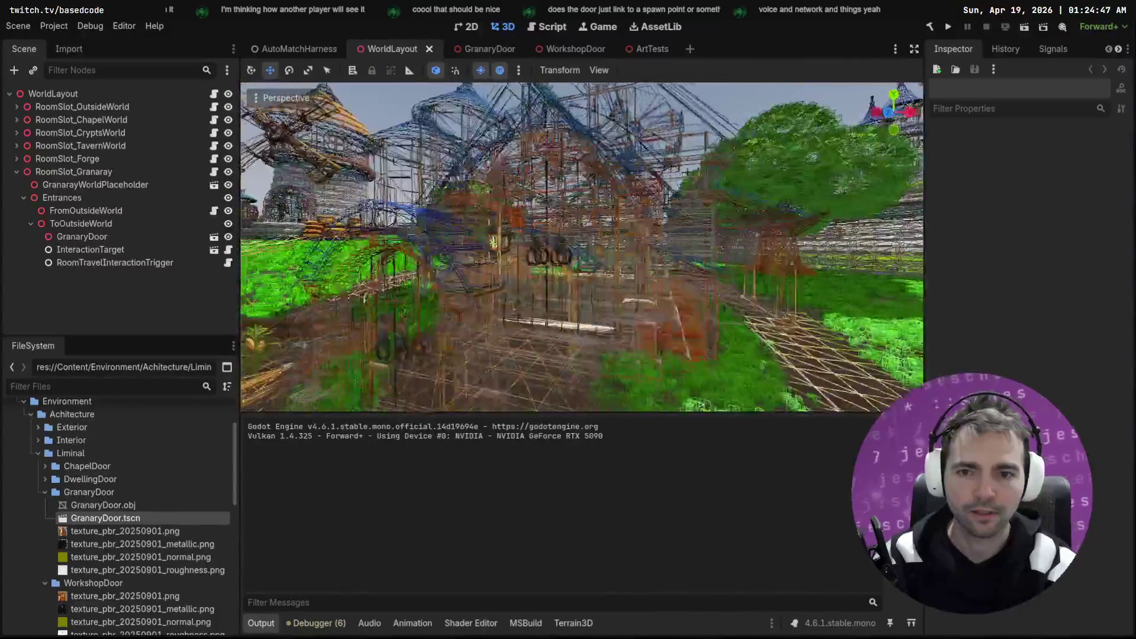
pyautogui.click(523, 253)
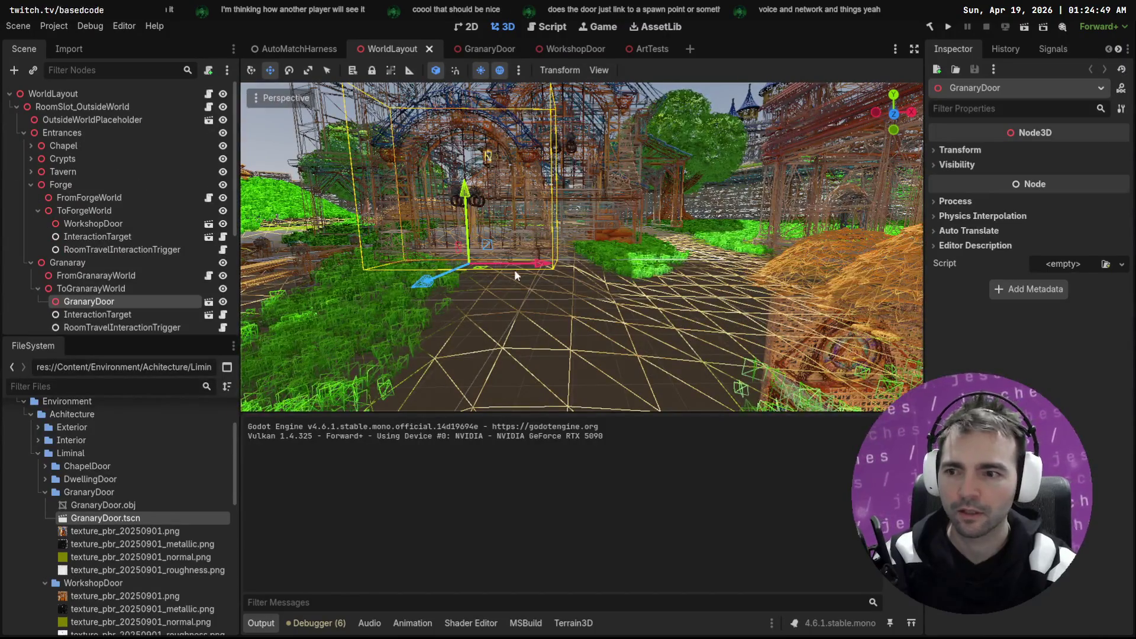
pyautogui.press('f')
pyautogui.moveTo(676, 279); pyautogui.dragTo(548, 256)
pyautogui.press('w')
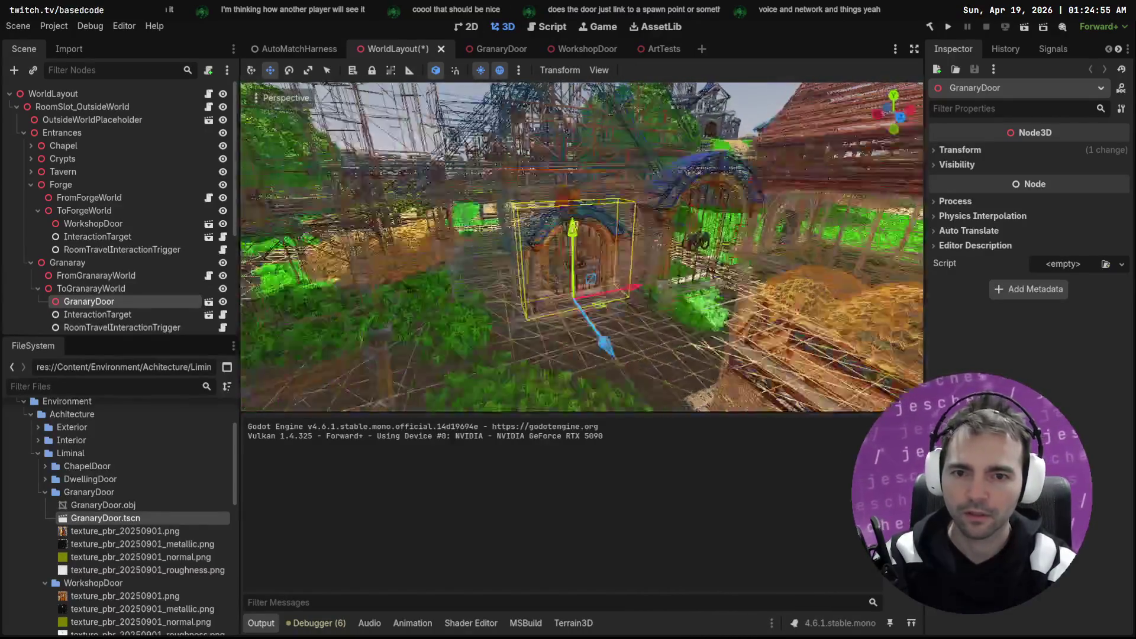
pyautogui.moveTo(641, 297); pyautogui.dragTo(631, 315)
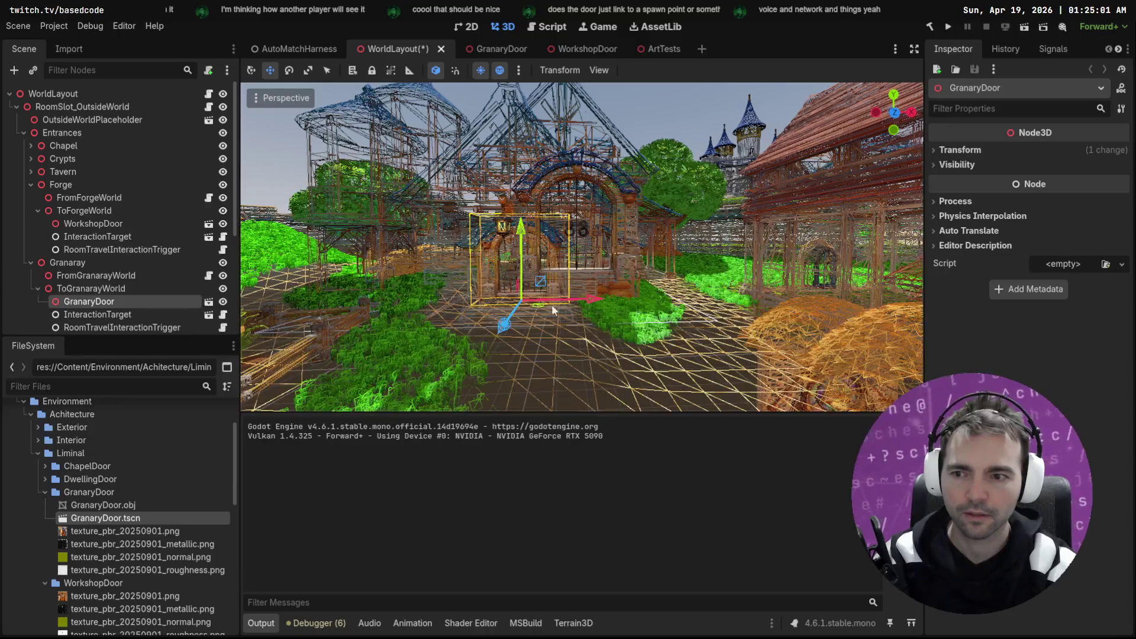
pyautogui.doubleClick(96, 275)
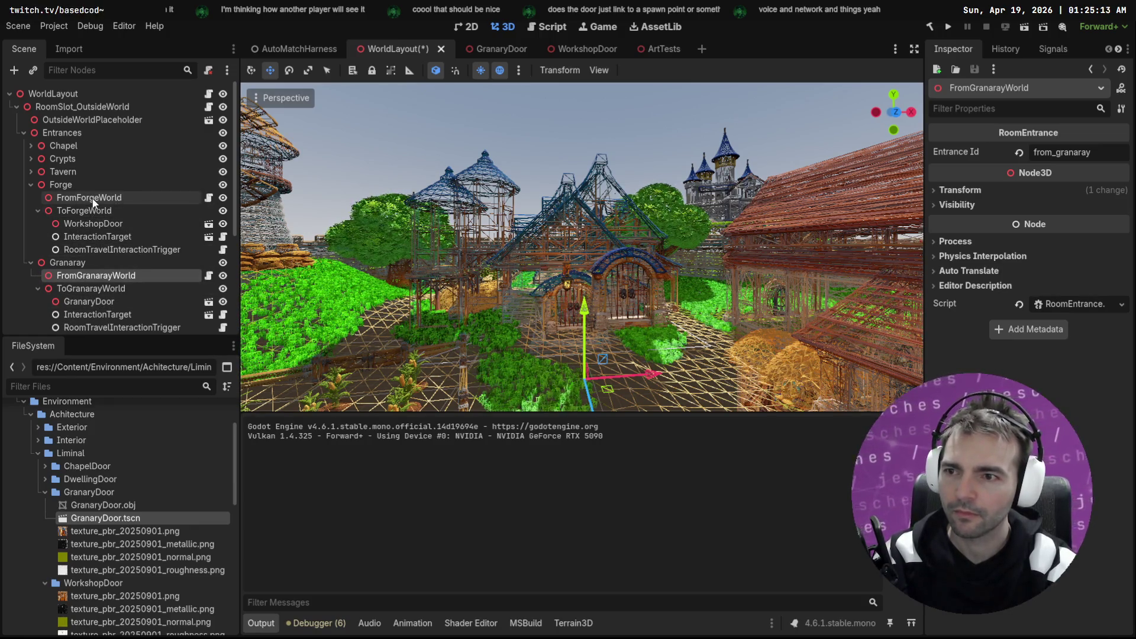
# - Nudge the FromGranarayWorld marker into place, then select the door inside the granary room
pyautogui.doubleClick(94, 276)
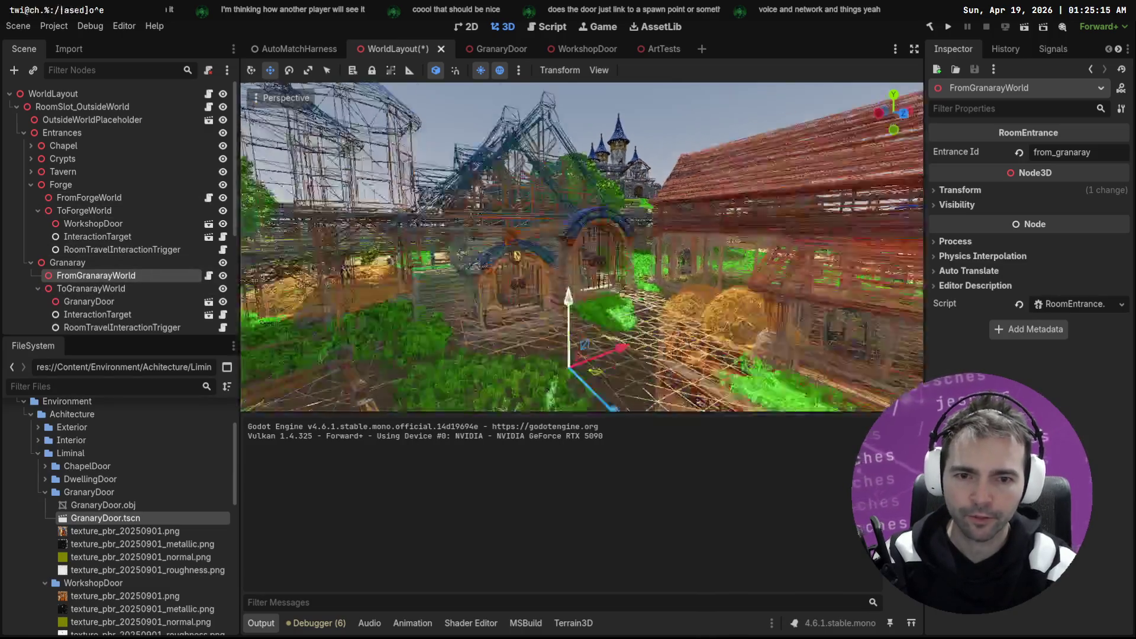
pyautogui.moveTo(535, 284); pyautogui.dragTo(536, 285)
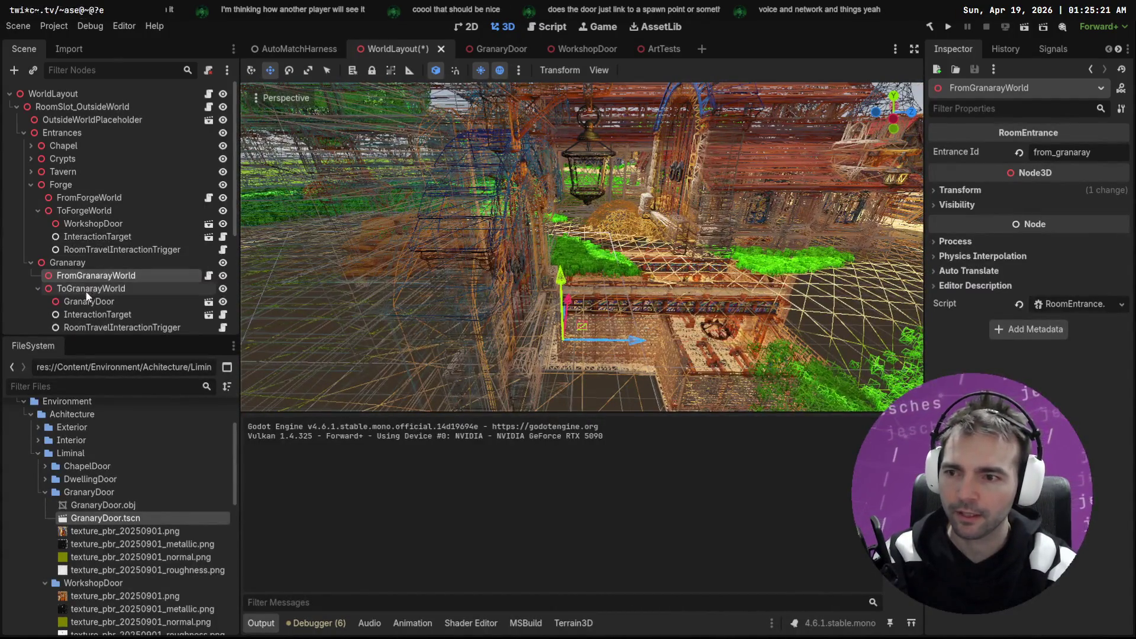
pyautogui.click(711, 173)
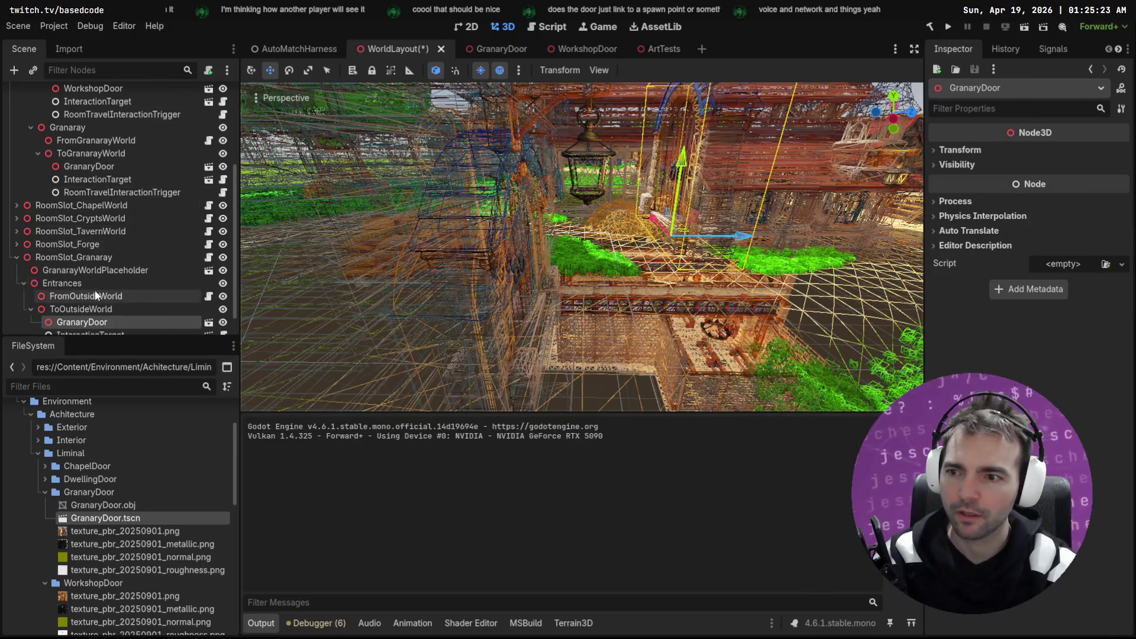
pyautogui.scroll(-1, 93, 293)
pyautogui.scroll(-5, 599, 210)
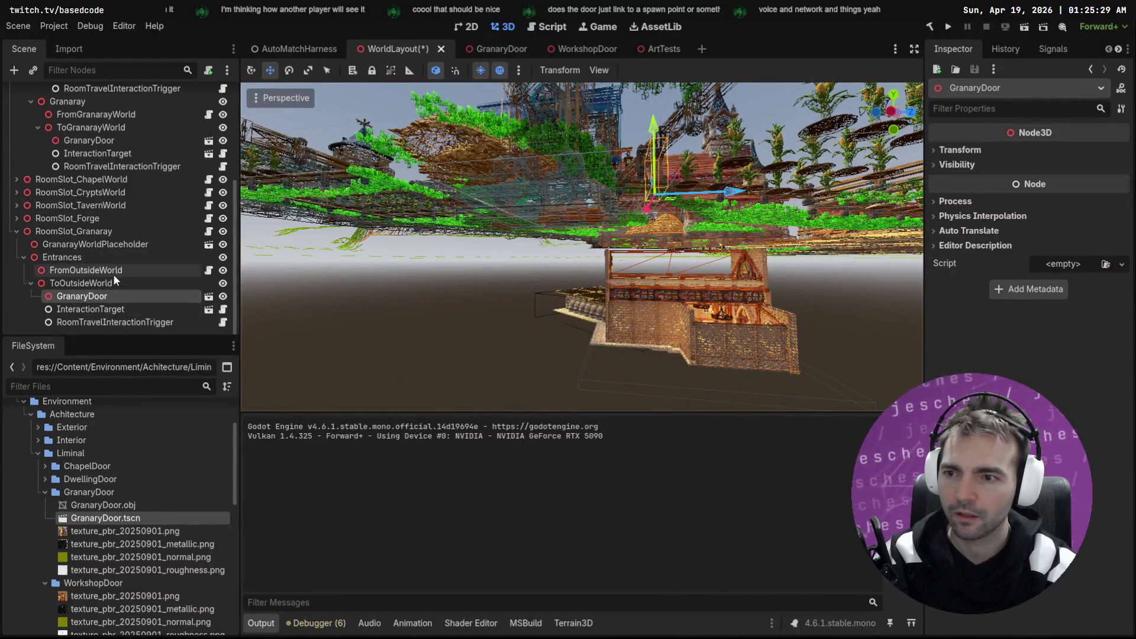
# - Check GranarayWorldPlaceholder and FromOutsideWorld, trying a downward move of FromOutsideWorld, then undo it
pyautogui.click(89, 244)
pyautogui.moveTo(588, 231)
pyautogui.mouseDown()
pyautogui.moveTo(505, 188)
pyautogui.moveTo(503, 370)
pyautogui.moveTo(318, 304)
pyautogui.mouseUp()
pyautogui.click(85, 270)
pyautogui.moveTo(249, 276); pyautogui.dragTo(249, 276)
pyautogui.moveTo(592, 100); pyautogui.dragTo(589, 309)
pyautogui.hotkey('ctrl', 'z')
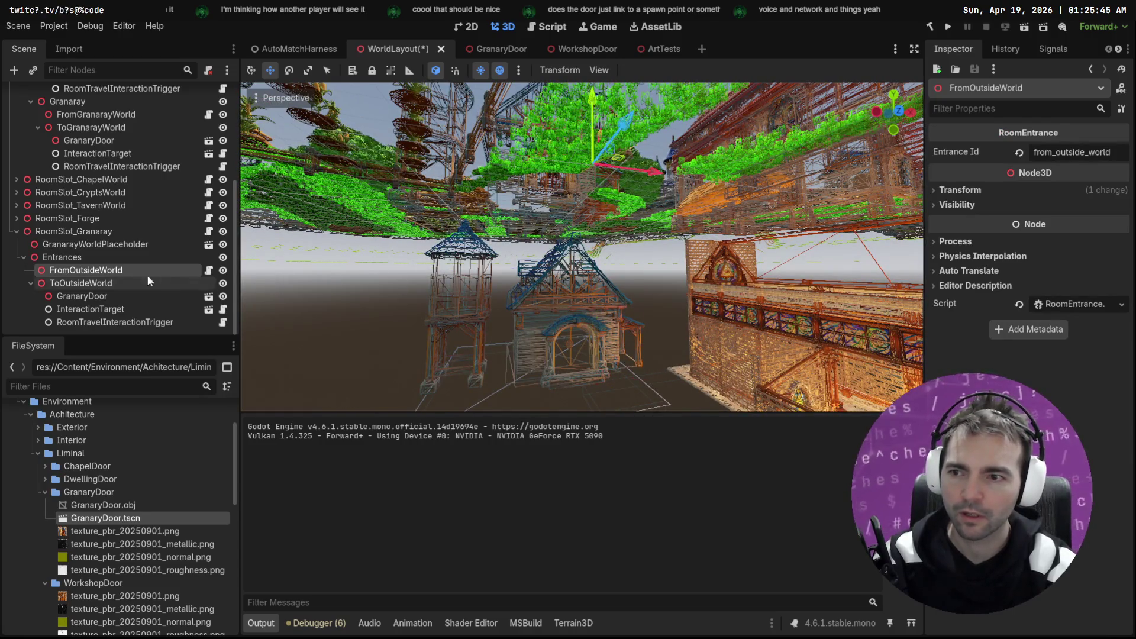
pyautogui.moveTo(573, 229); pyautogui.dragTo(572, 230)
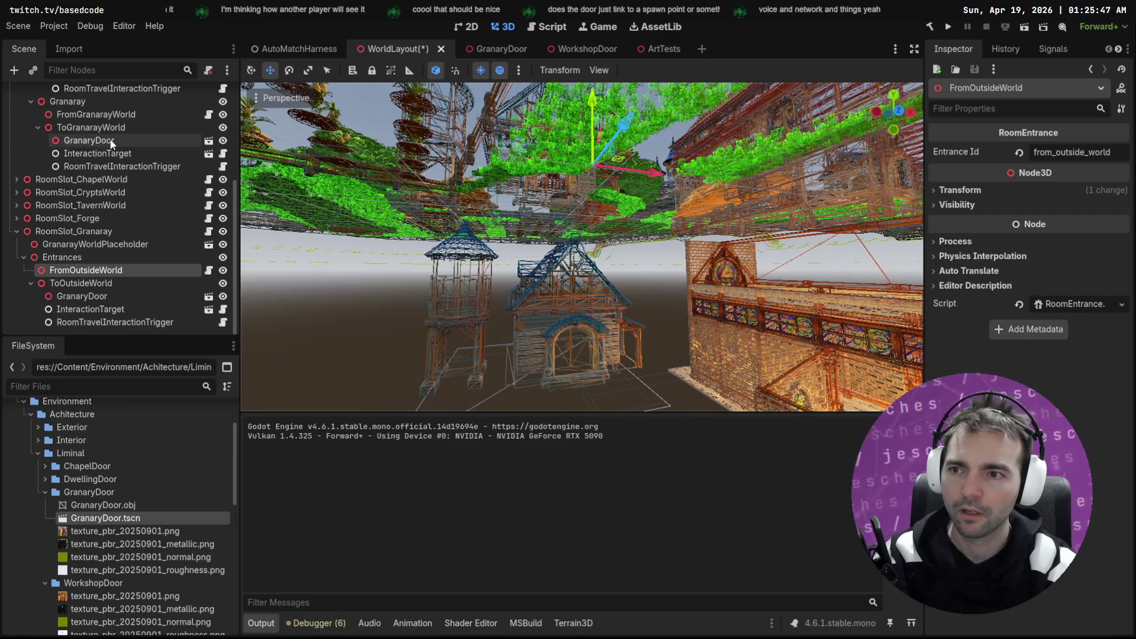
# - Collapse the Forge entrances and select the GranaryDoor under ToOutsideWorld in the Scene tree
pyautogui.click(189, 141)
pyautogui.moveTo(561, 135); pyautogui.dragTo(561, 135)
pyautogui.scroll(5, 148, 175)
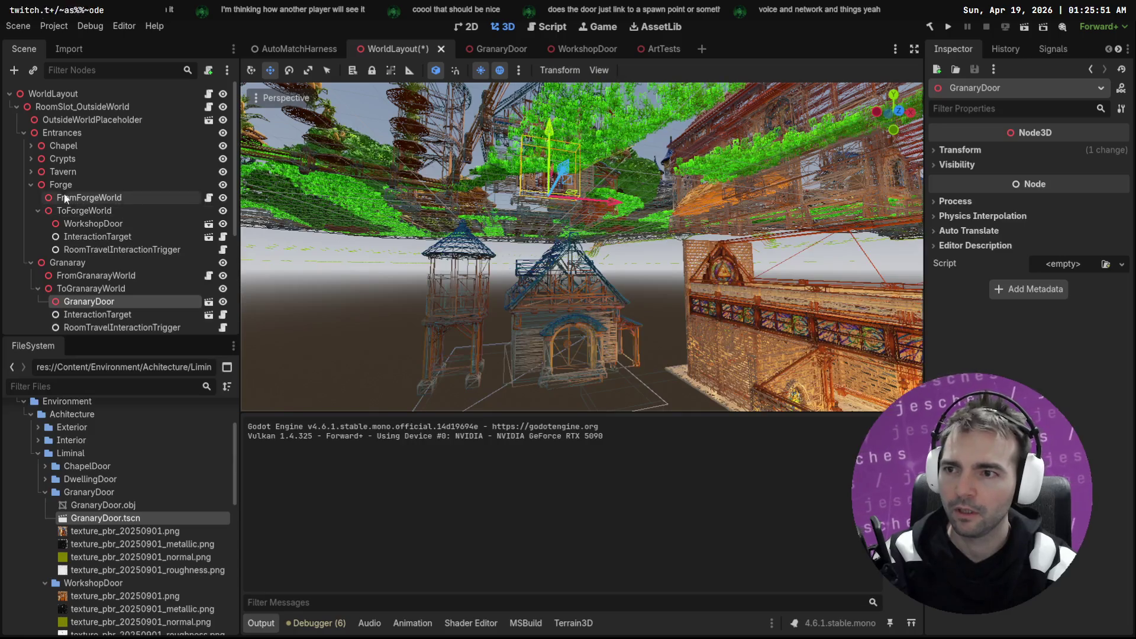
pyautogui.click(35, 186)
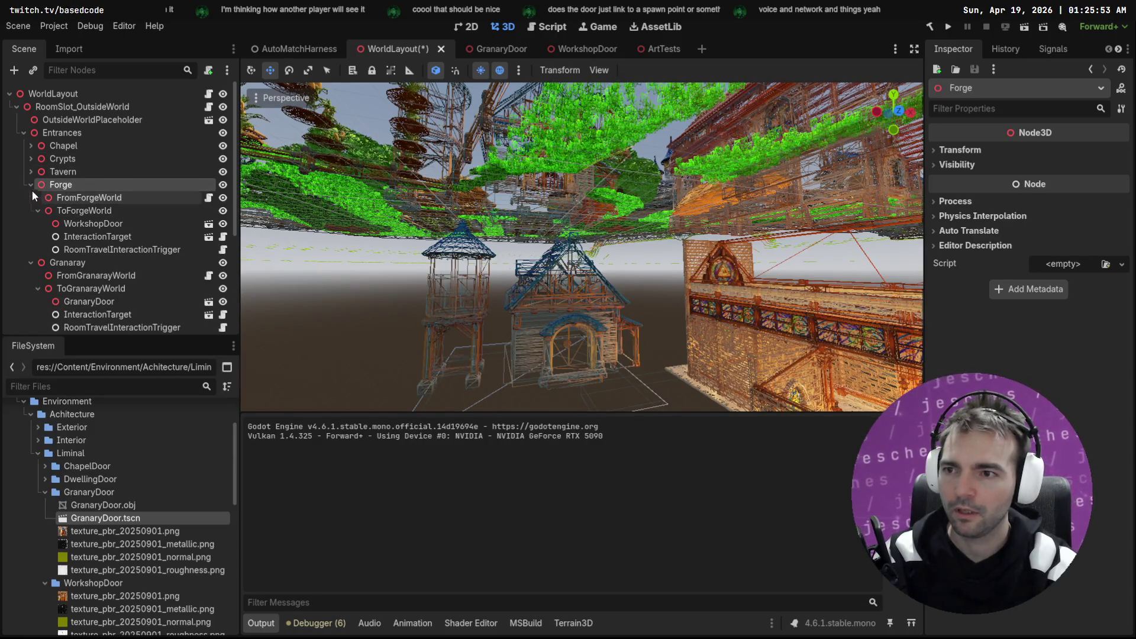
pyautogui.click(33, 190)
pyautogui.click(95, 210)
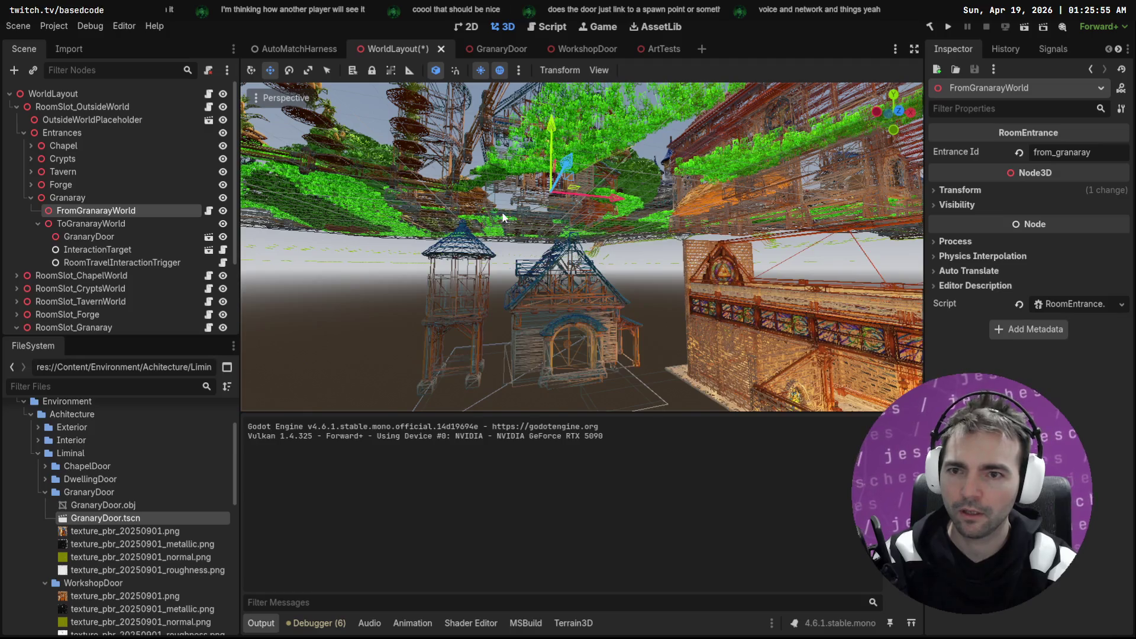
pyautogui.click(89, 236)
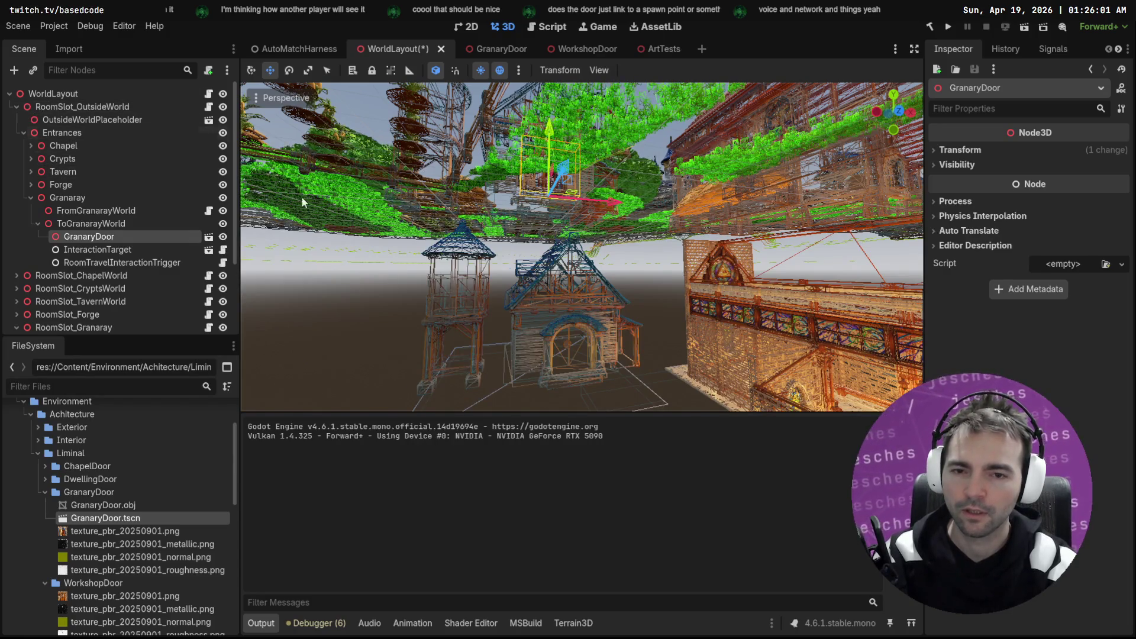
pyautogui.scroll(-3, 130, 257)
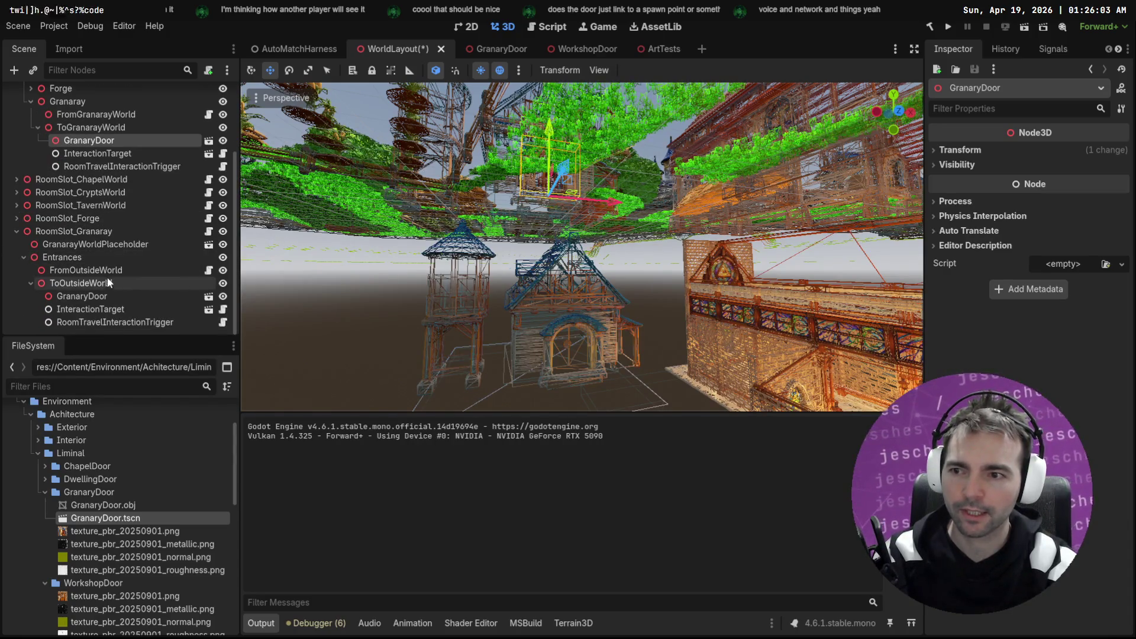
pyautogui.click(81, 296)
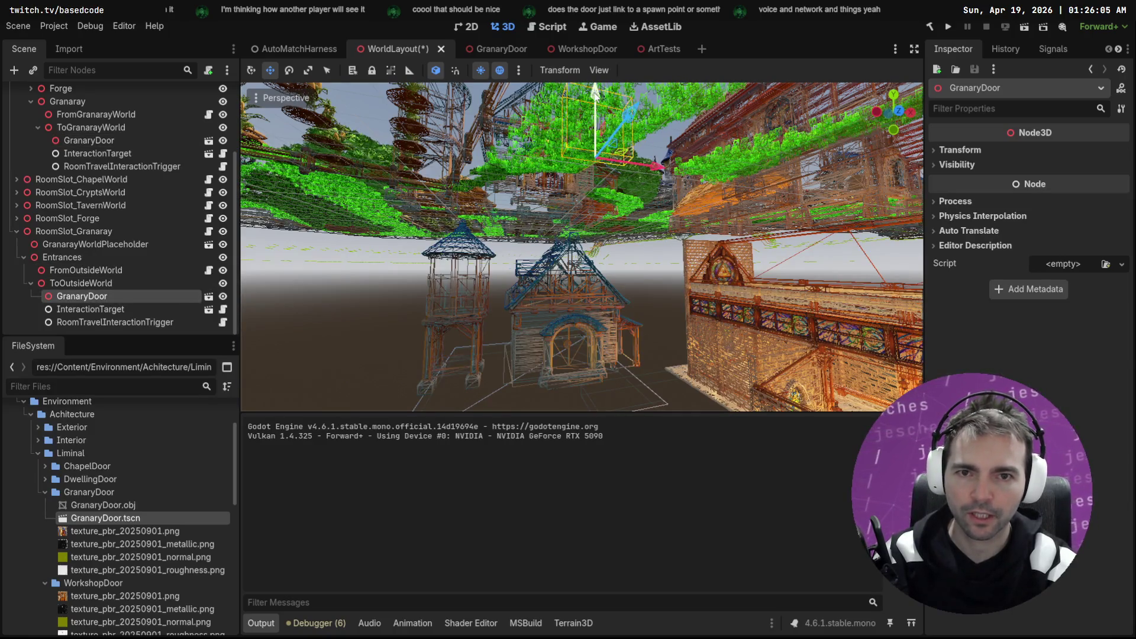
# - Lower the GranaryDoor, slide it along X, and shift it 5.838 units along Z
pyautogui.moveTo(595, 92)
pyautogui.mouseDown()
pyautogui.moveTo(586, 332)
pyautogui.moveTo(583, 312)
pyautogui.mouseUp()
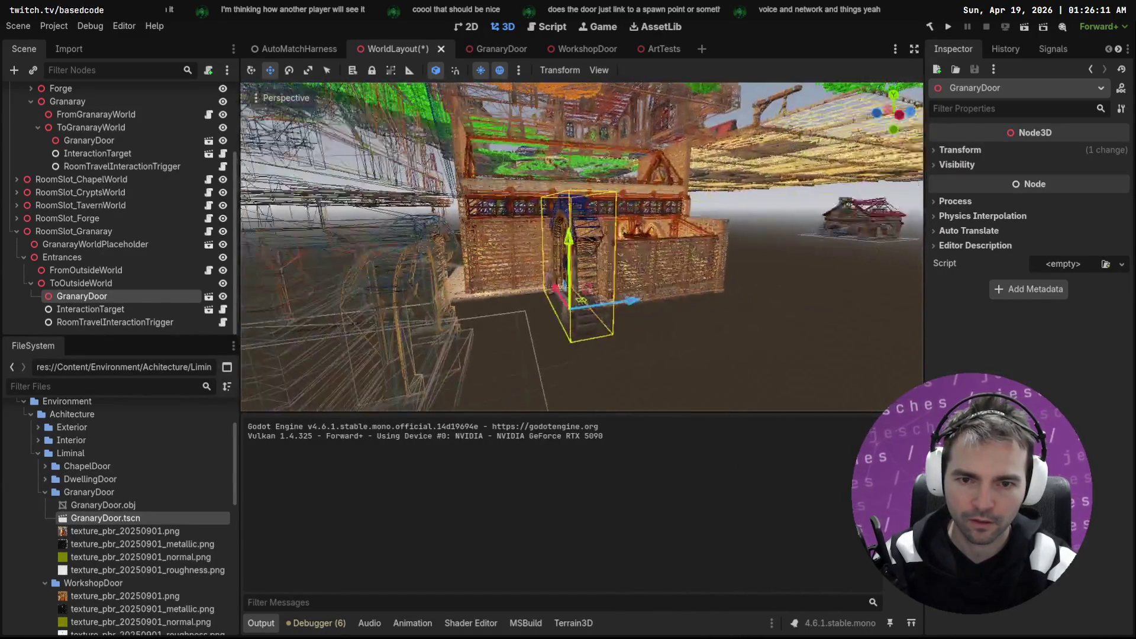
pyautogui.moveTo(671, 306); pyautogui.dragTo(528, 335)
pyautogui.moveTo(453, 251)
pyautogui.mouseDown()
pyautogui.moveTo(443, 302)
pyautogui.moveTo(444, 289)
pyautogui.mouseUp()
pyautogui.moveTo(506, 348); pyautogui.dragTo(519, 355)
pyautogui.moveTo(439, 299); pyautogui.dragTo(447, 312)
pyautogui.click(89, 270)
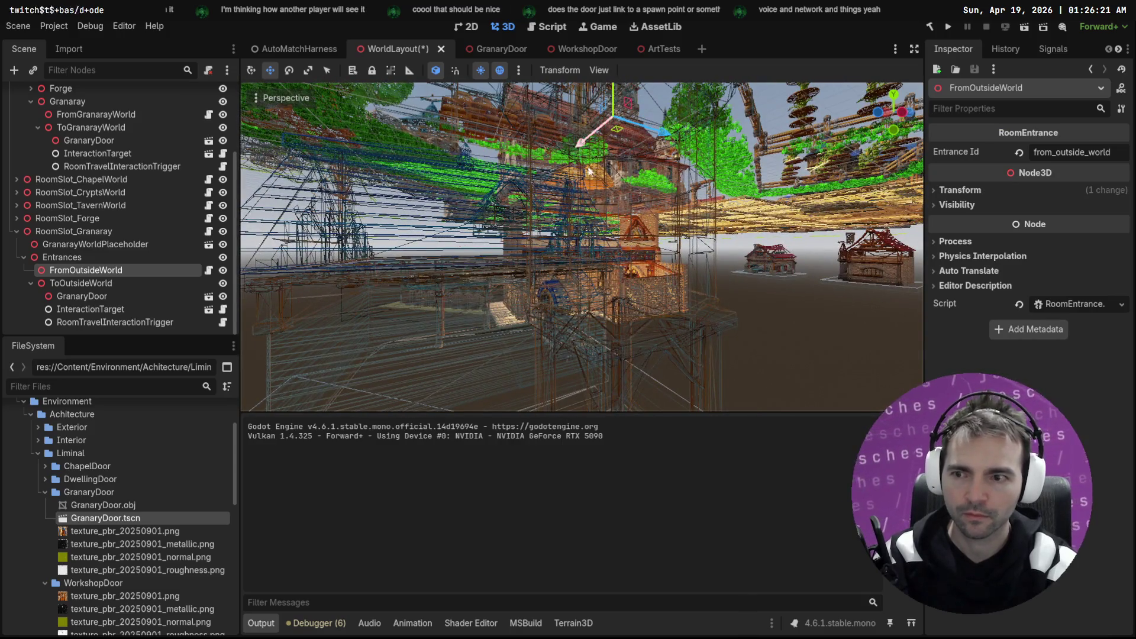
pyautogui.moveTo(617, 225); pyautogui.dragTo(616, 227)
# - Adjust FromOutsideWorld's height and Z position beside the granary door, then switch to AutoMatchHarness
pyautogui.press('q')
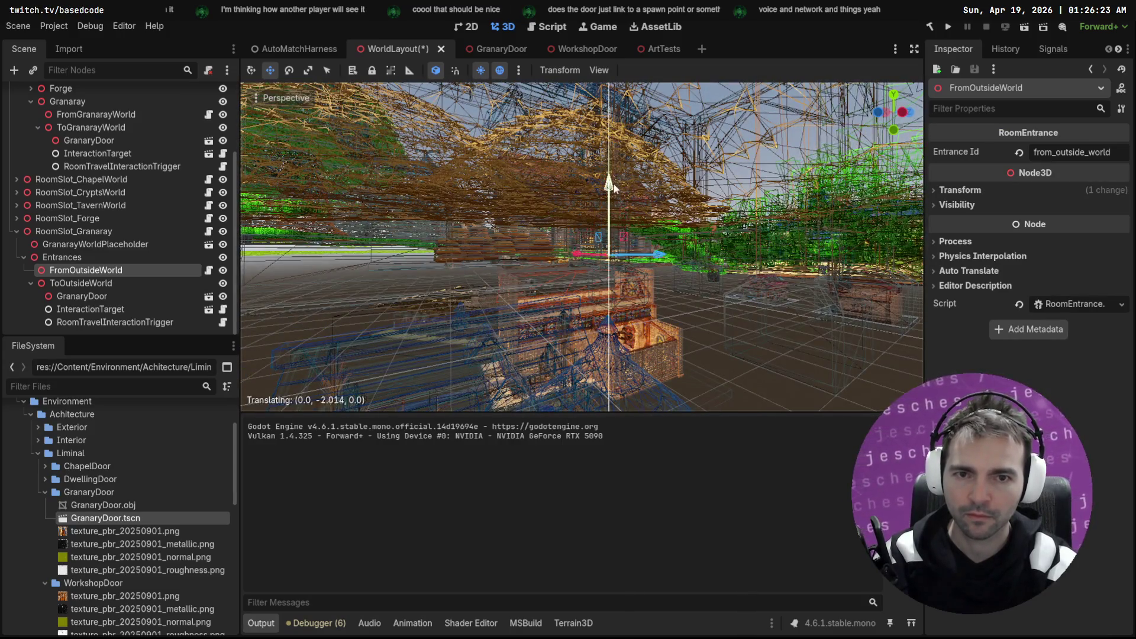
pyautogui.moveTo(641, 312); pyautogui.dragTo(641, 312)
pyautogui.moveTo(604, 253); pyautogui.dragTo(455, 240)
pyautogui.press('f')
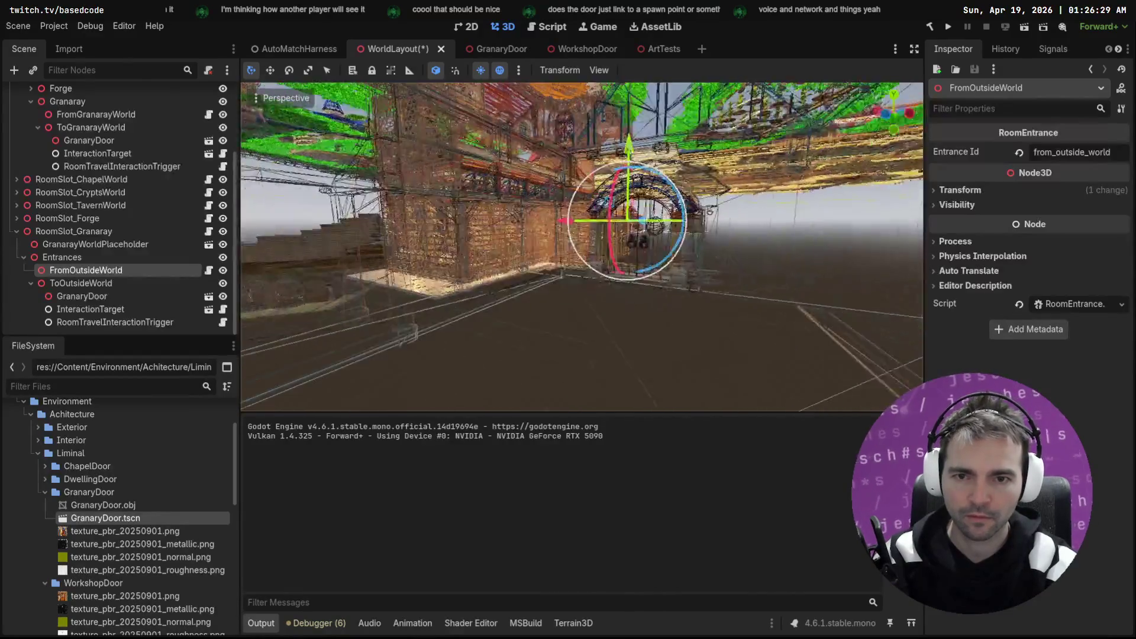
pyautogui.moveTo(574, 177); pyautogui.dragTo(575, 163)
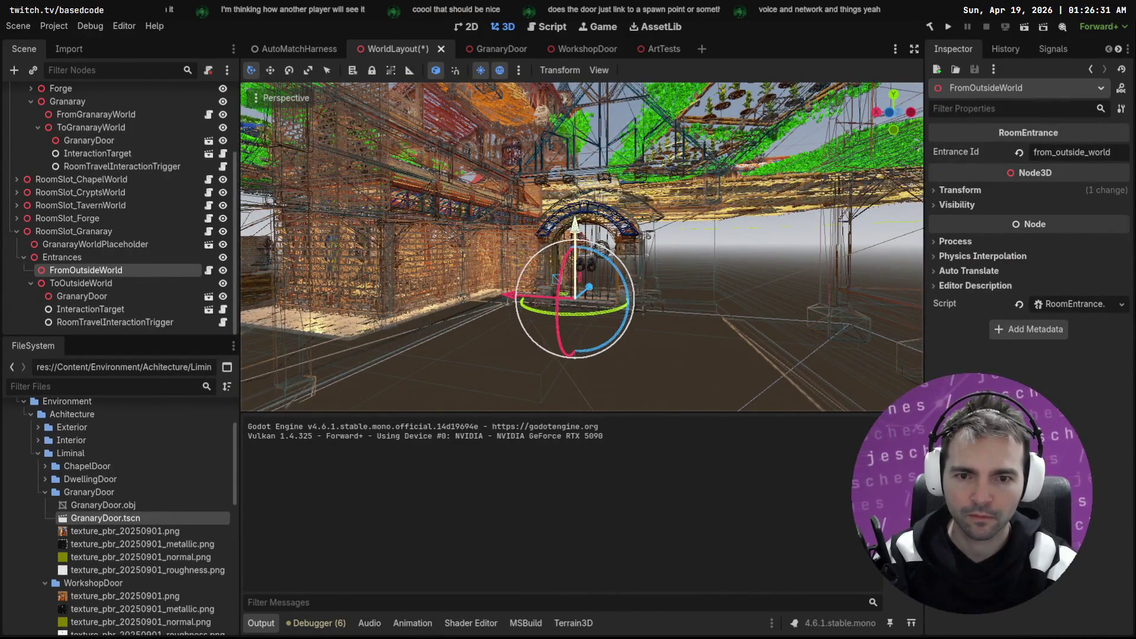
pyautogui.moveTo(497, 298); pyautogui.dragTo(424, 303)
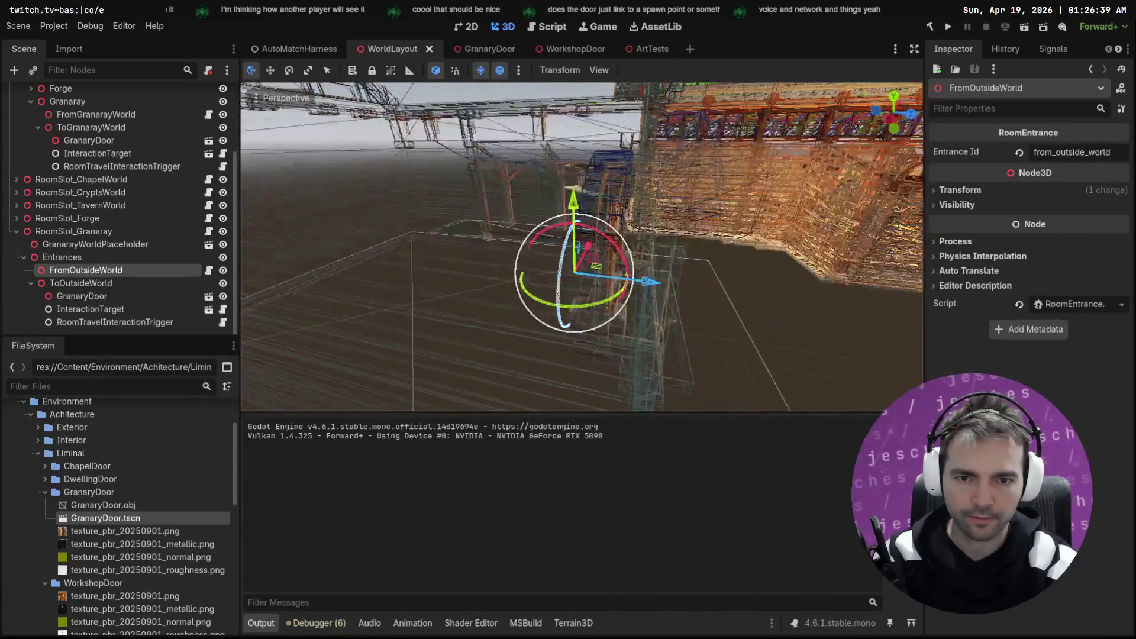
pyautogui.click(720, 290)
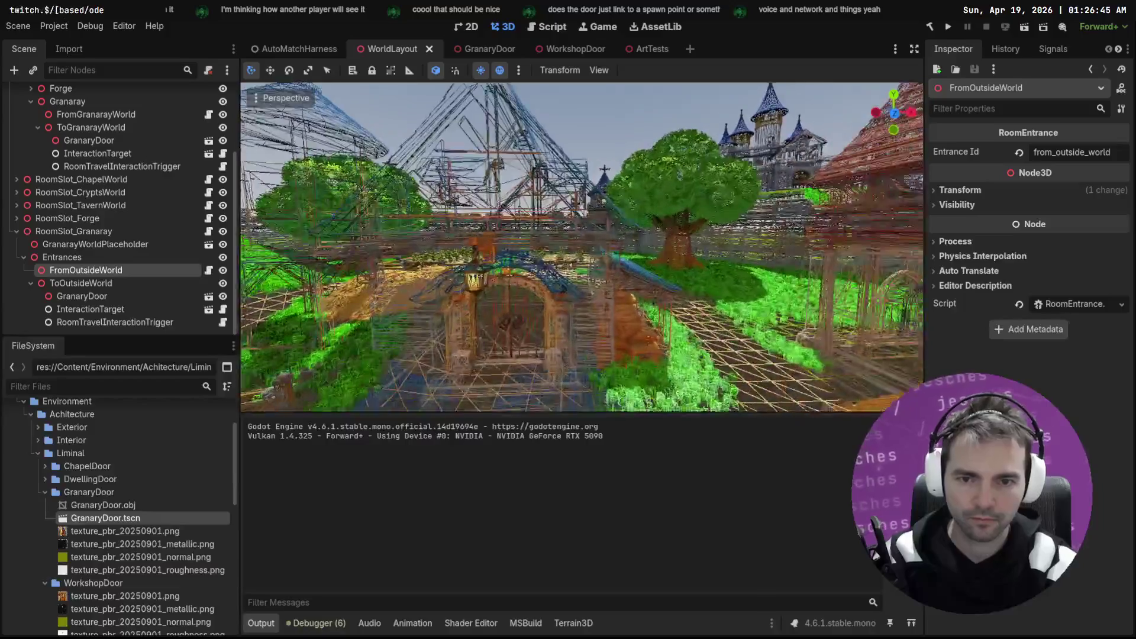
pyautogui.click(300, 48)
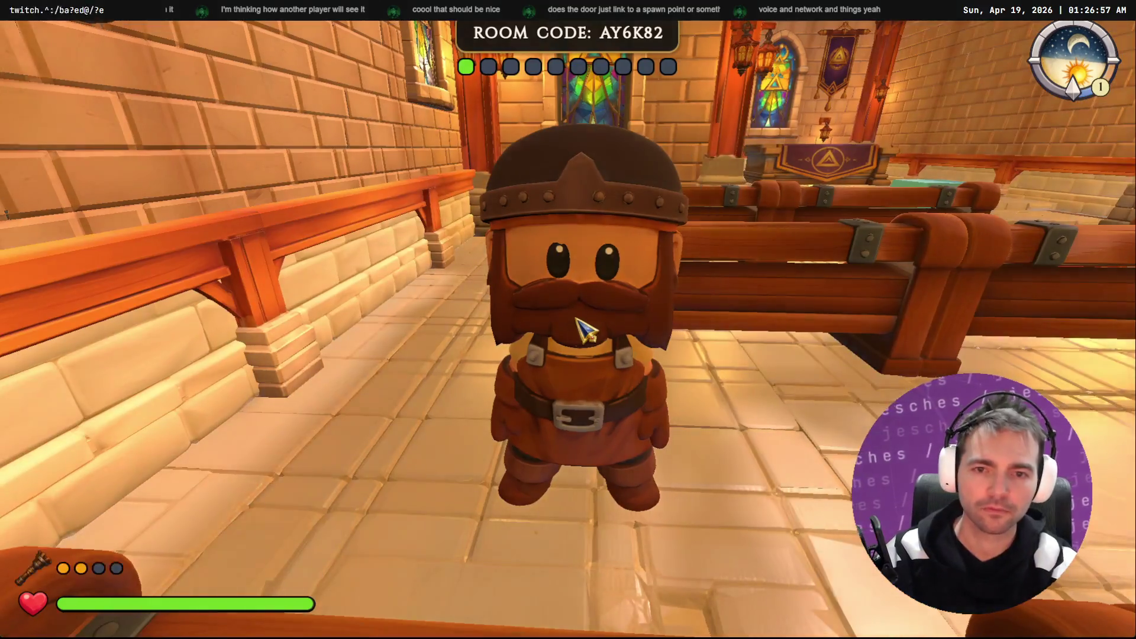
# - Dismiss the pause menu, run out the chapel doors to the granary's double door, then quit with F8
pyautogui.press('Escape')
pyautogui.press('Escape')
pyautogui.press('w')
pyautogui.press('d')
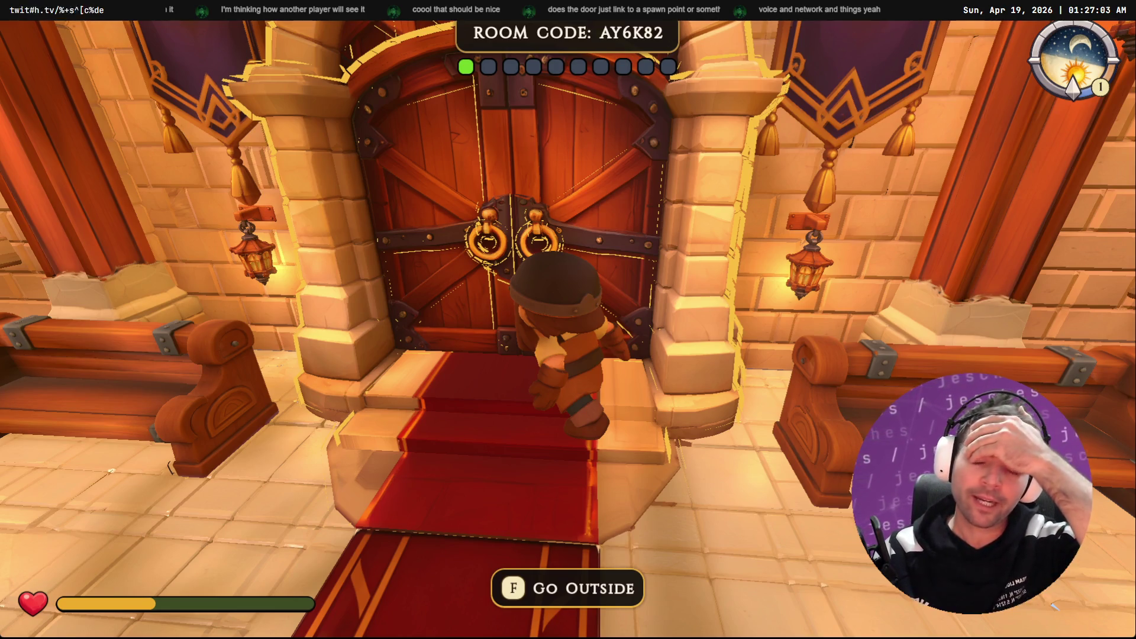
pyautogui.press('f')
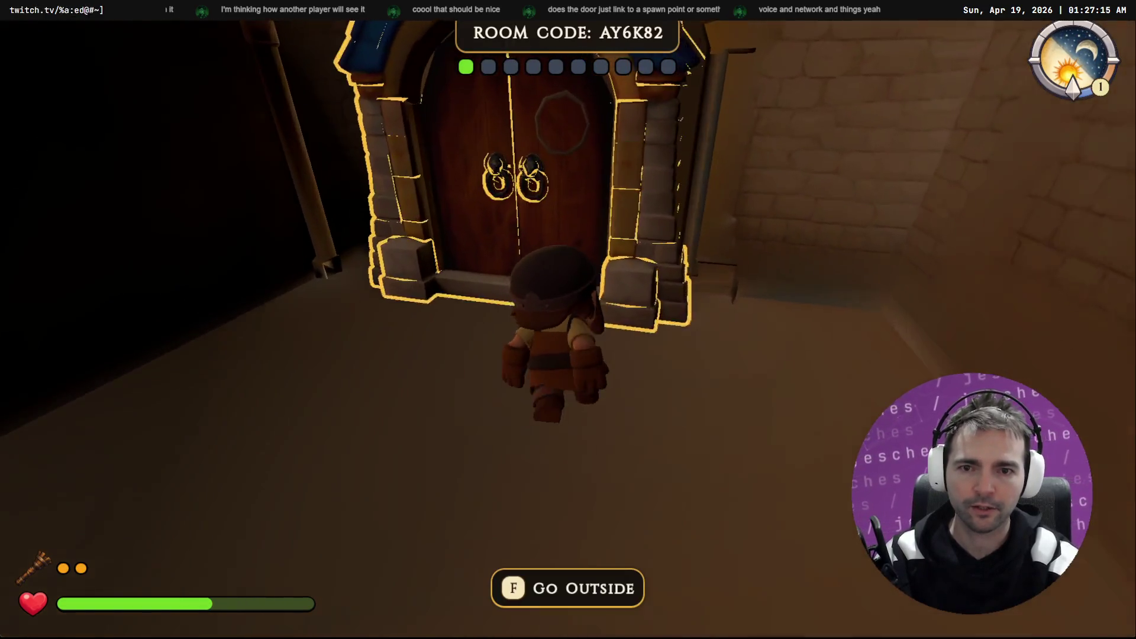
pyautogui.press('w')
pyautogui.press('a')
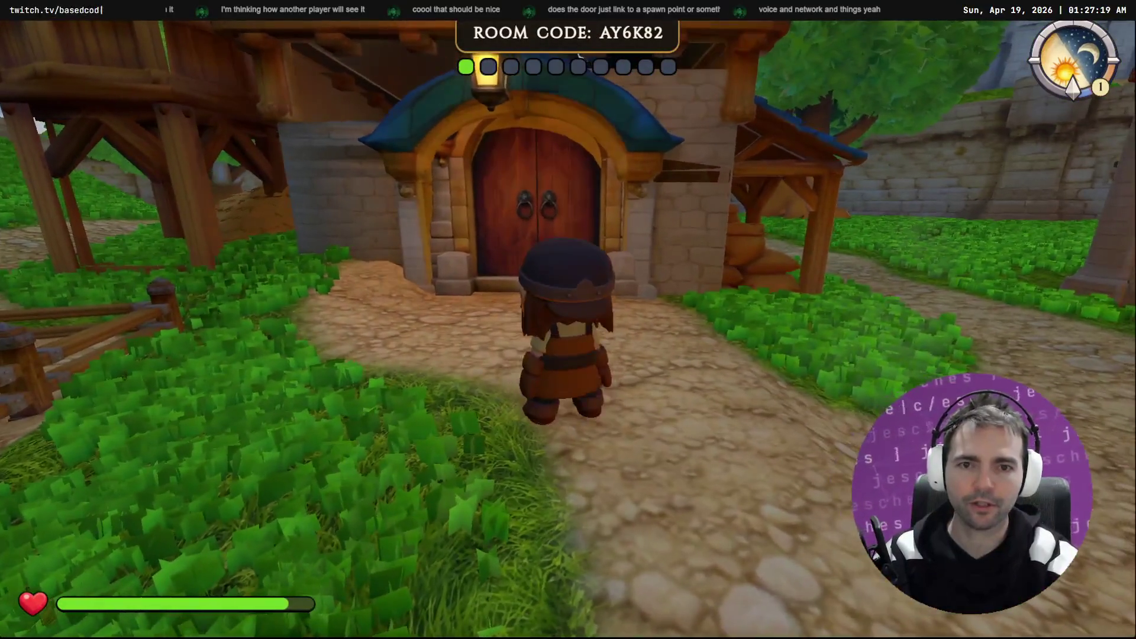
pyautogui.press('F8')
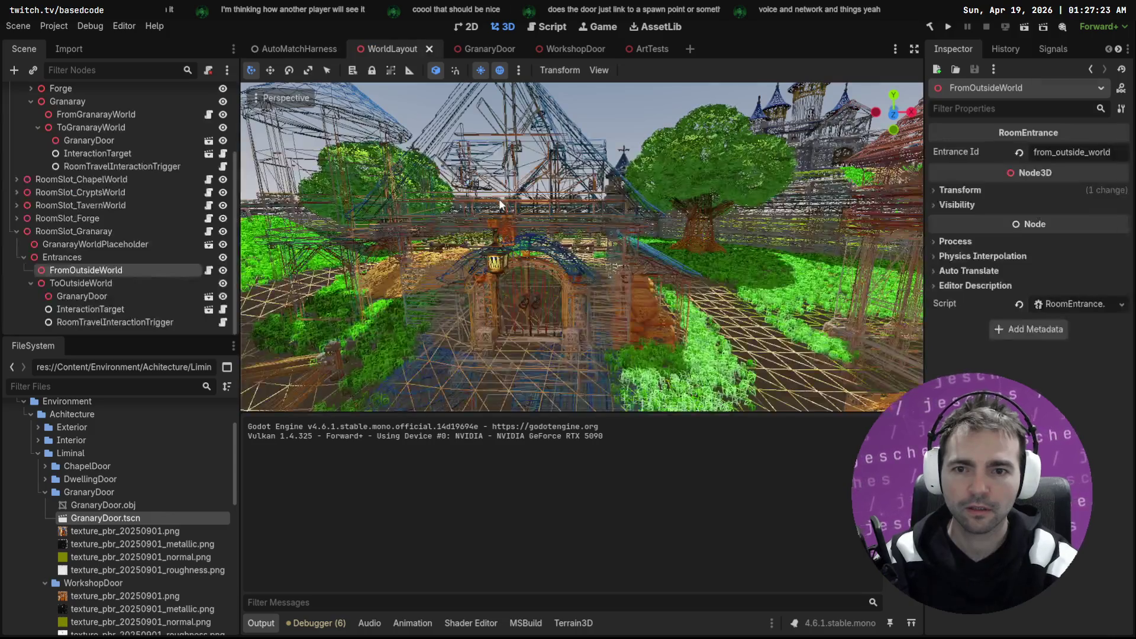
# - Select the GranaryDoor under ToOutsideWorld in Move mode and focus the view on it
pyautogui.click(107, 296)
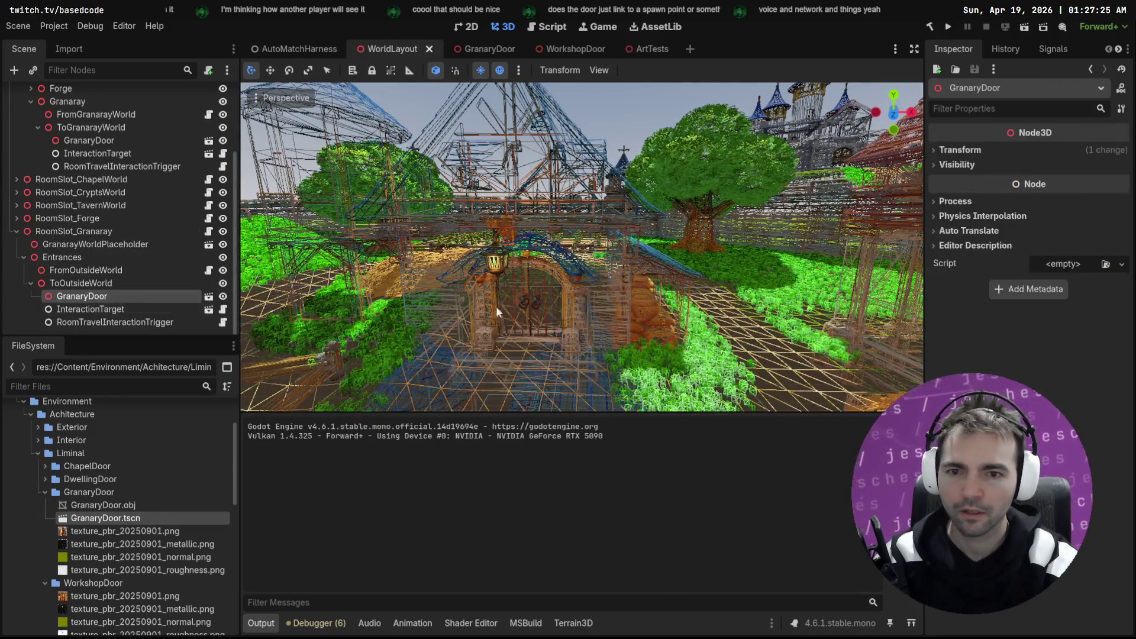
pyautogui.click(109, 270)
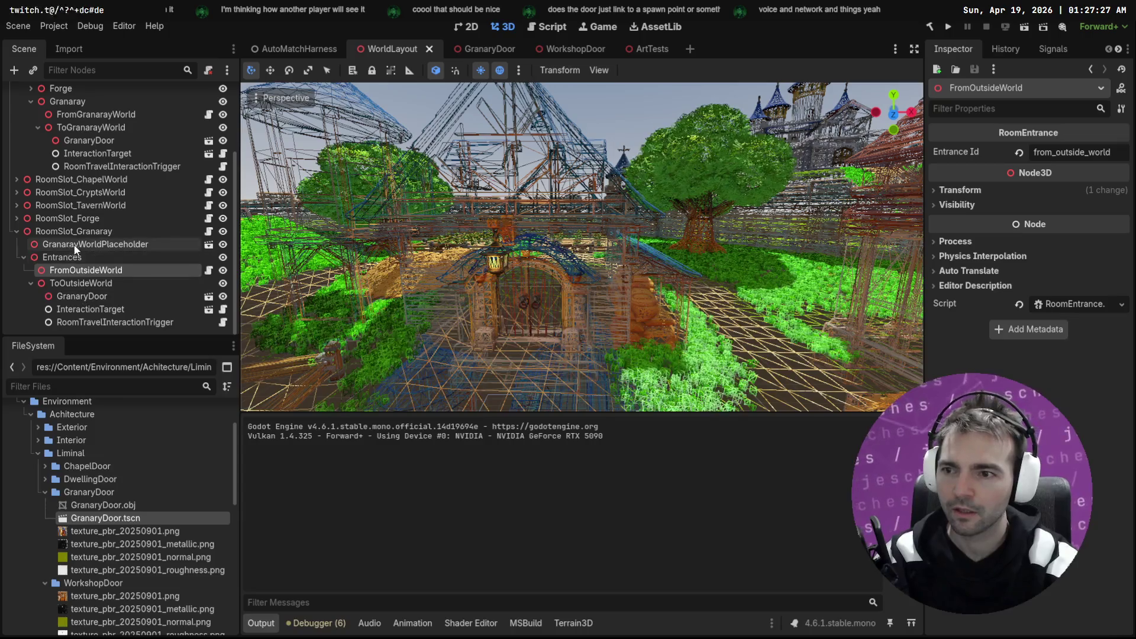
pyautogui.click(83, 295)
pyautogui.press('w')
pyautogui.press('f')
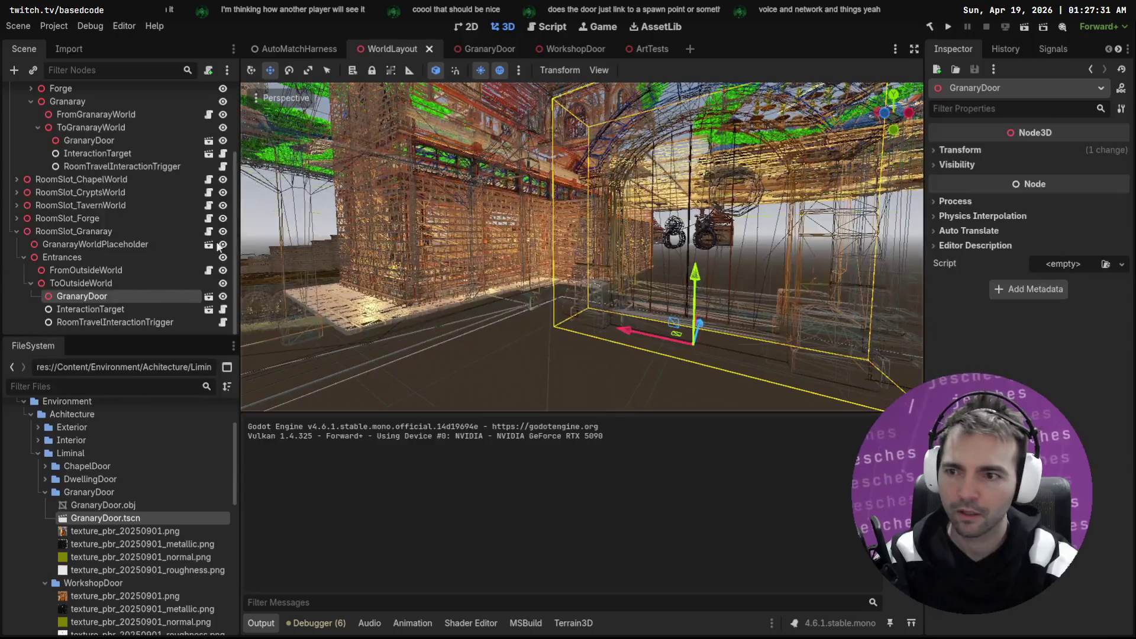
pyautogui.scroll(3, 111, 257)
# - Focus on the GranaryDoor under ToGranarayWorld, orbit to its far side, and open the Perspective menu
pyautogui.click(89, 201)
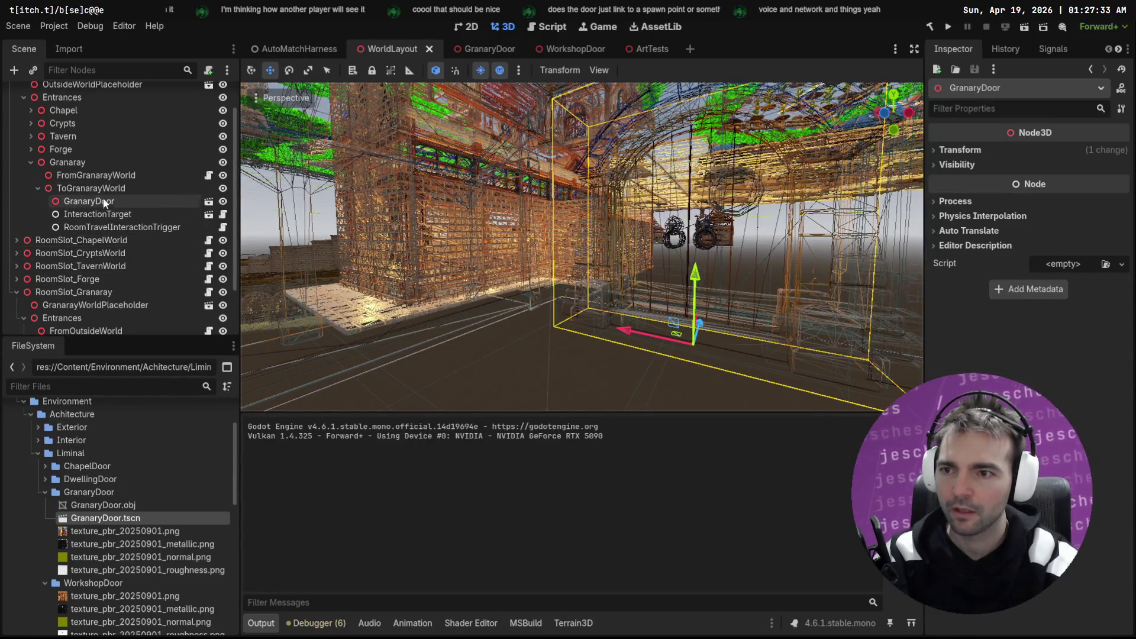
pyautogui.press('f')
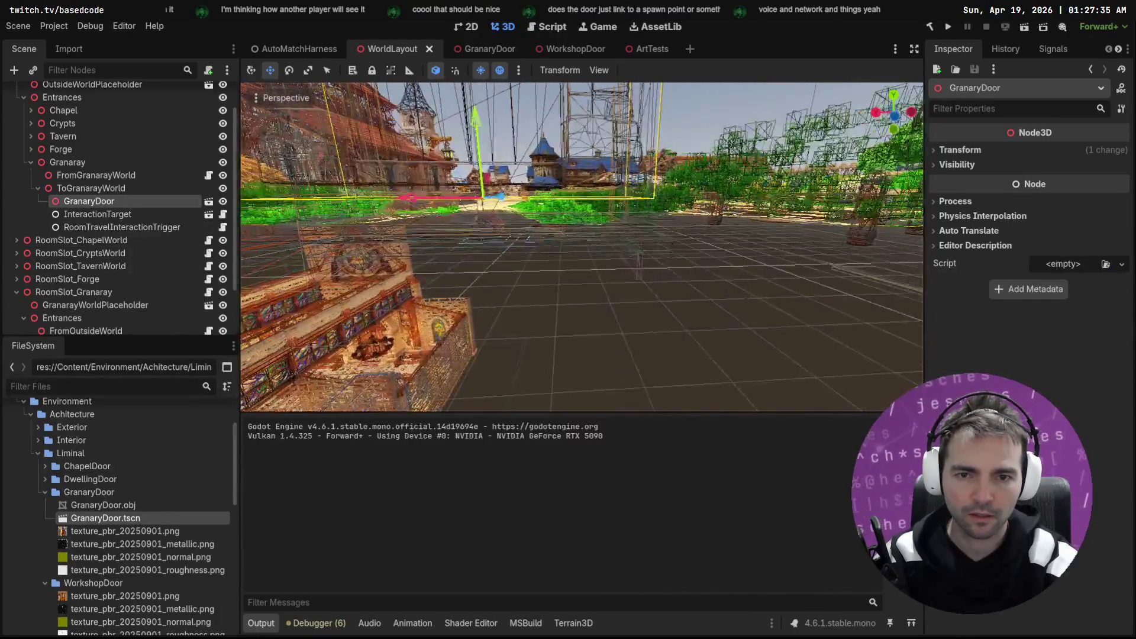
pyautogui.moveTo(592, 165); pyautogui.dragTo(457, 158)
pyautogui.click(289, 100)
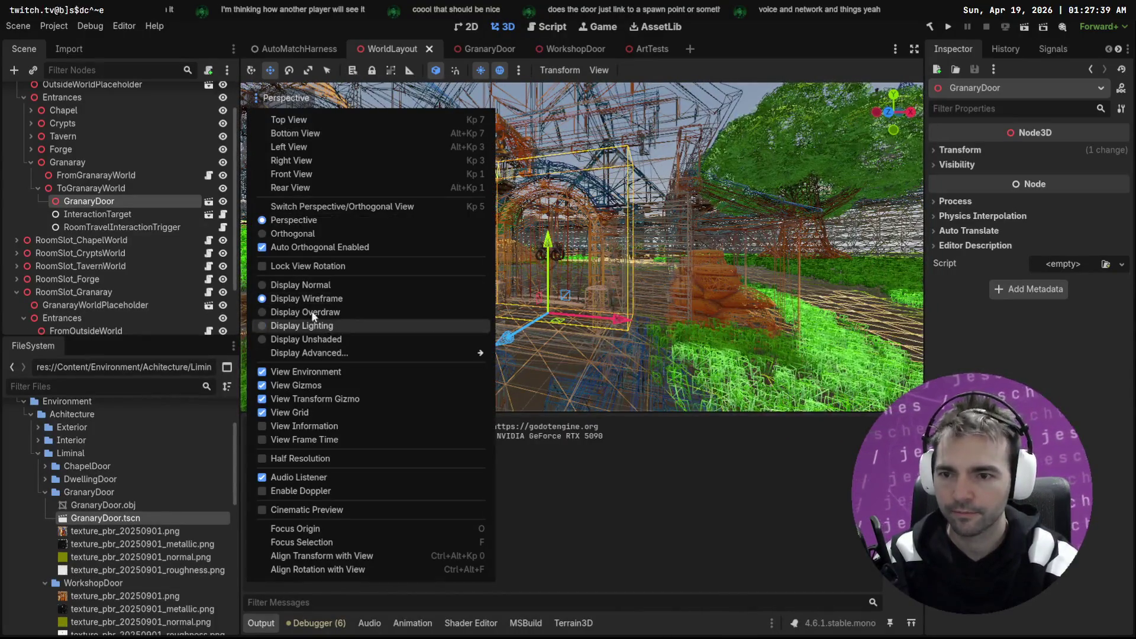
# - Switch the viewport to normal shaded display, then nudge the GranaryDoor along Z, X and height
pyautogui.click(324, 286)
pyautogui.click(509, 340)
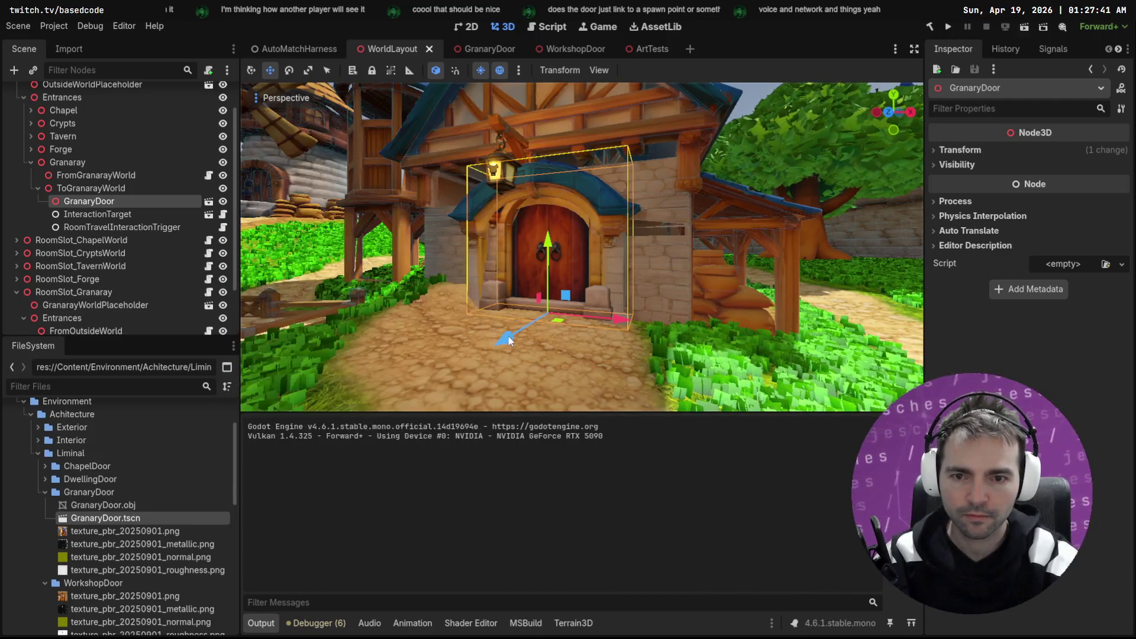
pyautogui.moveTo(513, 340)
pyautogui.mouseDown()
pyautogui.moveTo(501, 347)
pyautogui.moveTo(527, 347)
pyautogui.mouseUp()
pyautogui.moveTo(610, 320); pyautogui.dragTo(603, 329)
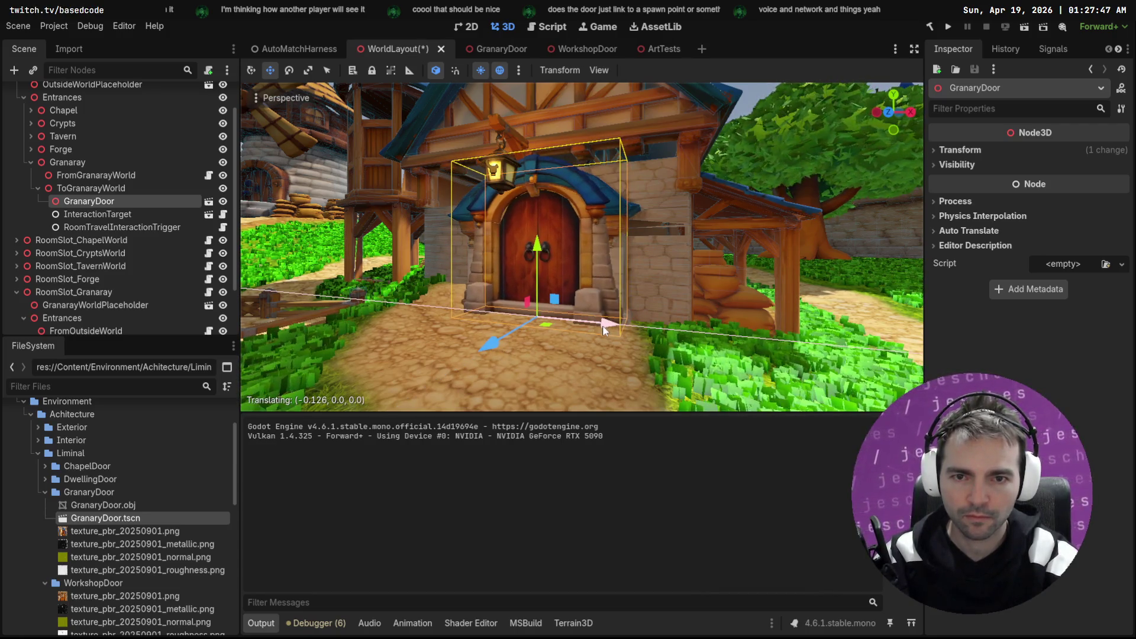
pyautogui.moveTo(537, 246); pyautogui.dragTo(537, 244)
# - From a frontal view, shift the GranaryDoor slightly left and along Z against the house wall
pyautogui.scroll(5, 537, 244)
pyautogui.scroll(-5, 582, 247)
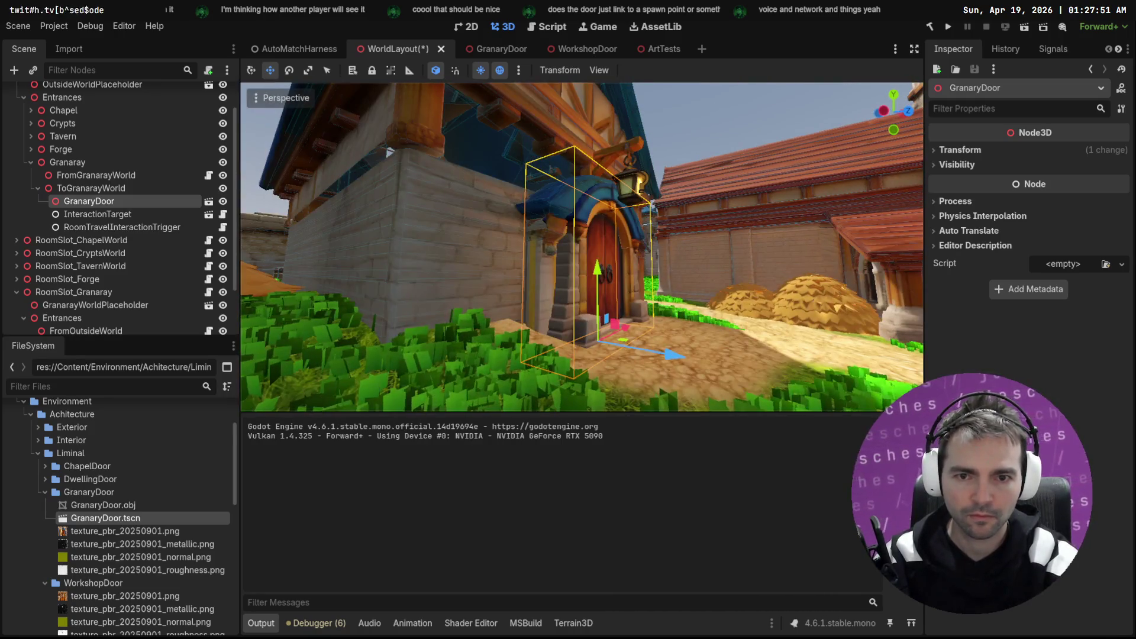
pyautogui.scroll(-3, 582, 247)
pyautogui.moveTo(582, 247); pyautogui.dragTo(533, 247)
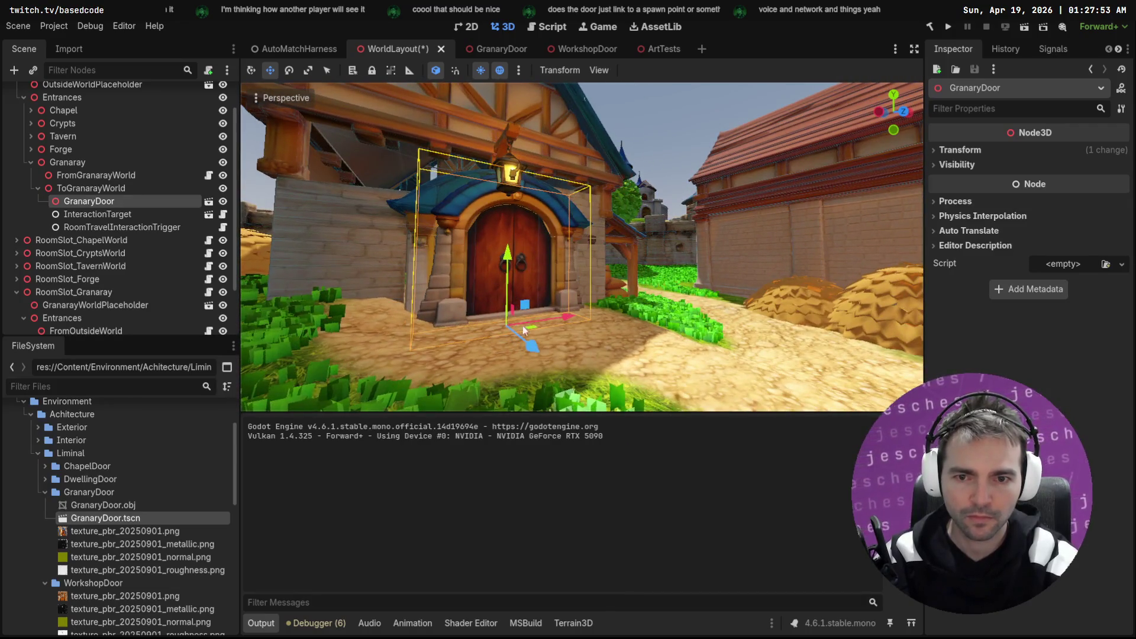
pyautogui.moveTo(568, 319)
pyautogui.mouseDown()
pyautogui.moveTo(550, 285)
pyautogui.moveTo(524, 302)
pyautogui.moveTo(535, 272)
pyautogui.moveTo(520, 279)
pyautogui.mouseUp()
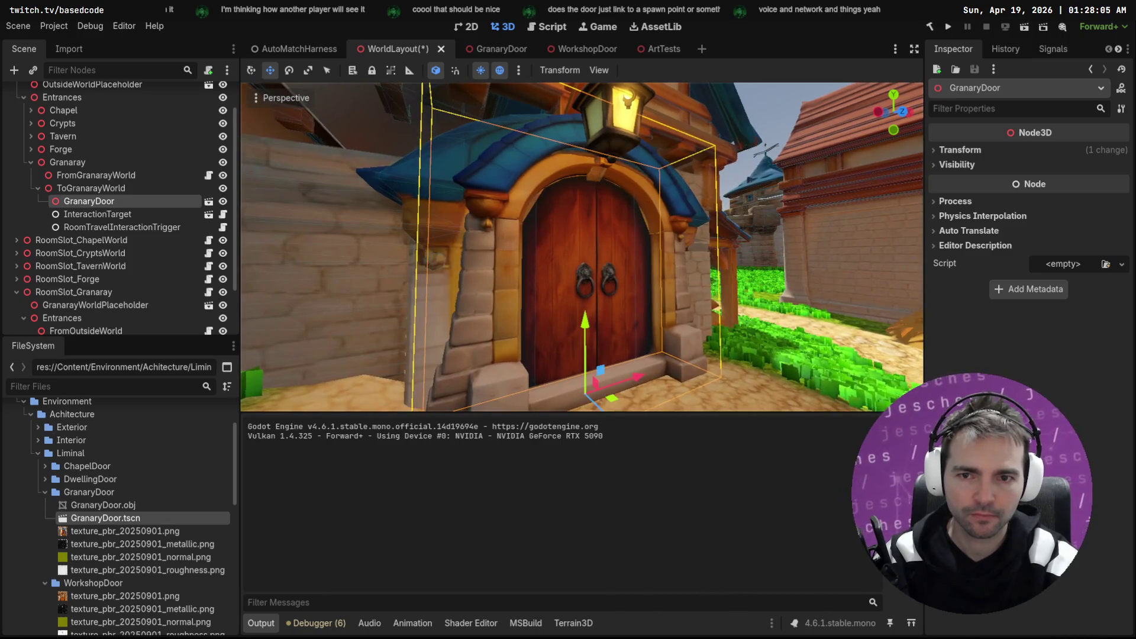
pyautogui.moveTo(625, 278); pyautogui.dragTo(625, 278)
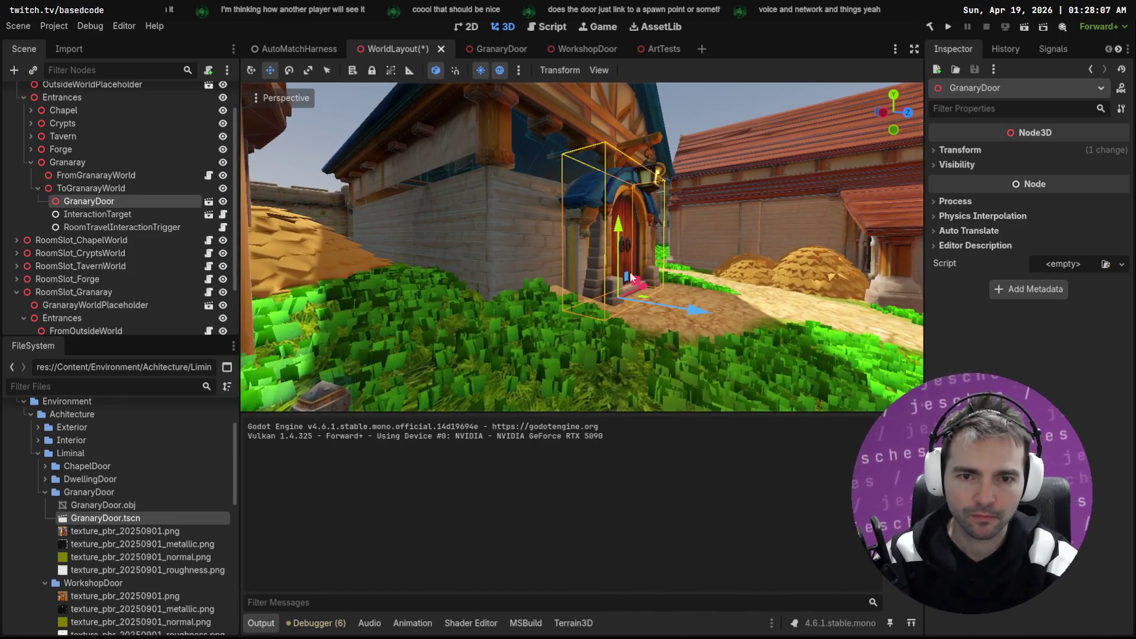
pyautogui.moveTo(696, 312); pyautogui.dragTo(697, 312)
# - Pull the camera back from the granary door and select OutsideWorldPlaceholder
pyautogui.click(698, 312)
pyautogui.press('w')
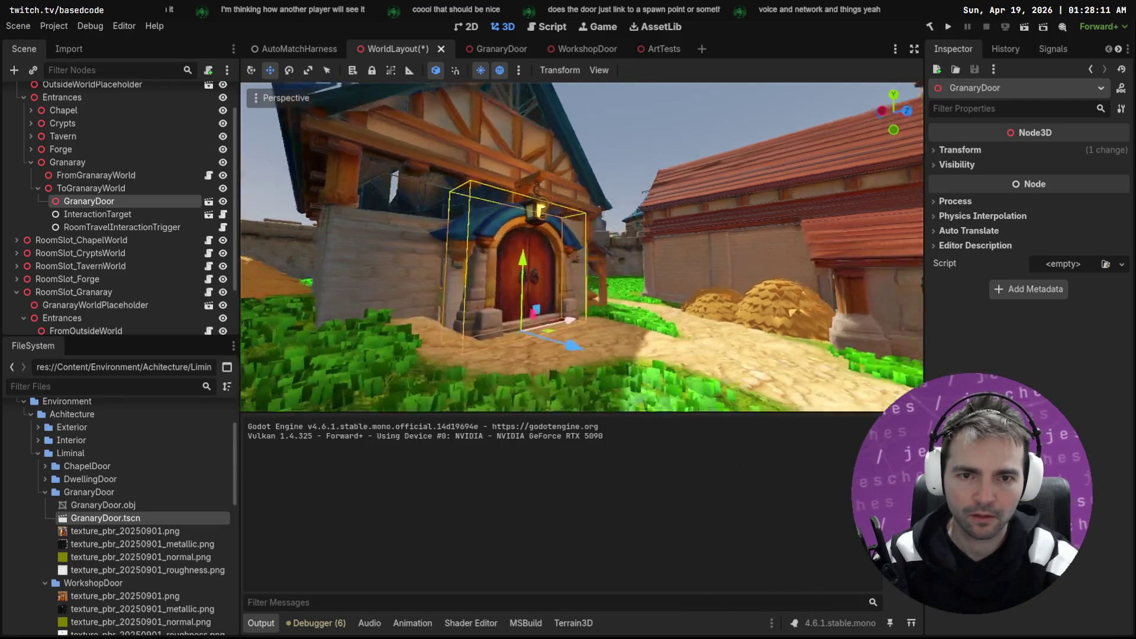
pyautogui.press('s')
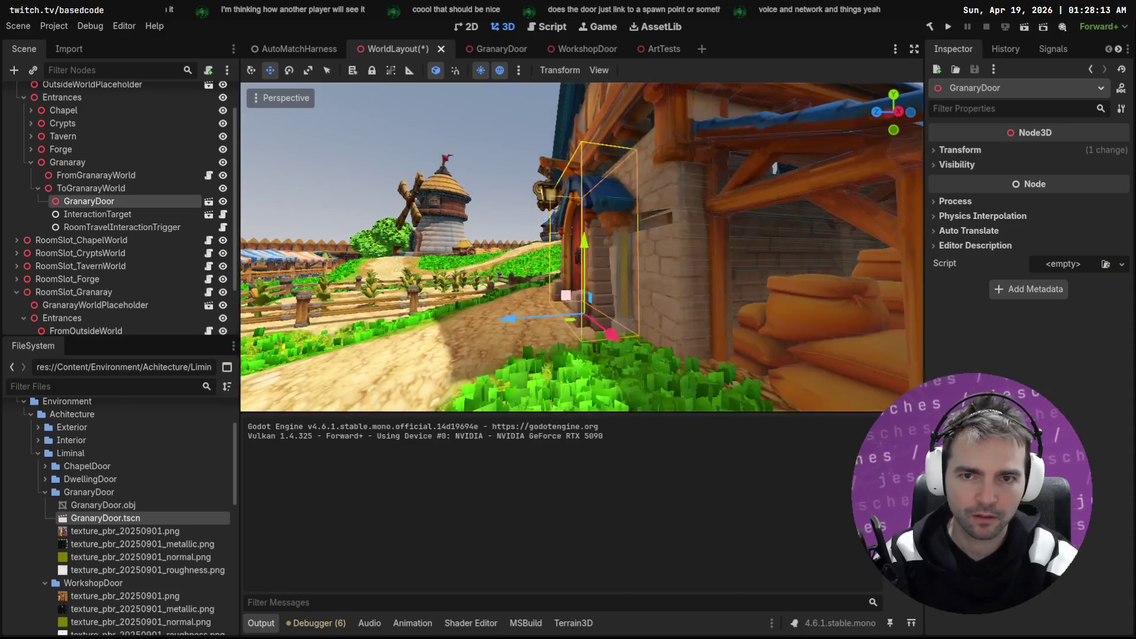
pyautogui.click(637, 226)
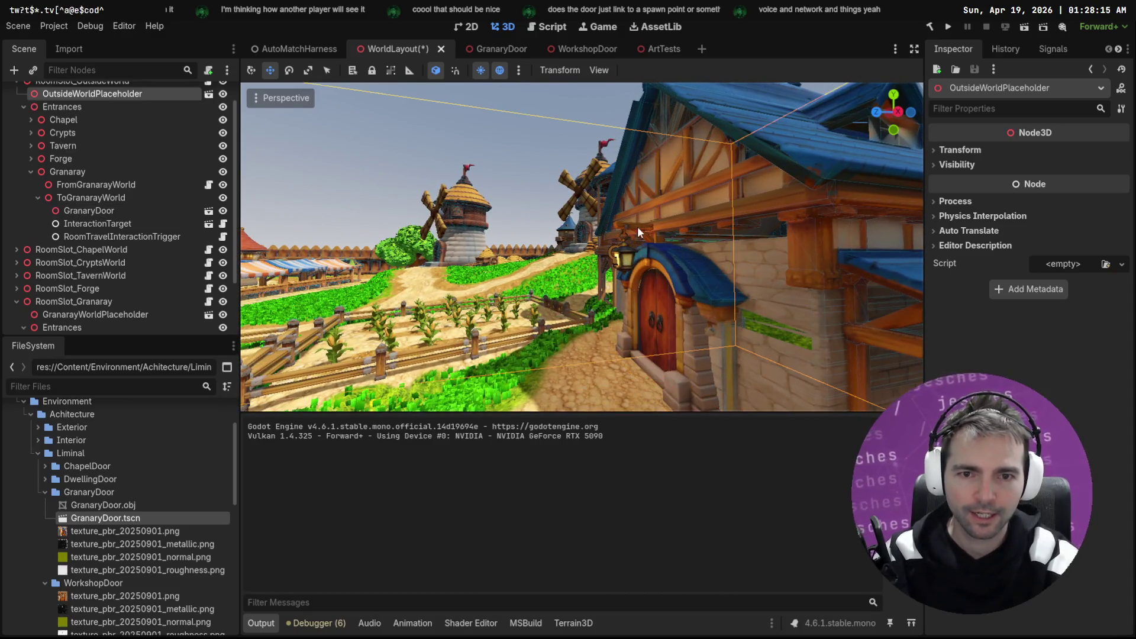
# - Fly to face the Granary door from an angle and save WorldLayout with Ctrl+S
pyautogui.press('w')
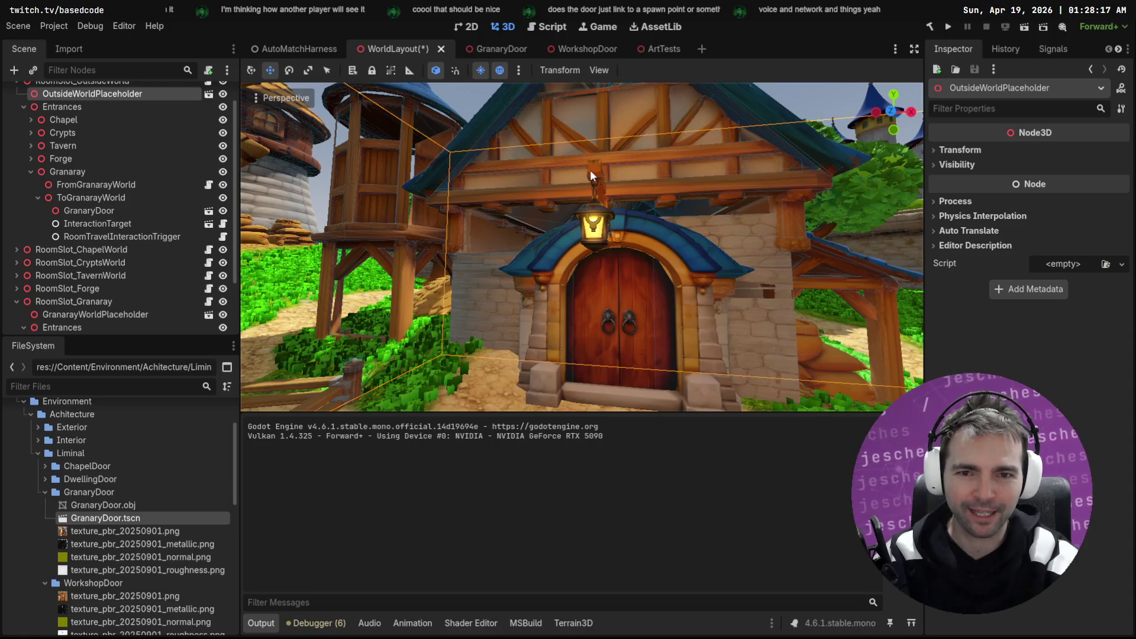
pyautogui.press('d')
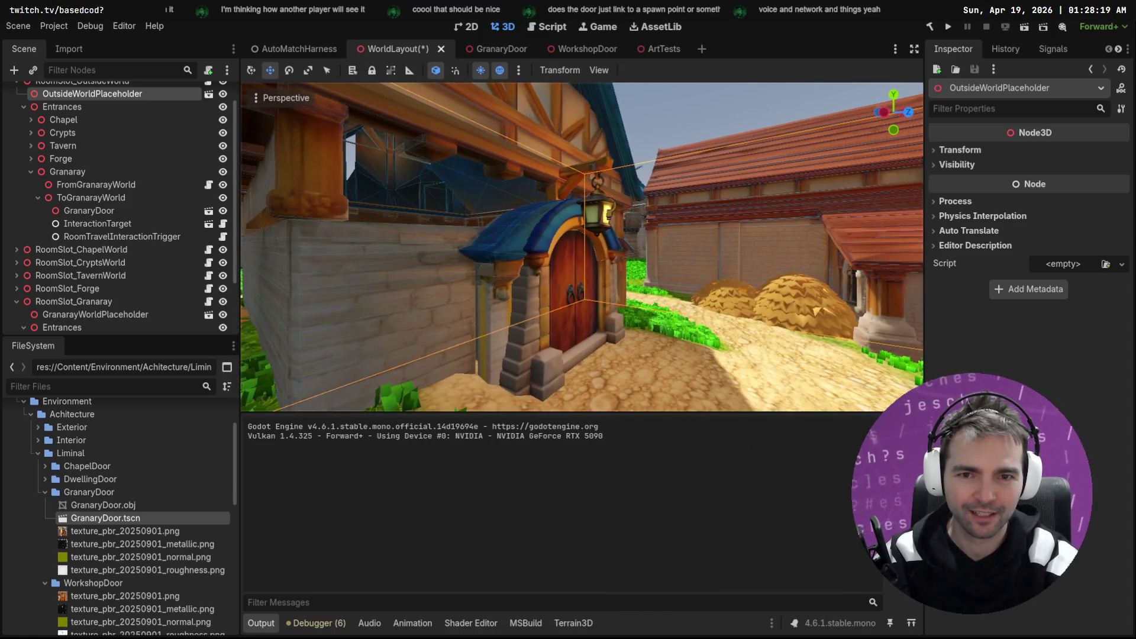
pyautogui.hotkey('ctrl', 's')
# - Fly around the Granary house to check the door under its blue awning, then clear the selection
pyautogui.press('s')
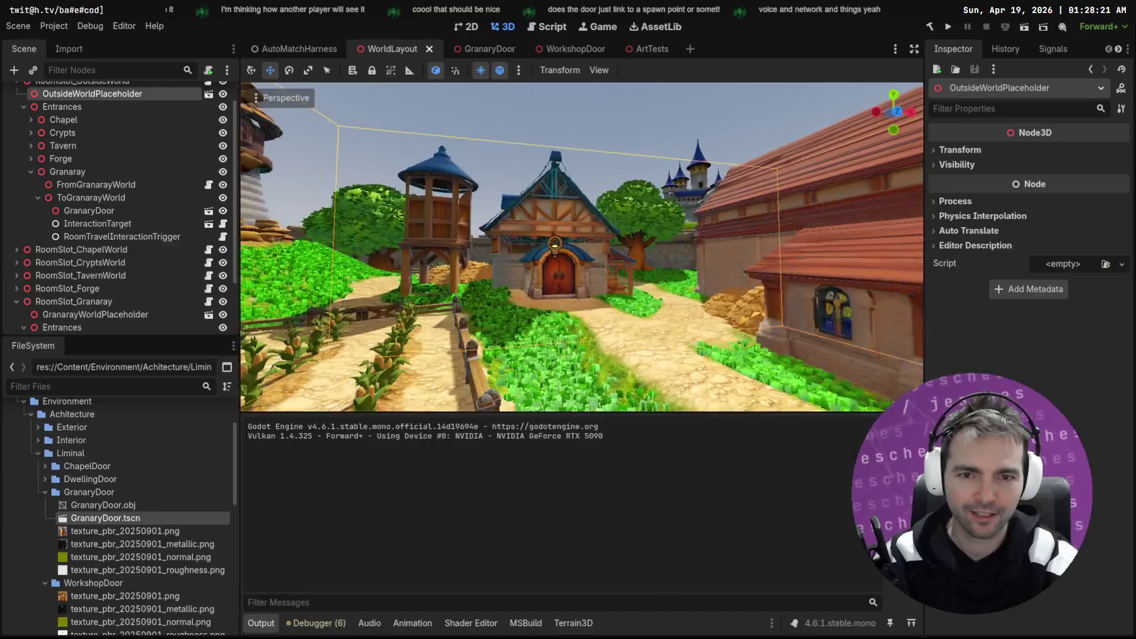
pyautogui.press('w')
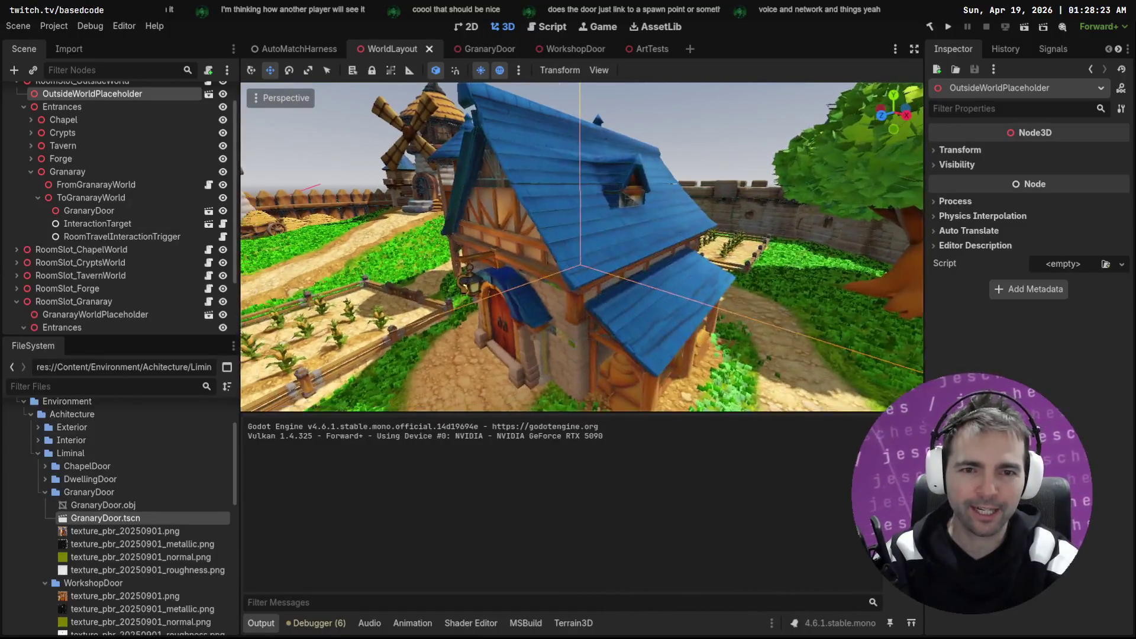
pyautogui.press('s')
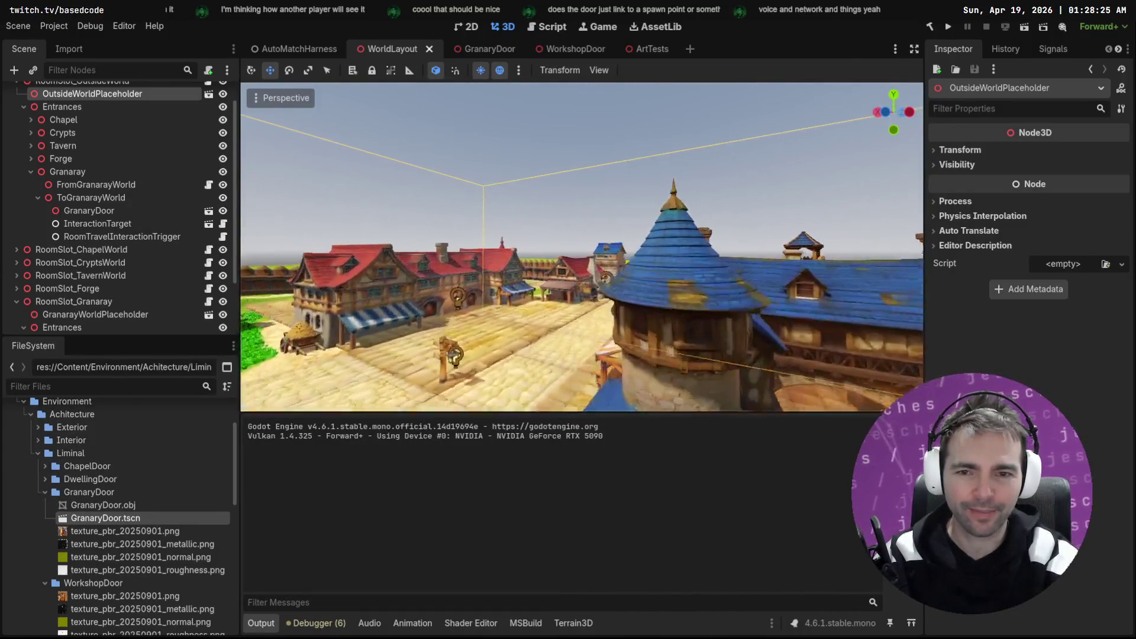
pyautogui.press('w')
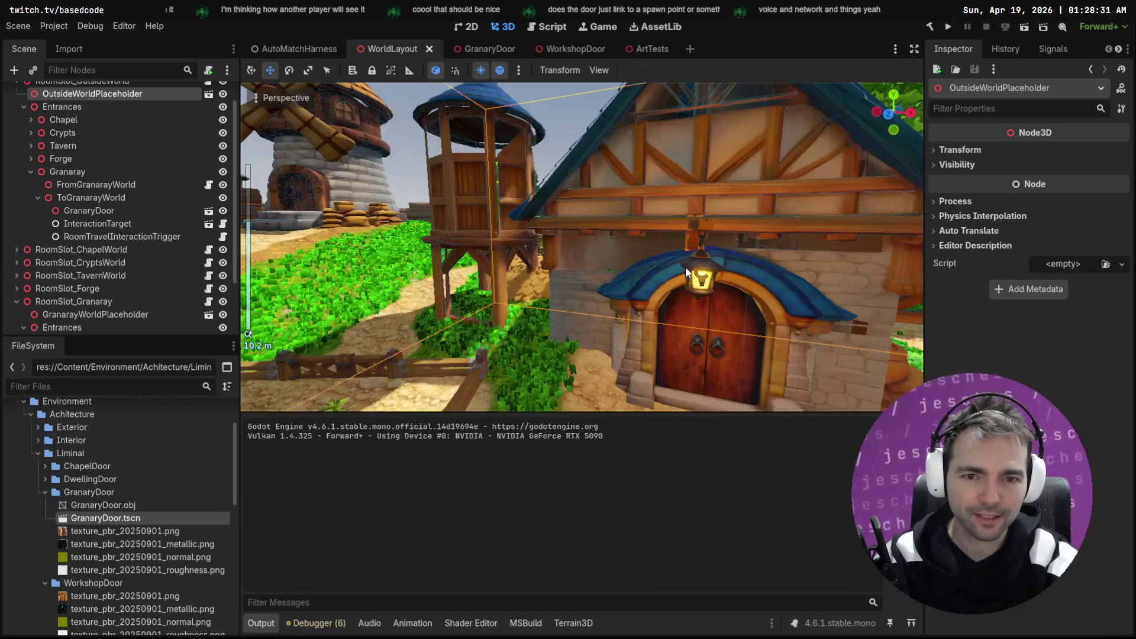
pyautogui.scroll(-5, 582, 247)
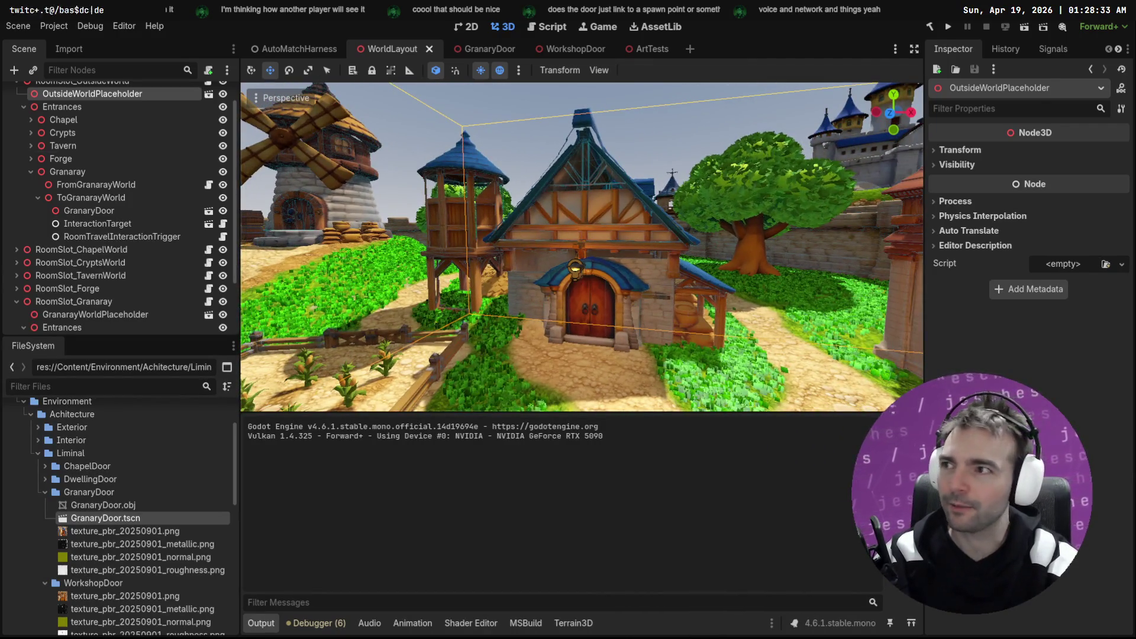
pyautogui.click(538, 97)
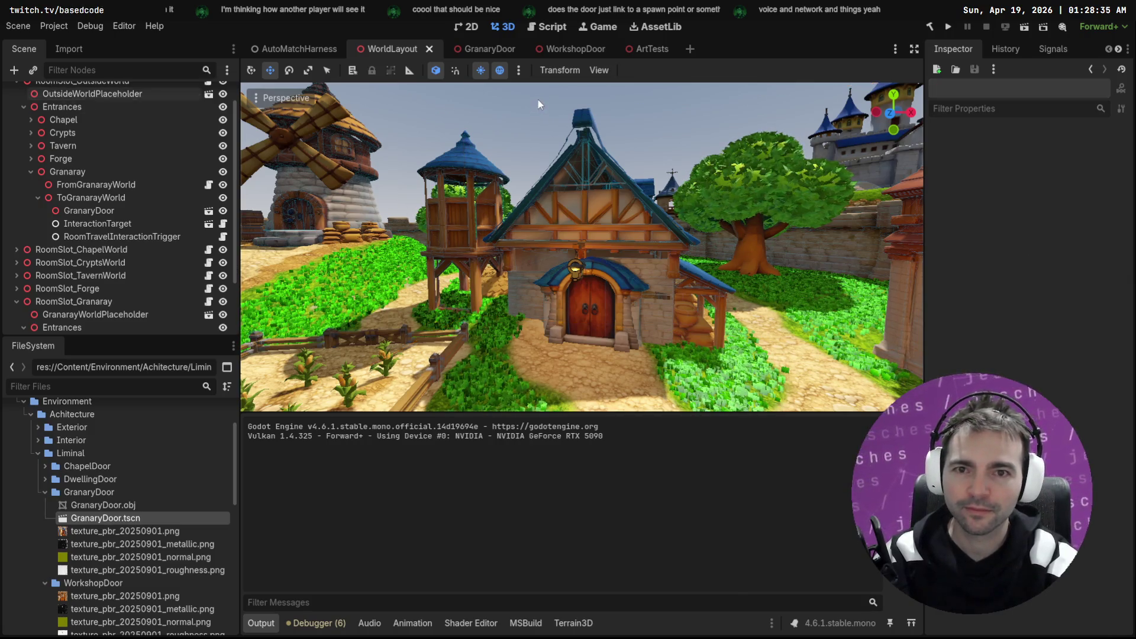
pyautogui.press('w')
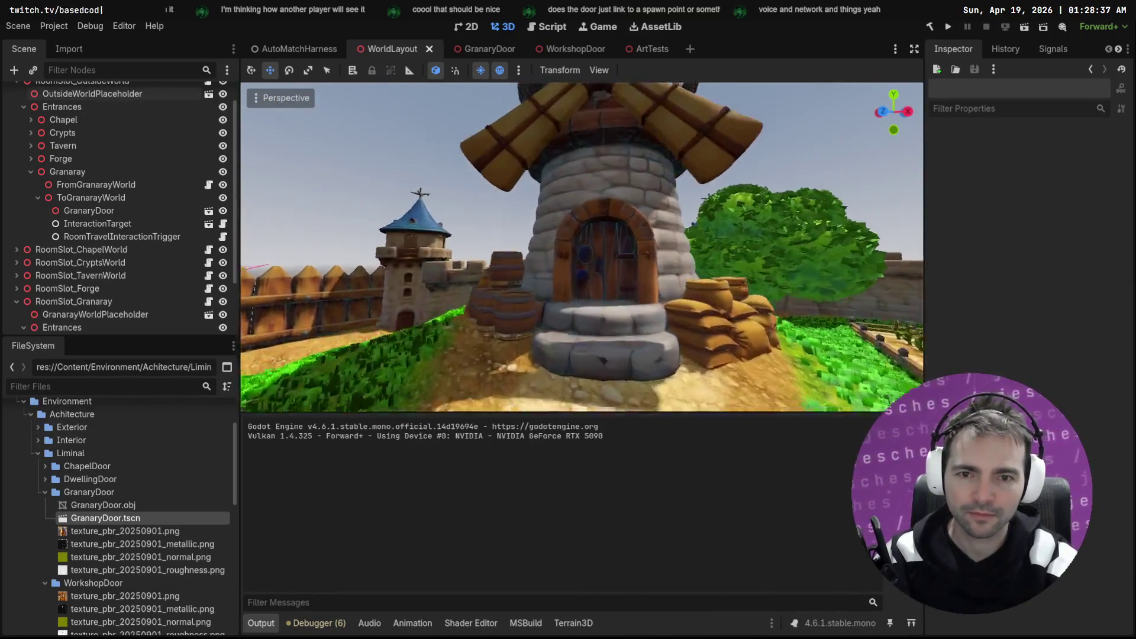
pyautogui.press('s')
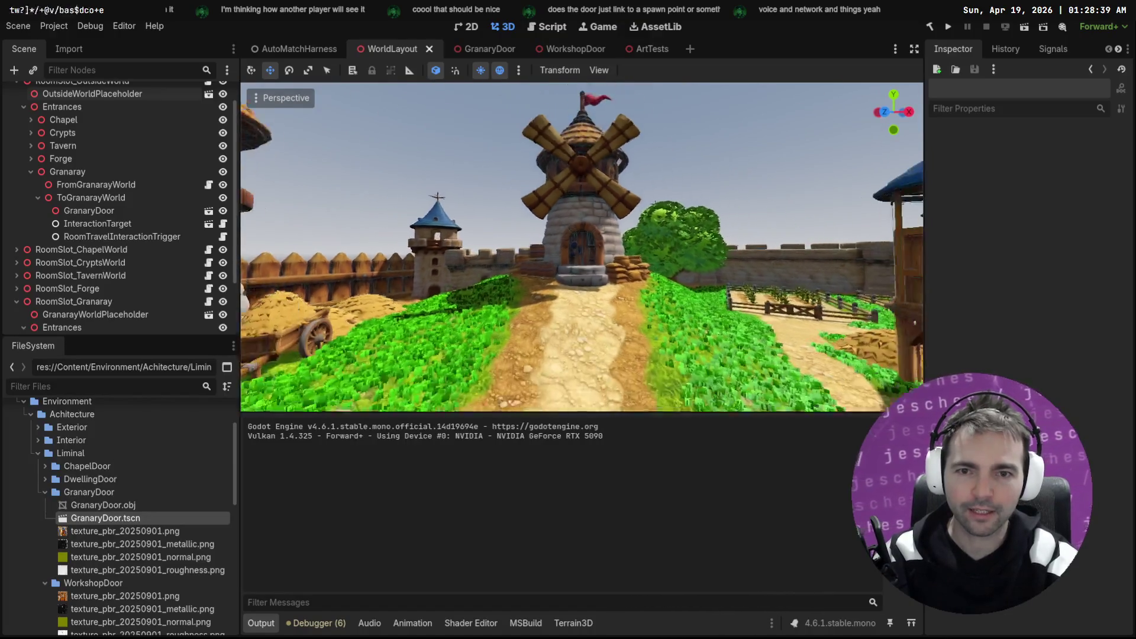
pyautogui.press('w')
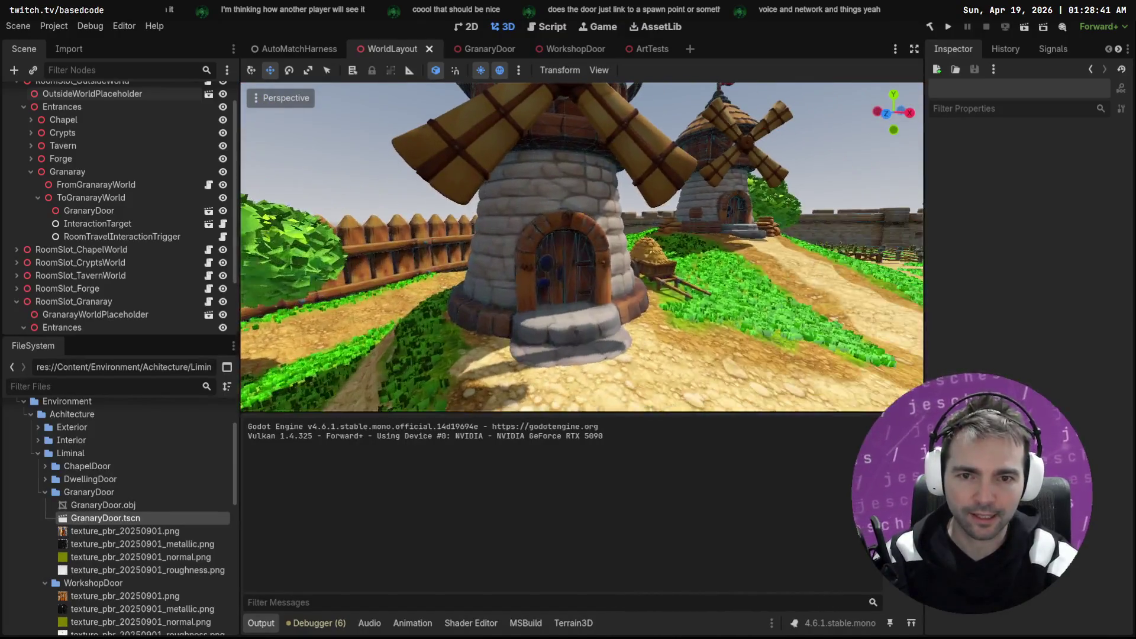
pyautogui.press('w')
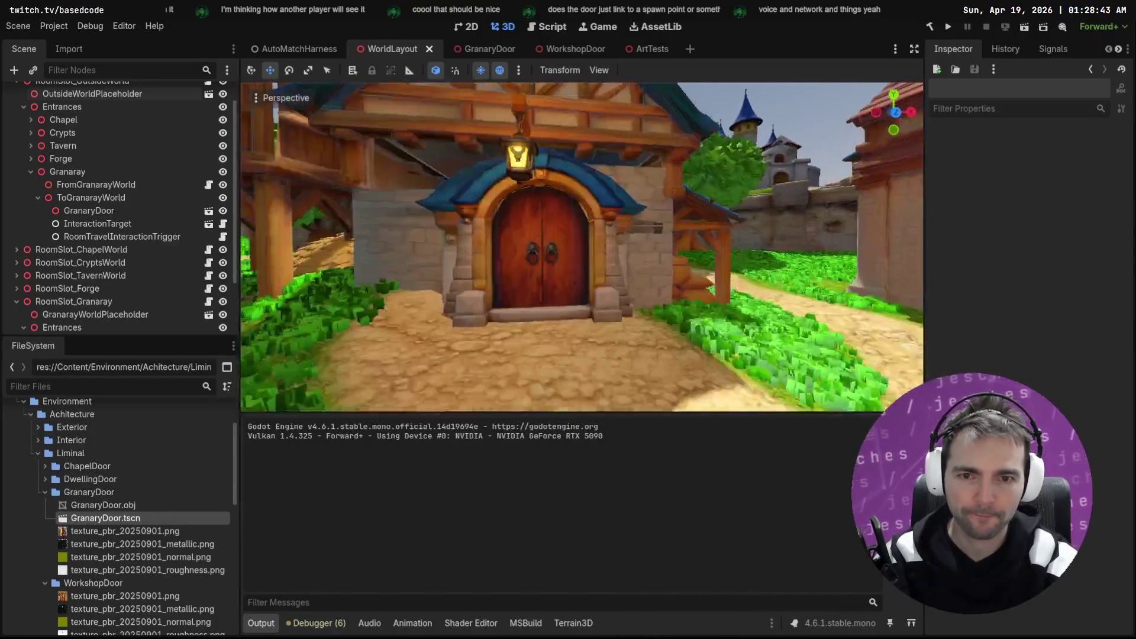
pyautogui.press('w')
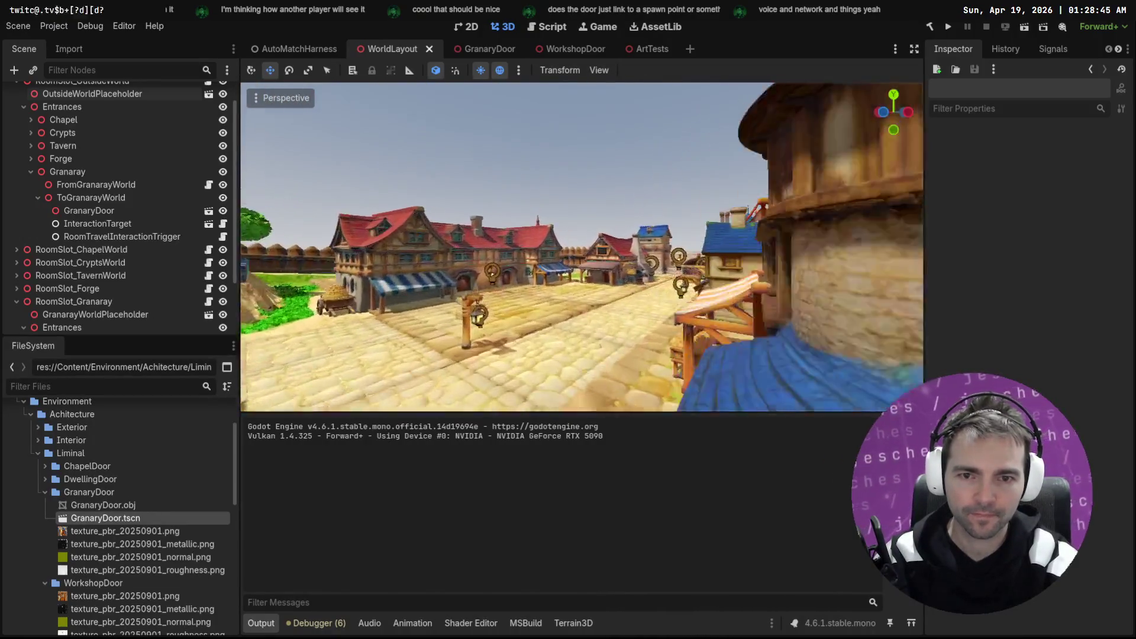
pyautogui.press('s')
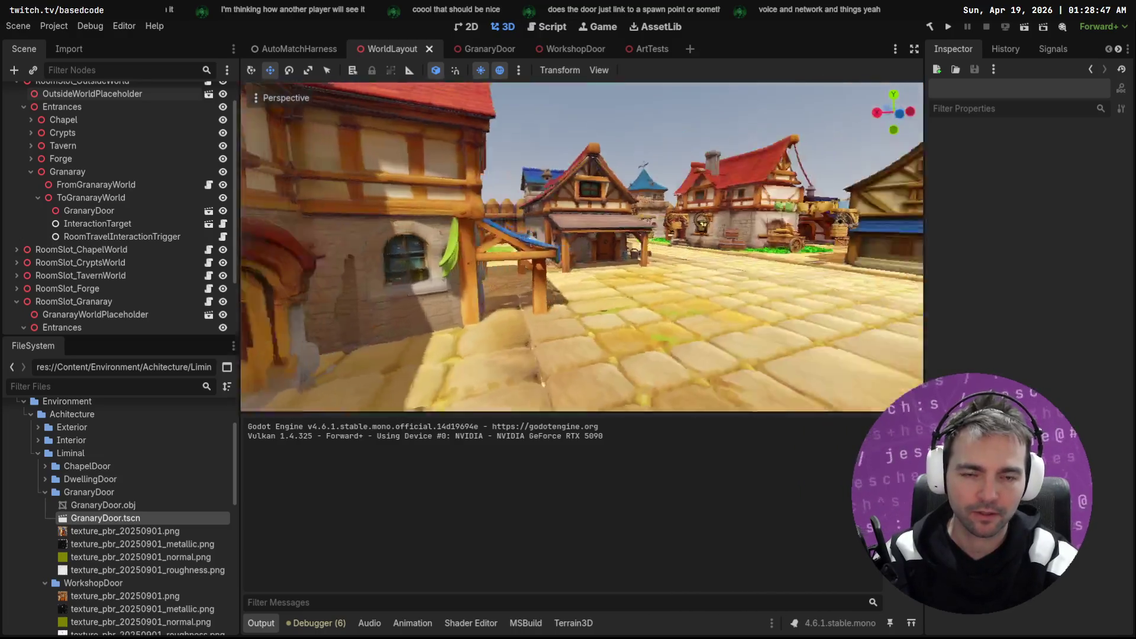
pyautogui.press('a')
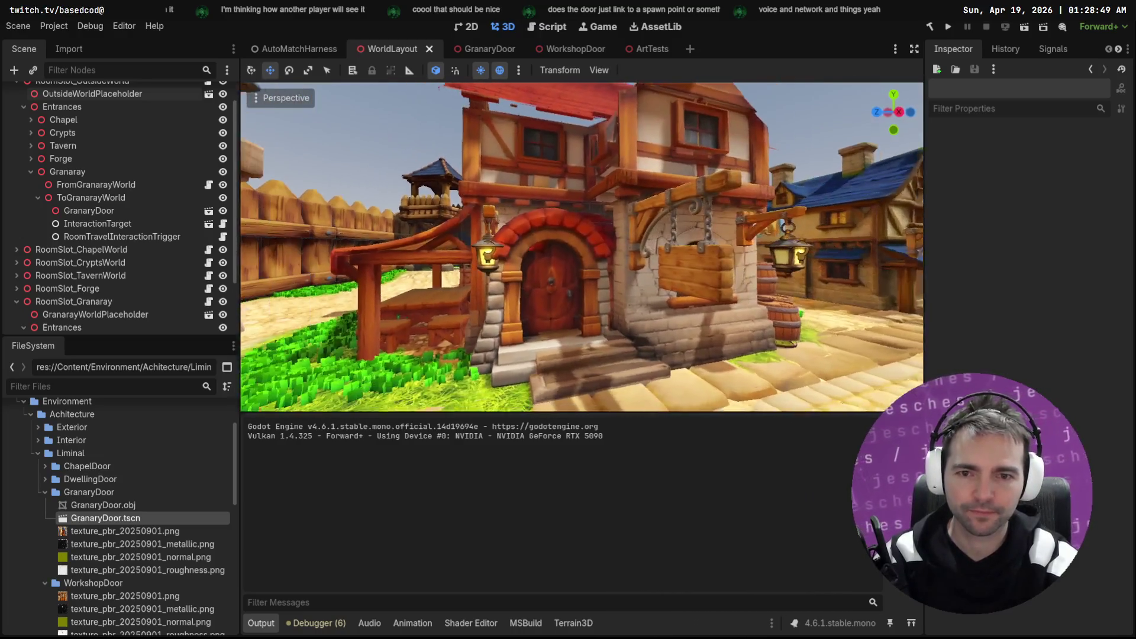
pyautogui.press('s')
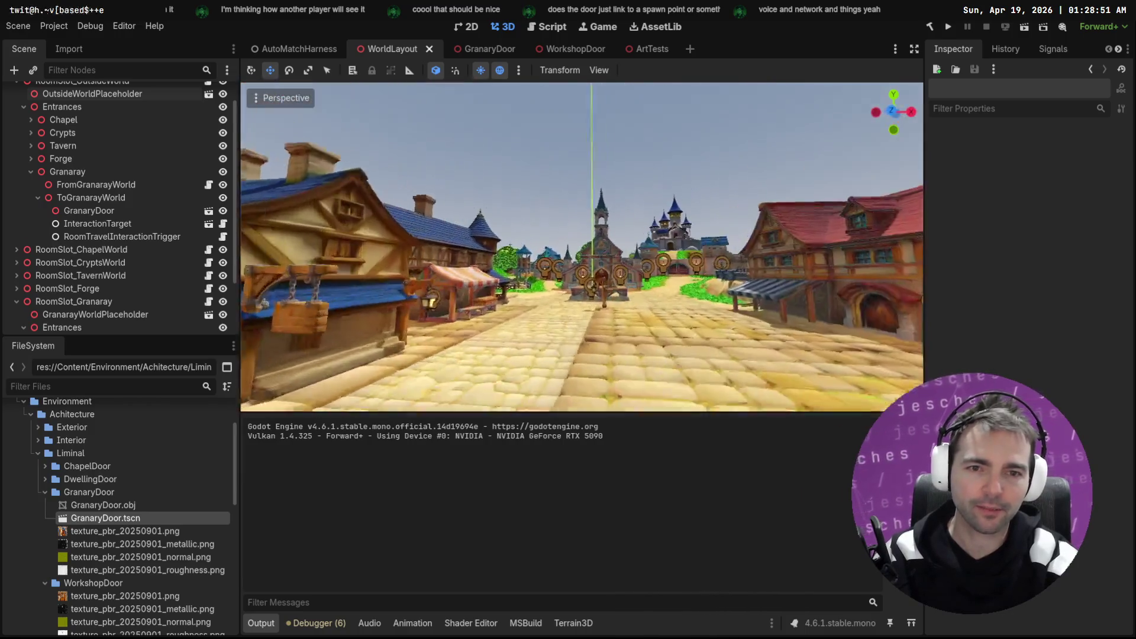
pyautogui.press('w')
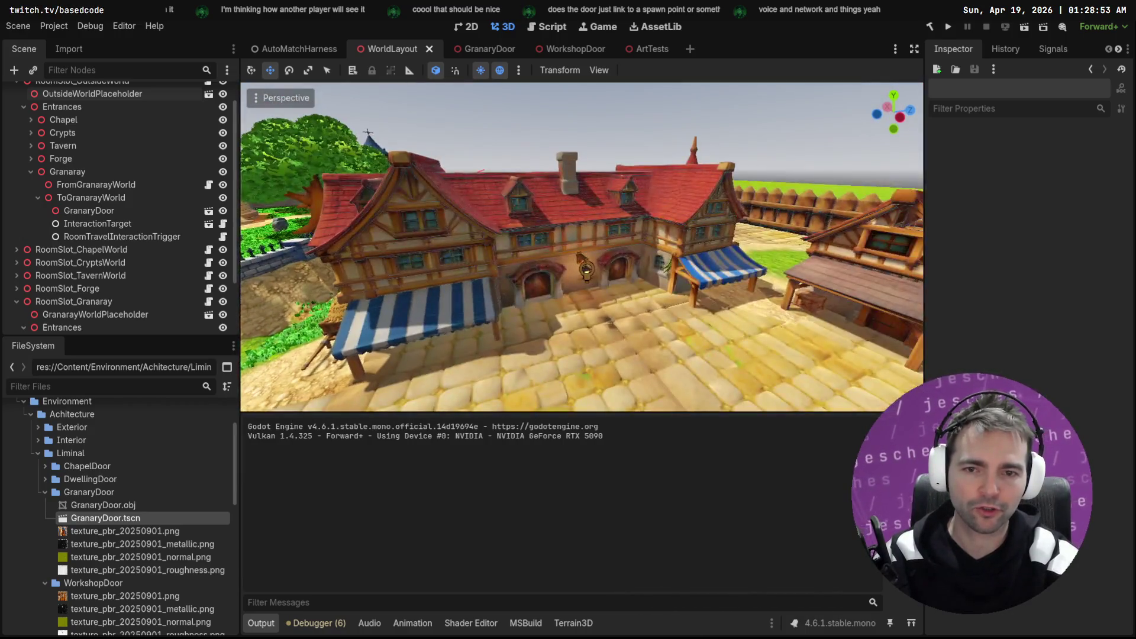
pyautogui.press('e')
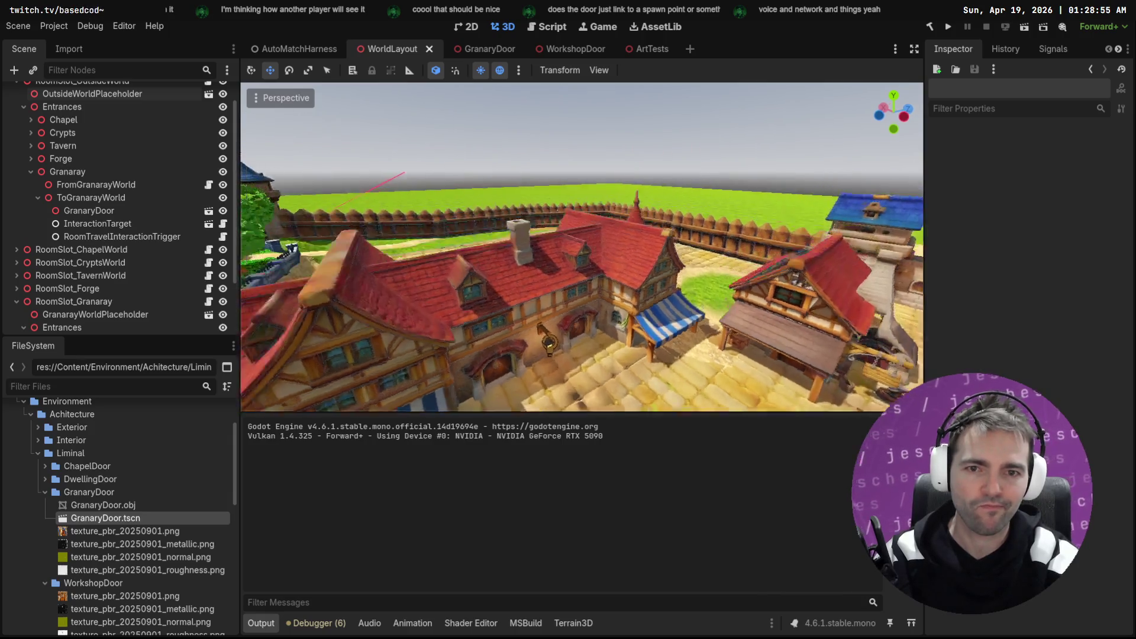
pyautogui.press('s')
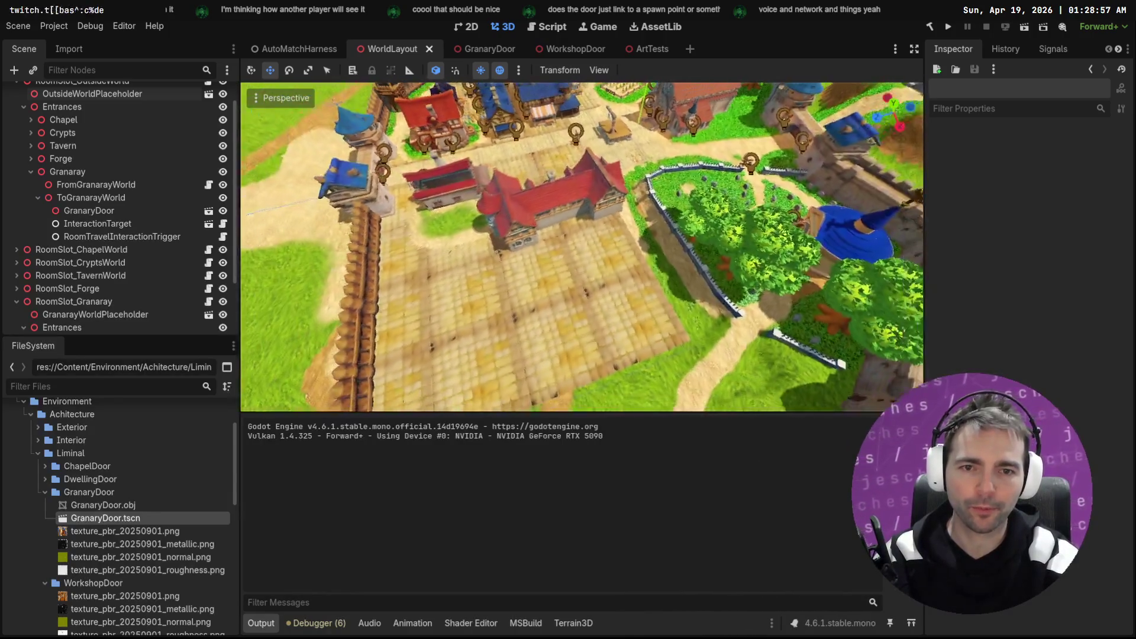
pyautogui.press('w')
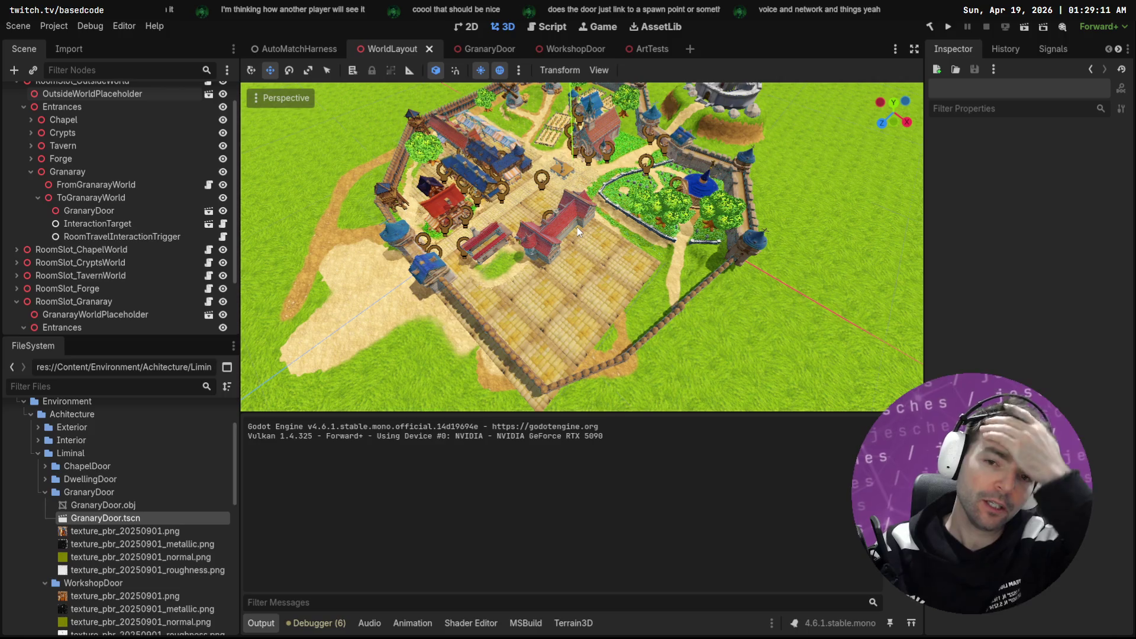
pyautogui.moveTo(577, 227)
pyautogui.mouseDown()
pyautogui.moveTo(577, 170)
pyautogui.moveTo(612, 171)
pyautogui.moveTo(320, 172)
pyautogui.moveTo(485, 171)
pyautogui.moveTo(435, 172)
pyautogui.mouseUp()
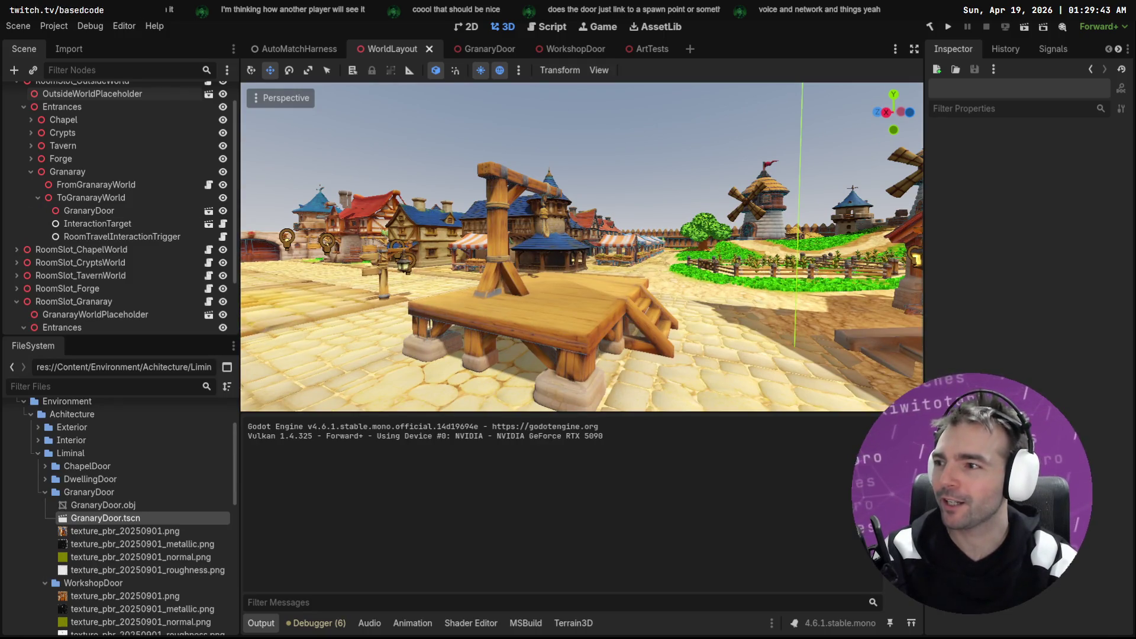
pyautogui.moveTo(435, 172); pyautogui.dragTo(503, 172)
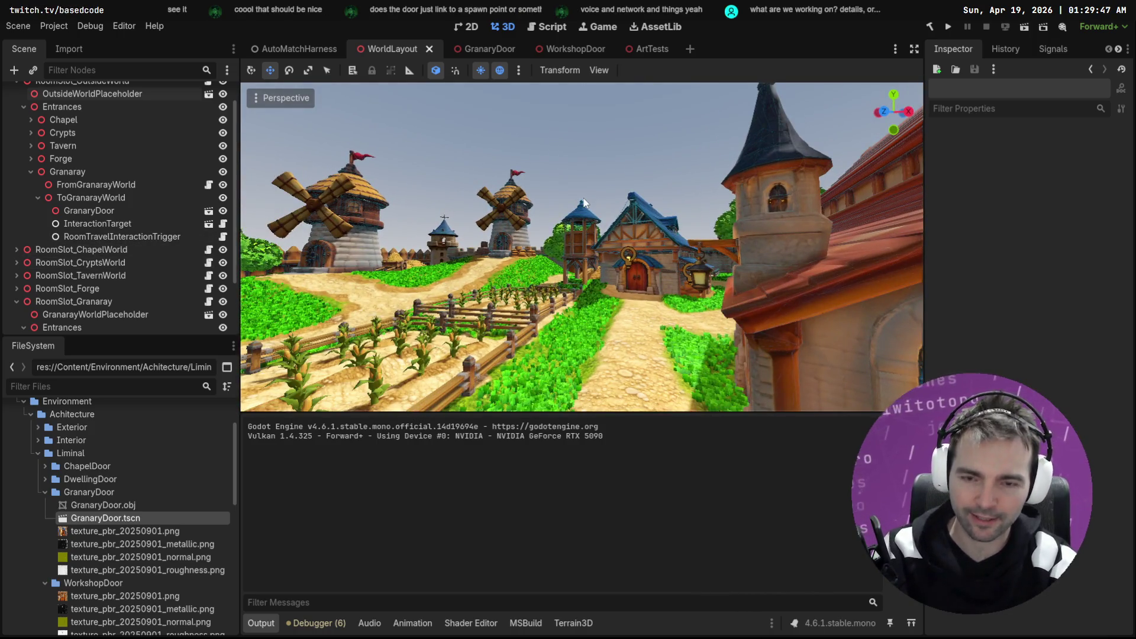
# - Run the AutoMatchHarness scene with F6 and walk the dwarf up to the chapel doors
pyautogui.click(319, 52)
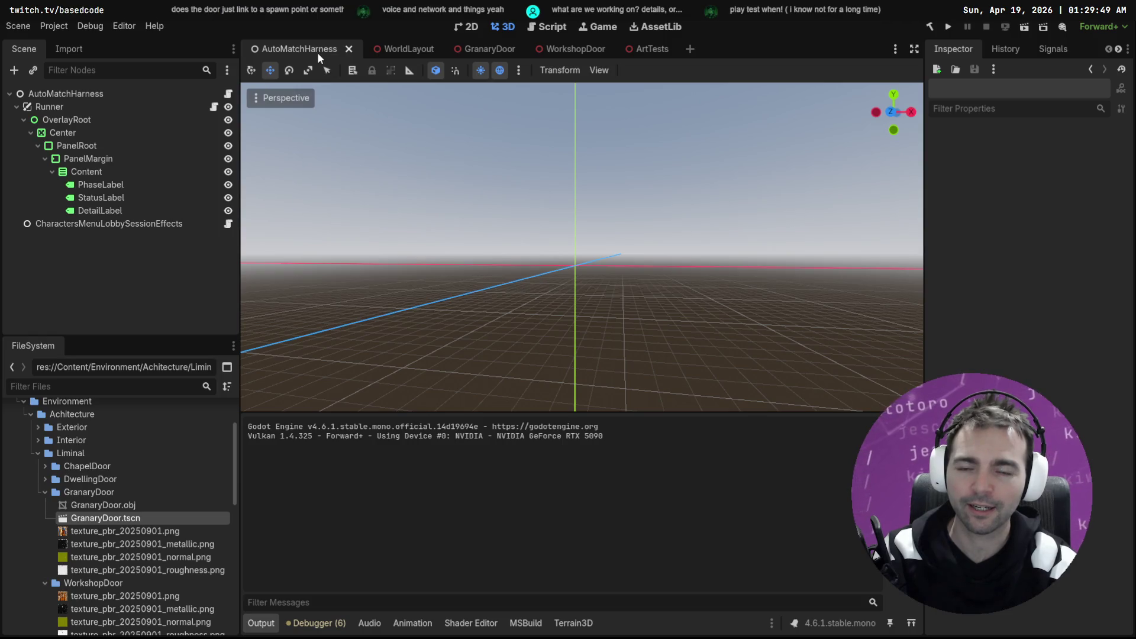
pyautogui.press('F6')
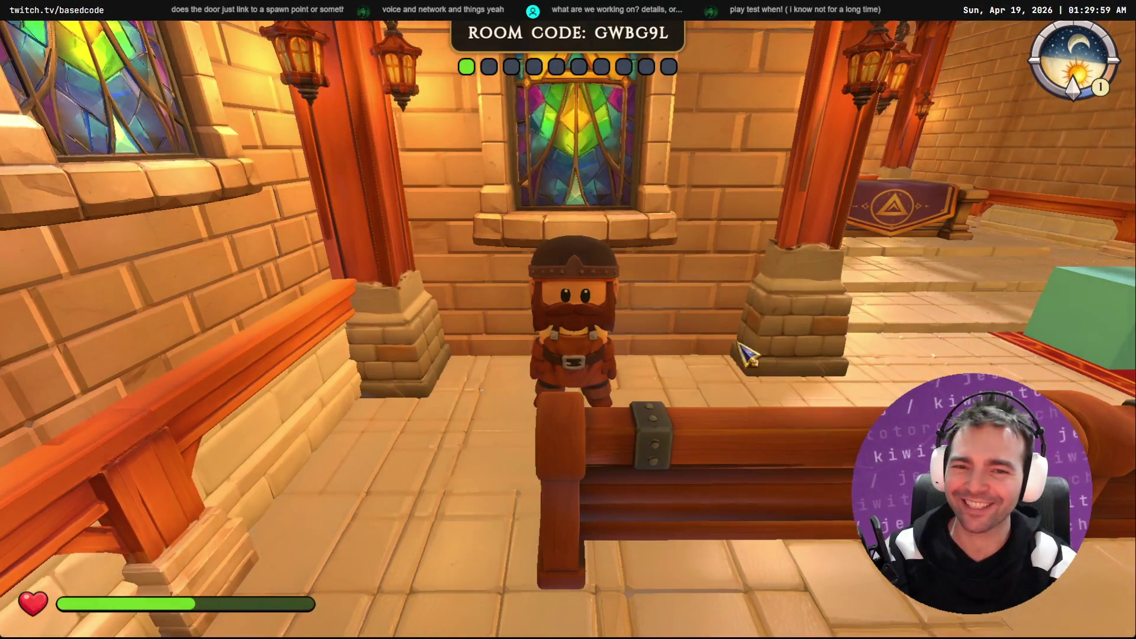
pyautogui.press('w')
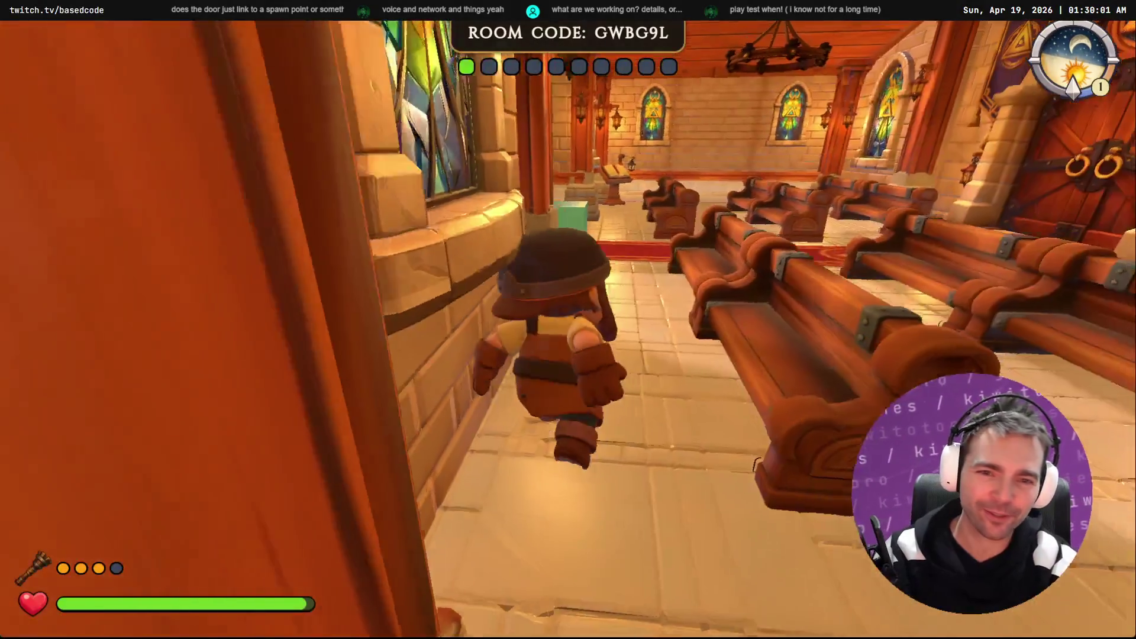
pyautogui.press('w')
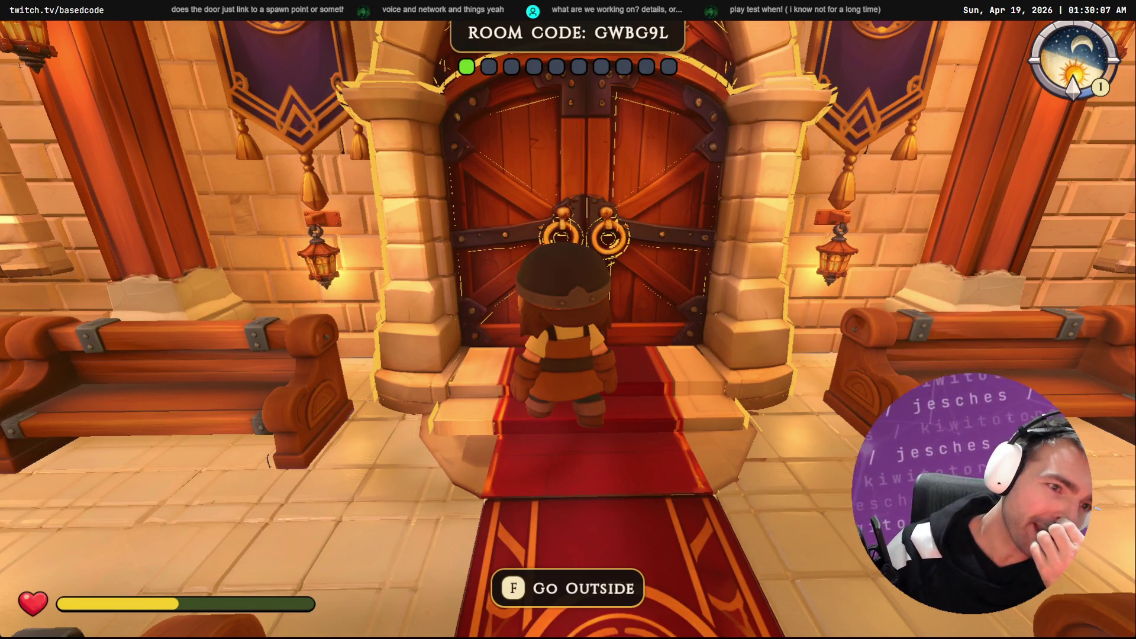
# - Walk the dwarf into the town square, back through the arched door, and out to the cobbled street
pyautogui.press('f')
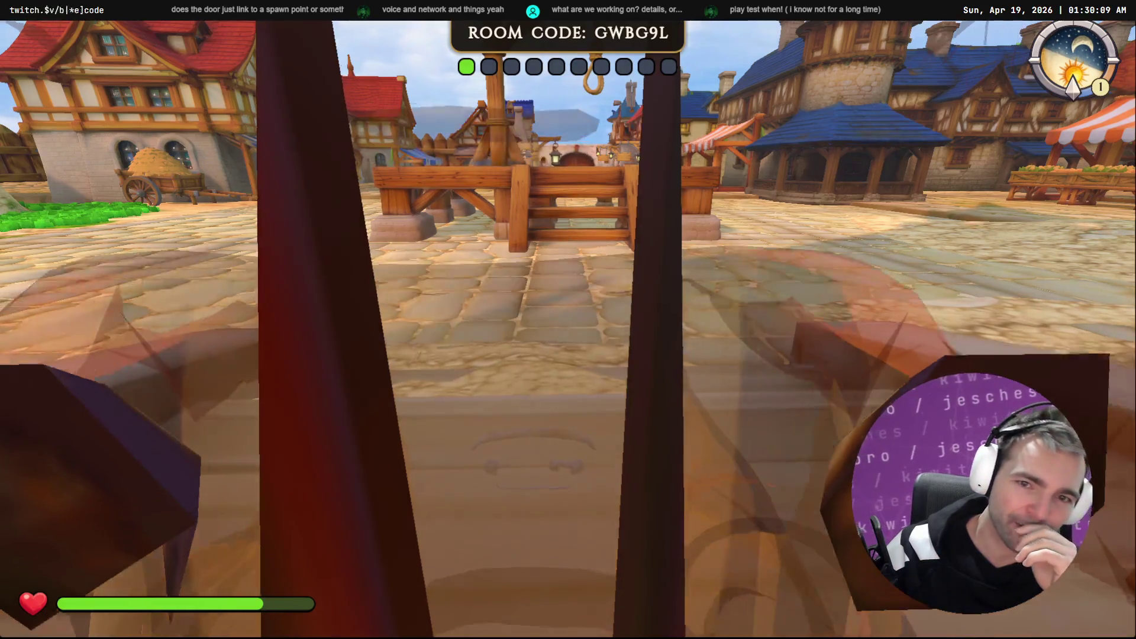
pyautogui.press('w')
pyautogui.press('w')
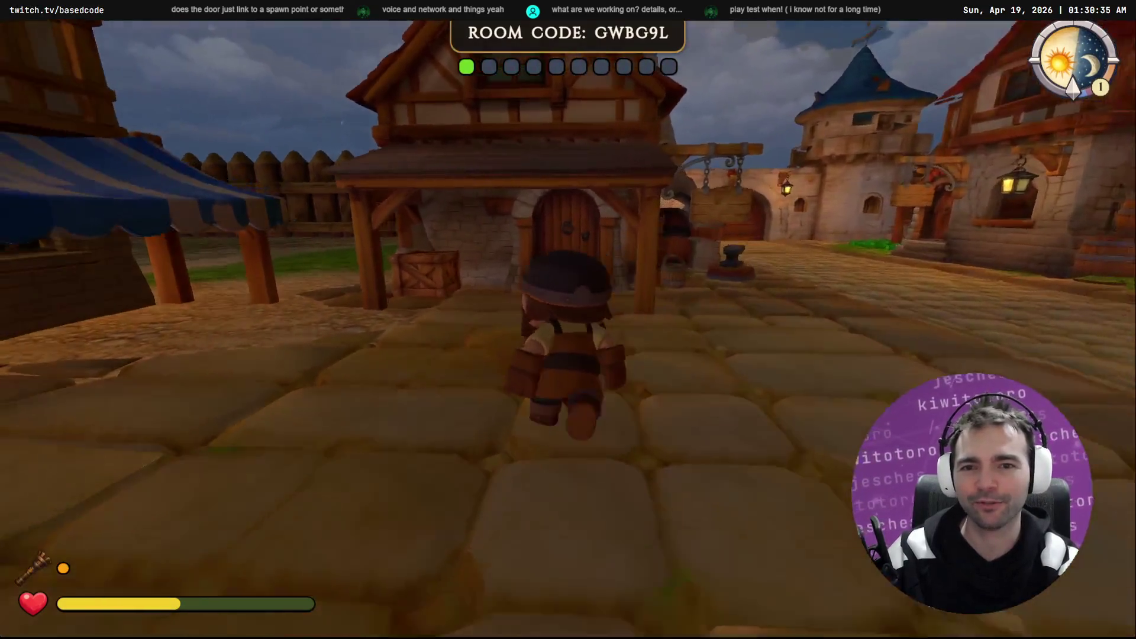
pyautogui.press('w')
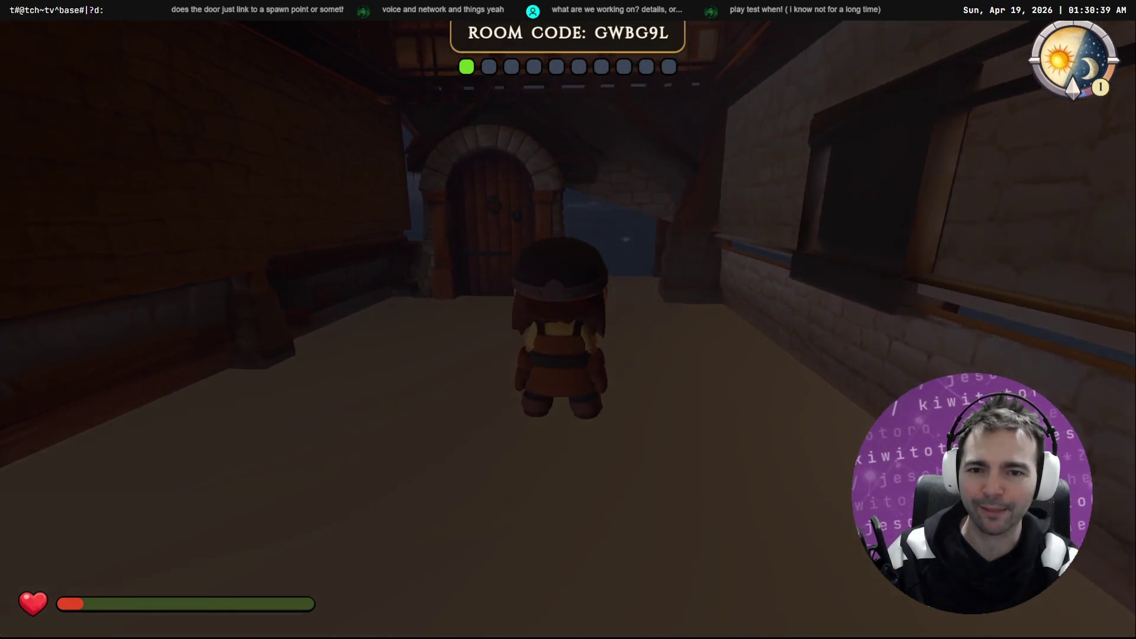
pyautogui.press('s')
pyautogui.press('w')
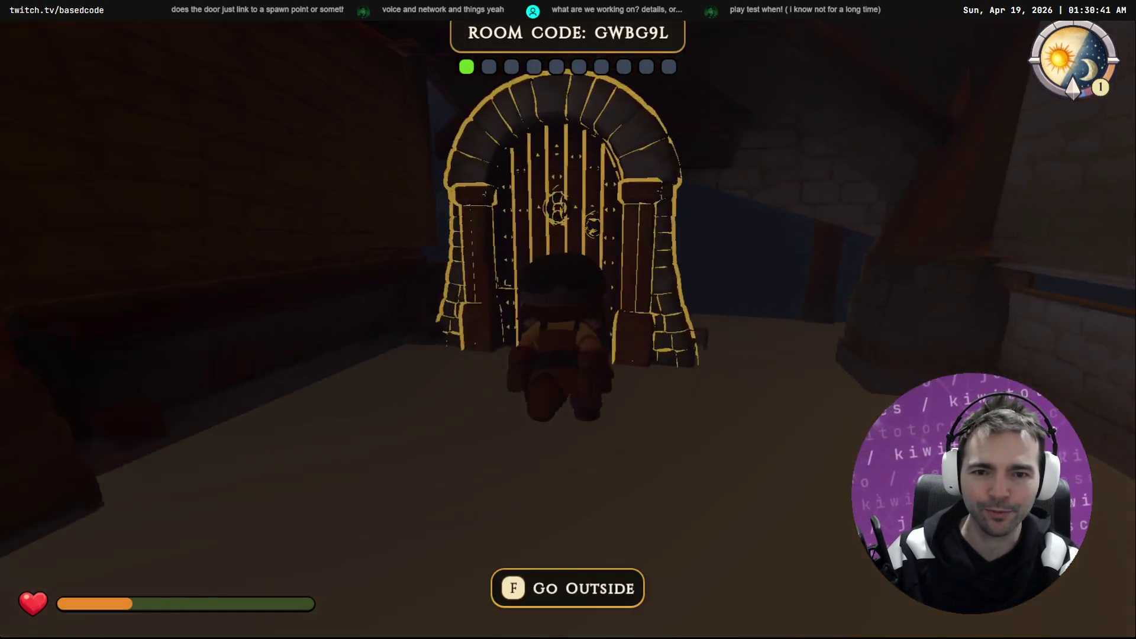
pyautogui.press('e')
pyautogui.press('w')
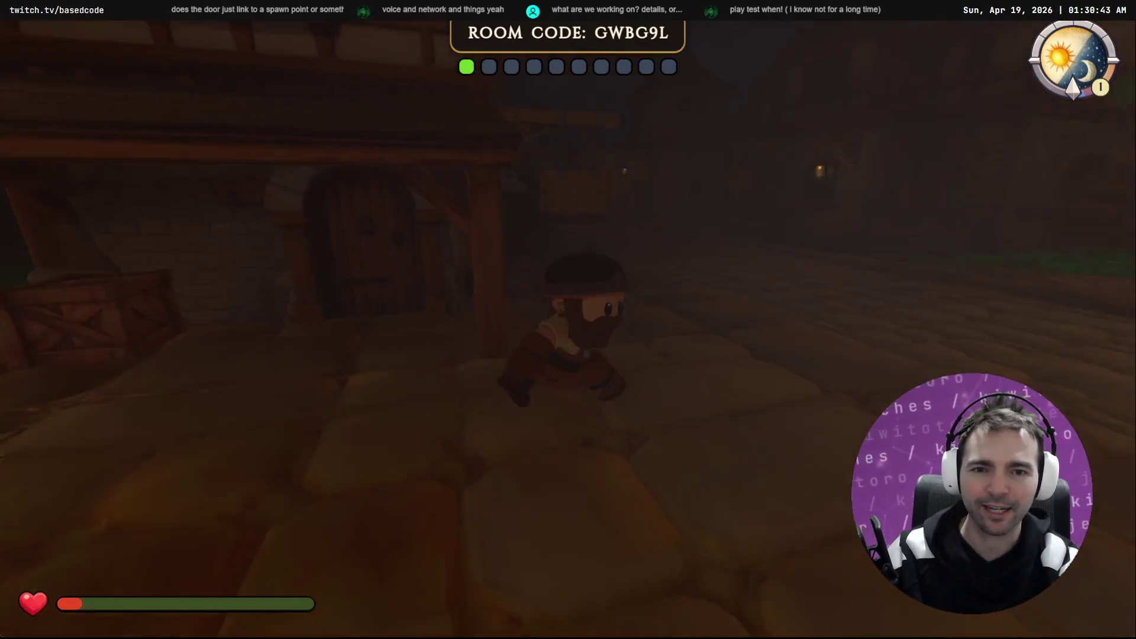
pyautogui.hotkey('shift', 'w')
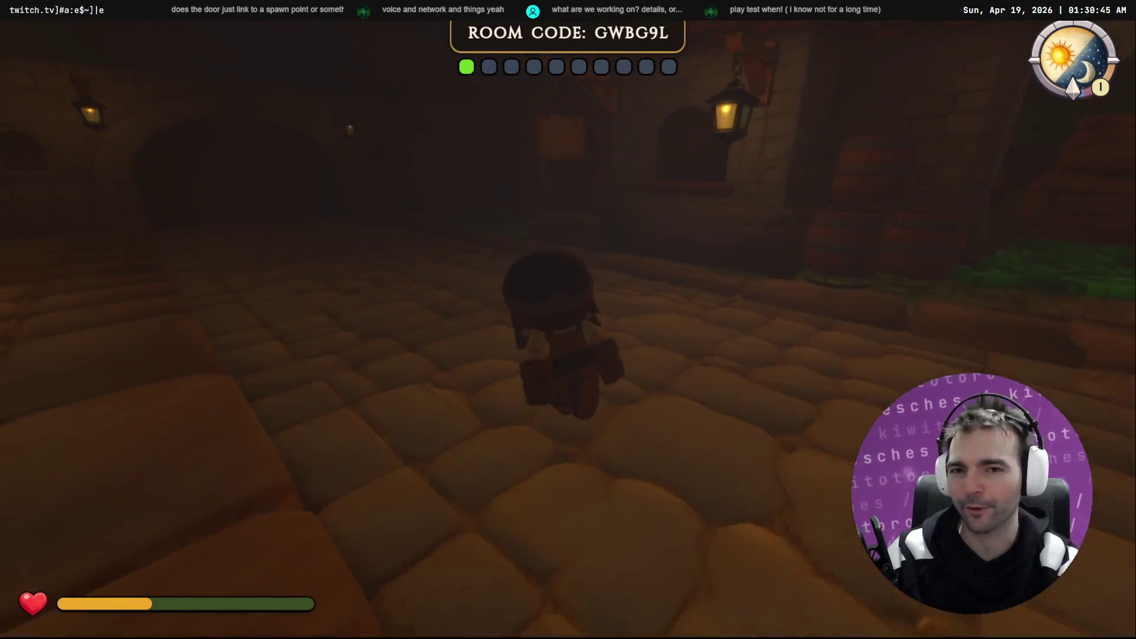
# - Enter the tavern, walk through its corridor, and come back out to the foggy street
pyautogui.press('w')
pyautogui.press('e')
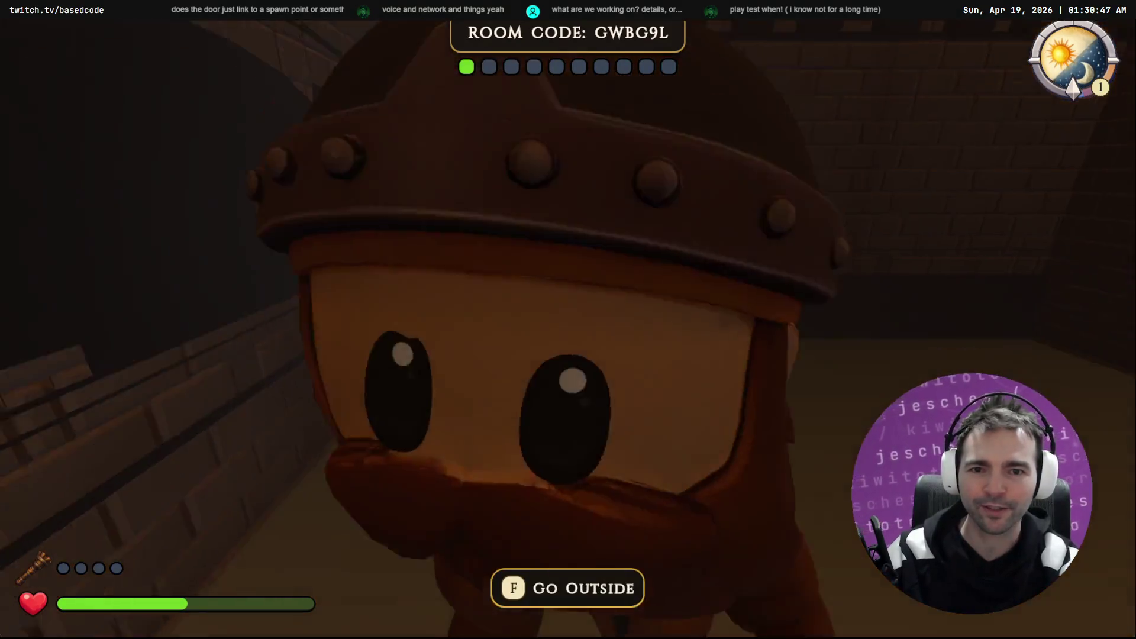
pyautogui.press('w')
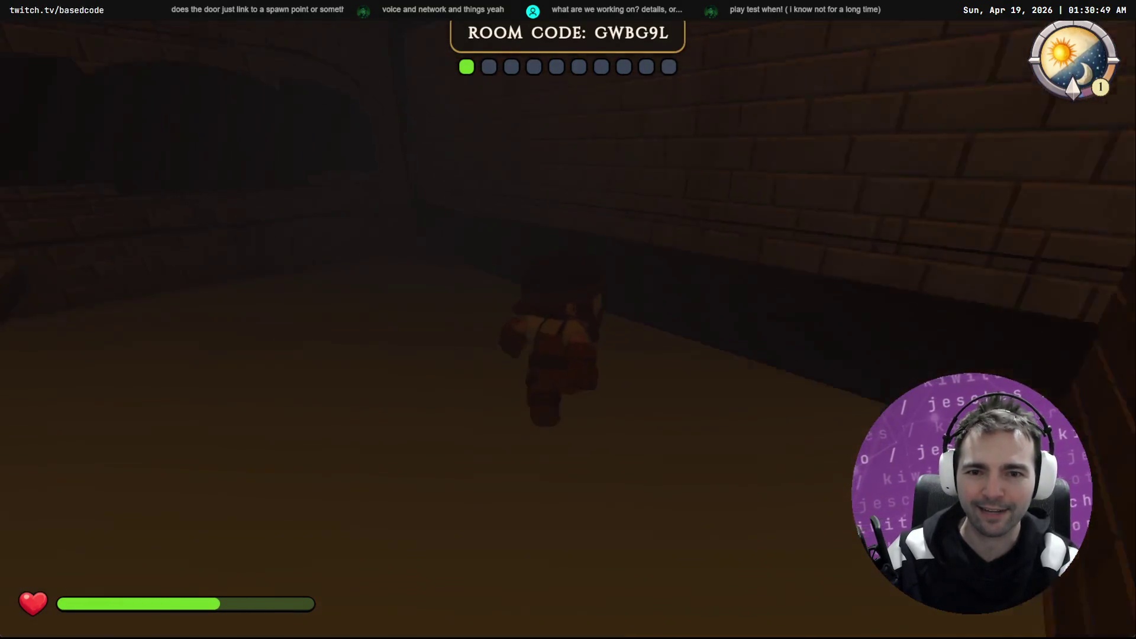
pyautogui.press('e')
# - Walk along the foggy street past the lantern into the dark room, then stop the game with F8
pyautogui.press('w')
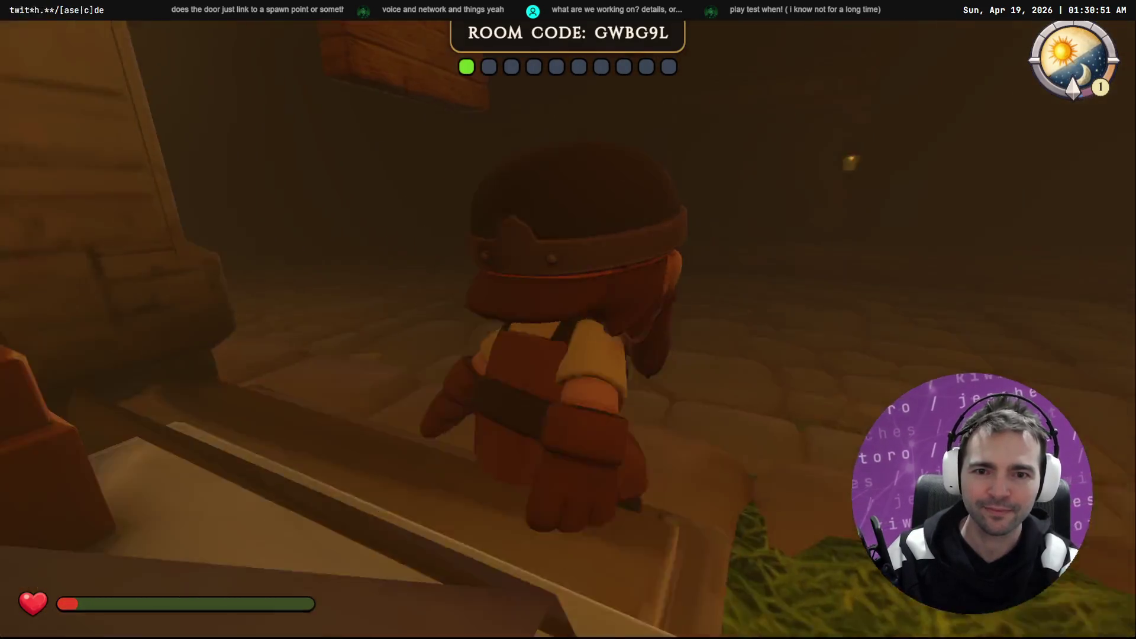
pyautogui.press('w')
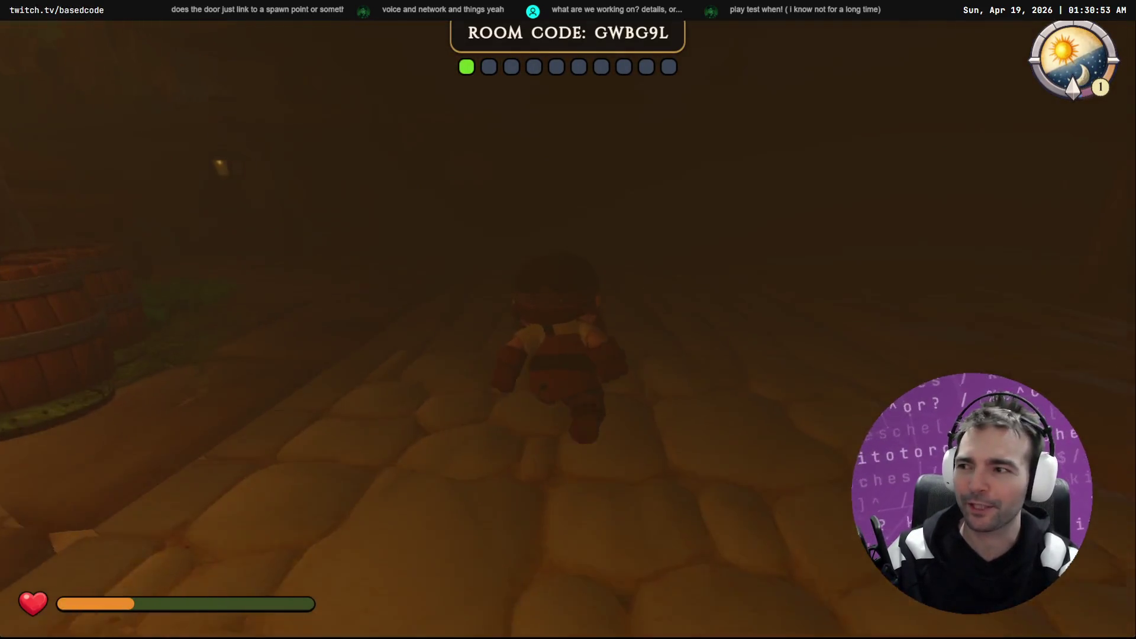
pyautogui.press('w')
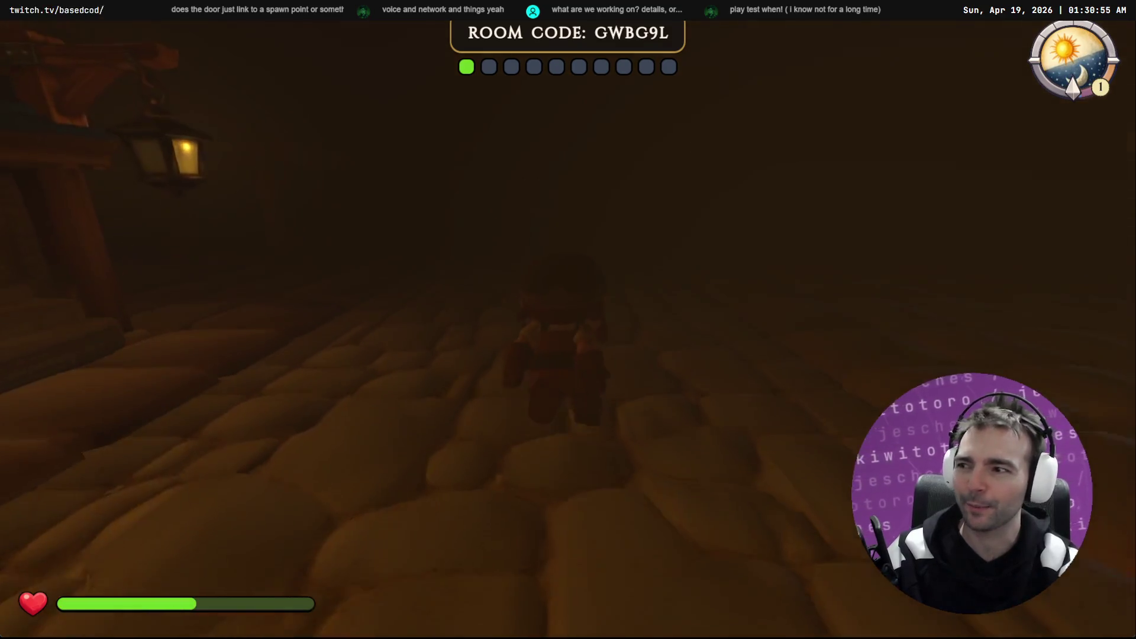
pyautogui.press('w')
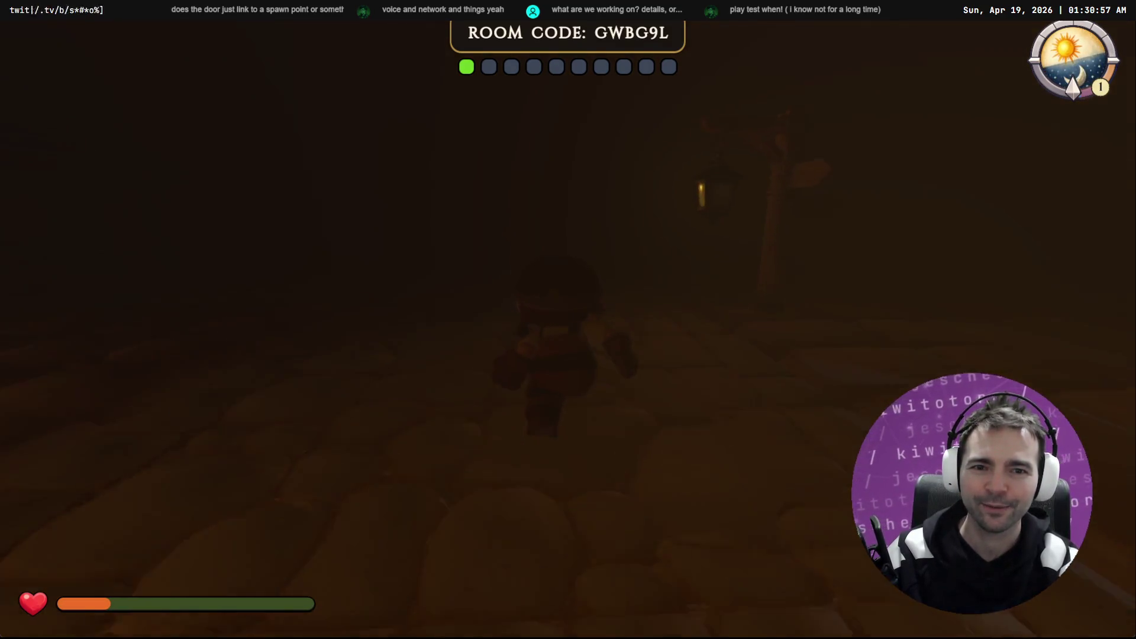
pyautogui.press('w')
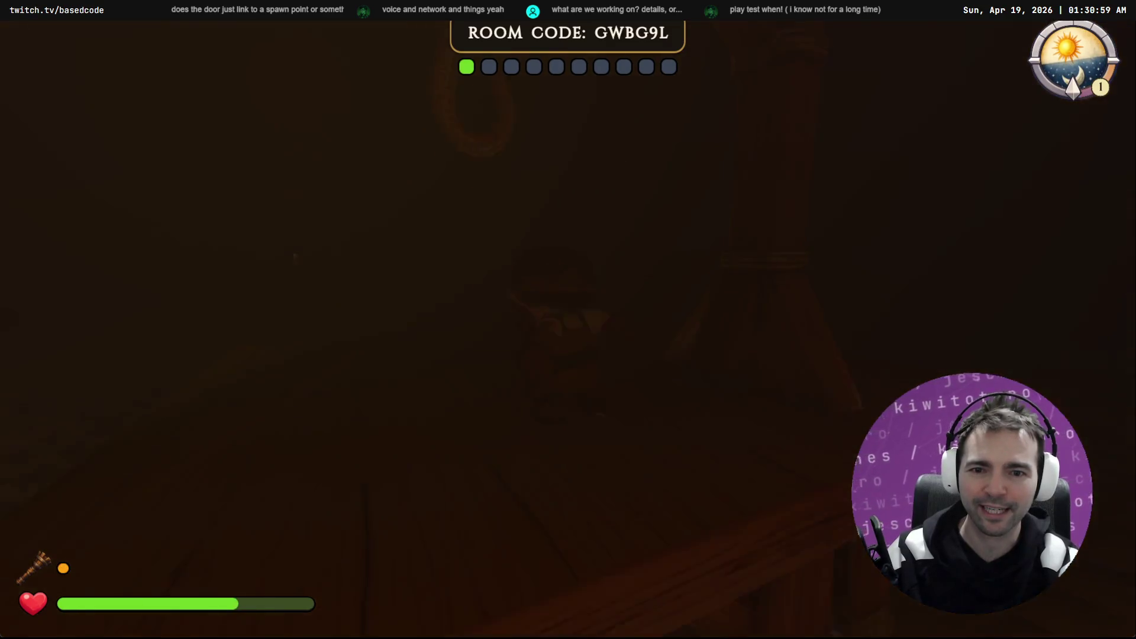
pyautogui.hotkey('shift', 'w')
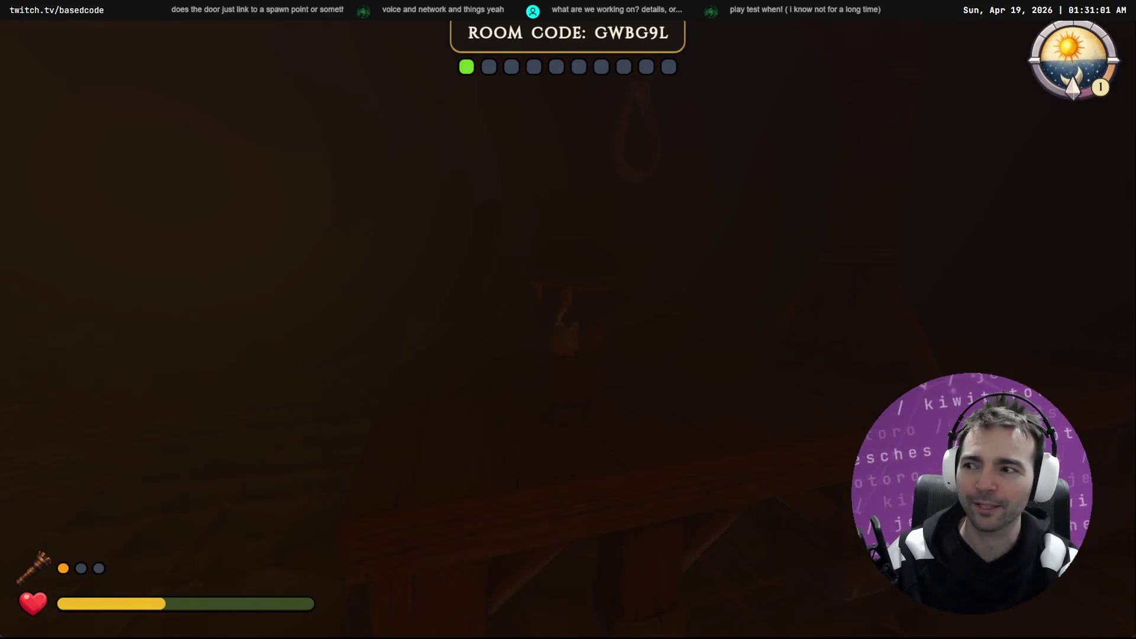
pyautogui.press('w')
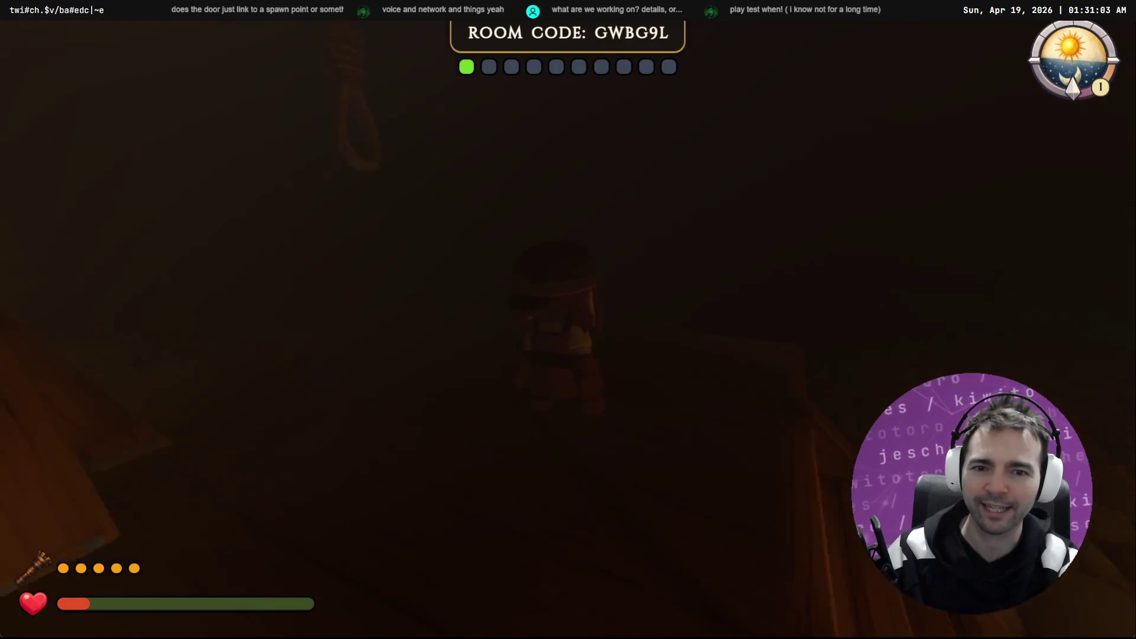
pyautogui.press('w')
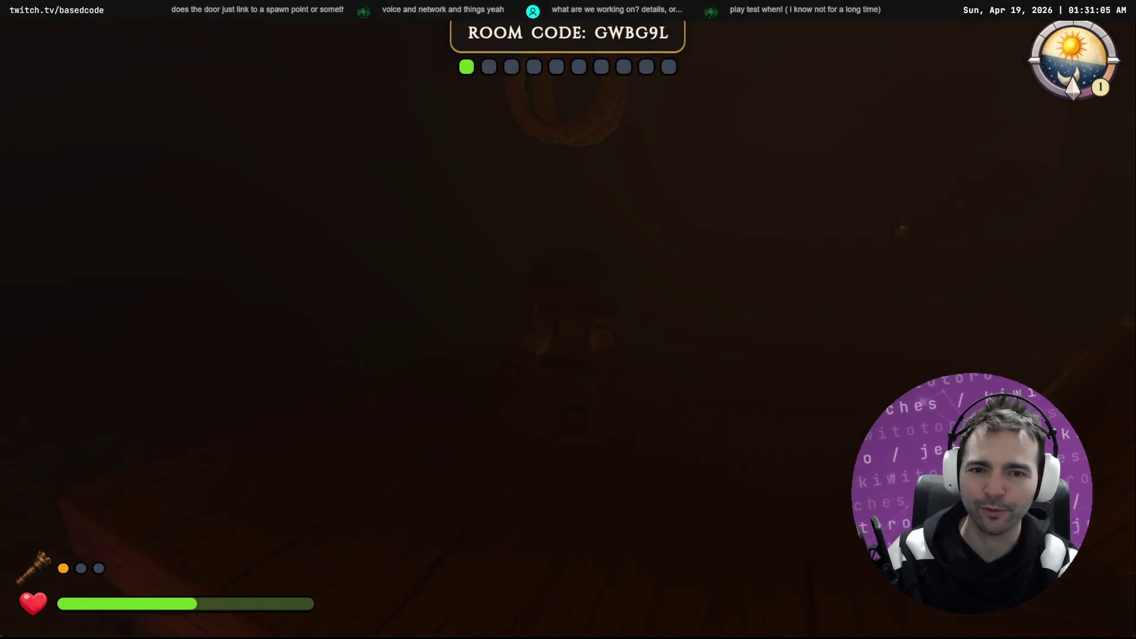
pyautogui.press('F8')
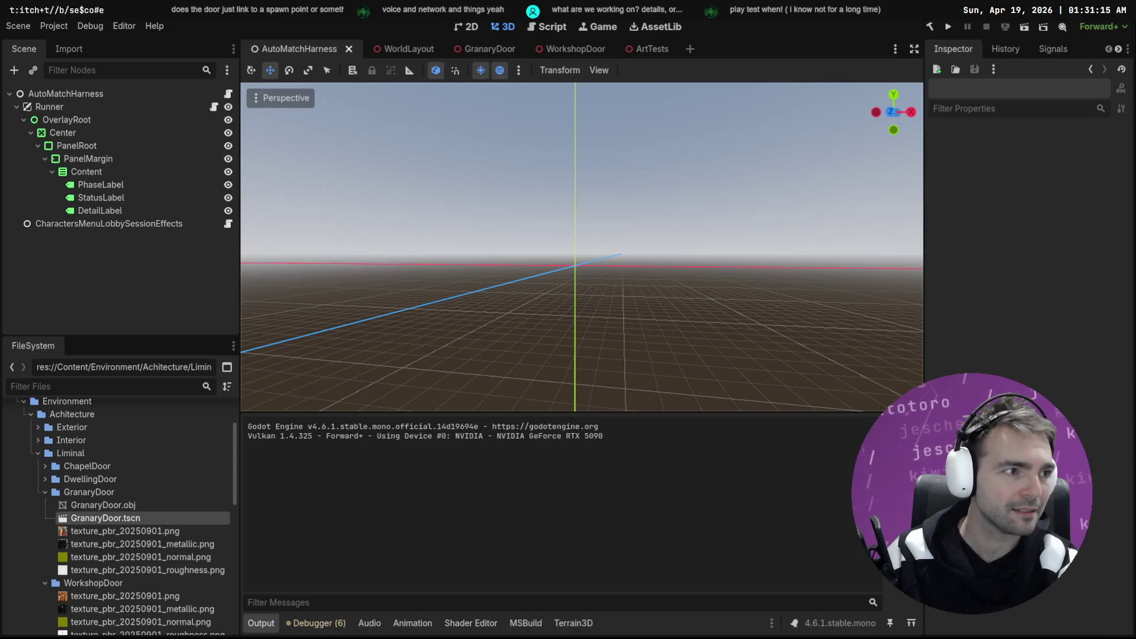
# - Return to the Godot editor and open the WorldLayout scene
pyautogui.hotkey('alt', 'Tab')
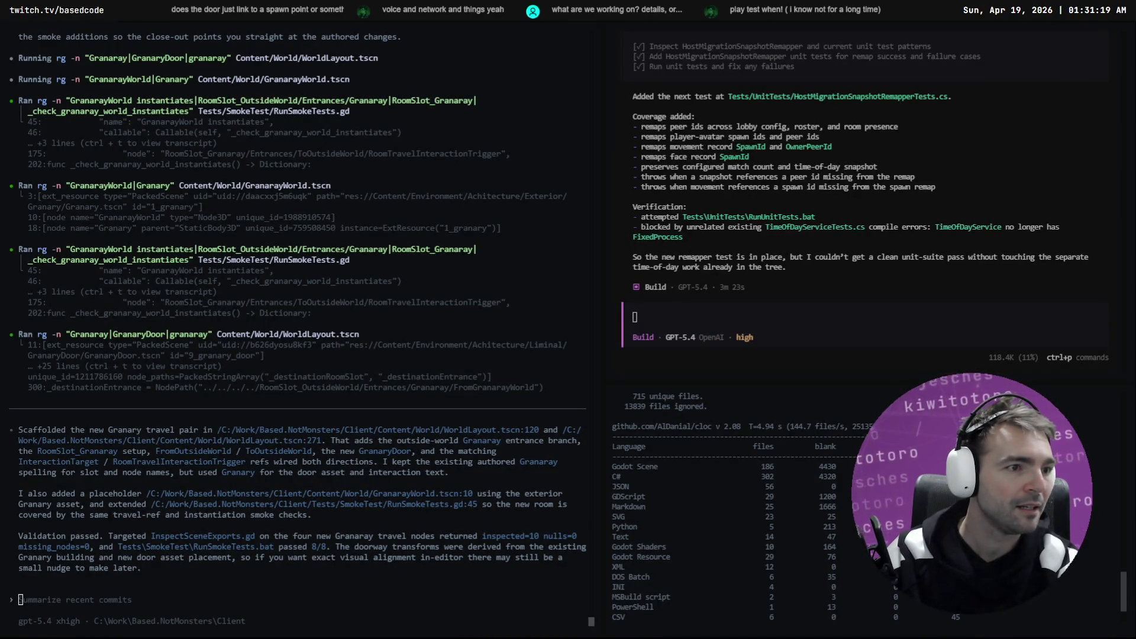
pyautogui.hotkey('alt', 'Tab')
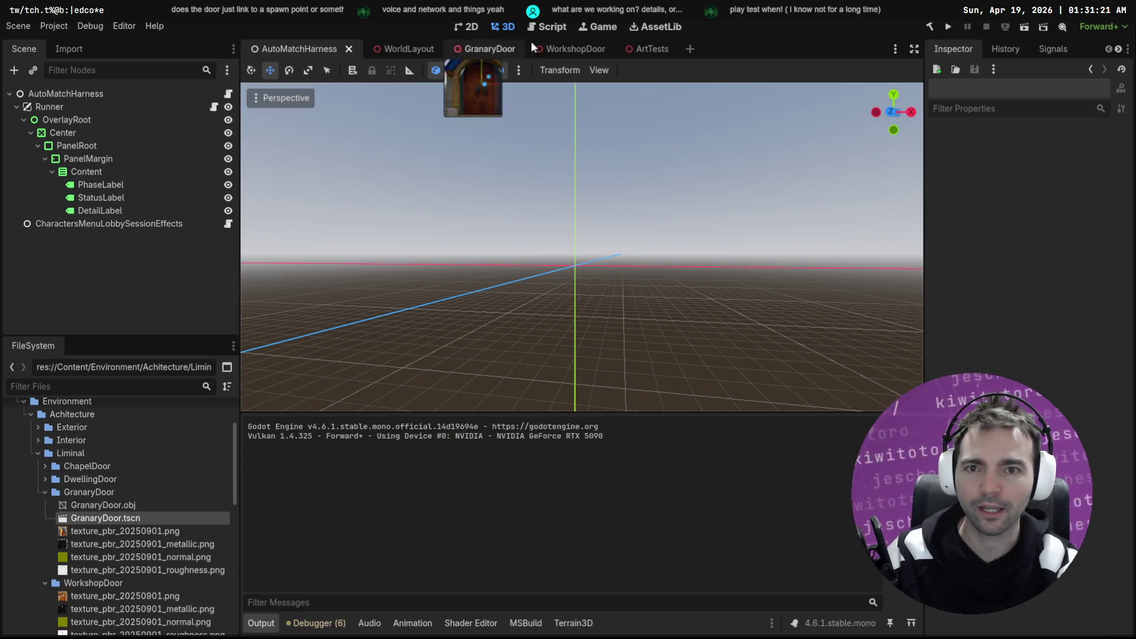
pyautogui.click(398, 51)
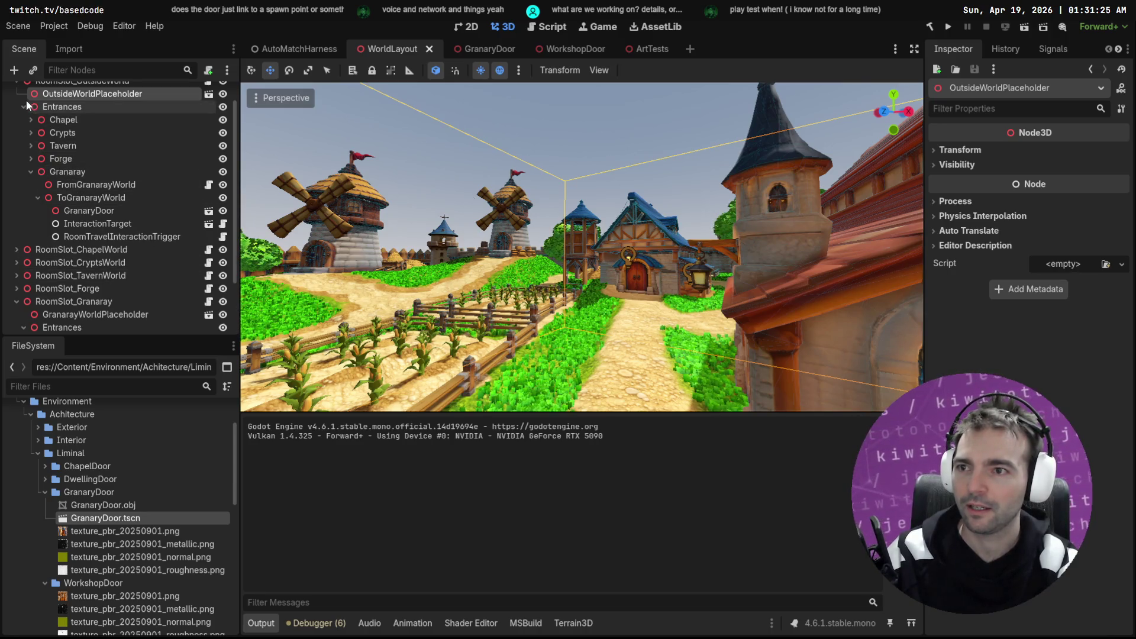
pyautogui.scroll(2, 26, 100)
# - Collapse the RoomSlot_OutsideWorld and RoomSlot_Granaray branches and reselect RoomSlot_Granaray
pyautogui.click(16, 107)
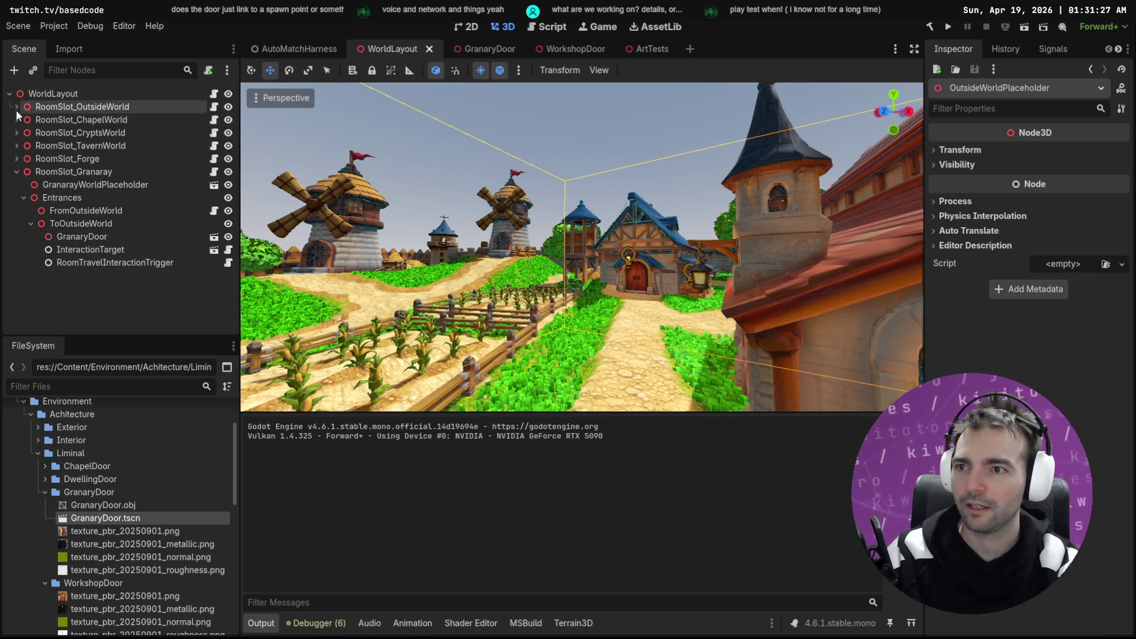
pyautogui.click(13, 174)
pyautogui.click(73, 174)
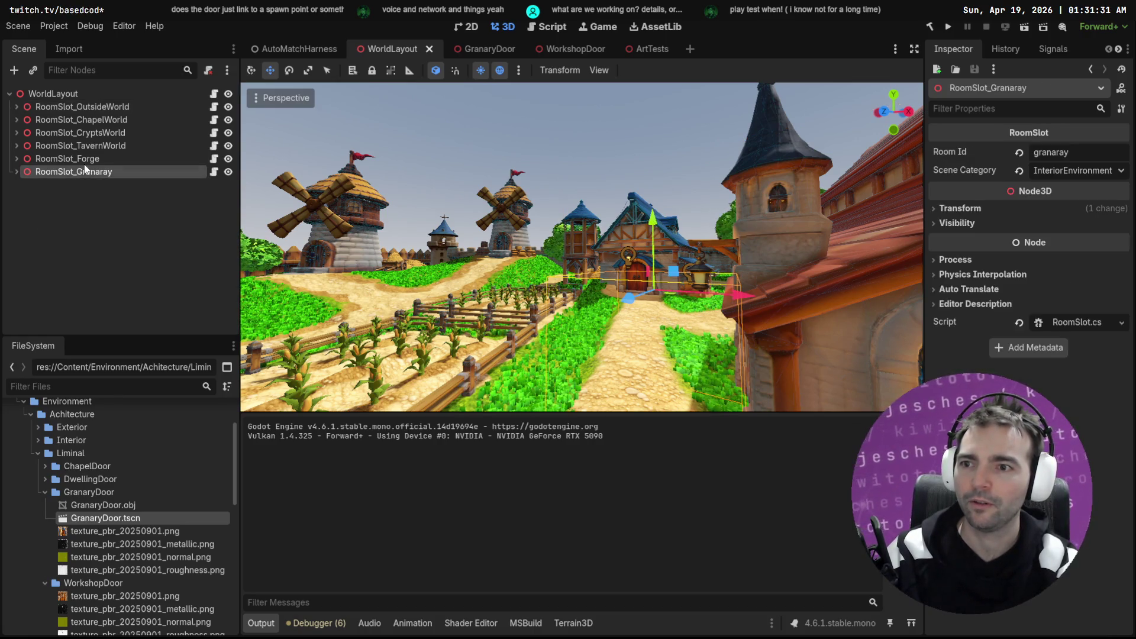
pyautogui.click(41, 92)
pyautogui.doubleClick(67, 176)
pyautogui.hotkey('ctrl', 'c')
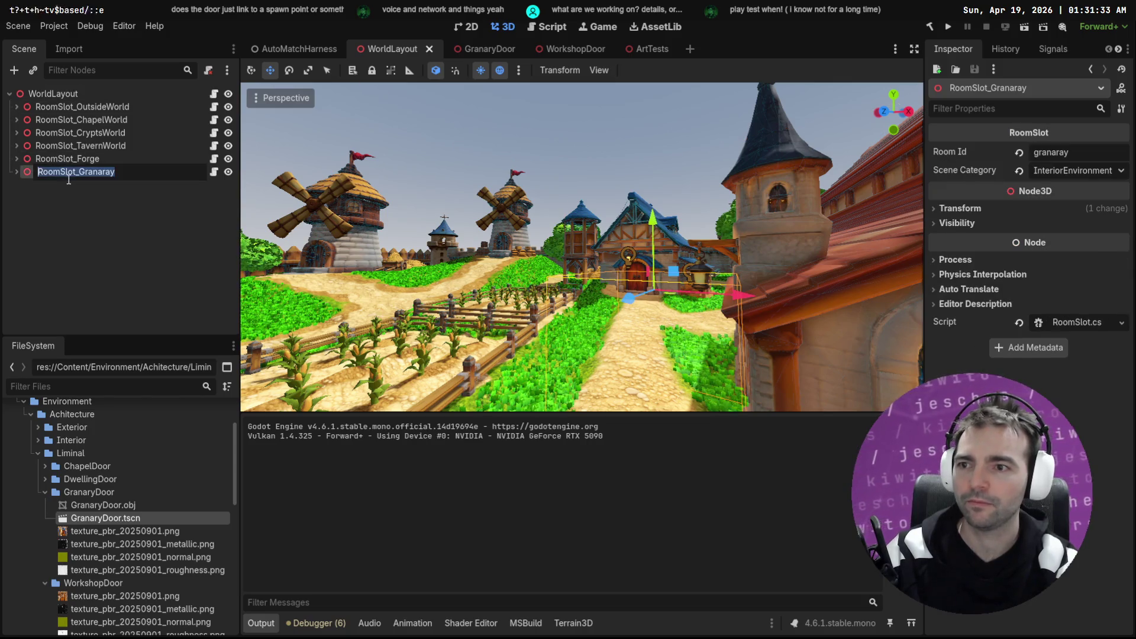
pyautogui.rightClick(65, 94)
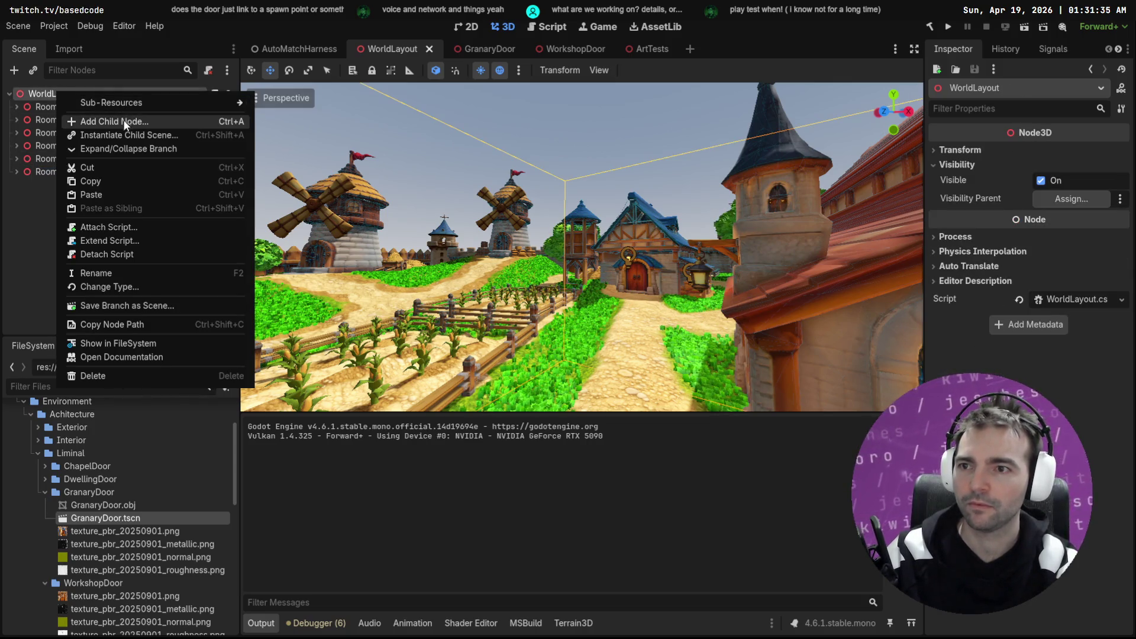
# - Add a Node3D child under WorldLayout and name it MillSlot_Granaray
pyautogui.click(122, 121)
pyautogui.doubleClick(465, 137)
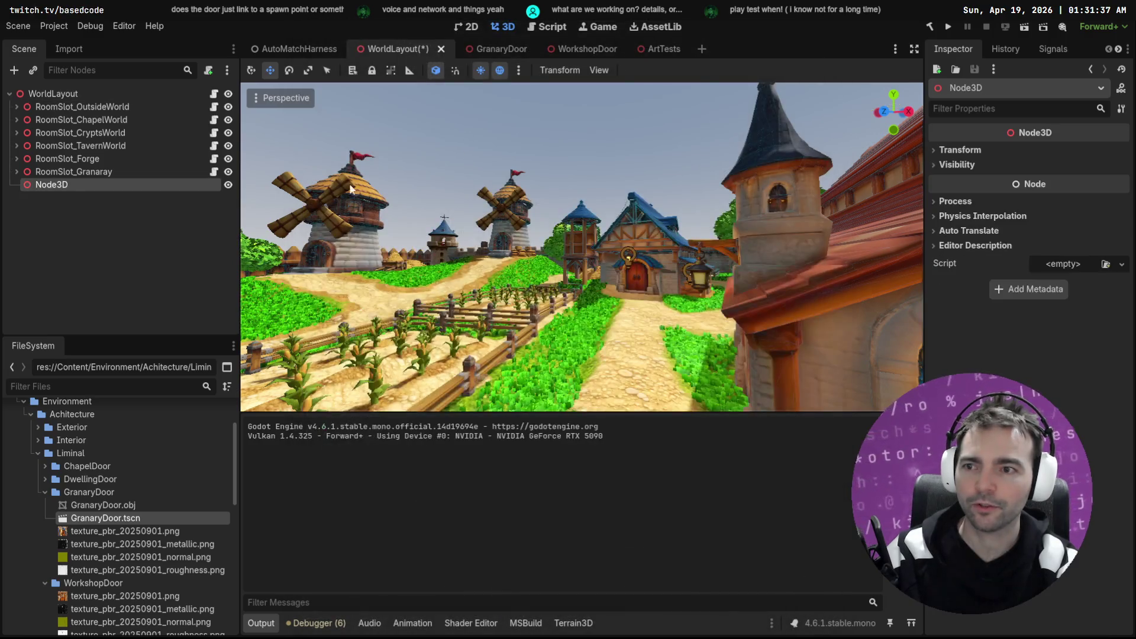
pyautogui.doubleClick(70, 185)
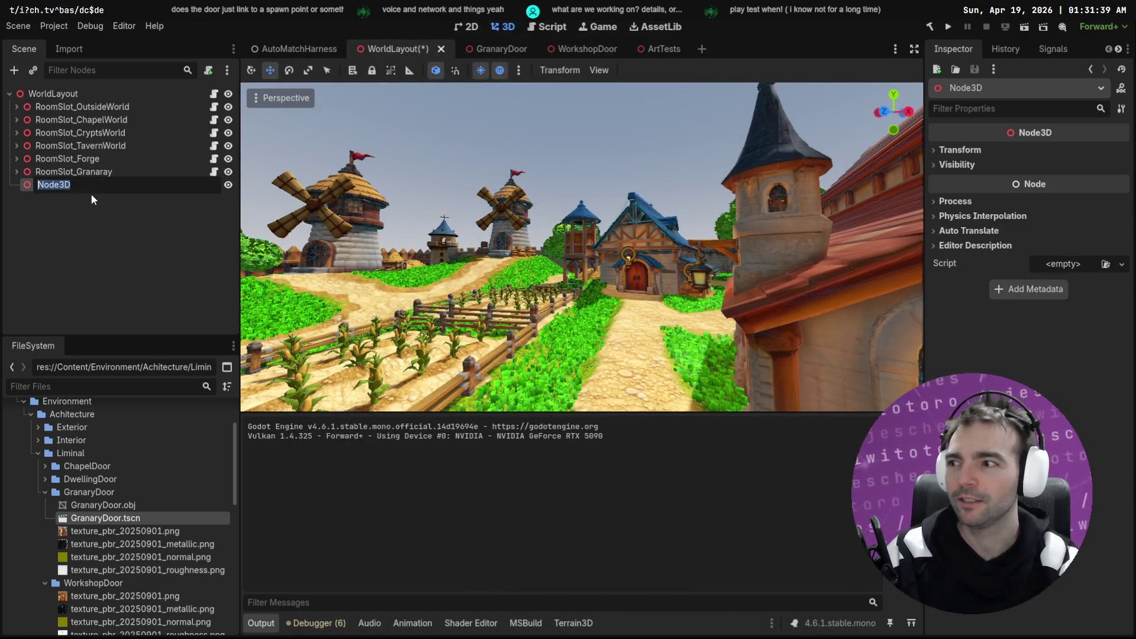
pyautogui.hotkey('ctrl', 'v')
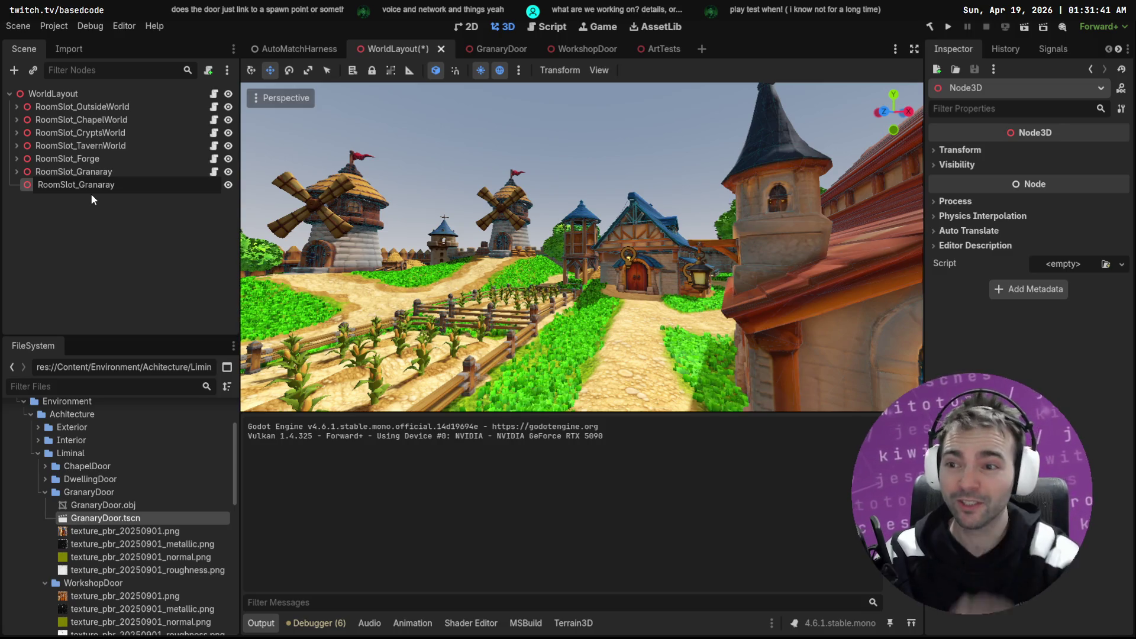
pyautogui.hotkey('shift', 'Right')
pyautogui.hotkey('shift', 'Right')
pyautogui.hotkey('shift', 'Right')
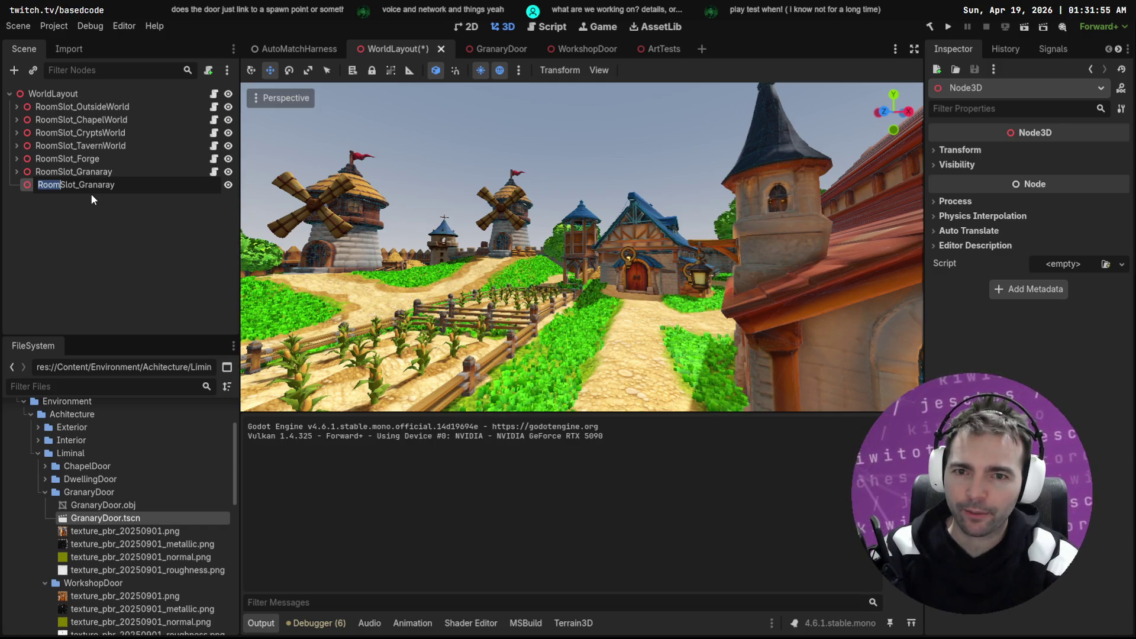
pyautogui.write('Mill')
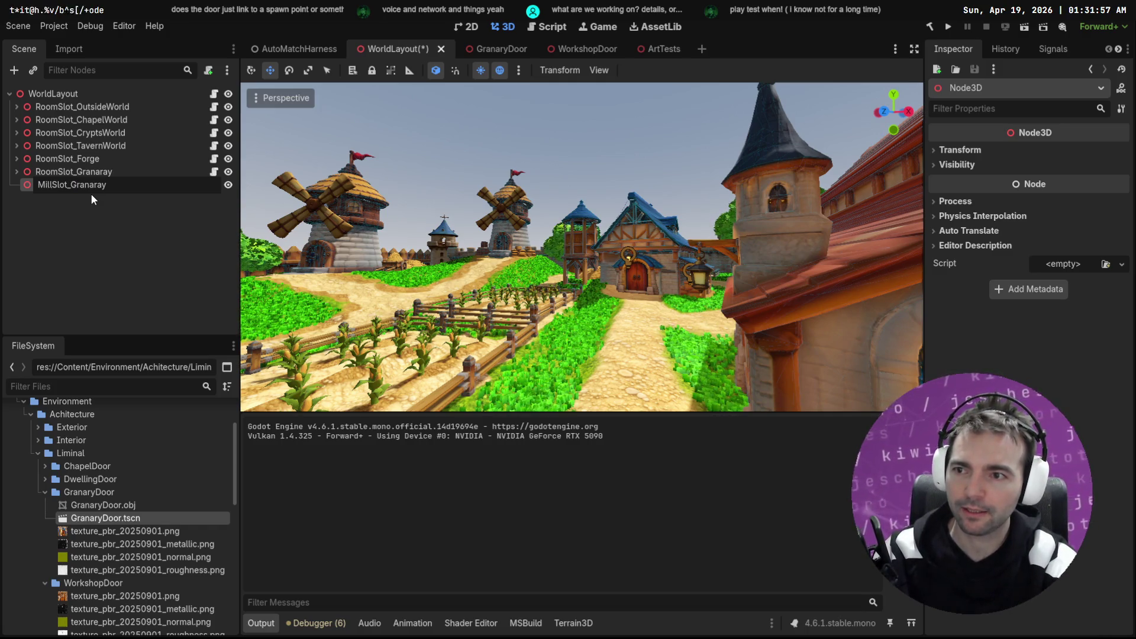
pyautogui.press('Return')
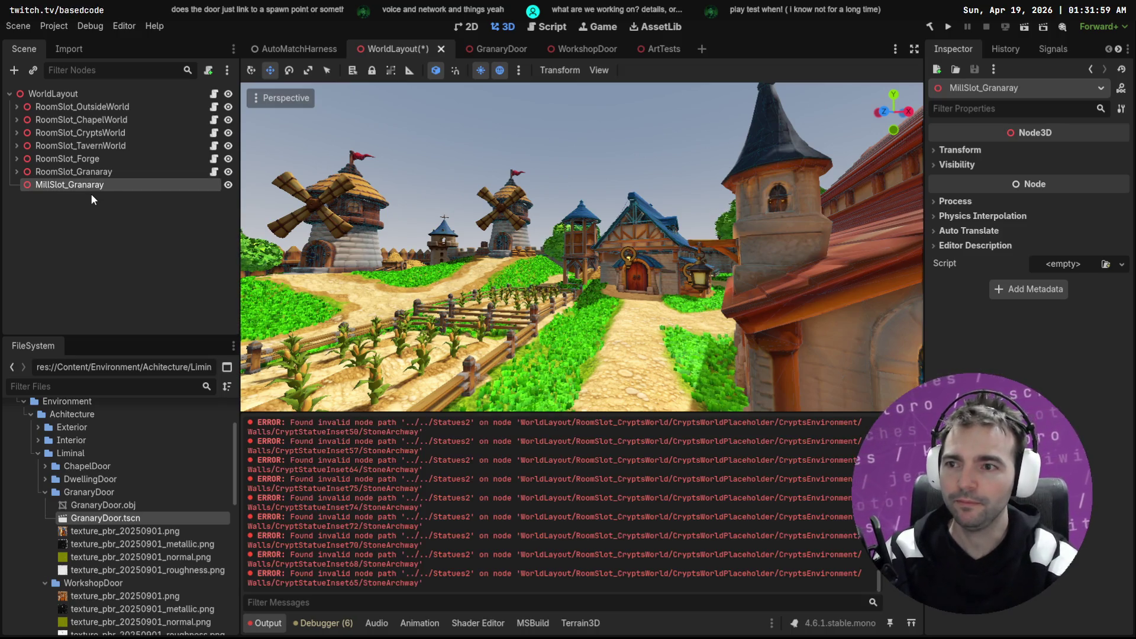
# - Fly the freelook camera over the village, down into the street, and toward the windmills
pyautogui.press('s')
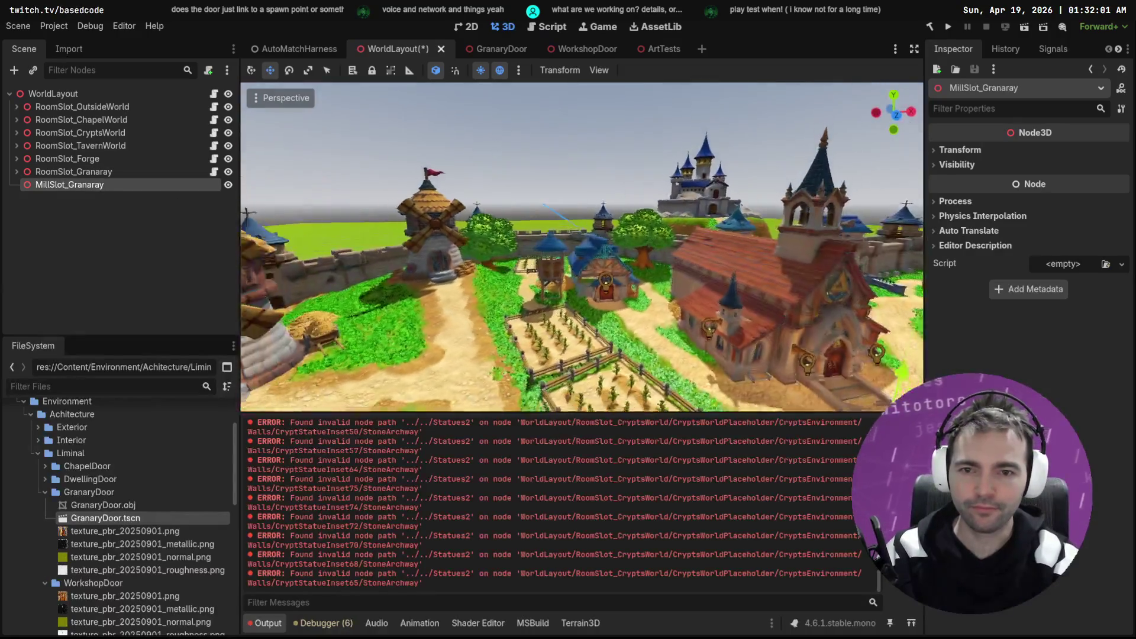
pyautogui.press('d')
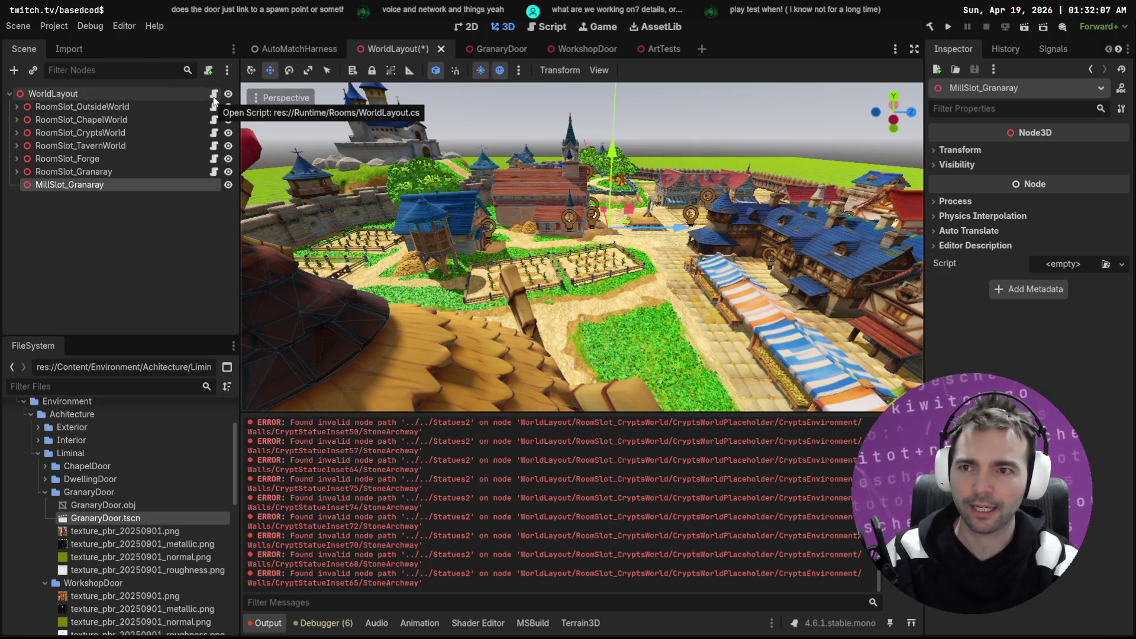
pyautogui.press('s')
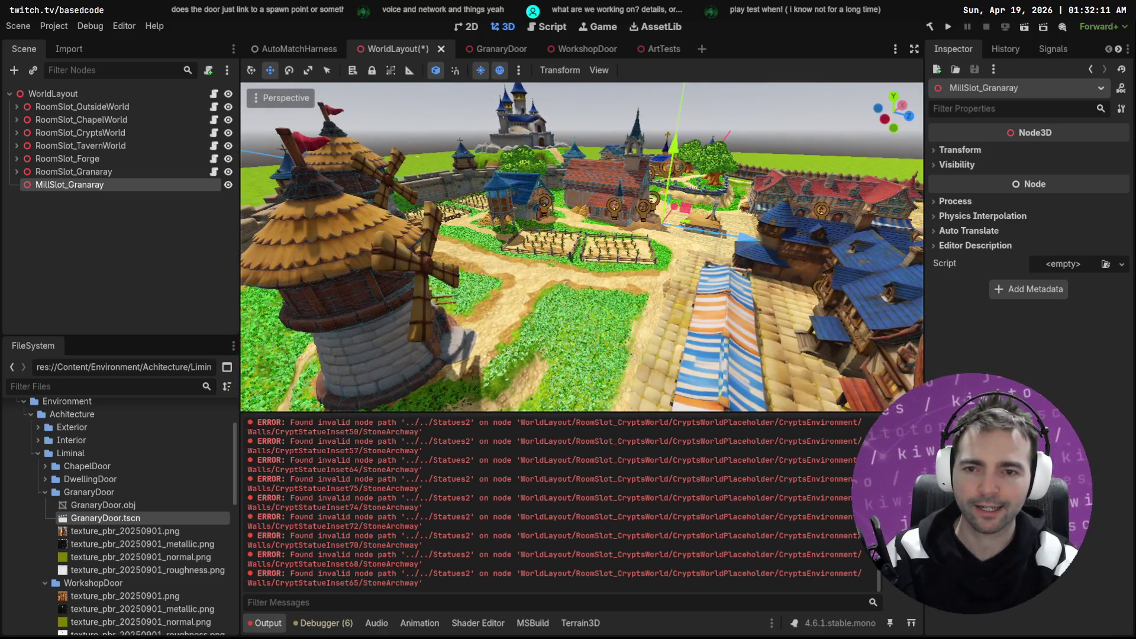
pyautogui.press('w')
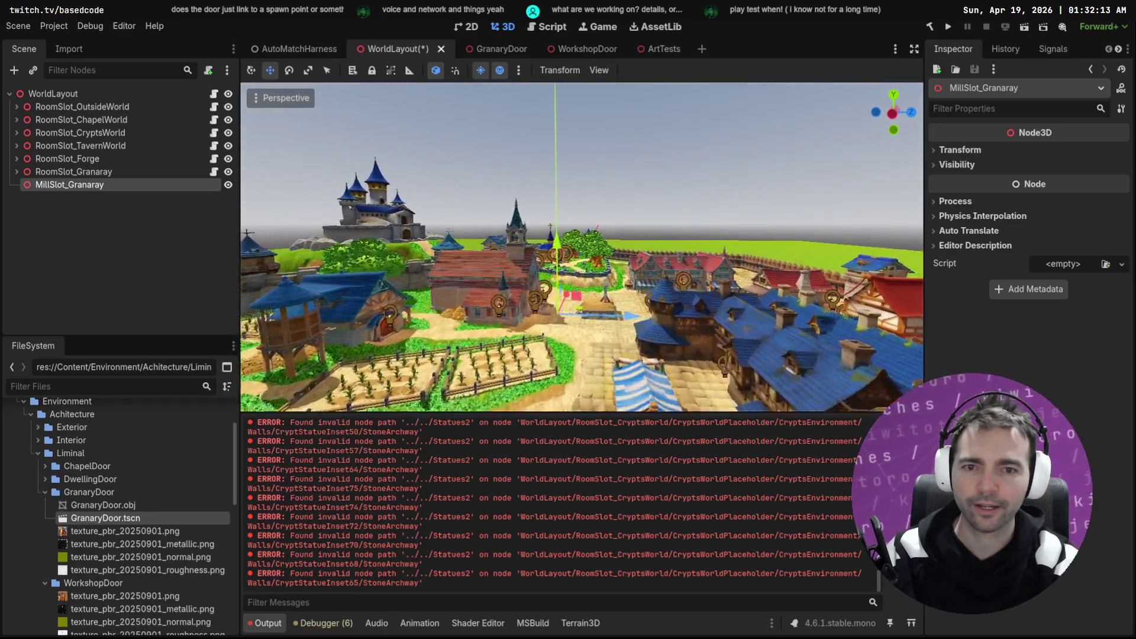
pyautogui.press('a')
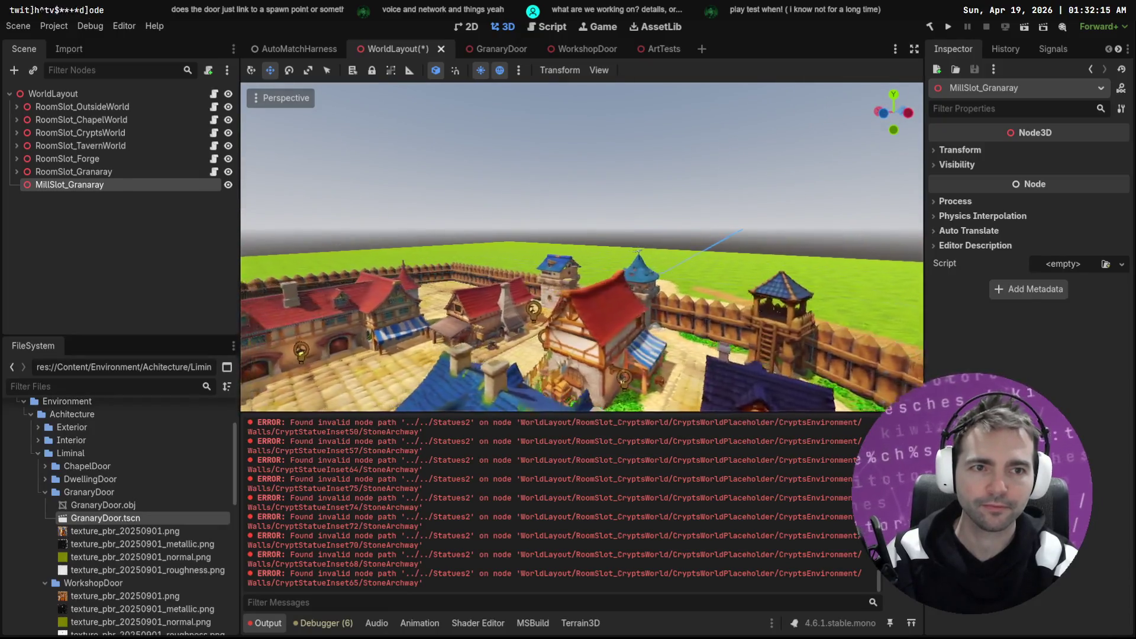
pyautogui.press('q')
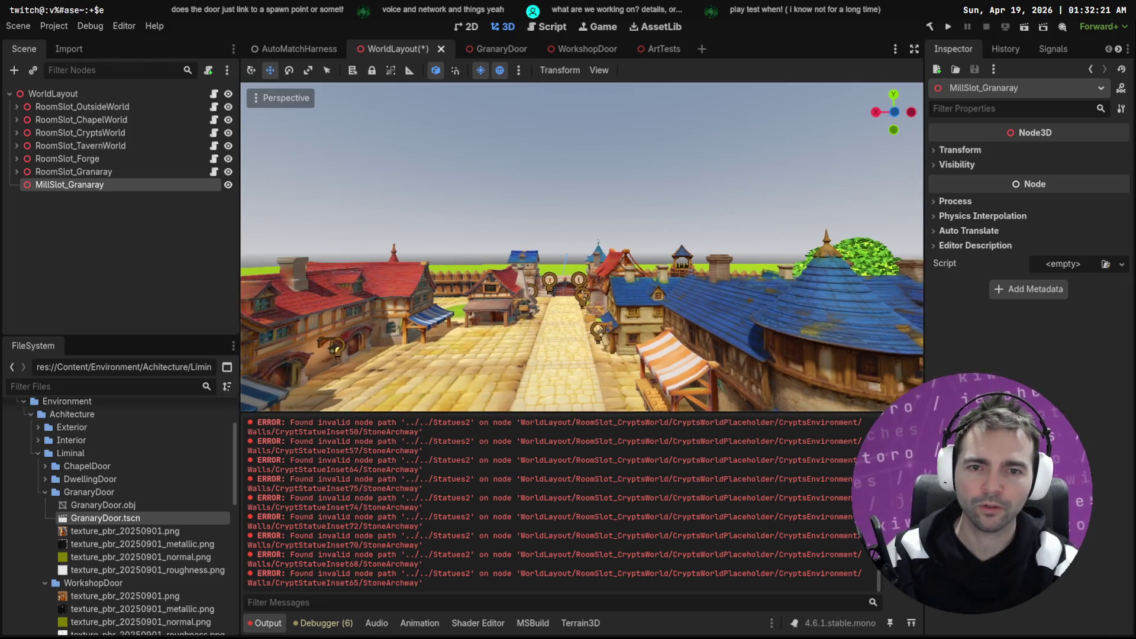
pyautogui.press('w')
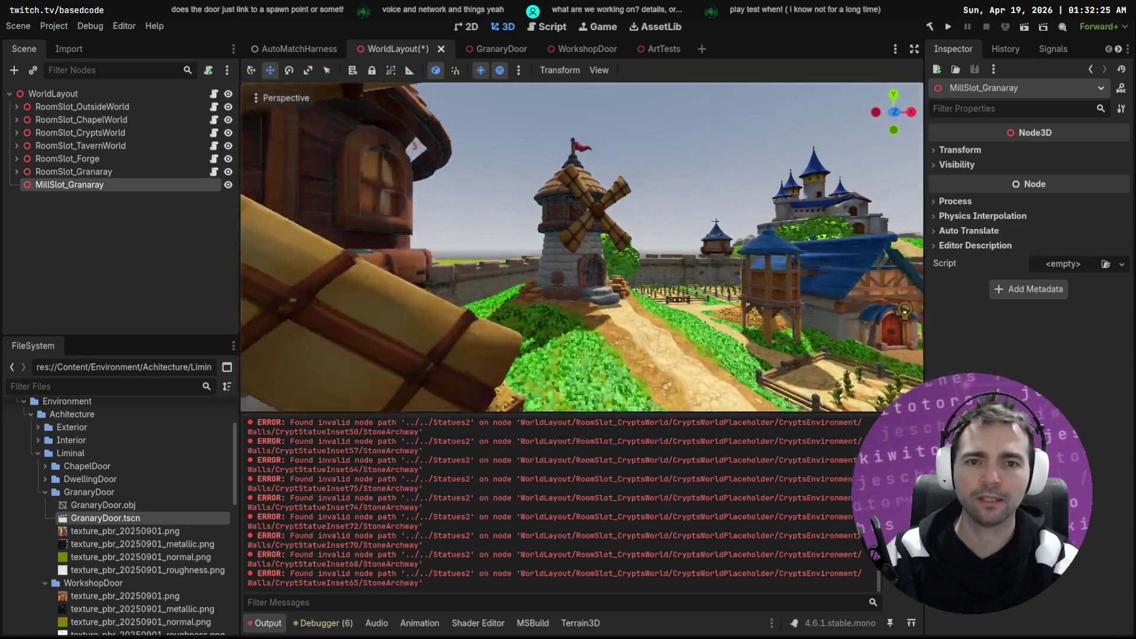
# - Rename MillSlot_Granaray to EastMillSlot_Granaray
pyautogui.doubleClick(61, 186)
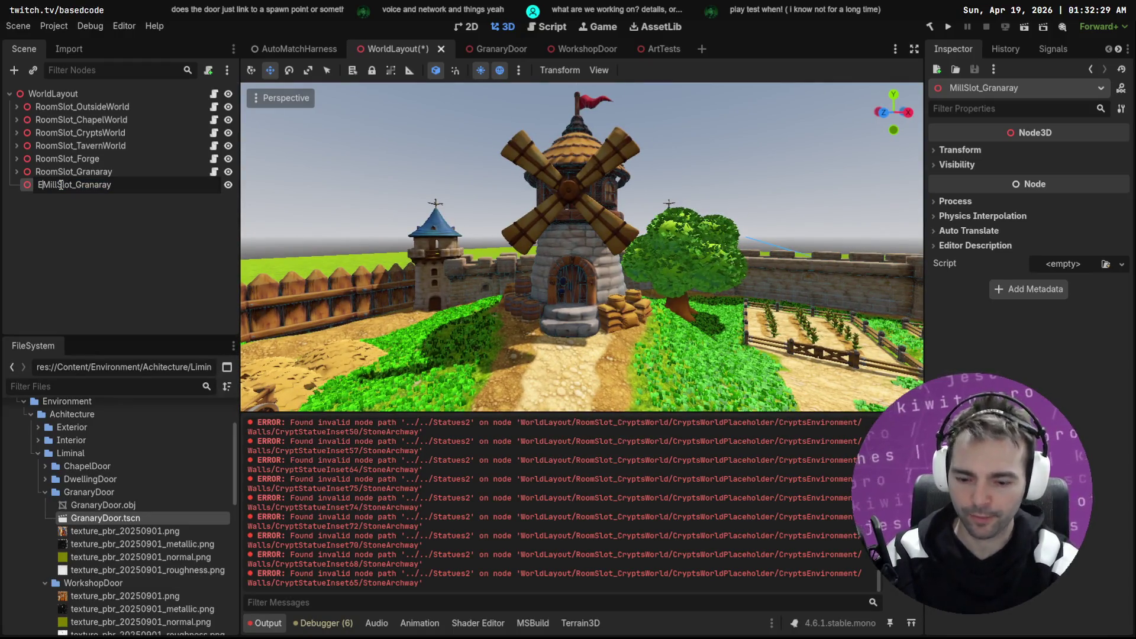
pyautogui.write('st')
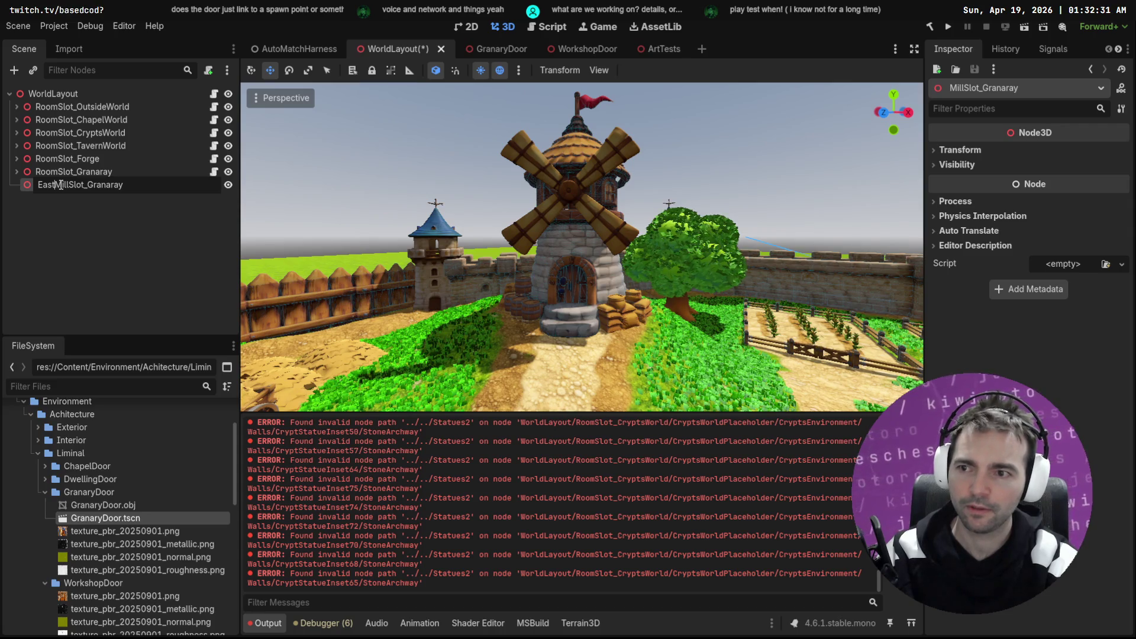
pyautogui.press('Return')
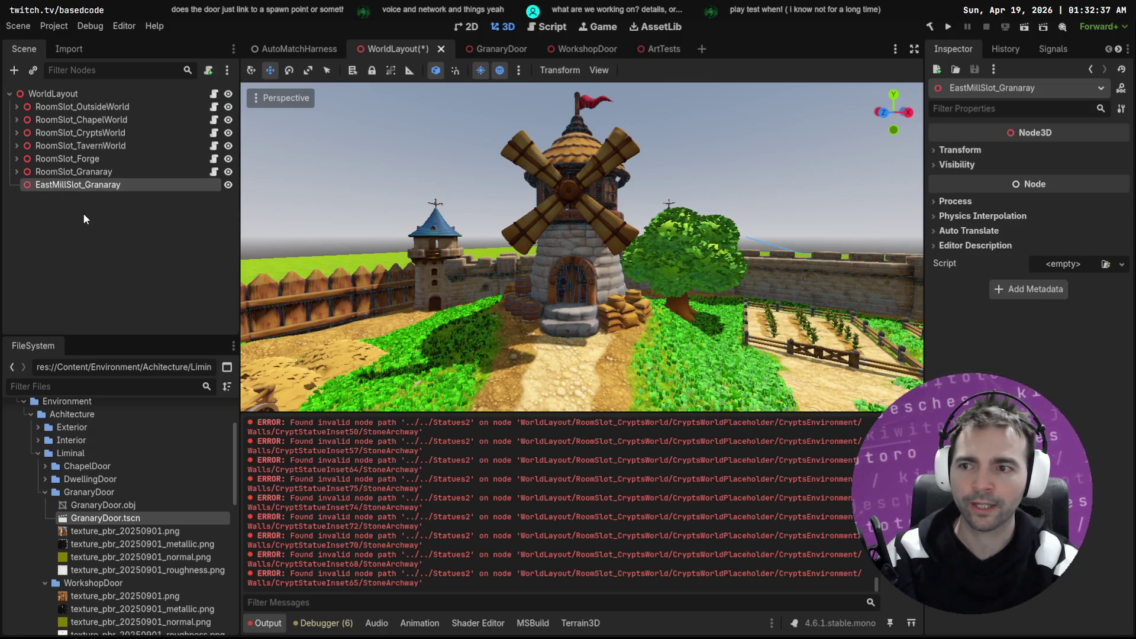
pyautogui.press('F2')
pyautogui.press('Escape')
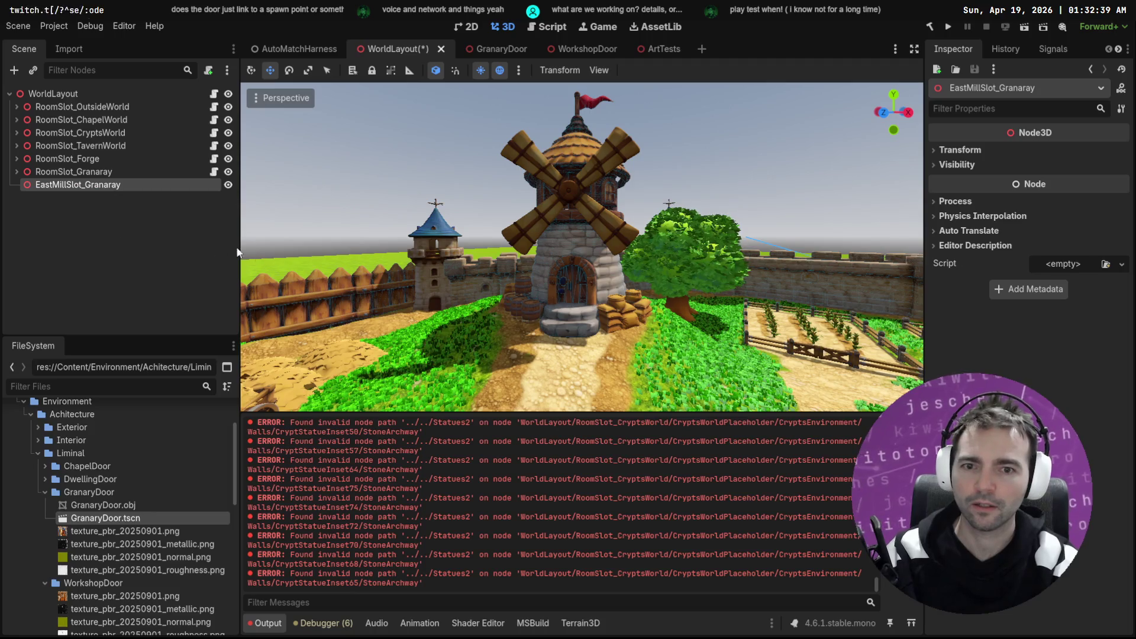
pyautogui.hotkey('alt', 'Tab')
# - Recall the previous repeat-this-process prompt and swap in EastMillSlot_Granaray as the slot name
pyautogui.write('W')
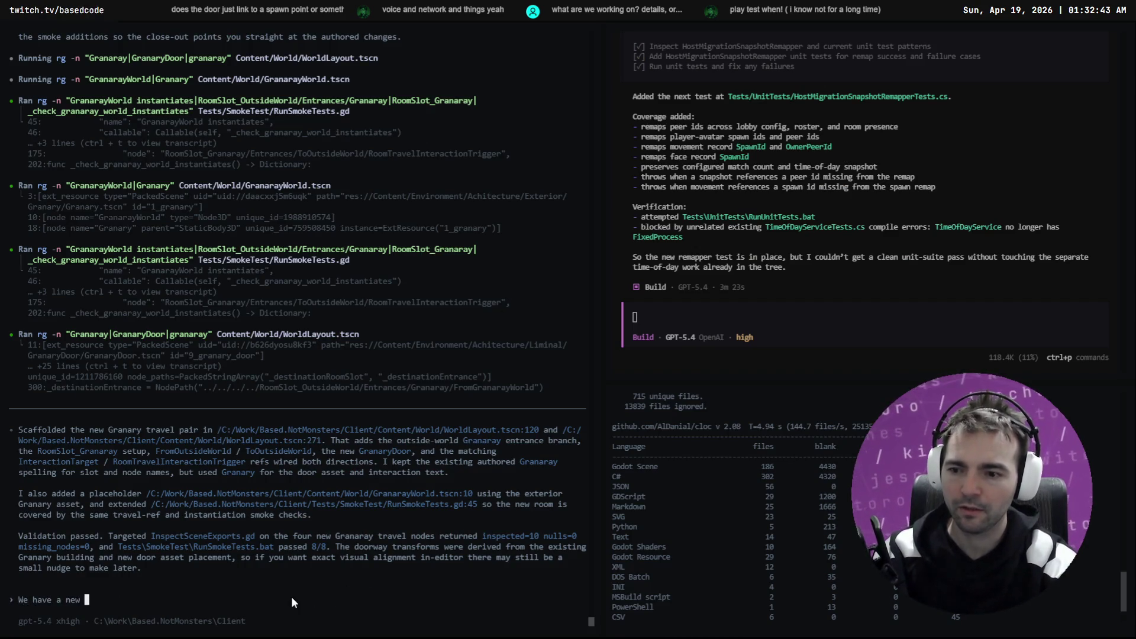
pyautogui.write('envir')
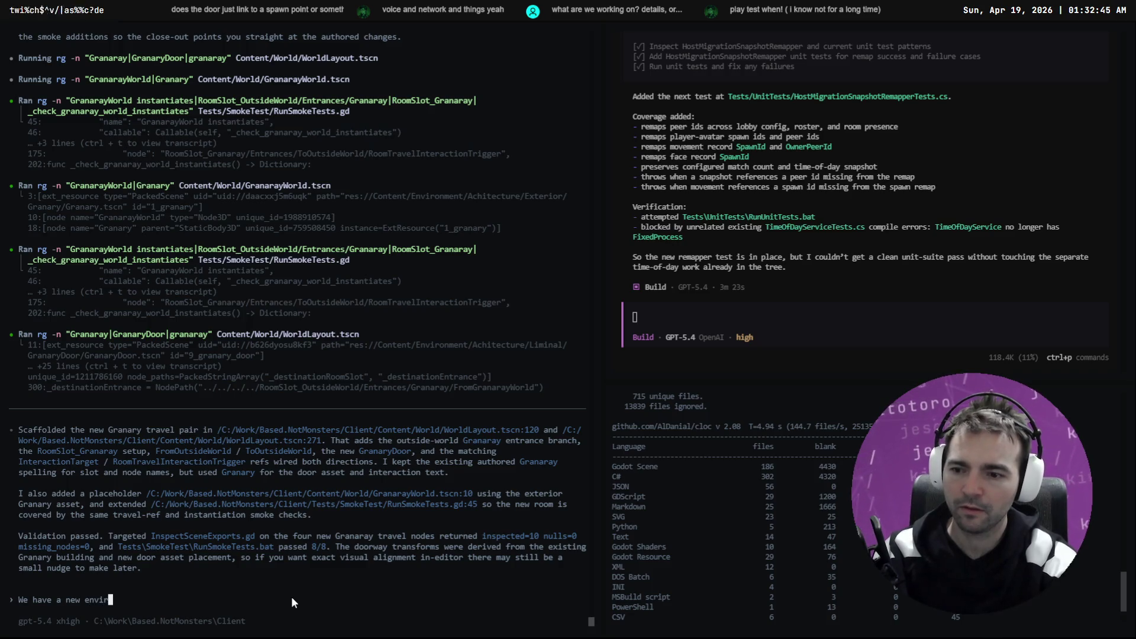
pyautogui.press('Up')
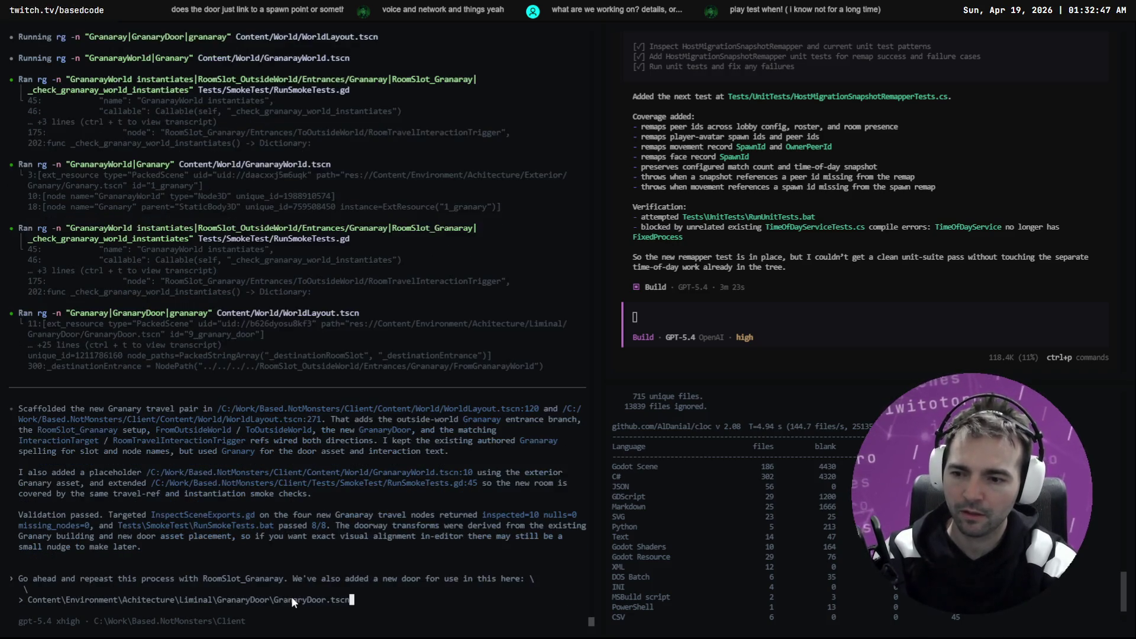
pyautogui.press('Up')
pyautogui.press('Up')
pyautogui.press('Up')
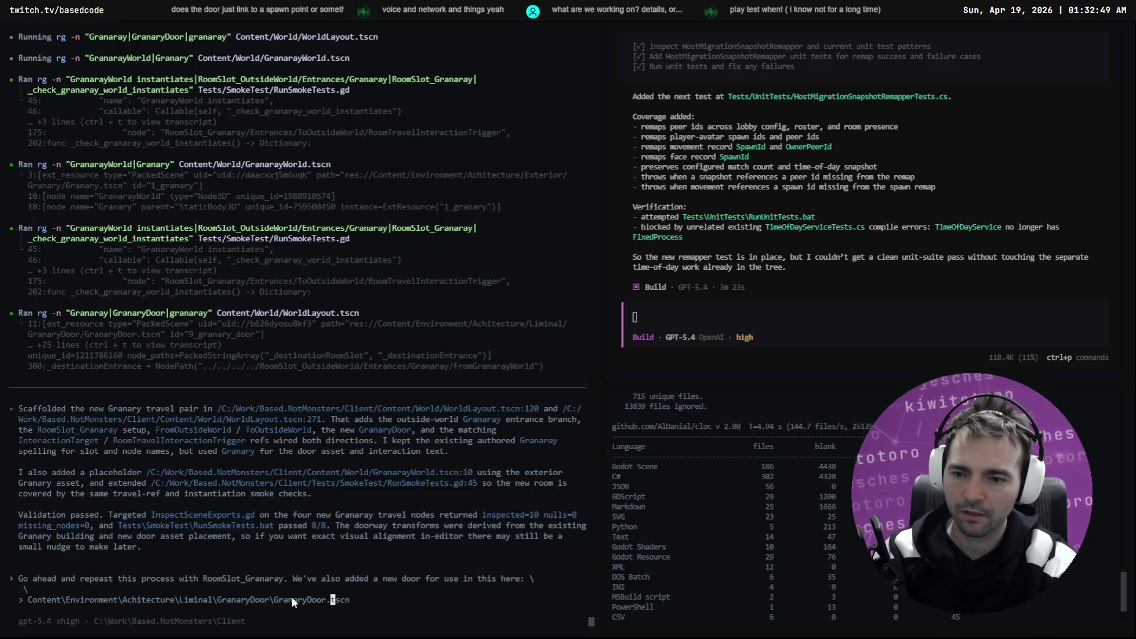
pyautogui.hotkey('ctrl', 'Left')
pyautogui.hotkey('ctrl', 'Left')
pyautogui.hotkey('ctrl', 'Left')
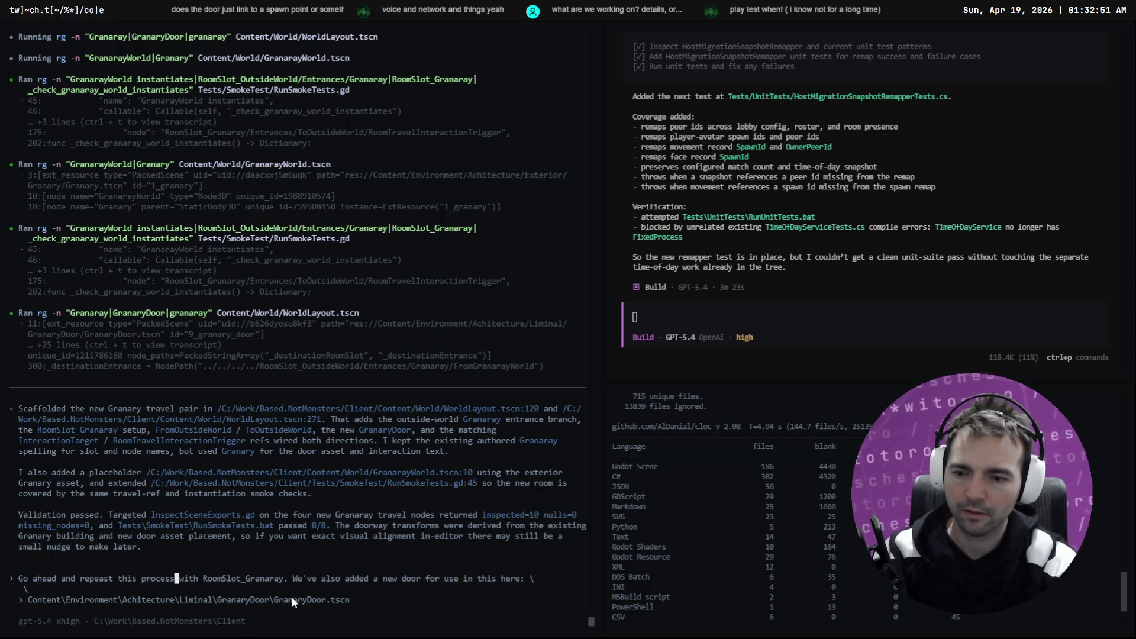
pyautogui.hotkey('ctrl', 'Right')
pyautogui.hotkey('ctrl', 'Right')
pyautogui.press('Delete')
pyautogui.press('Delete')
pyautogui.press('Delete')
pyautogui.press('Delete')
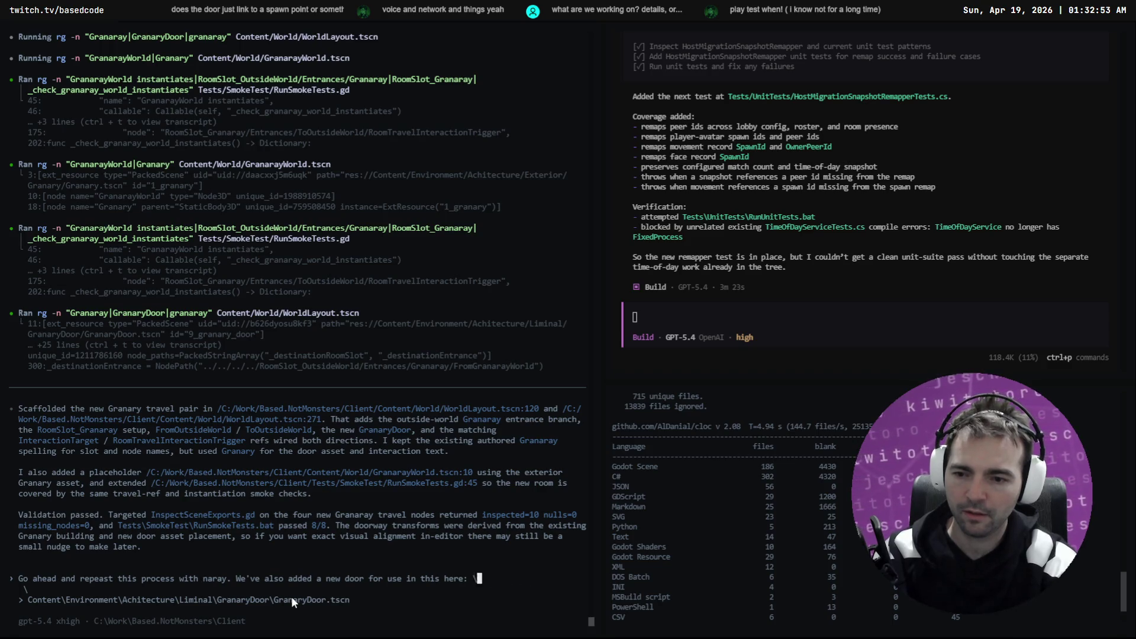
pyautogui.write('EastMillSlot_Granara')
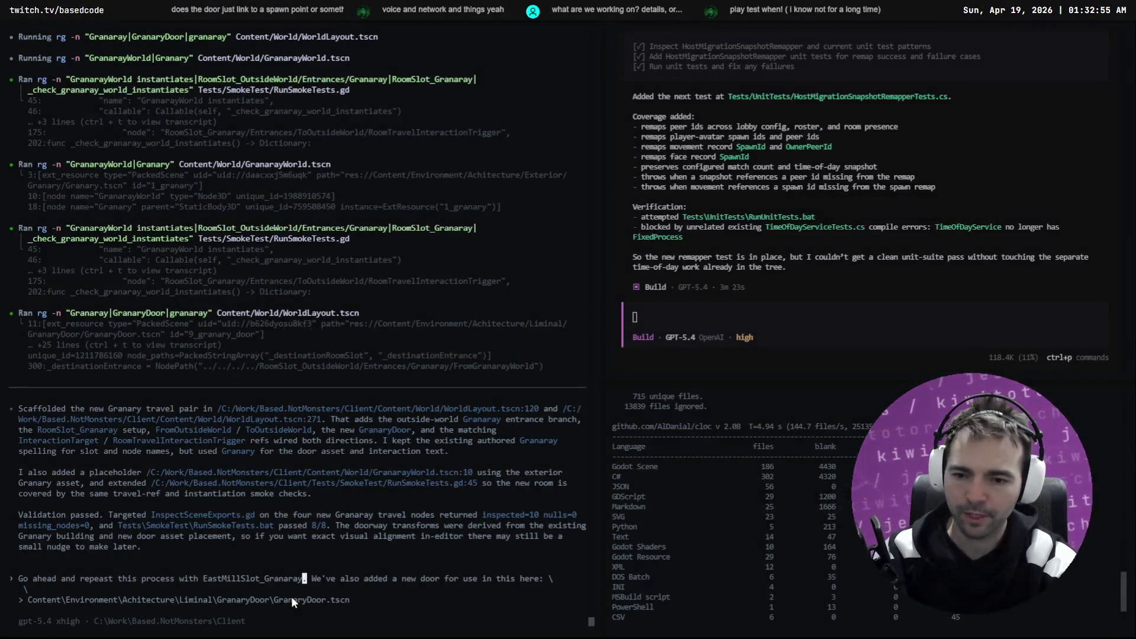
# - Rewrite the door sentence to read 'going to use this door:'
pyautogui.hotkey('ctrl', 'End')
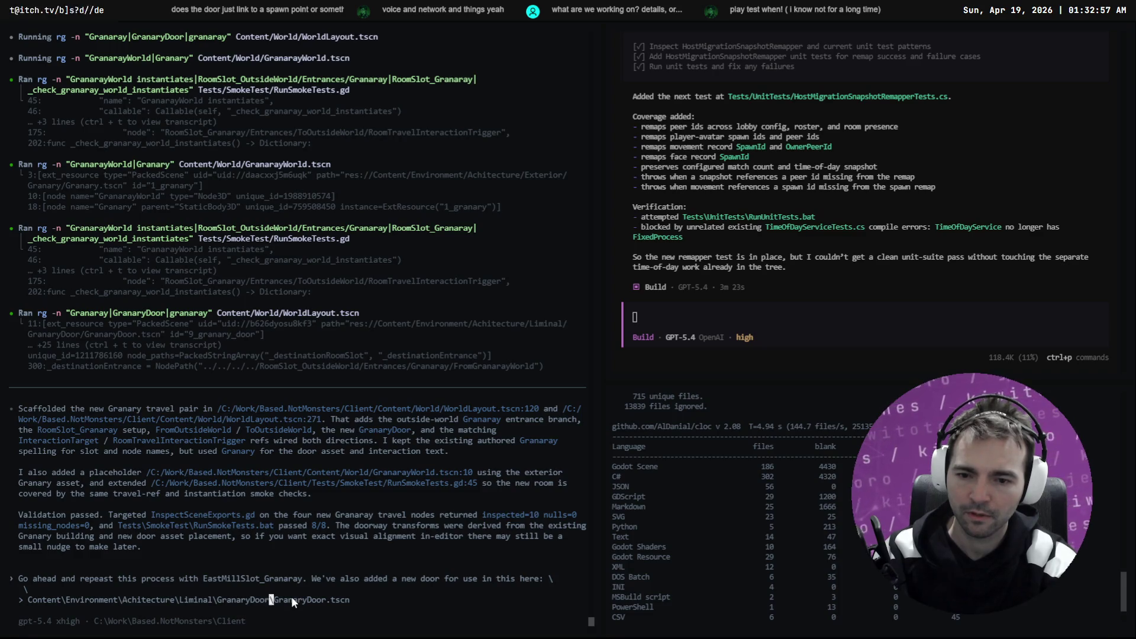
pyautogui.hotkey('ctrl', 'Left')
pyautogui.hotkey('ctrl', 'Left')
pyautogui.hotkey('ctrl', 'Left')
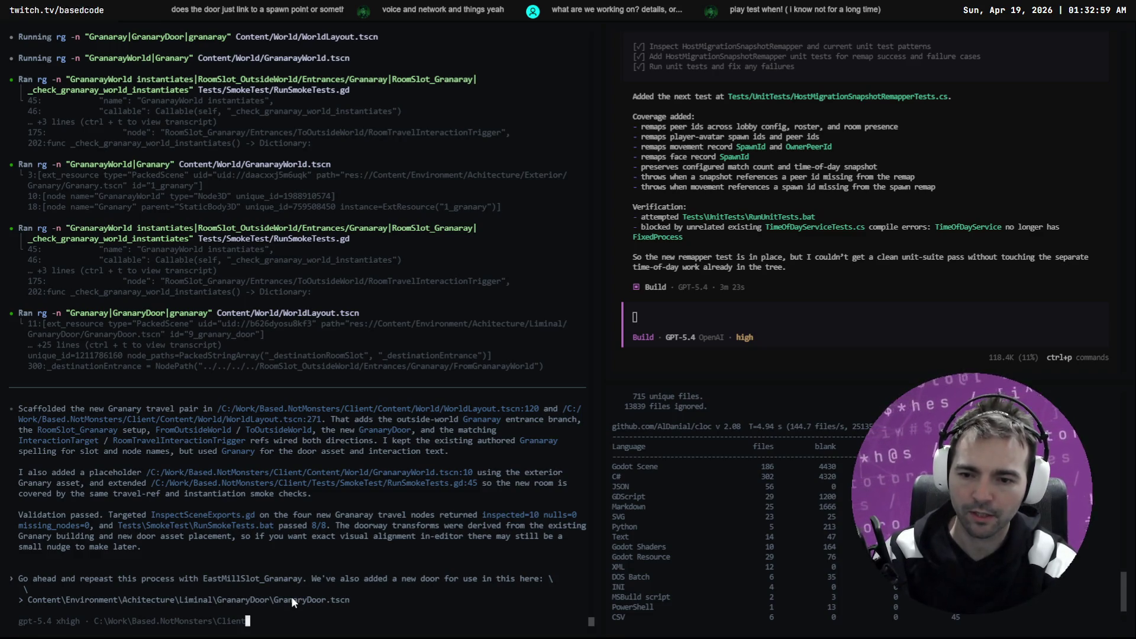
pyautogui.hotkey('ctrl', 'Left')
pyautogui.hotkey('ctrl', 'Left')
pyautogui.hotkey('ctrl', 'Left')
pyautogui.hotkey('ctrl', 'Delete')
pyautogui.write('going')
pyautogui.press('End')
pyautogui.hotkey('ctrl', 'Left')
pyautogui.hotkey('ctrl', 'Left')
pyautogui.hotkey('ctrl', 'Left')
pyautogui.write('to use this do')
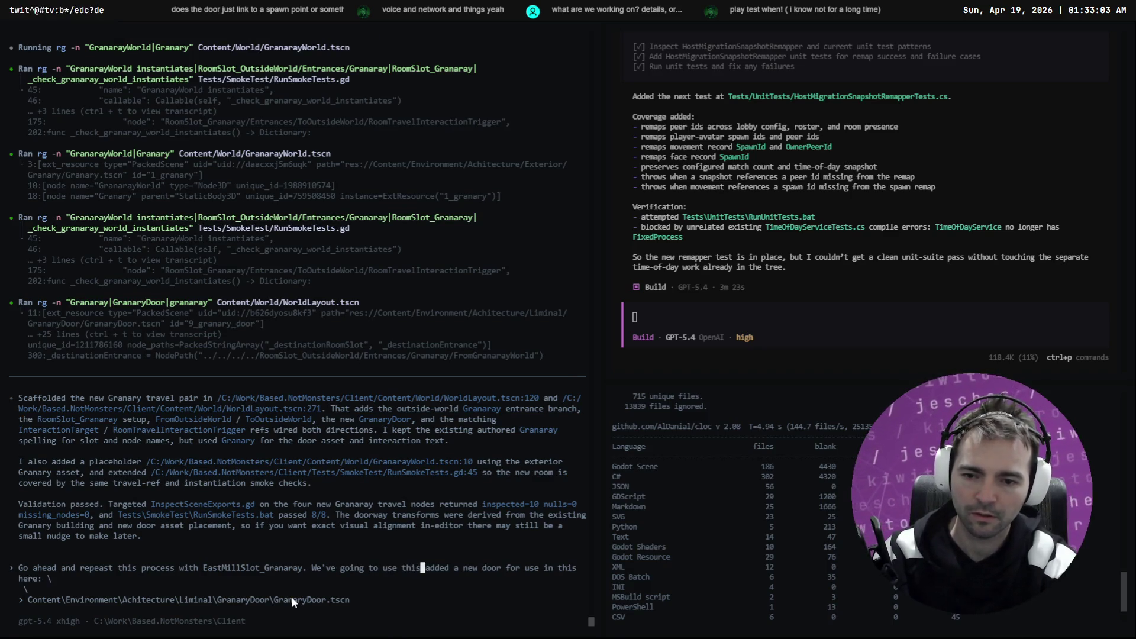
pyautogui.hotkey('ctrl', 'Delete')
pyautogui.hotkey('ctrl', 'Delete')
pyautogui.hotkey('ctrl', 'Delete')
pyautogui.write('or')
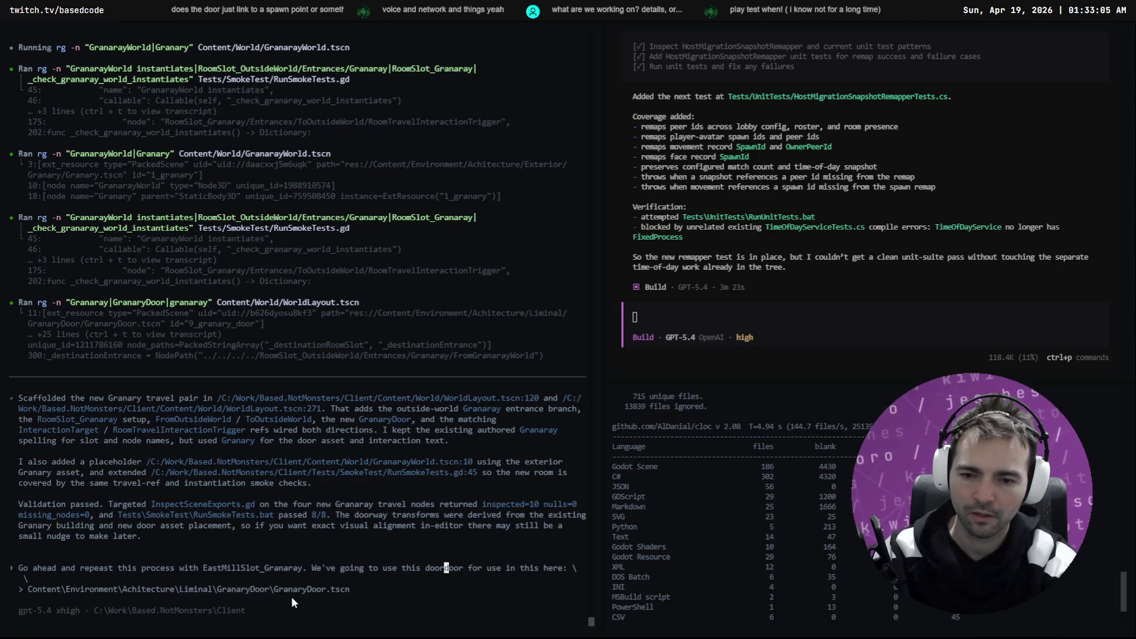
pyautogui.hotkey('ctrl', 'Delete')
pyautogui.hotkey('ctrl', 'Delete')
pyautogui.hotkey('ctrl', 'Delete')
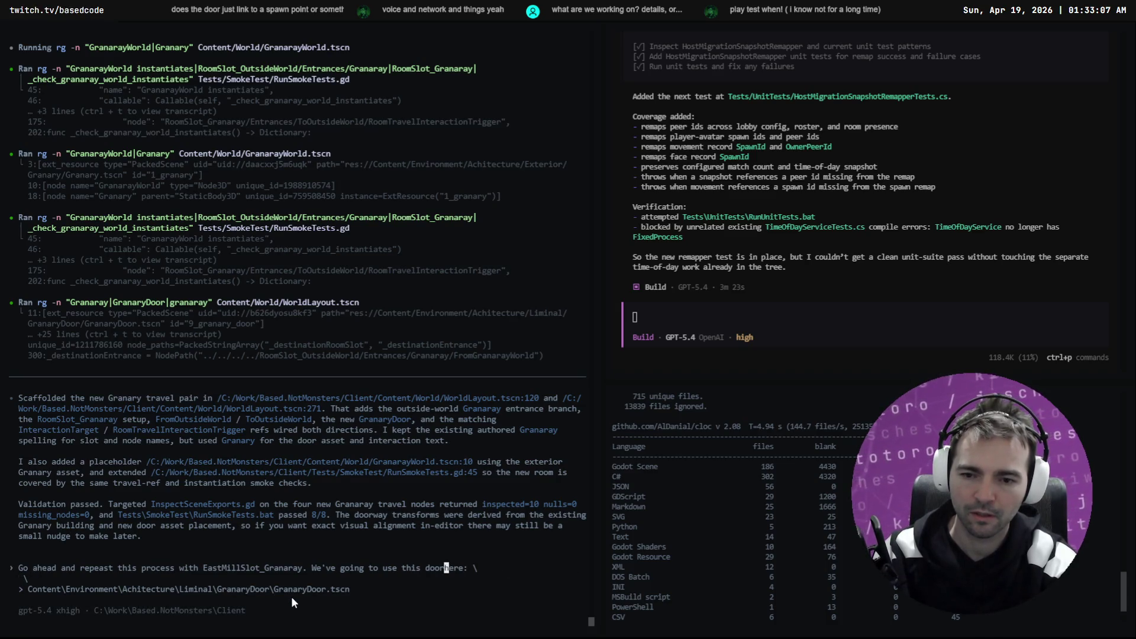
pyautogui.write(':')
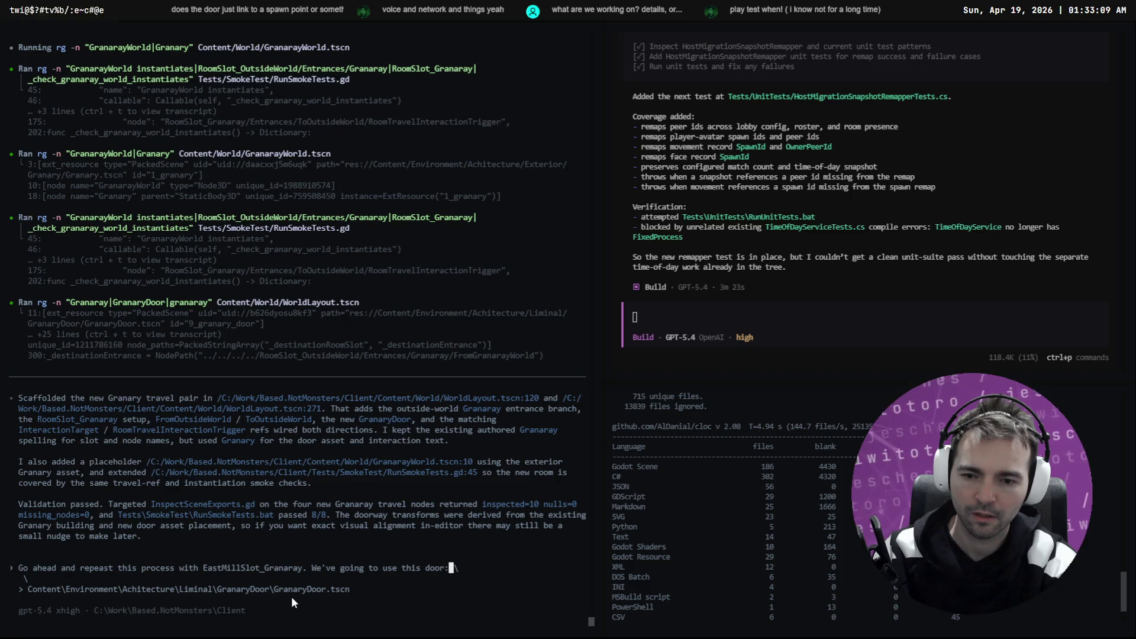
# - Replace the old GranaryDoor path with an @ reference to WorkshopDoor.tscn
pyautogui.press('Down')
pyautogui.press('Down')
pyautogui.hotkey('ctrl', 'BackSpace')
pyautogui.hotkey('ctrl', 'BackSpace')
pyautogui.hotkey('ctrl', 'BackSpace')
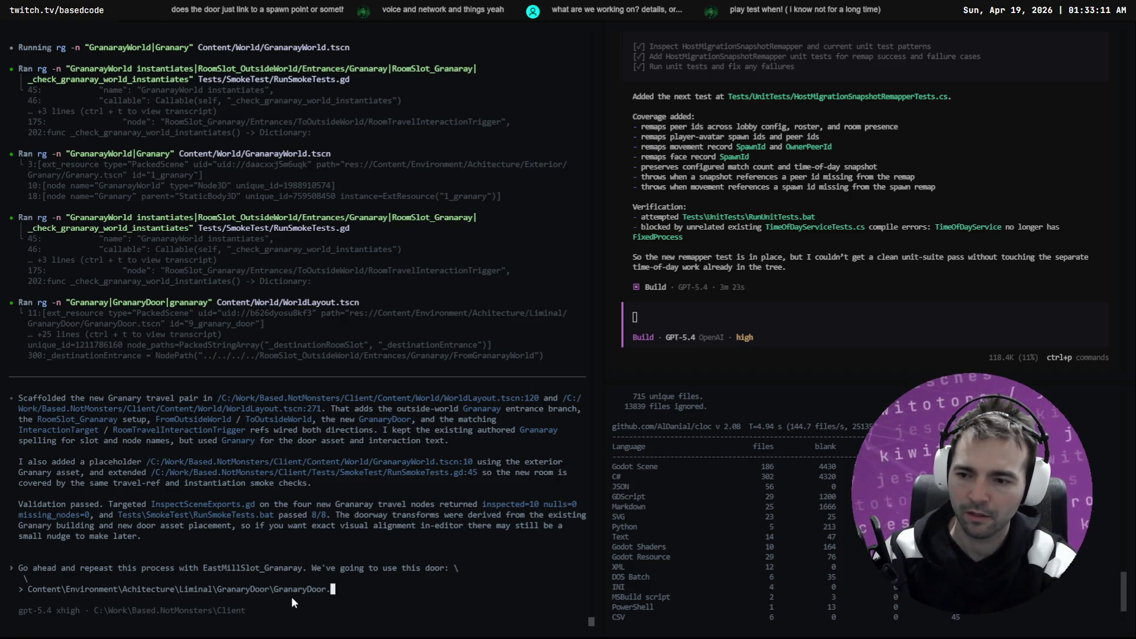
pyautogui.hotkey('ctrl', 'BackSpace')
pyautogui.hotkey('ctrl', 'BackSpace')
pyautogui.hotkey('ctrl', 'BackSpace')
pyautogui.hotkey('alt', 'Tab')
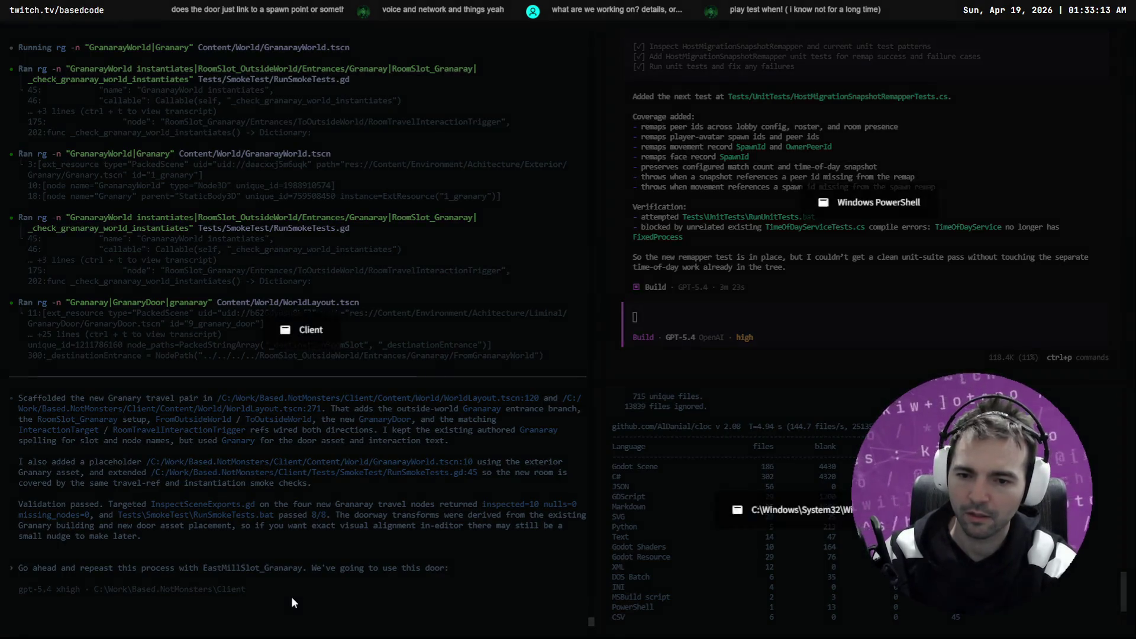
pyautogui.write('\\')
pyautogui.press('Return')
pyautogui.write('@Wirjsgi')
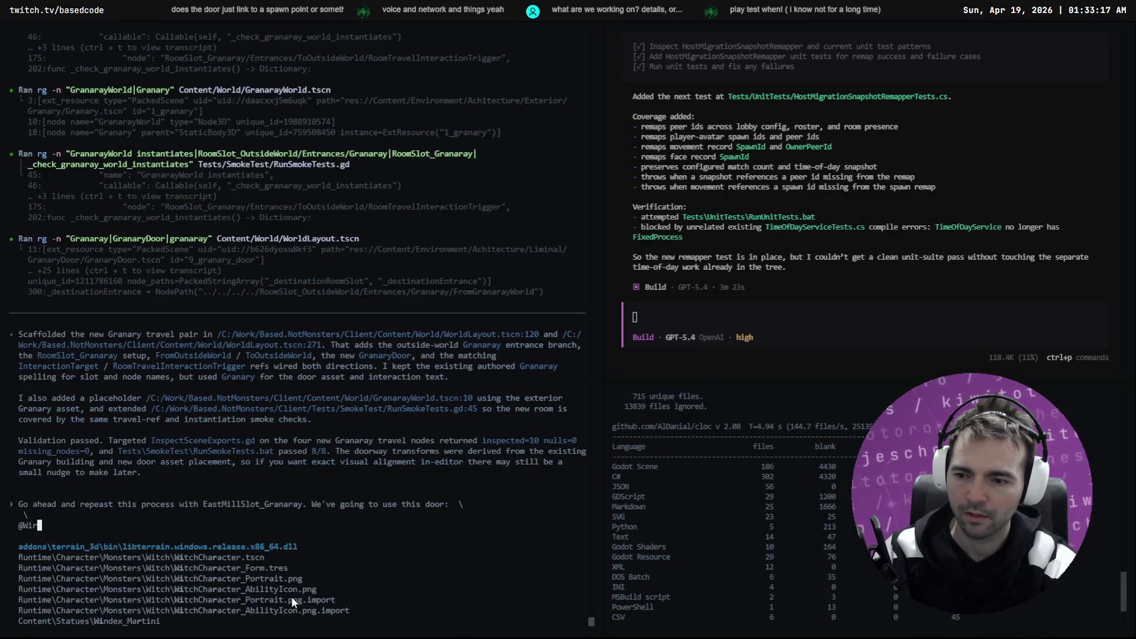
pyautogui.press('BackSpace')
pyautogui.press('BackSpace')
pyautogui.press('BackSpace')
pyautogui.write('orksho')
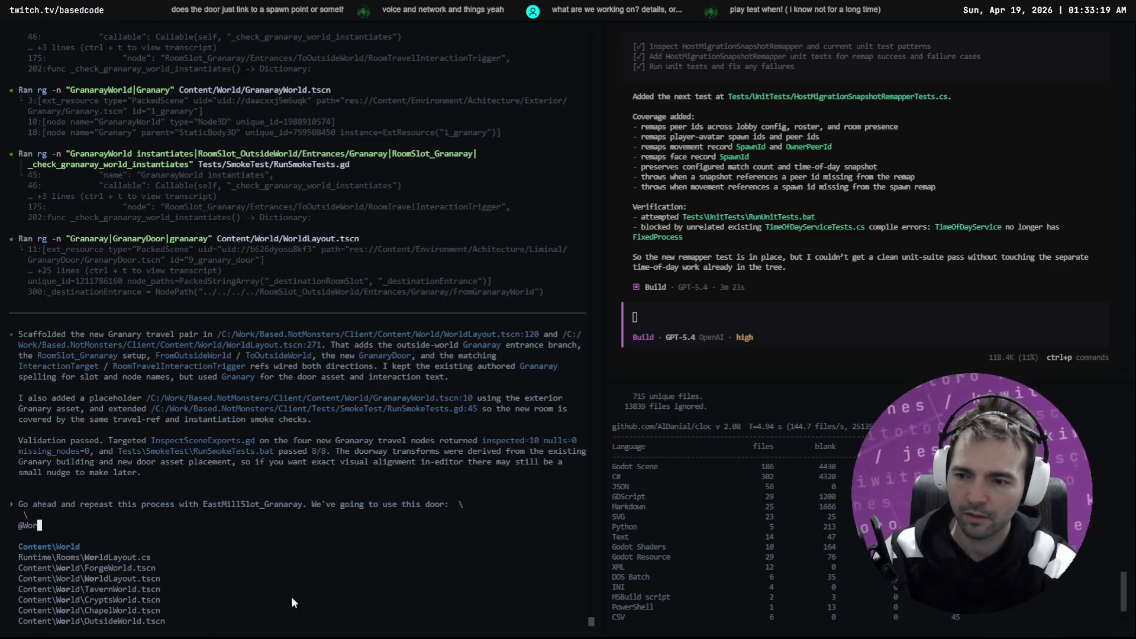
pyautogui.press('Down')
pyautogui.press('Down')
pyautogui.press('Down')
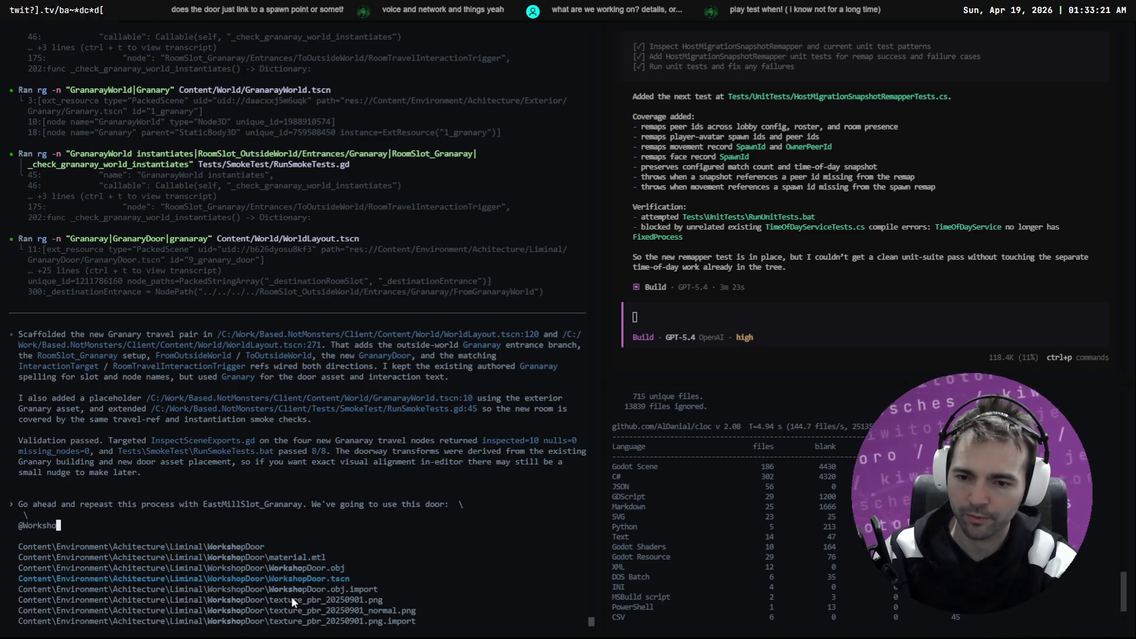
pyautogui.press('Tab')
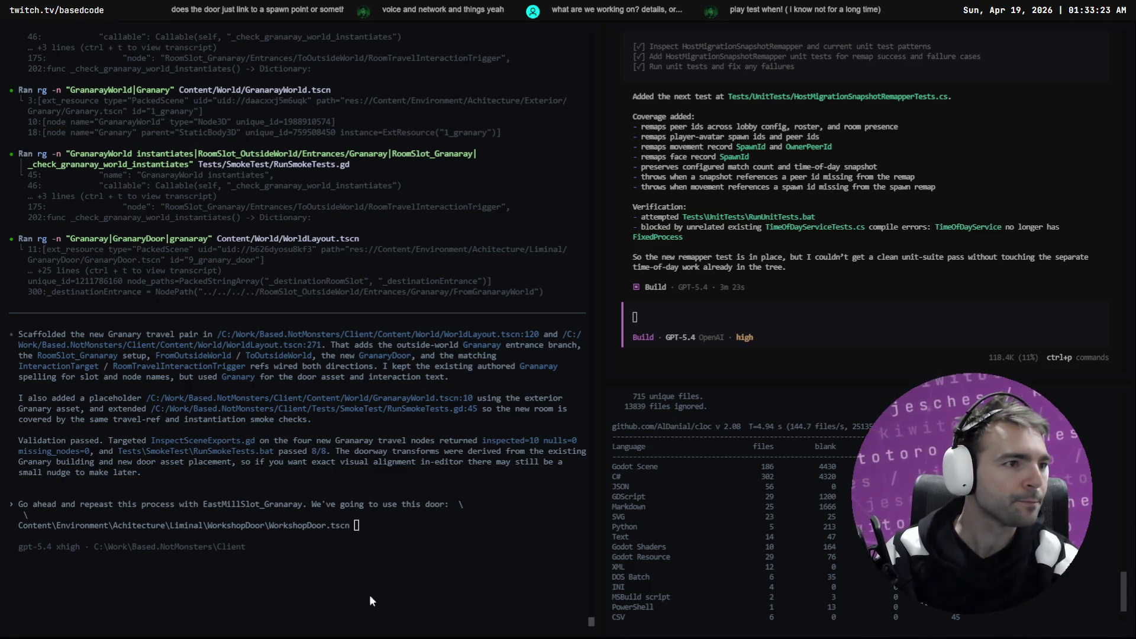
pyautogui.hotkey('alt', 'Tab')
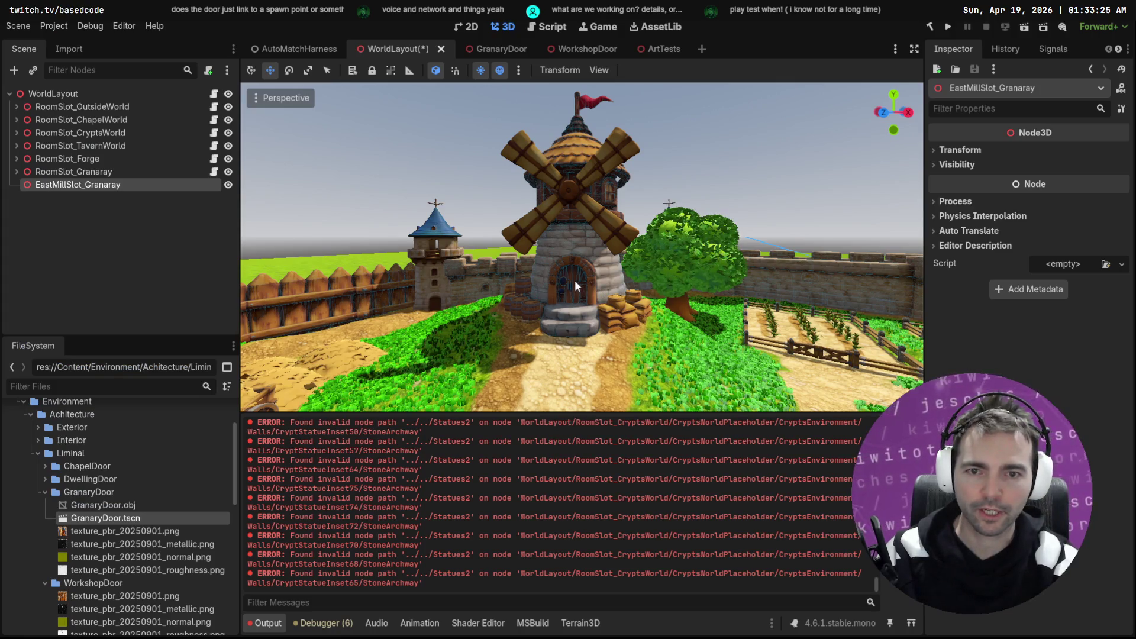
# - Focus on EastMillSlot_Granaray and slide it along X and Z toward the windmill
pyautogui.press('Up')
pyautogui.doubleClick(125, 185)
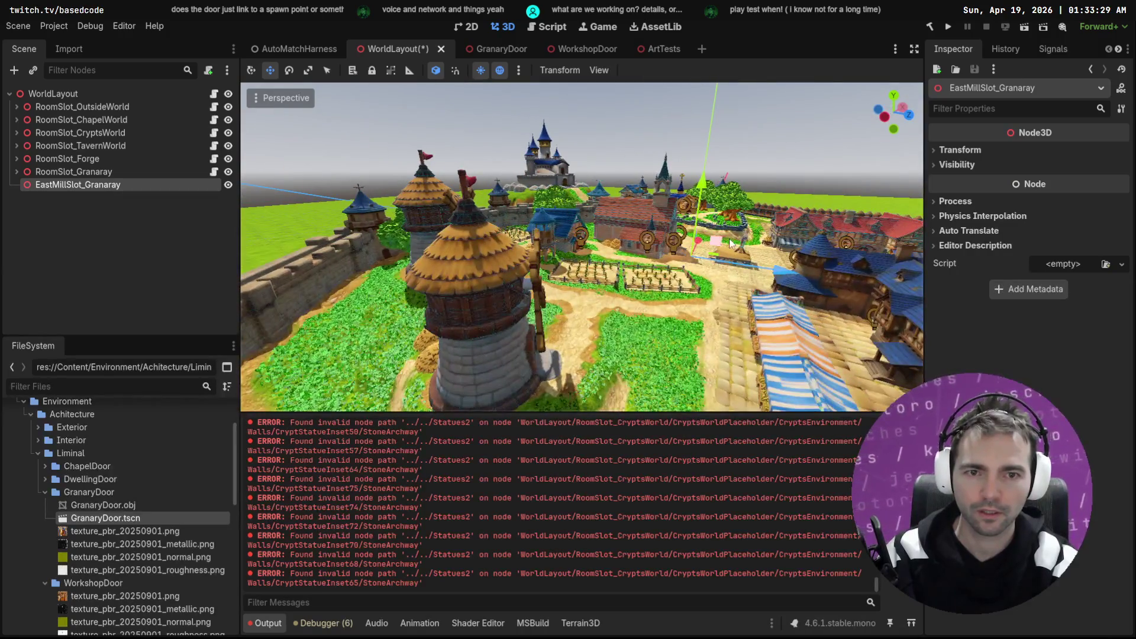
pyautogui.moveTo(714, 257); pyautogui.dragTo(752, 301)
pyautogui.moveTo(757, 258); pyautogui.dragTo(583, 283)
pyautogui.press('z')
pyautogui.moveTo(463, 279)
pyautogui.mouseDown()
pyautogui.moveTo(445, 258)
pyautogui.moveTo(449, 274)
pyautogui.mouseUp()
pyautogui.click(449, 272)
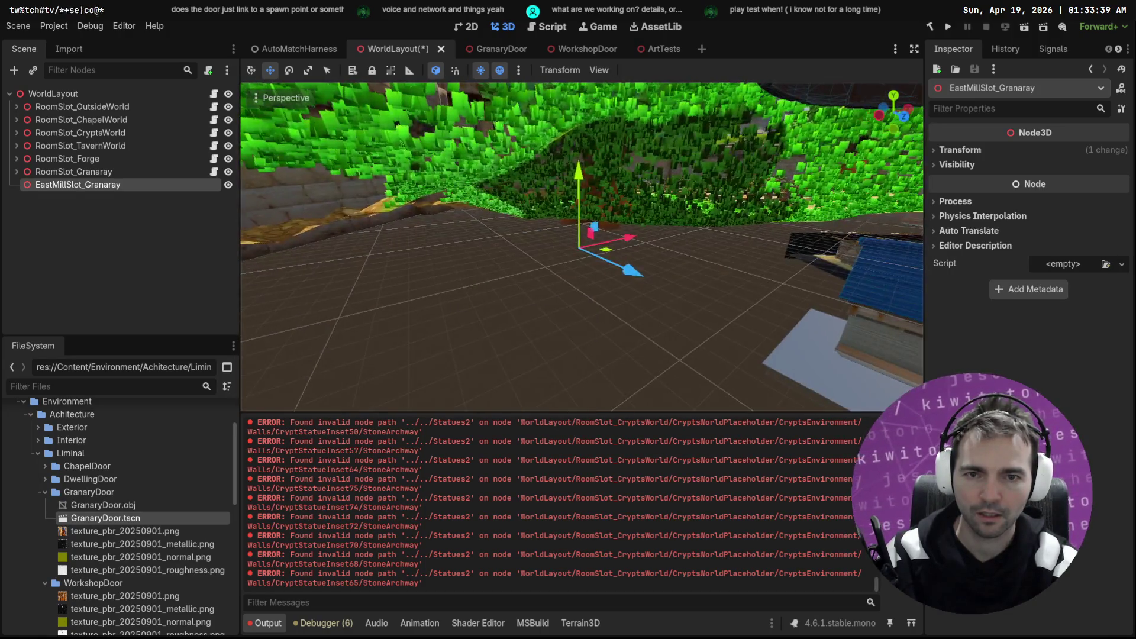
# - Place the marker at the windmill base, nudge it along X, and rotate it to face the door
pyautogui.press('g')
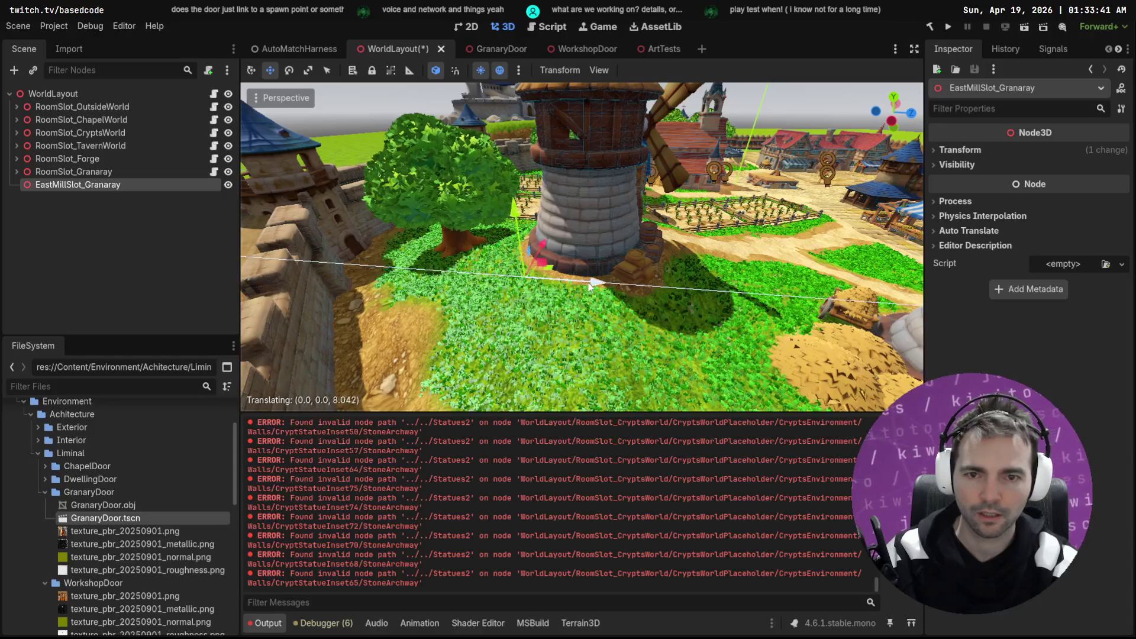
pyautogui.click(602, 236)
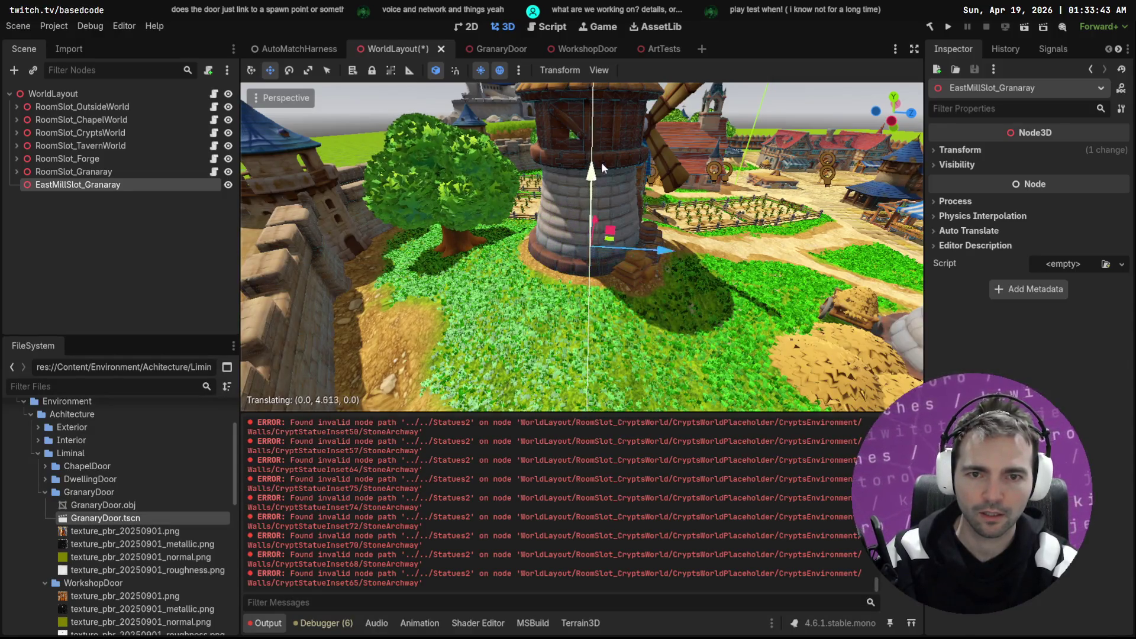
pyautogui.scroll(5, 602, 236)
pyautogui.scroll(-5, 555, 281)
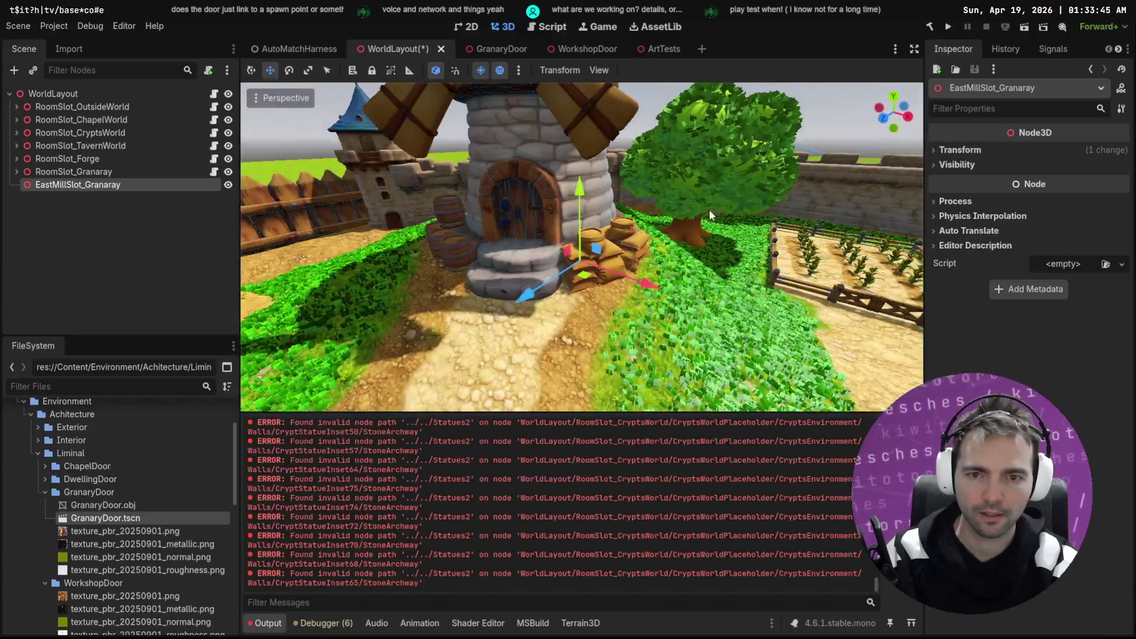
pyautogui.press('g')
pyautogui.press('y')
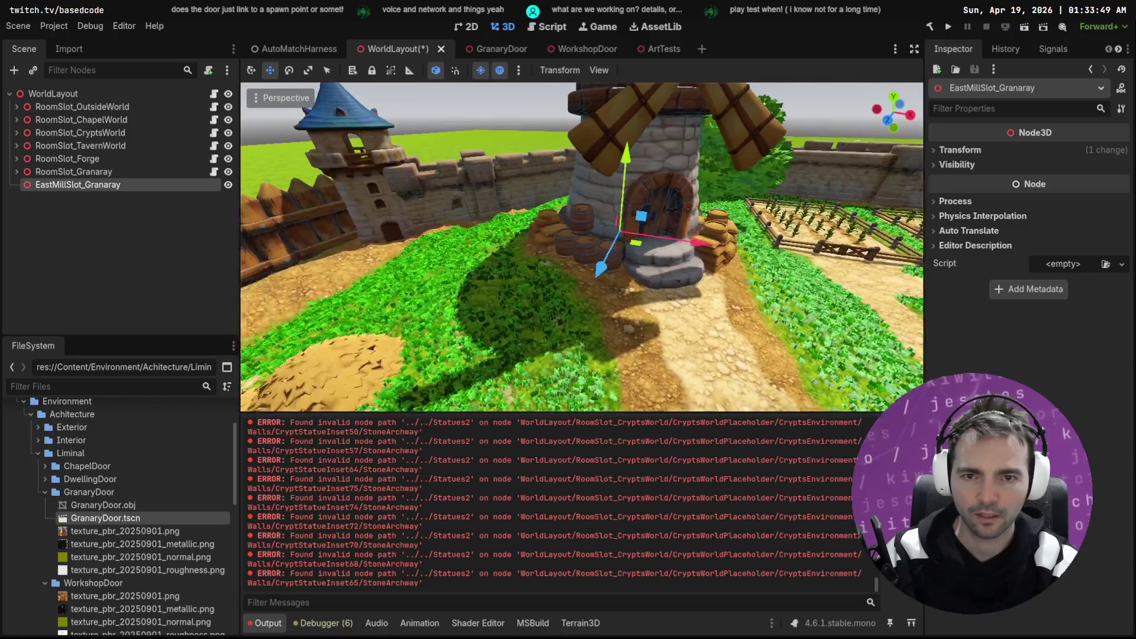
pyautogui.press('x')
pyautogui.click(702, 245)
pyautogui.press('e')
pyautogui.moveTo(592, 288); pyautogui.dragTo(615, 279)
pyautogui.press('w')
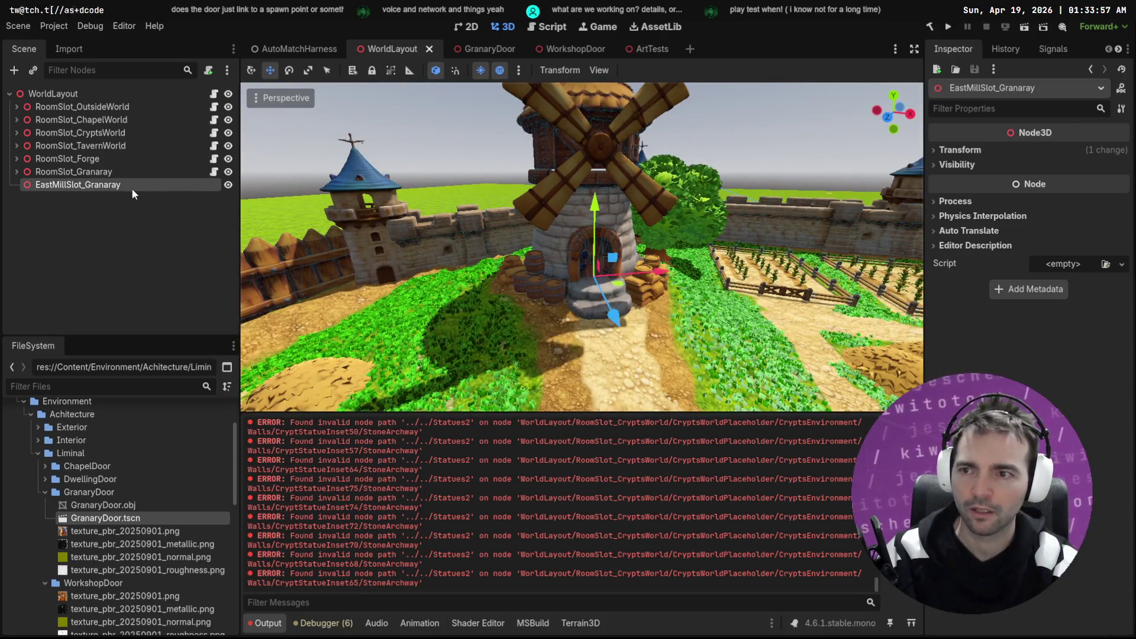
# - Submit the EastMillSlot_Granaray request to the Codex agent
pyautogui.hotkey('alt', 'Tab')
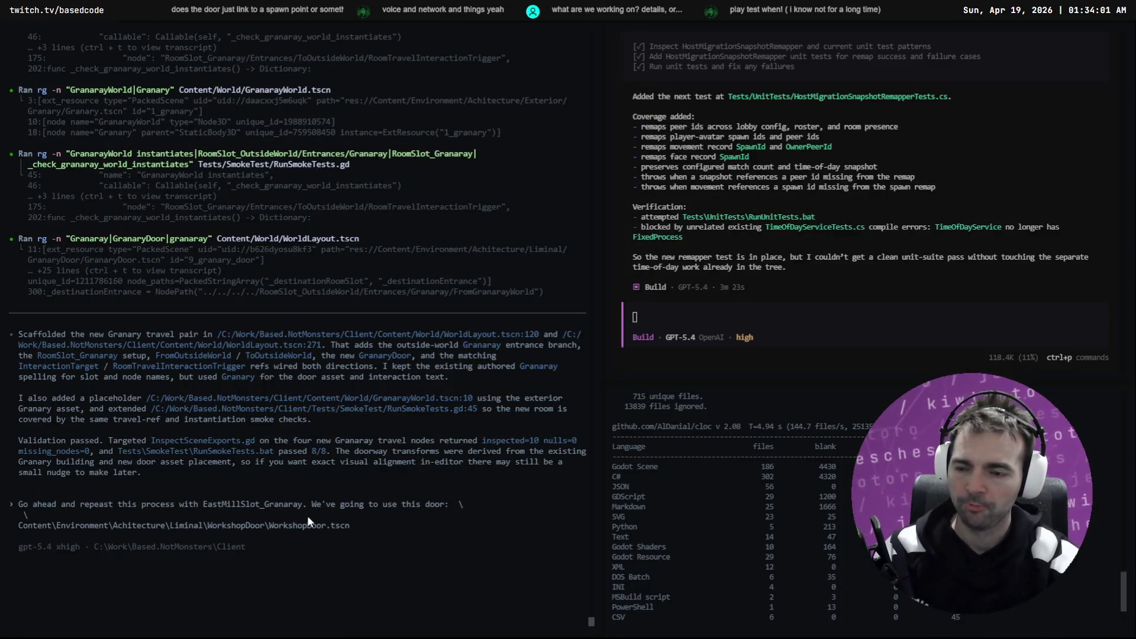
pyautogui.press('Return')
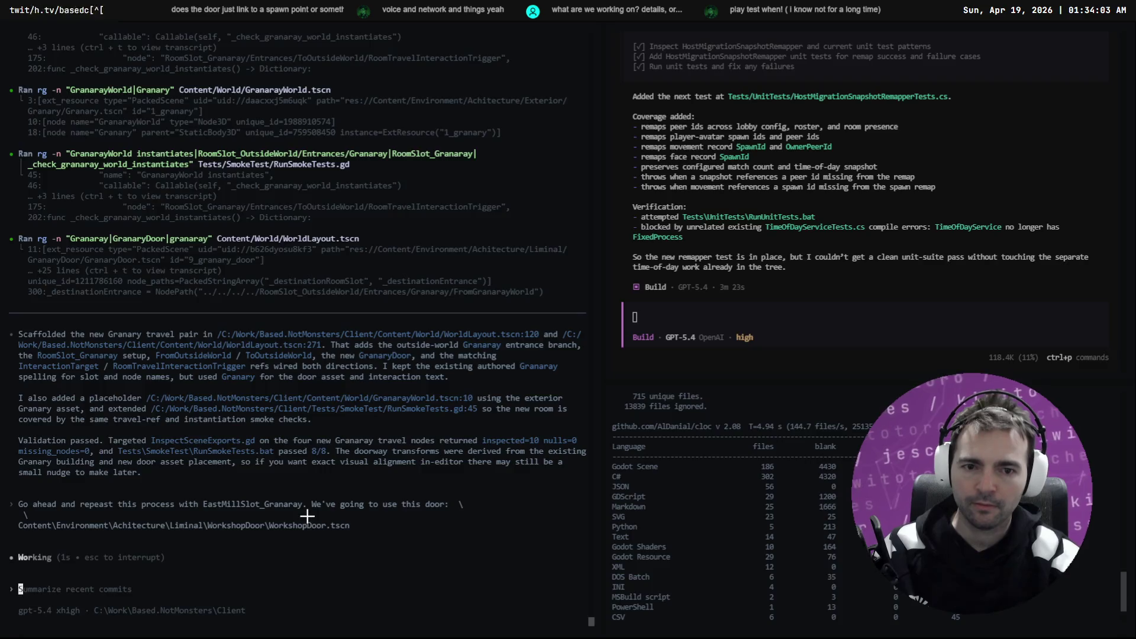
pyautogui.hotkey('alt', 'Tab')
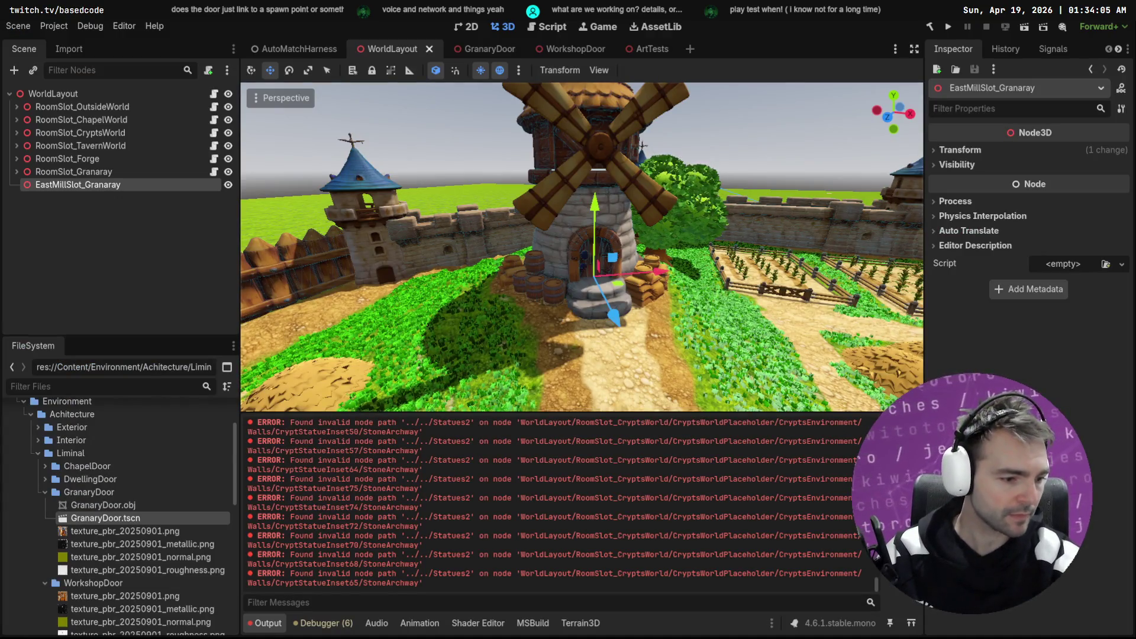
pyautogui.hotkey('alt', 'Tab')
# - Stage the GranaryDoor, ArtTests.tscn, World and SmokeTest changes
pyautogui.click(246, 140)
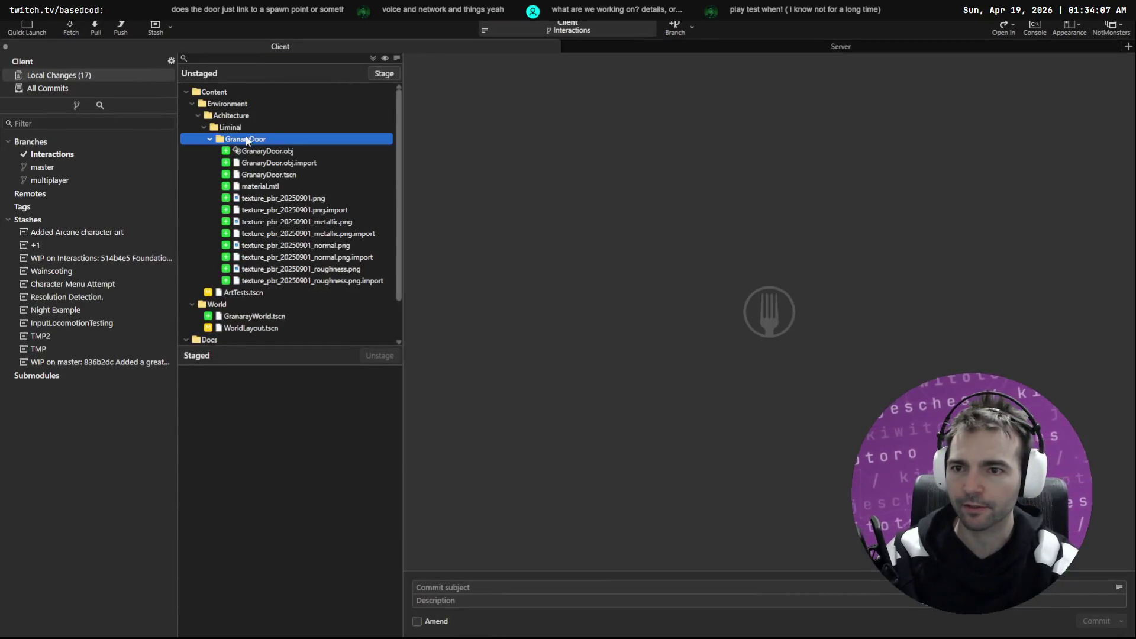
pyautogui.click(392, 72)
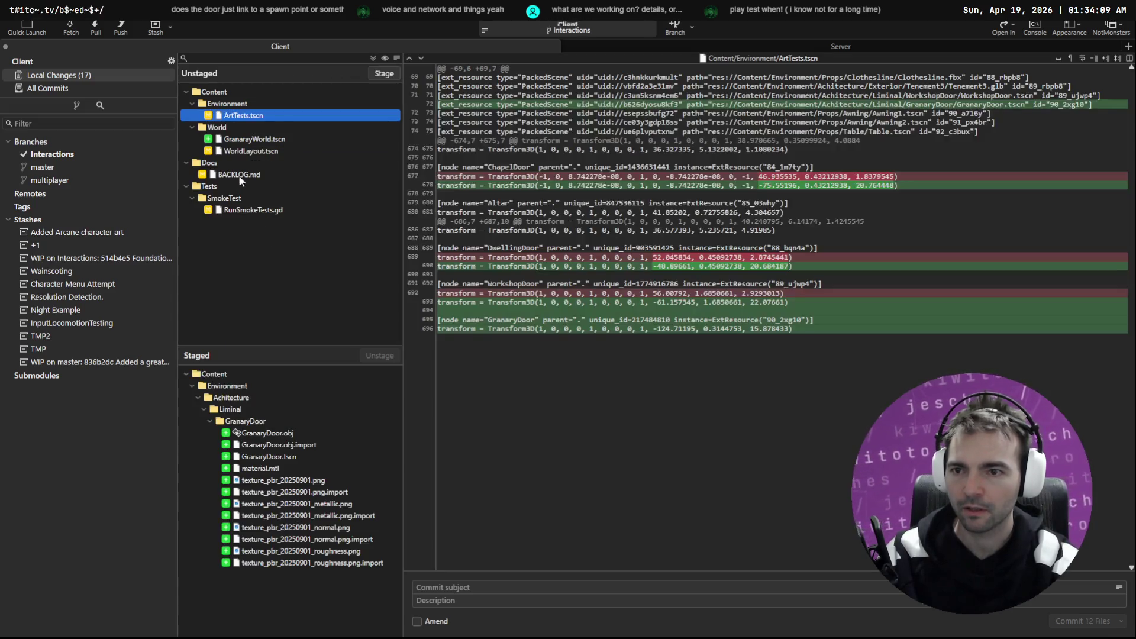
pyautogui.click(377, 76)
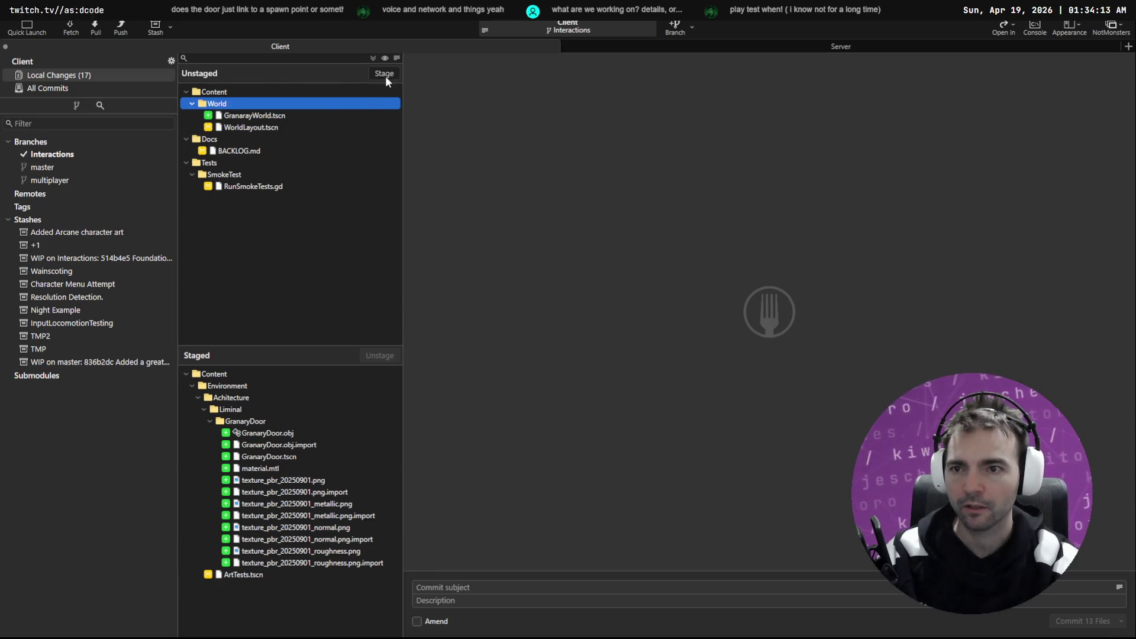
pyautogui.click(384, 75)
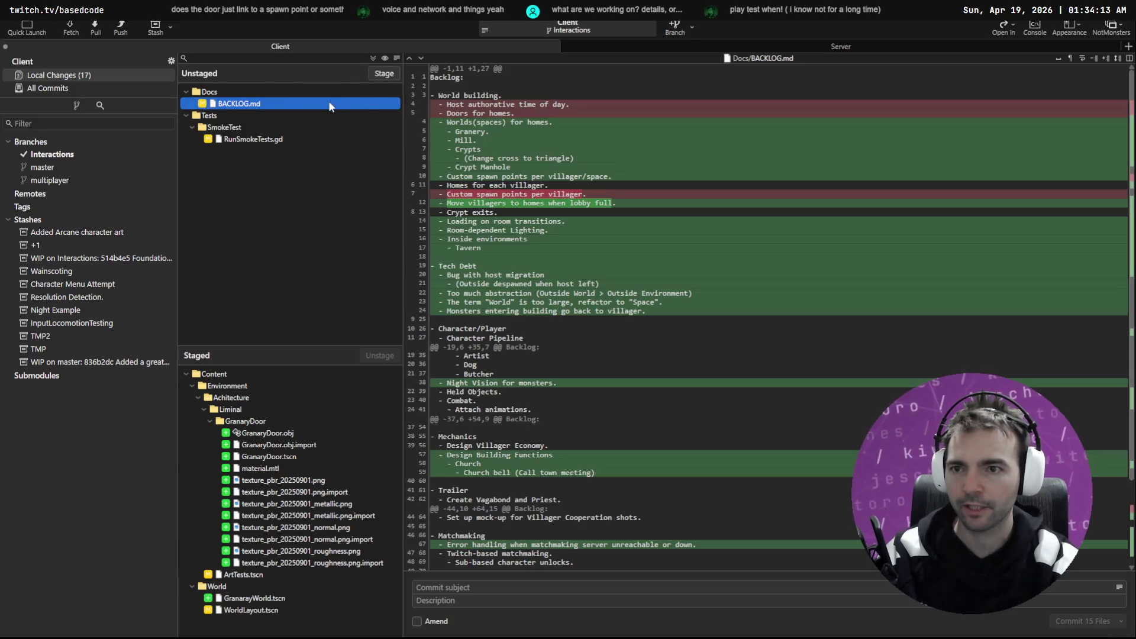
pyautogui.click(240, 128)
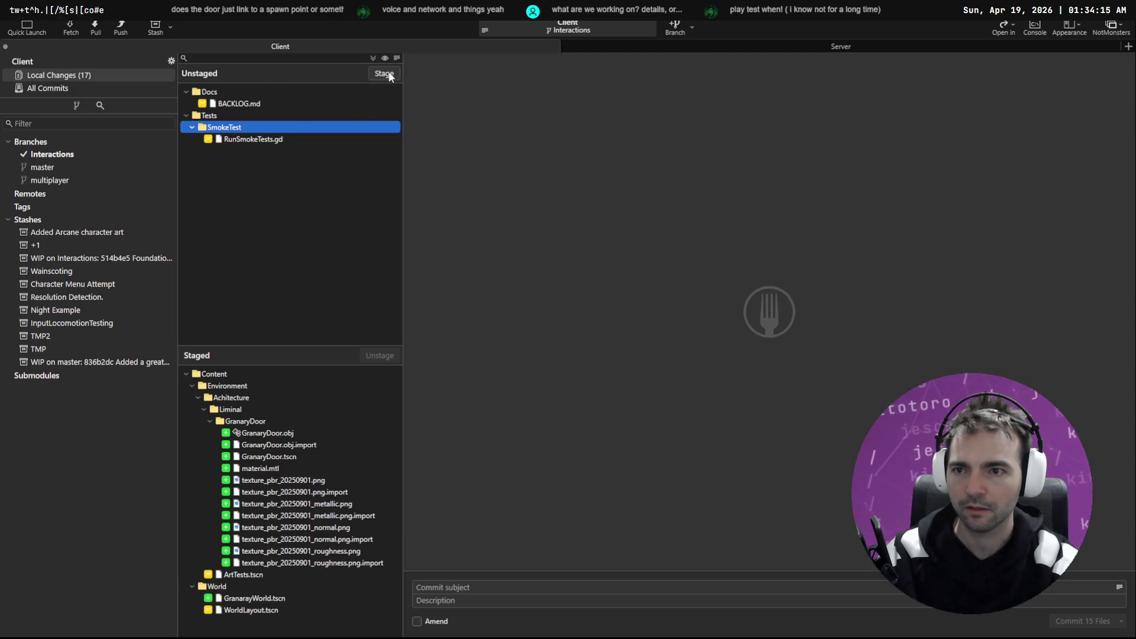
pyautogui.click(384, 74)
pyautogui.scroll(-1, 265, 482)
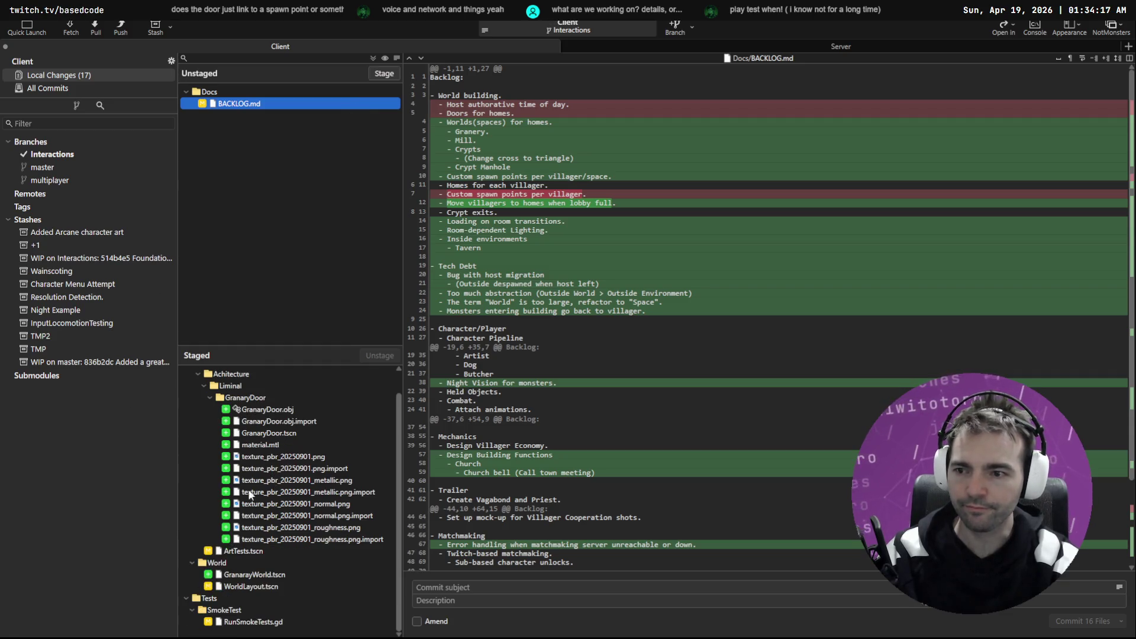
# - Copy the previous Forge commit message from the Interactions branch history
pyautogui.click(55, 155)
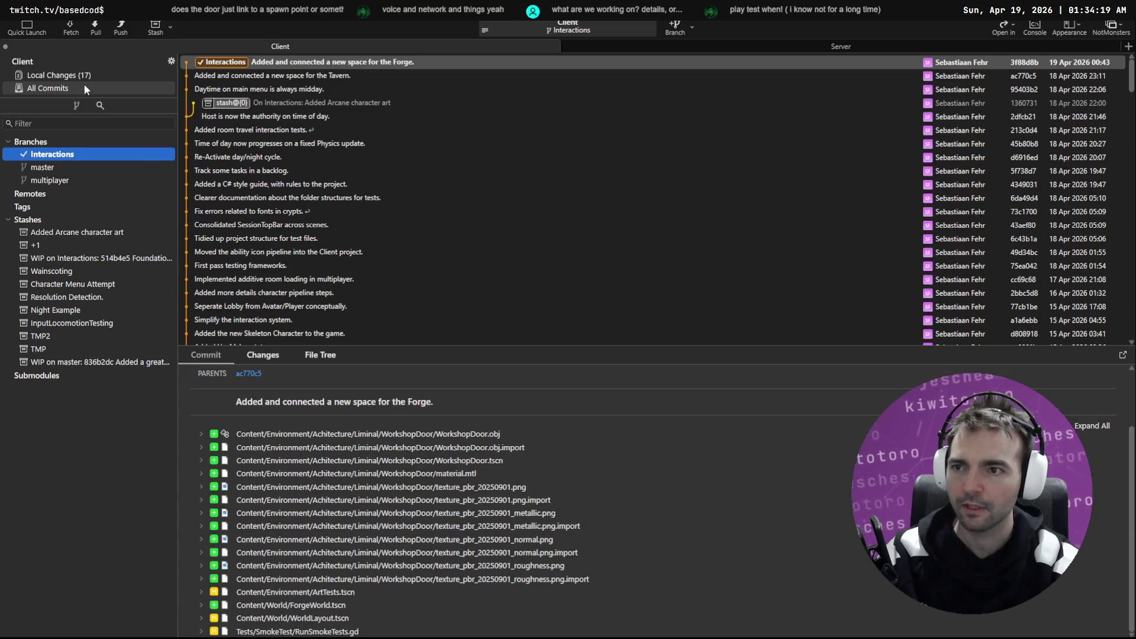
pyautogui.click(90, 78)
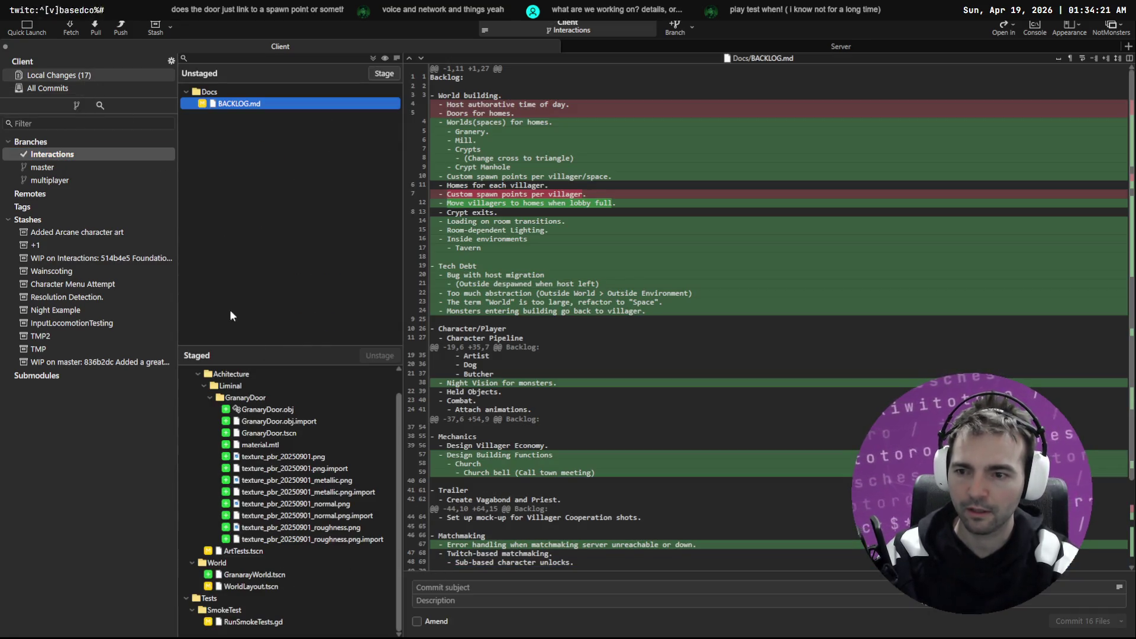
pyautogui.click(59, 158)
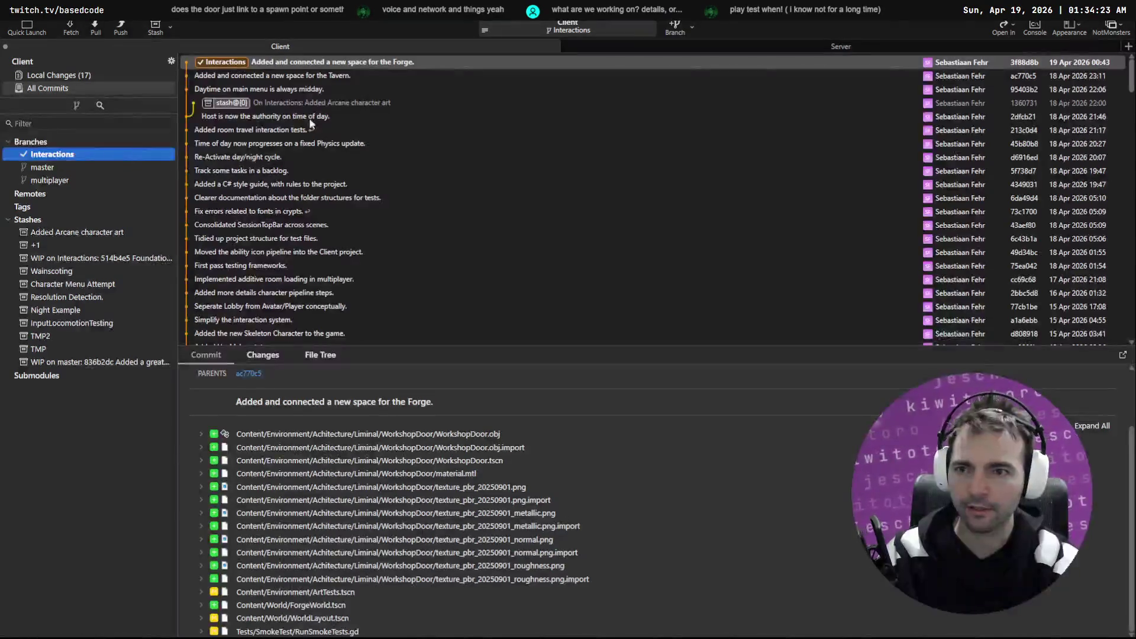
pyautogui.click(352, 61)
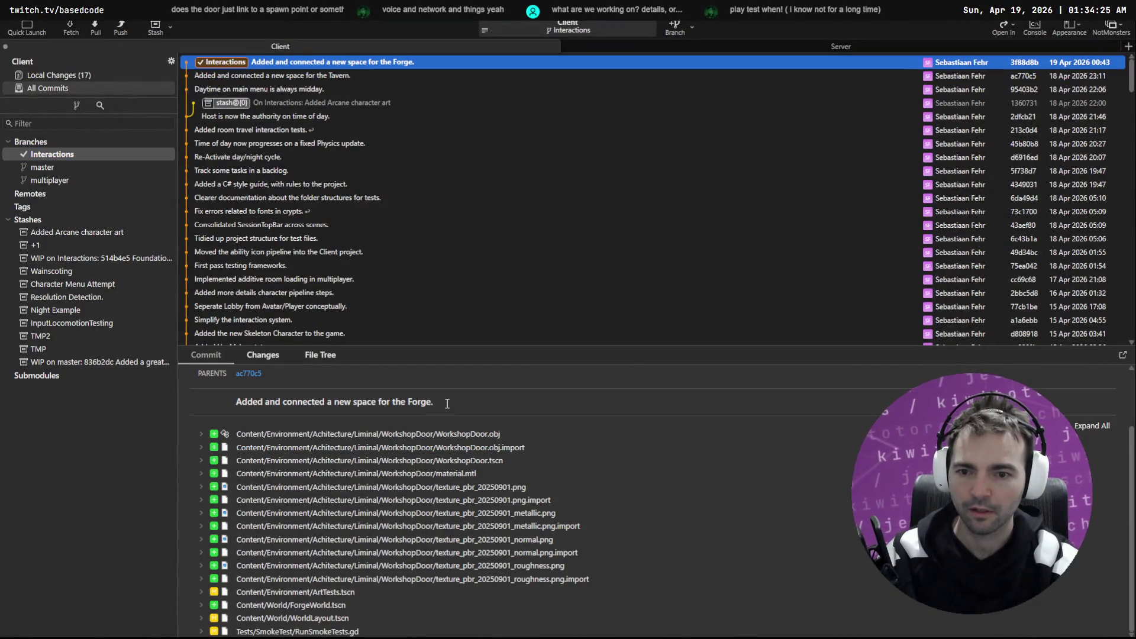
pyautogui.moveTo(445, 406); pyautogui.dragTo(225, 399)
pyautogui.hotkey('ctrl', 'c')
pyautogui.click(87, 78)
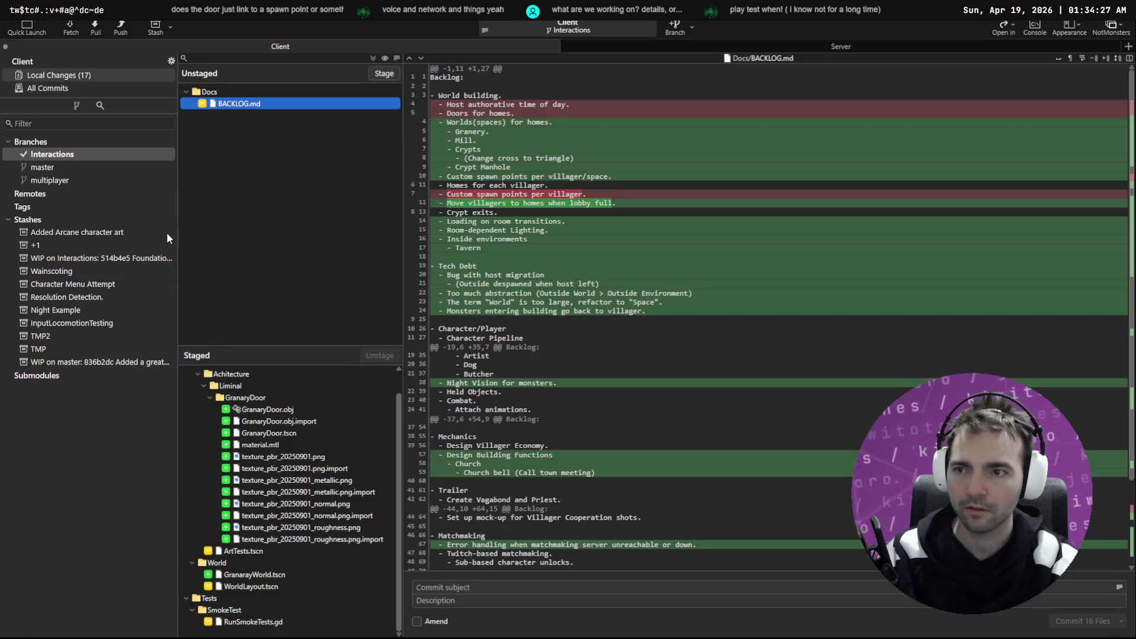
# - Commit the 16 files as 'Added and connected a new space for the Granary.'
pyautogui.click(463, 589)
pyautogui.hotkey('ctrl', 'v')
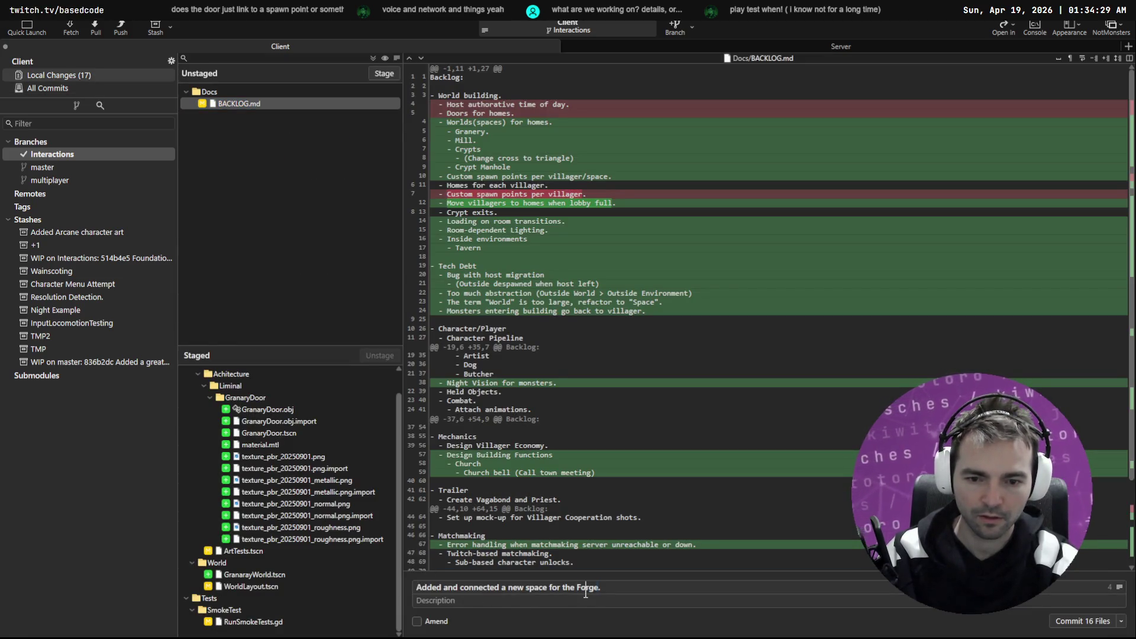
pyautogui.write('ary')
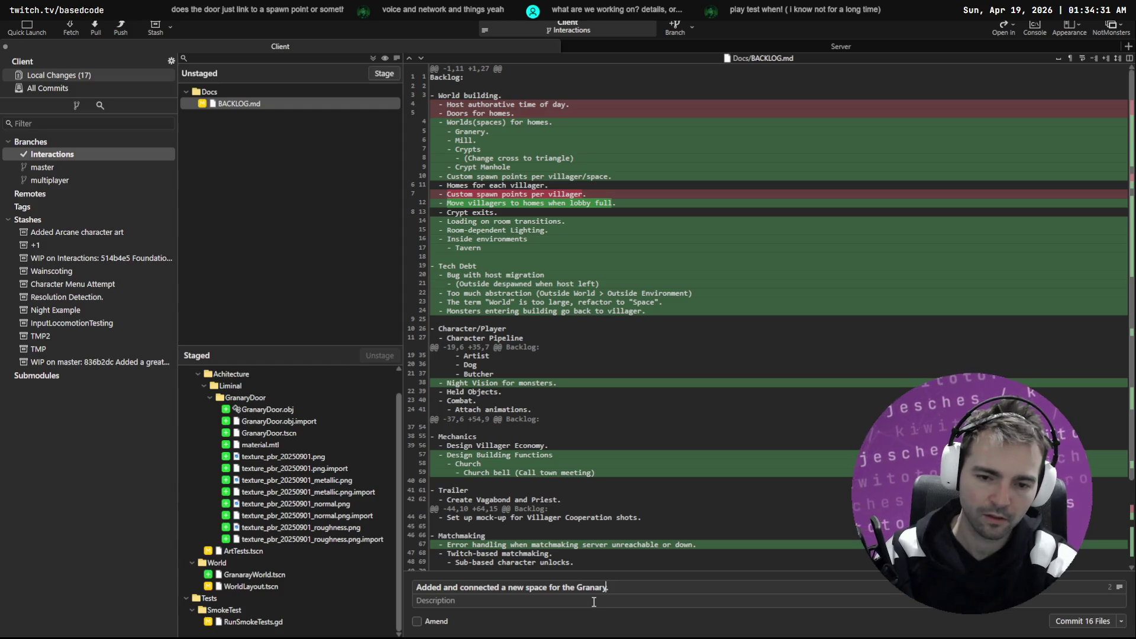
pyautogui.hotkey('ctrl', 'shift', 'Right')
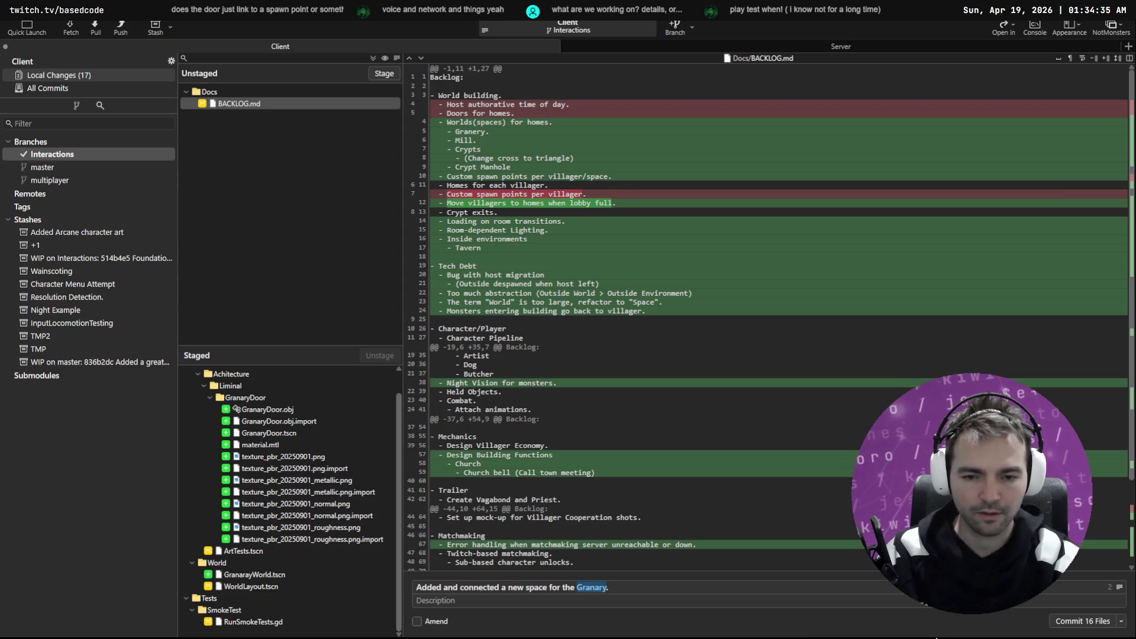
pyautogui.click(1077, 623)
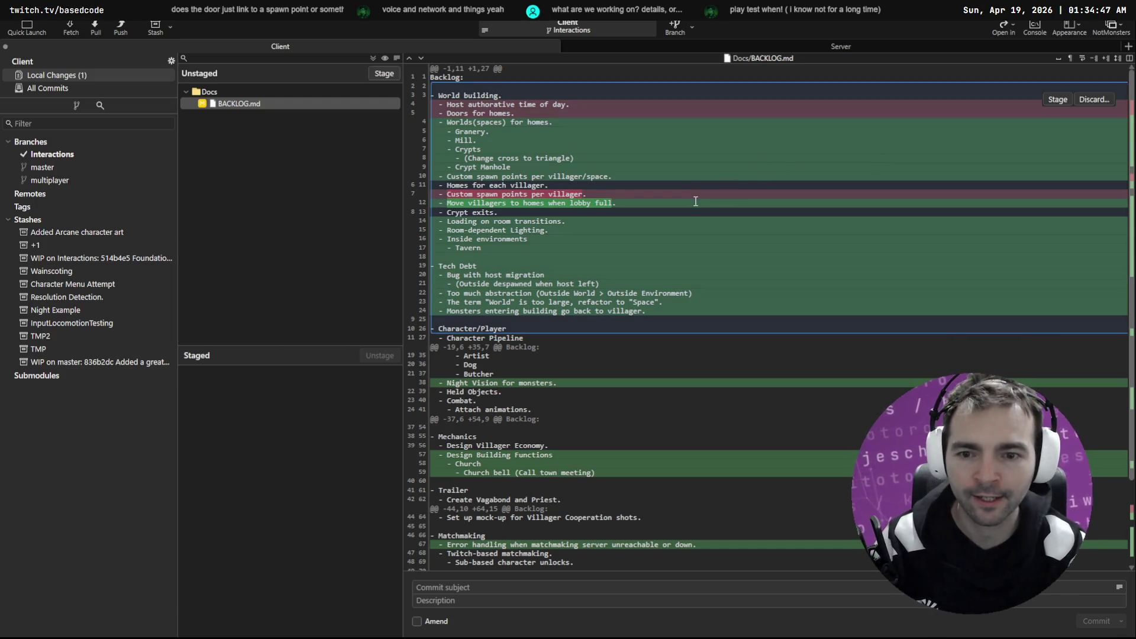
pyautogui.hotkey('alt', 'Tab')
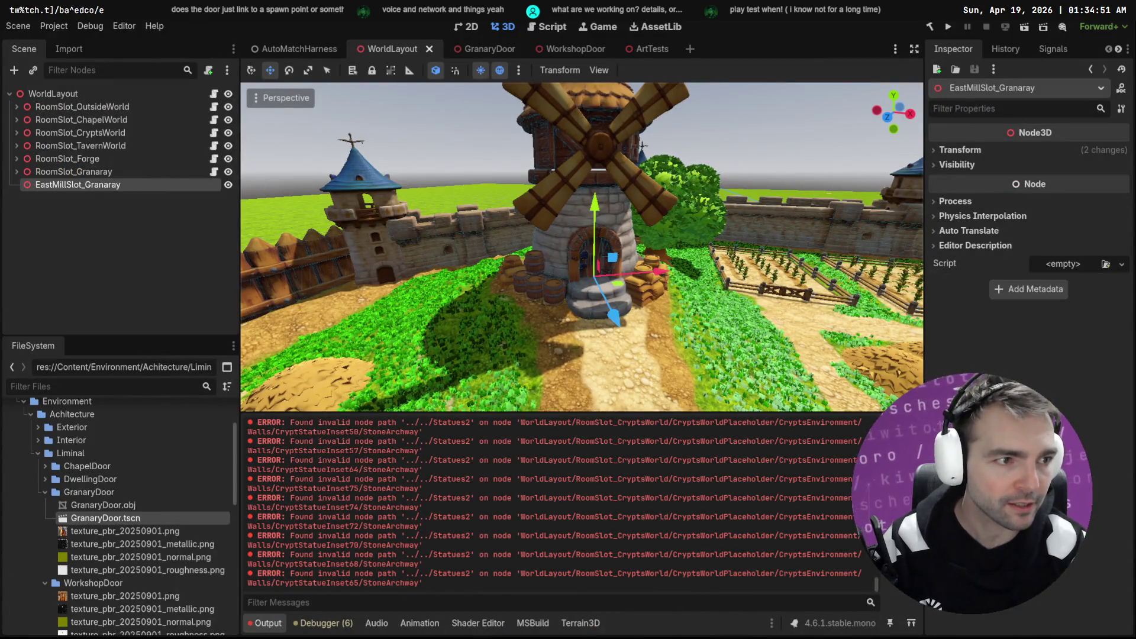
# - Switch to the tldraw whiteboard and pan down to the KEY DATES board
pyautogui.hotkey('alt', 'Tab')
pyautogui.scroll(-5, 361, 357)
pyautogui.scroll(5, 533, 296)
pyautogui.click(687, 408)
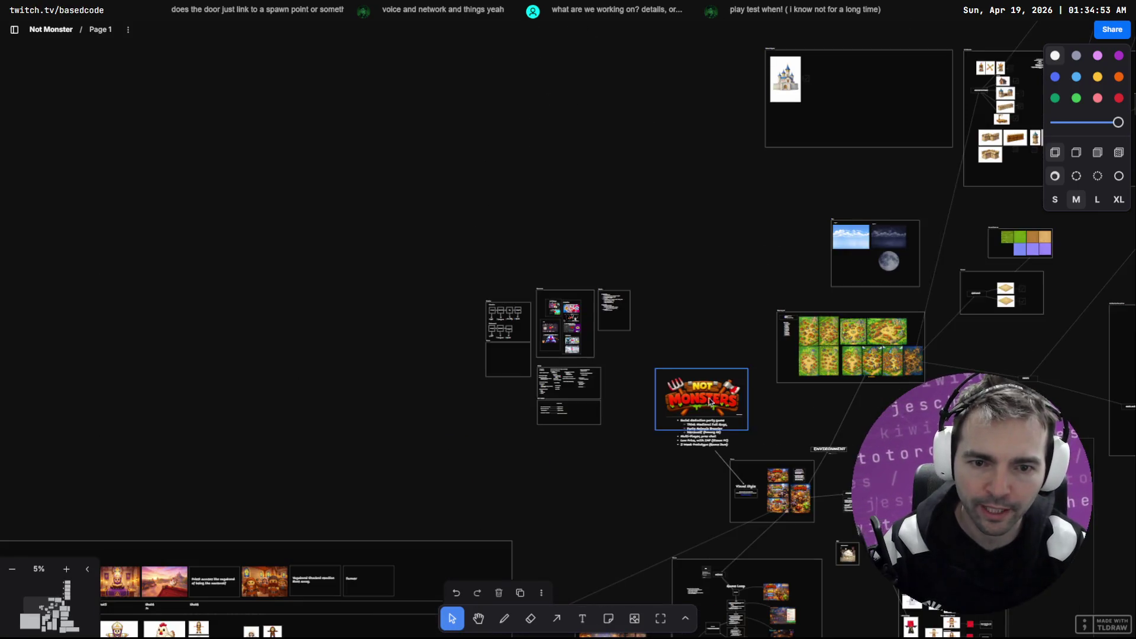
pyautogui.scroll(-5, 658, 231)
pyautogui.click(659, 235)
pyautogui.scroll(-5, 659, 235)
pyautogui.moveTo(533, 278); pyautogui.dragTo(815, 507)
pyautogui.scroll(10, 797, 178)
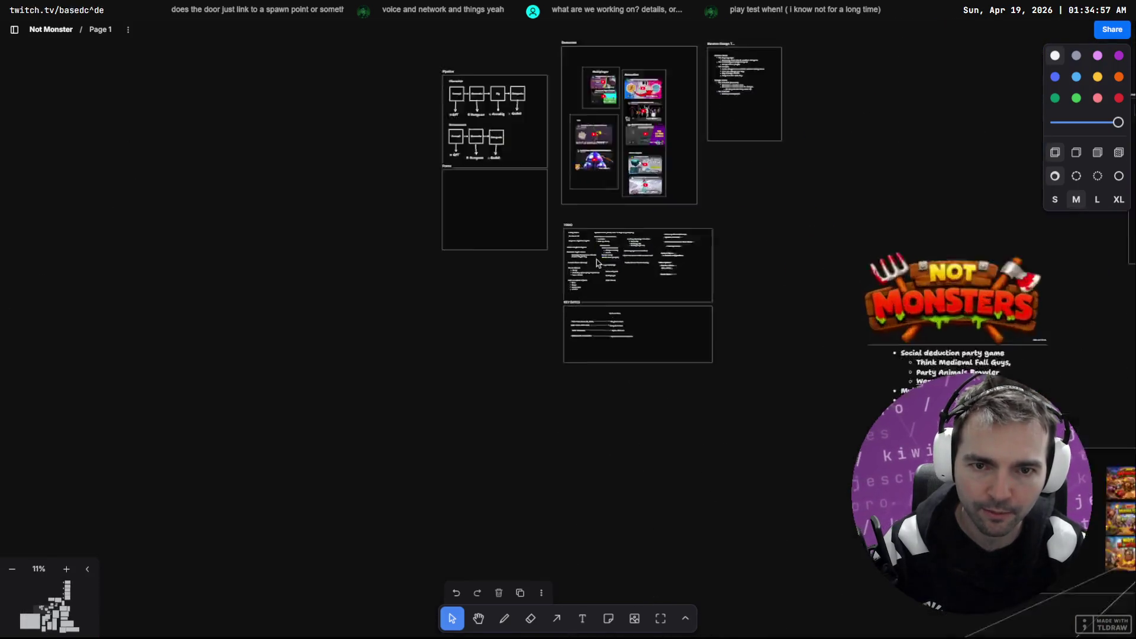
pyautogui.scroll(3, 688, 277)
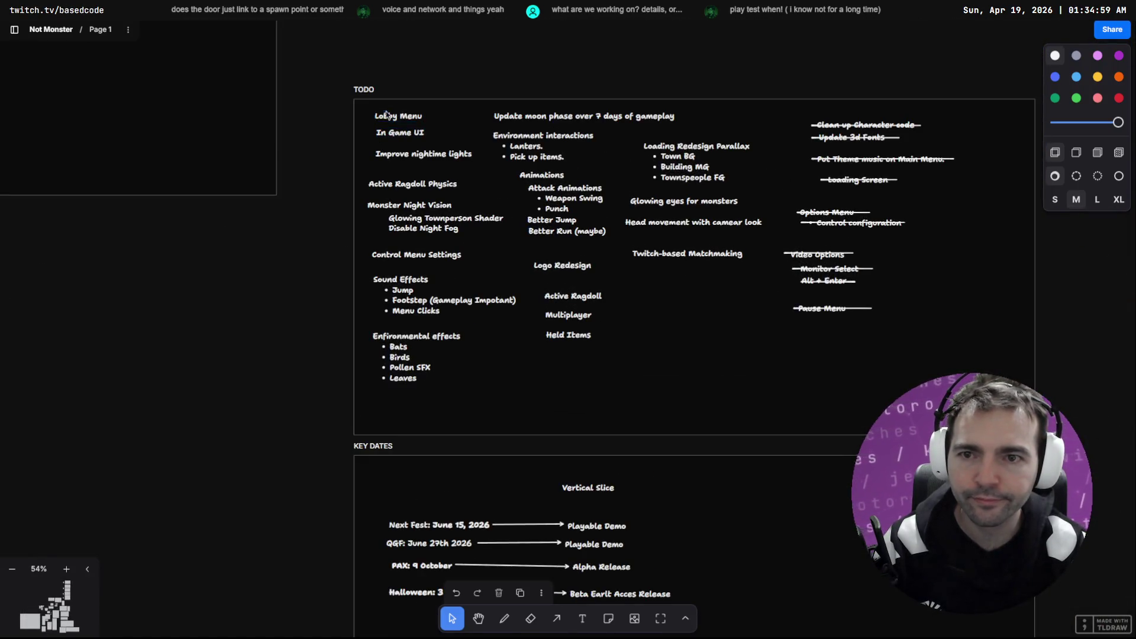
pyautogui.scroll(-5, 384, 125)
pyautogui.scroll(4, 467, 234)
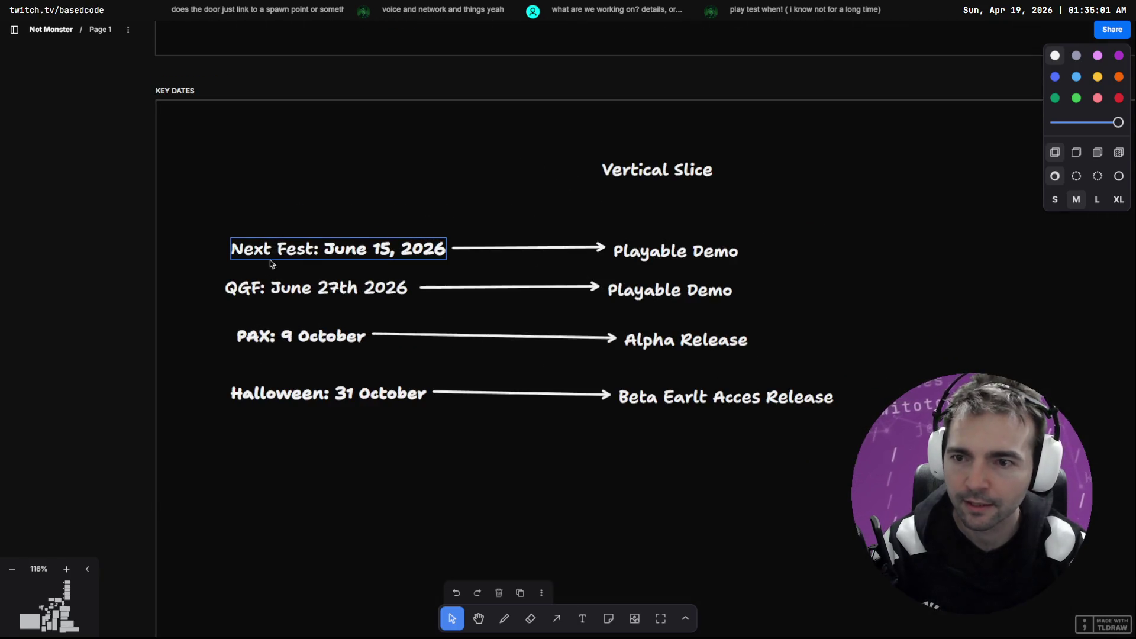
# - Select the Next Fest: June 15 row's Playable Demo label, date text and connecting arrow
pyautogui.click(675, 251)
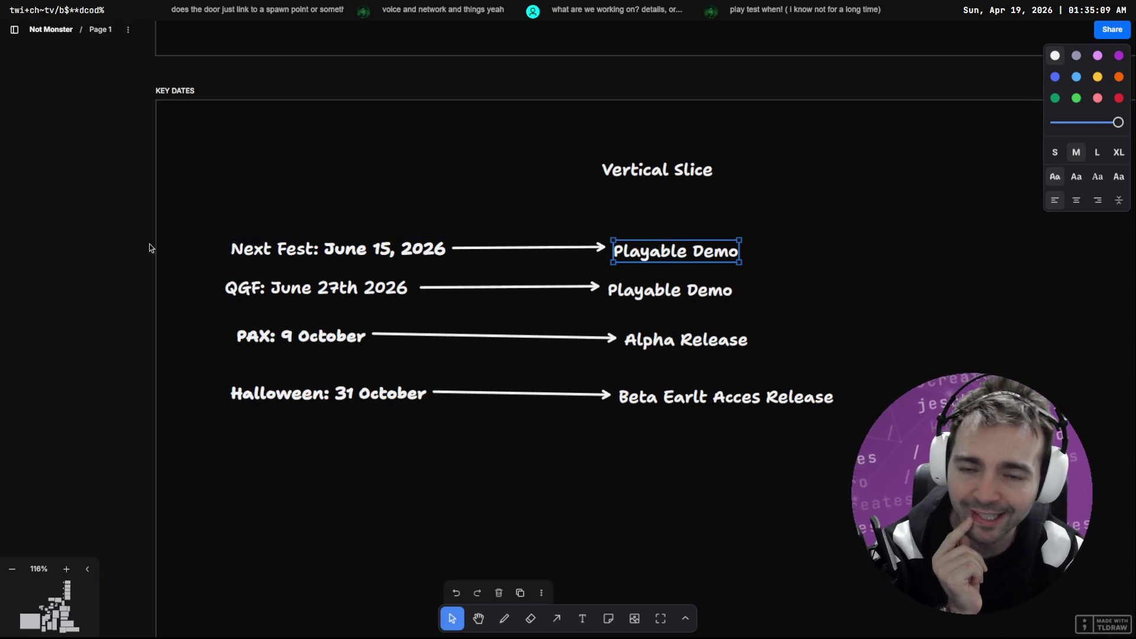
pyautogui.keyDown('shift'); pyautogui.click(372, 253); pyautogui.keyUp('shift')
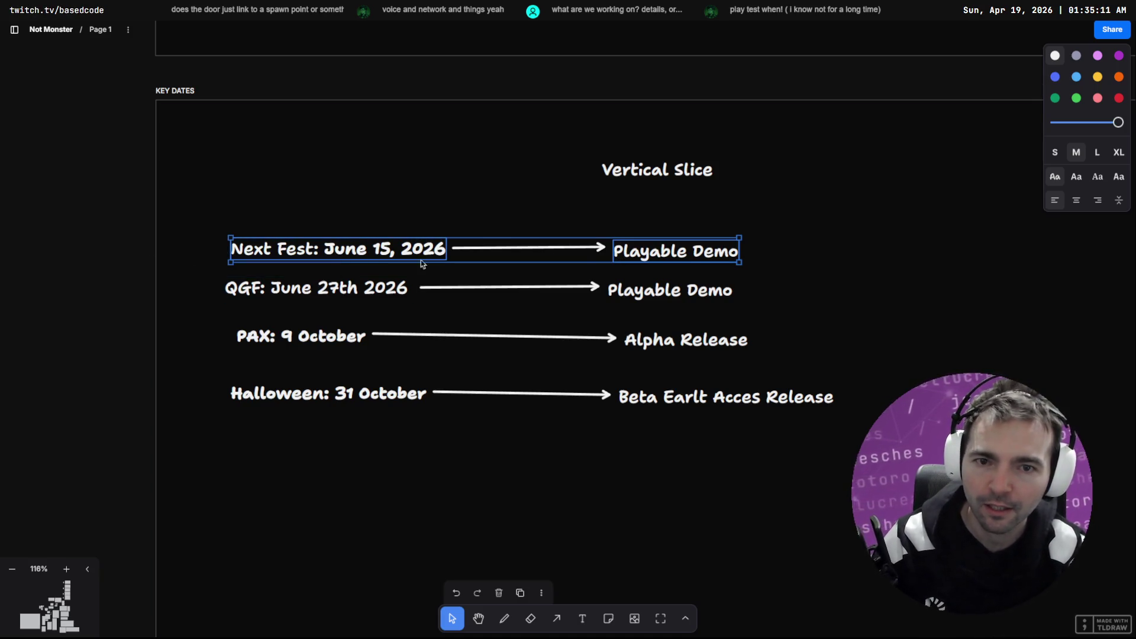
pyautogui.keyDown('shift'); pyautogui.click(601, 248); pyautogui.keyUp('shift')
# - Duplicate the Next Fest row upward and retitle its date 'Community Playtest: May 15, 2026'
pyautogui.moveTo(657, 254); pyautogui.dragTo(660, 213)
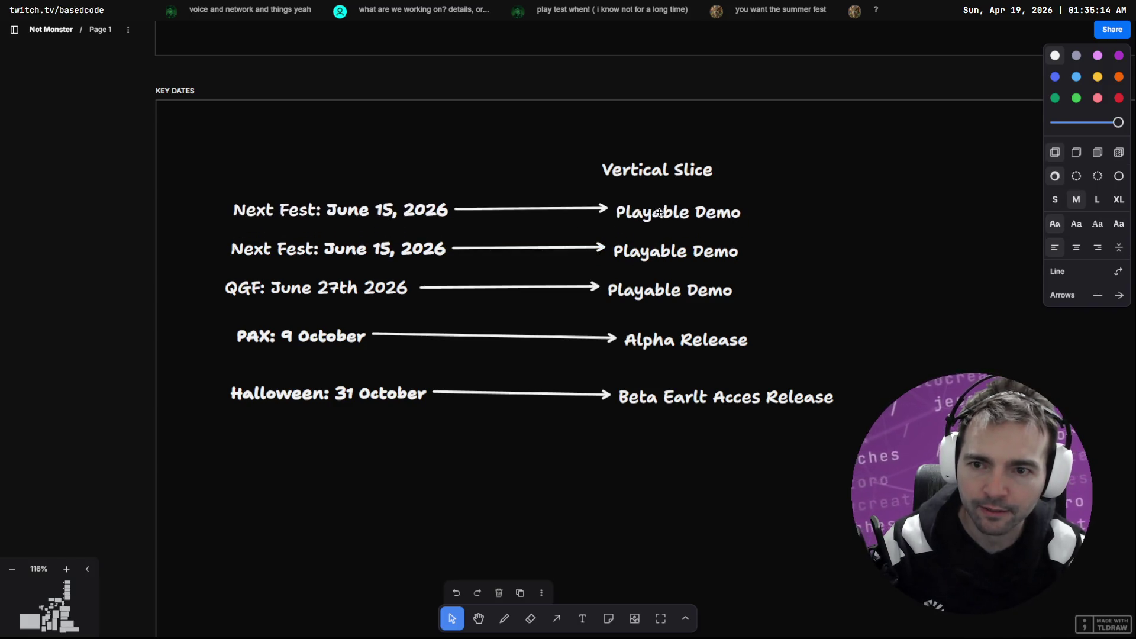
pyautogui.doubleClick(318, 210)
pyautogui.click(318, 210)
pyautogui.hotkey('shift', 'Home')
pyautogui.write('Comm')
pyautogui.write('unity Playtest')
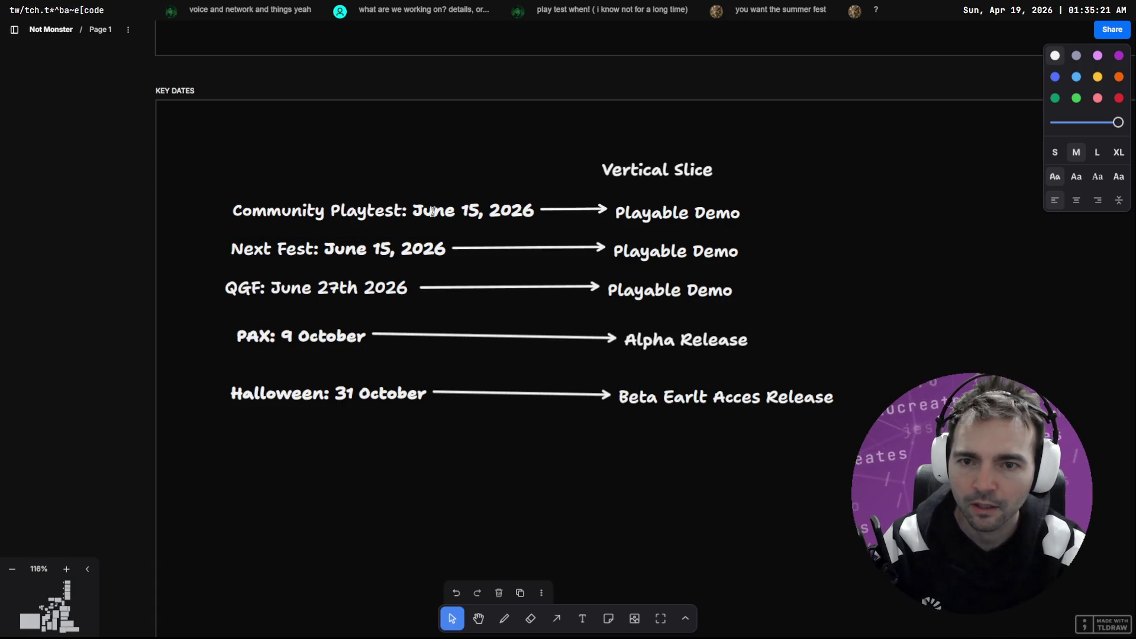
pyautogui.doubleClick(432, 211)
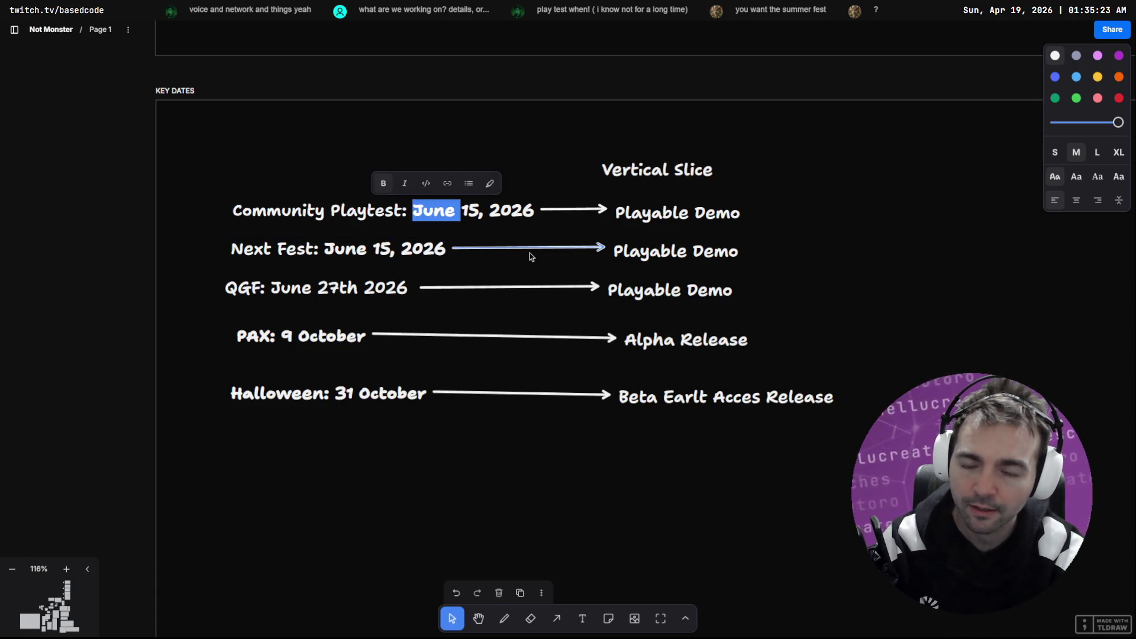
pyautogui.write('May')
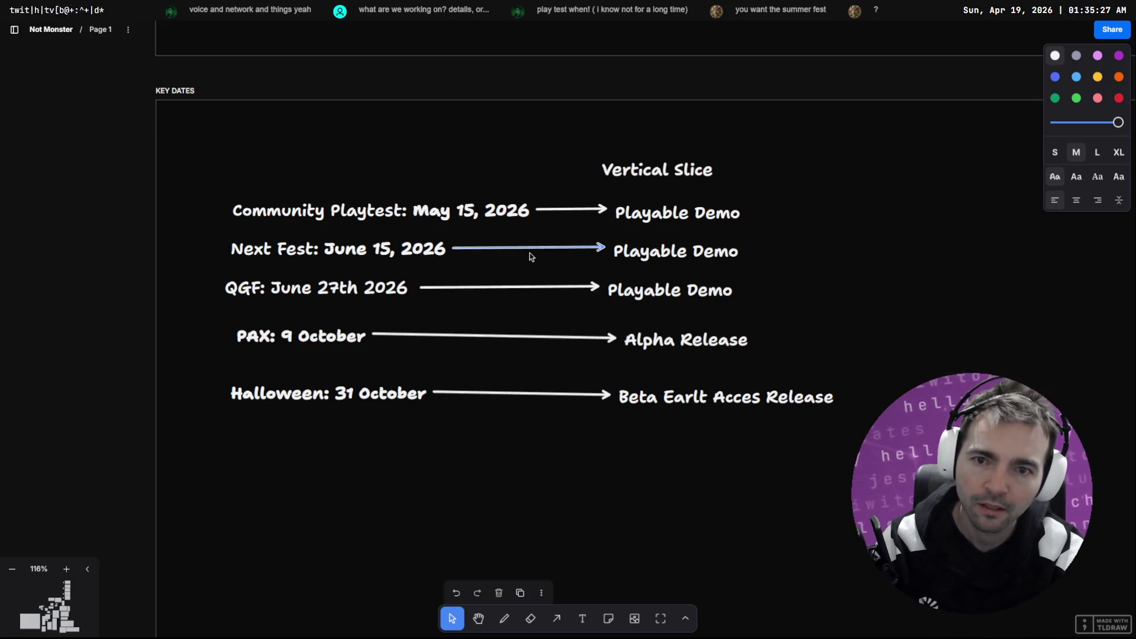
pyautogui.click(449, 184)
# - Change the playtest day from 15 to 25 and nudge the date text left
pyautogui.click(465, 211)
pyautogui.click(465, 211)
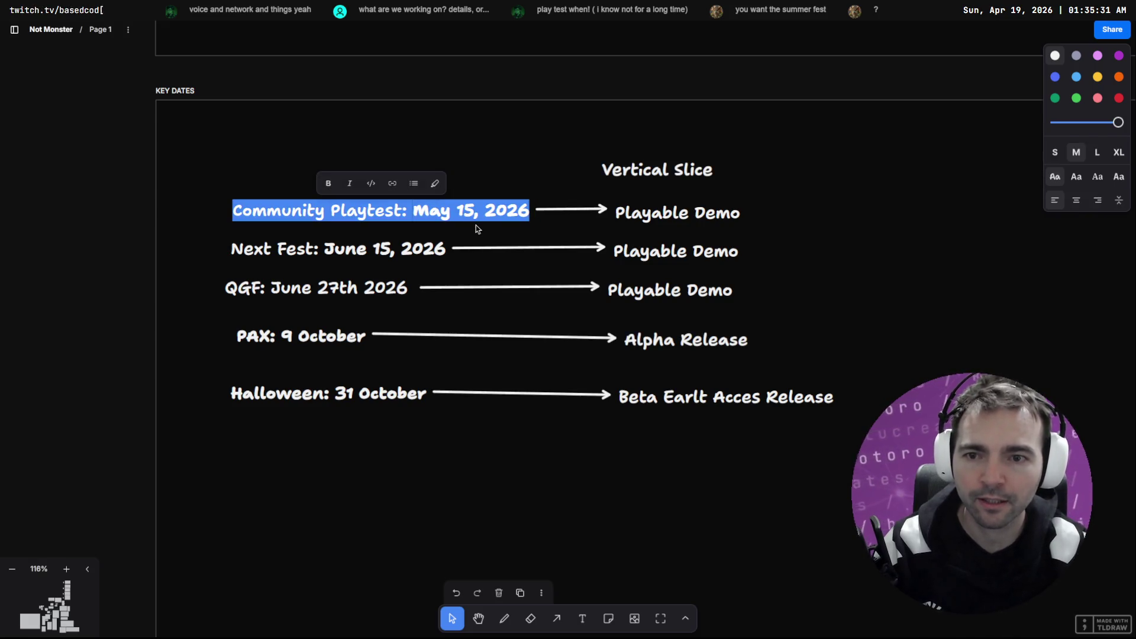
pyautogui.press('Left')
pyautogui.hotkey('ctrl', 'Right')
pyautogui.hotkey('ctrl', 'Right')
pyautogui.hotkey('shift', 'Right')
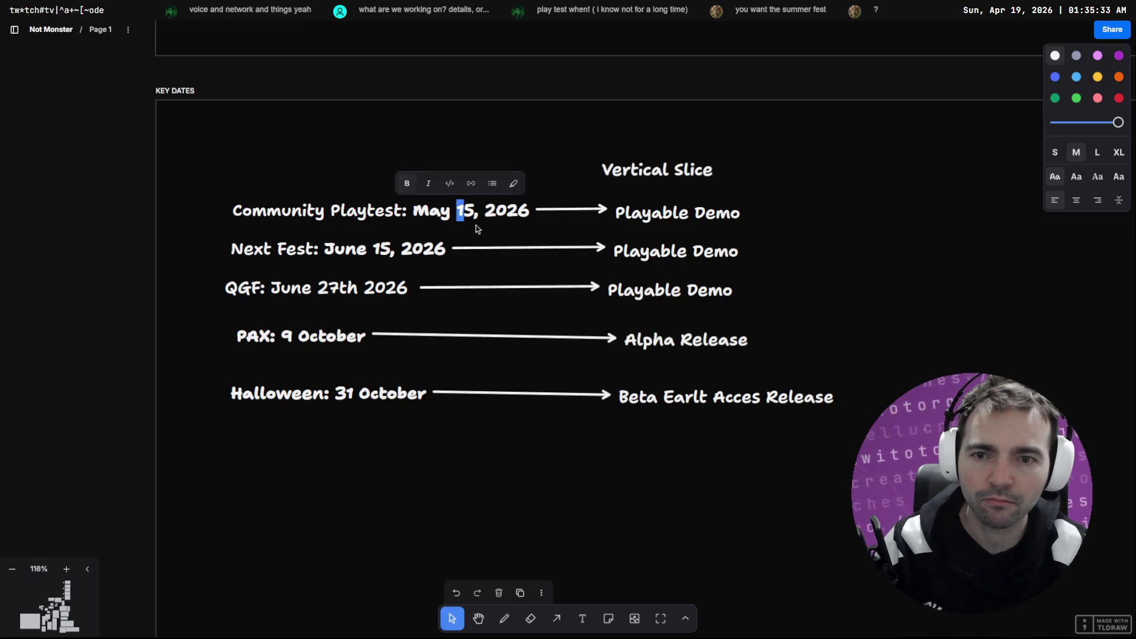
pyautogui.write('2')
pyautogui.press('Escape')
pyautogui.moveTo(353, 207); pyautogui.dragTo(328, 204)
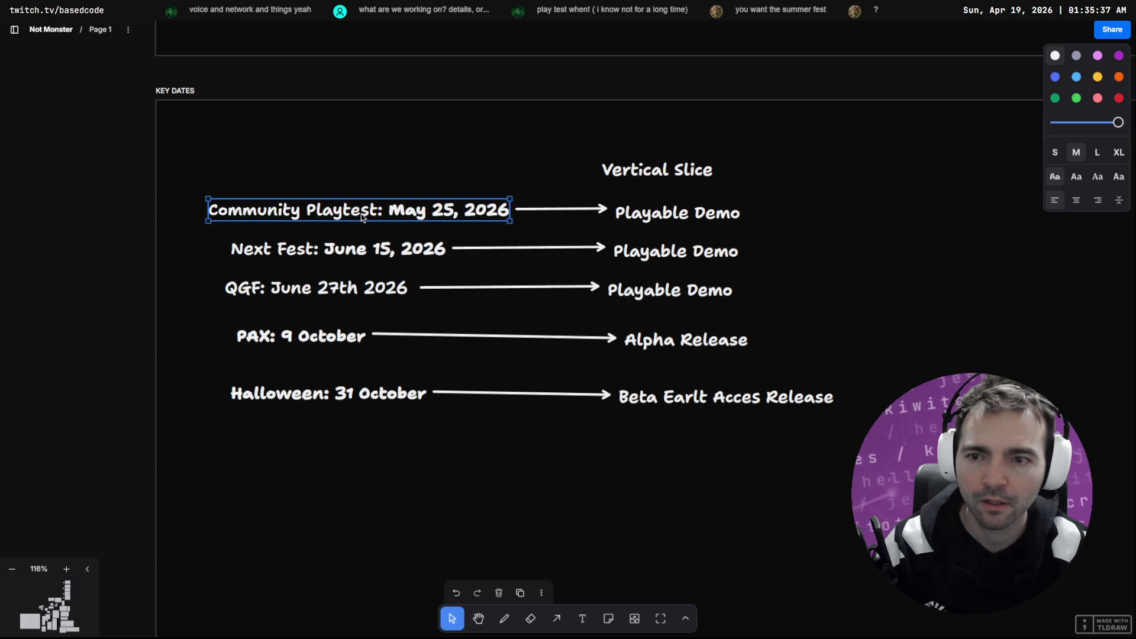
# - Relabel the new row's target 'Vertical Slice' and delete the Vertical Slice heading above
pyautogui.doubleClick(377, 216)
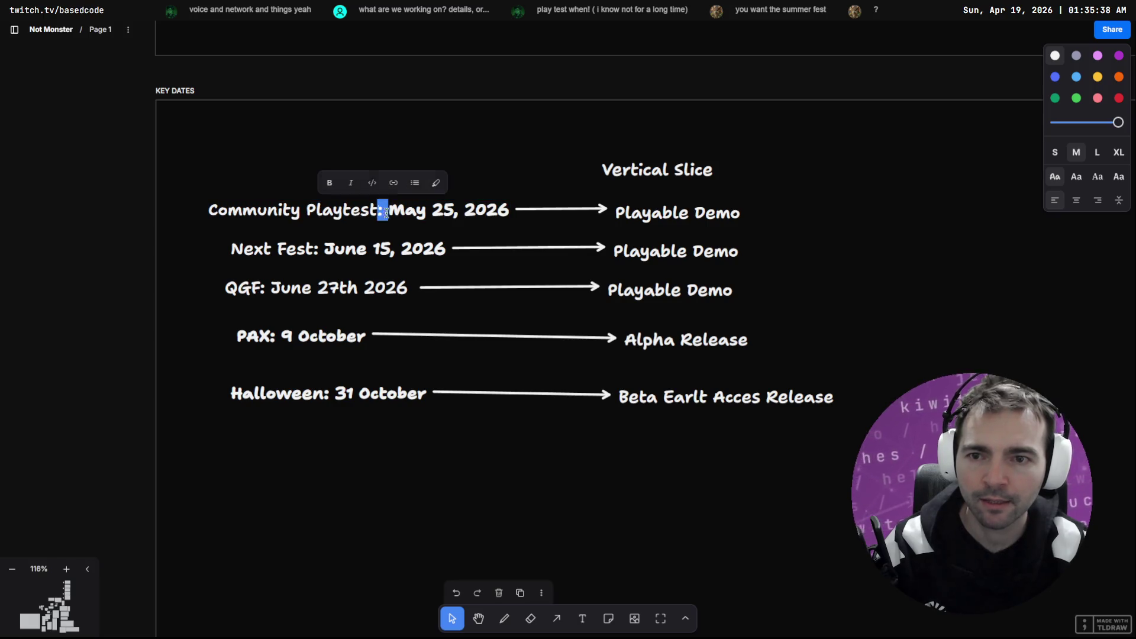
pyautogui.doubleClick(668, 212)
pyautogui.click(675, 211)
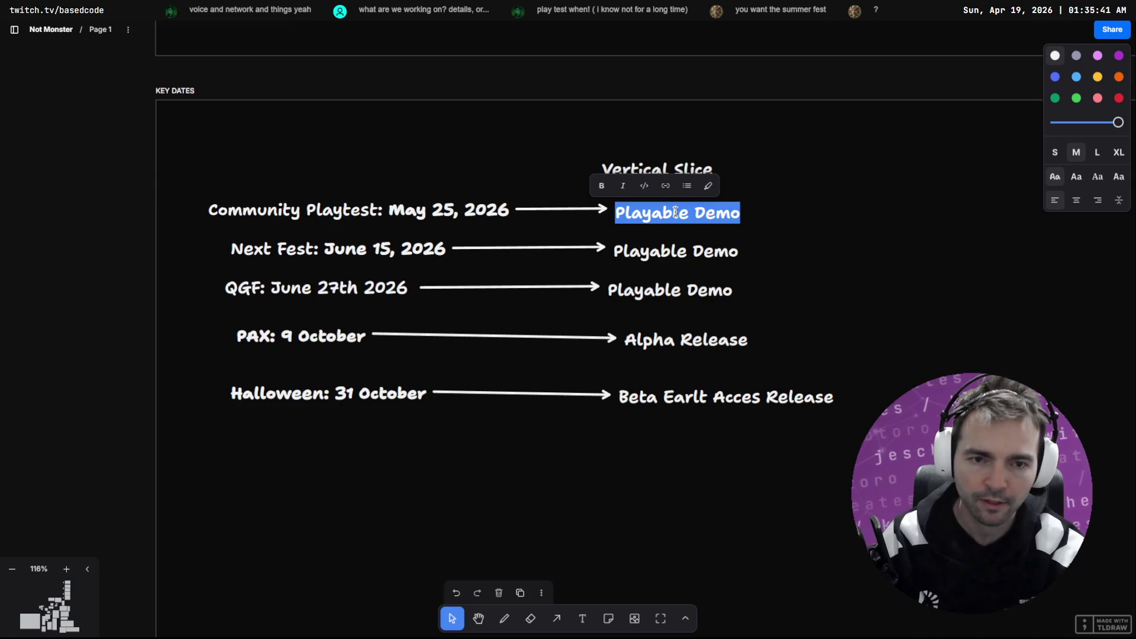
pyautogui.write('Alpha')
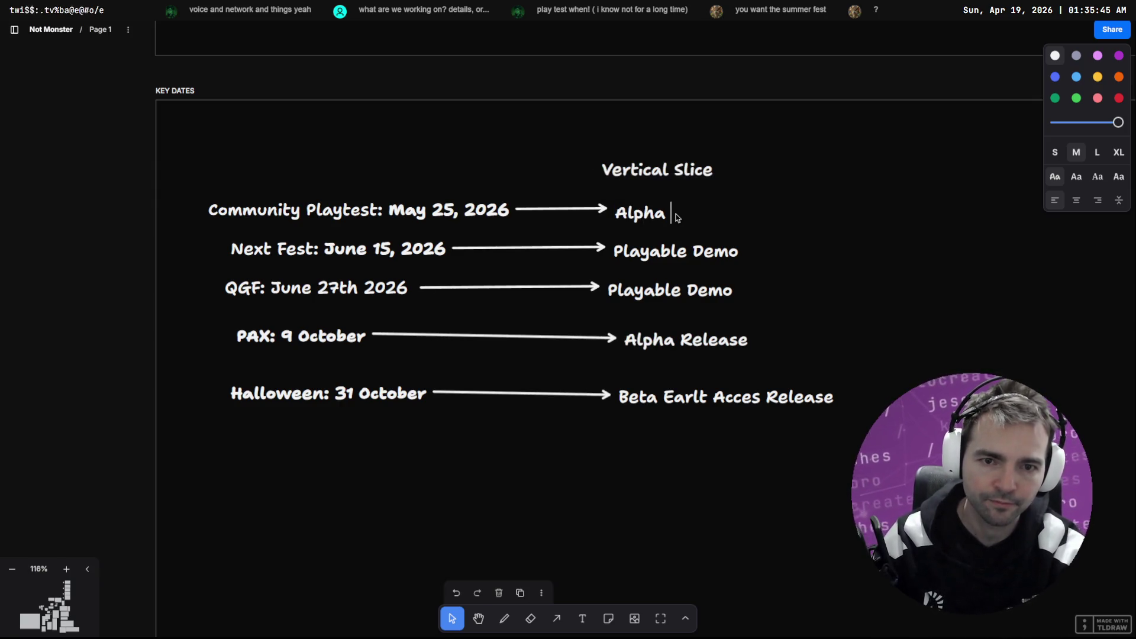
pyautogui.hotkey('ctrl', 'BackSpace')
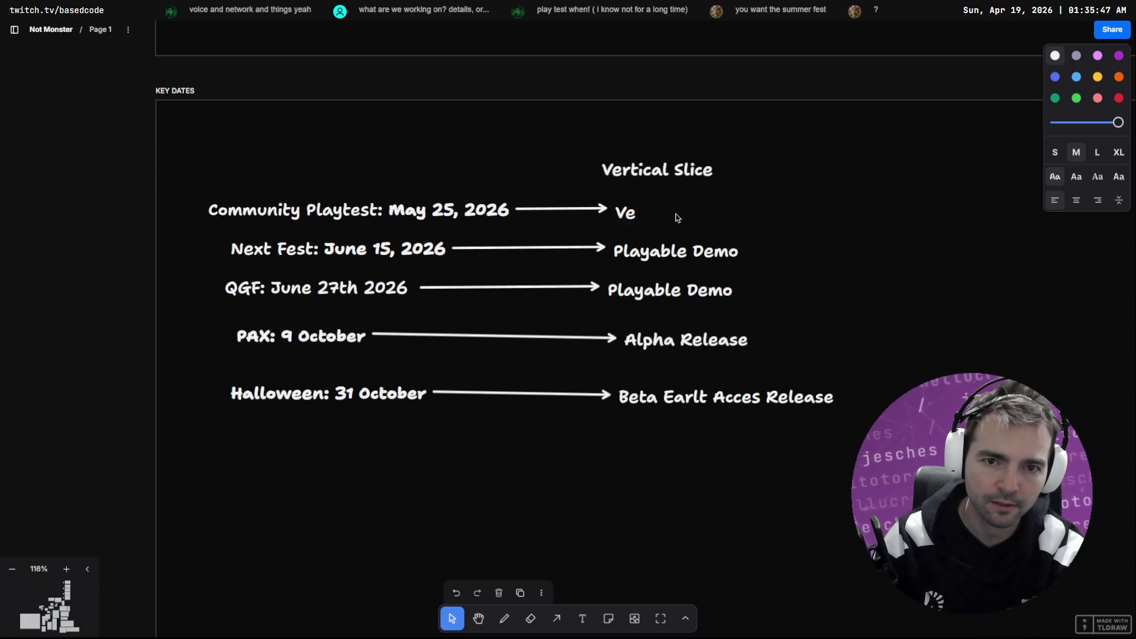
pyautogui.write('cal Slice')
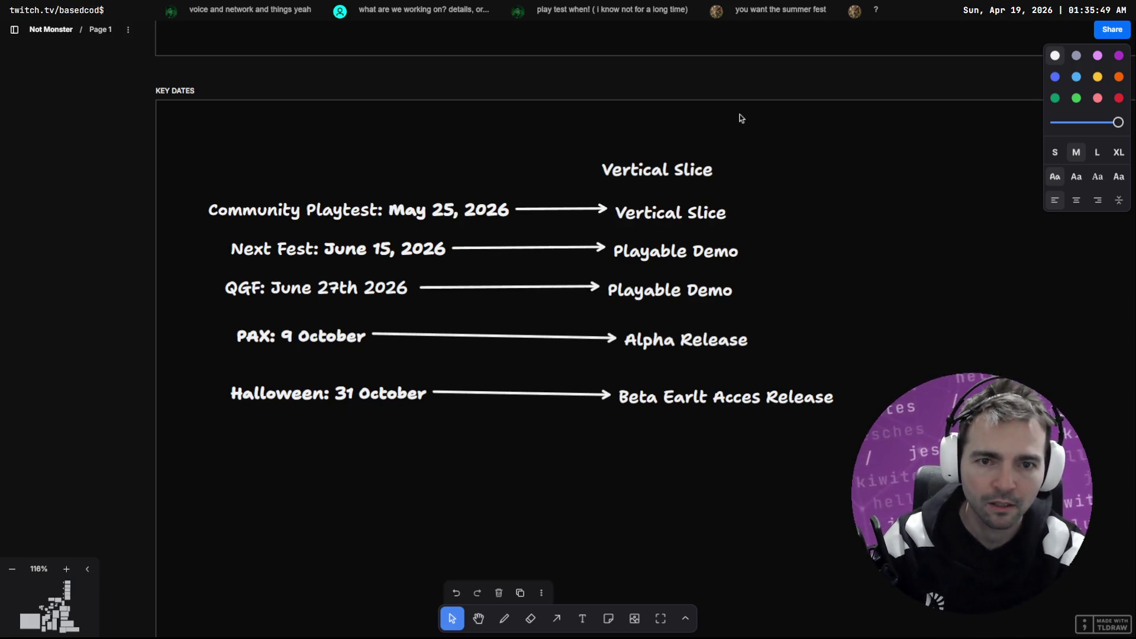
pyautogui.click(670, 172)
pyautogui.press('Delete')
# - Extend the new row's label to 'Vertical Slice Test'
pyautogui.moveTo(793, 187)
pyautogui.mouseDown()
pyautogui.moveTo(365, 222)
pyautogui.moveTo(421, 188)
pyautogui.moveTo(424, 168)
pyautogui.moveTo(434, 218)
pyautogui.mouseUp()
pyautogui.doubleClick(712, 214)
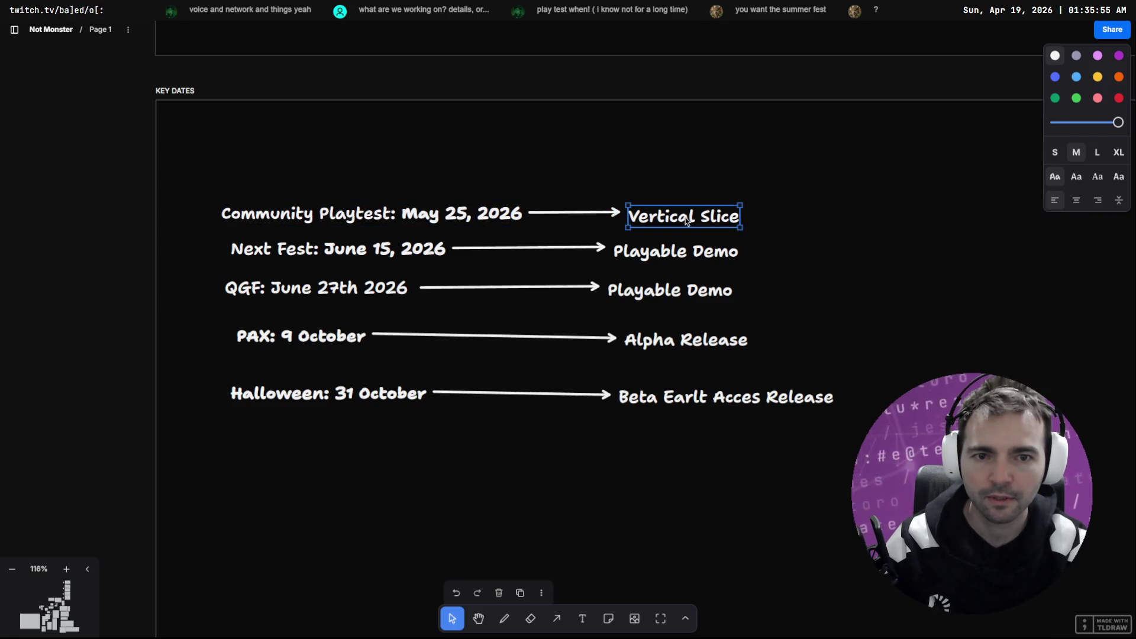
pyautogui.doubleClick(726, 222)
pyautogui.press('Right')
pyautogui.write('Test')
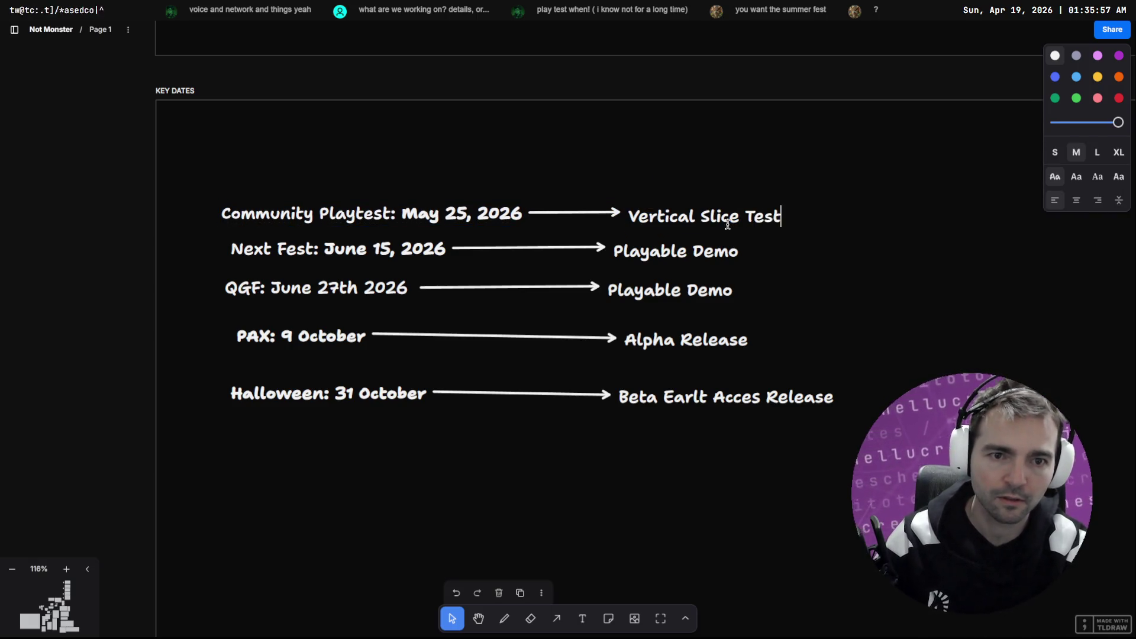
pyautogui.click(779, 199)
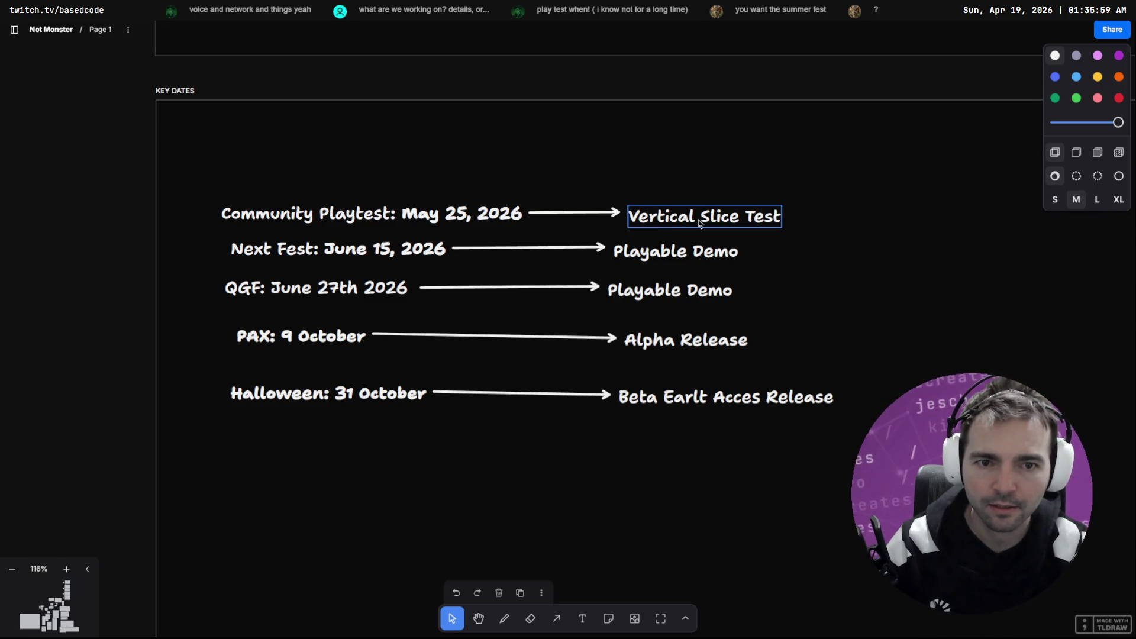
pyautogui.click(698, 222)
# - Duplicate the playtest row upward, trim its label to 'Vertical Slice' and set the date to May 15
pyautogui.moveTo(678, 222)
pyautogui.mouseDown()
pyautogui.moveTo(673, 174)
pyautogui.moveTo(684, 177)
pyautogui.mouseUp()
pyautogui.doubleClick(770, 179)
pyautogui.doubleClick(777, 179)
pyautogui.press('BackSpace')
pyautogui.doubleClick(426, 176)
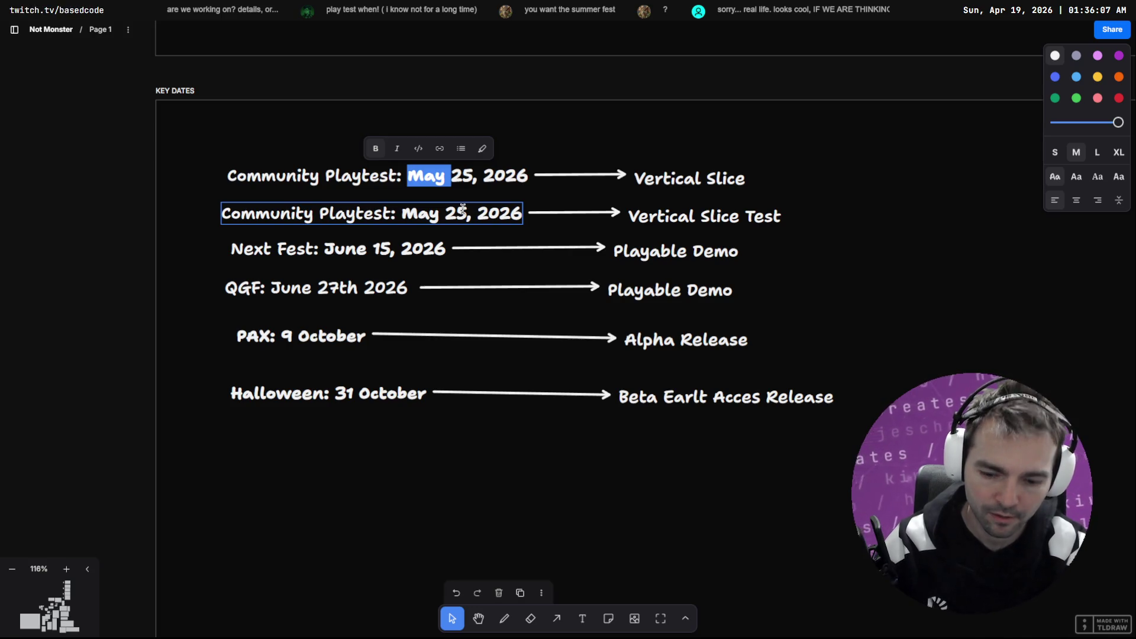
pyautogui.write('April')
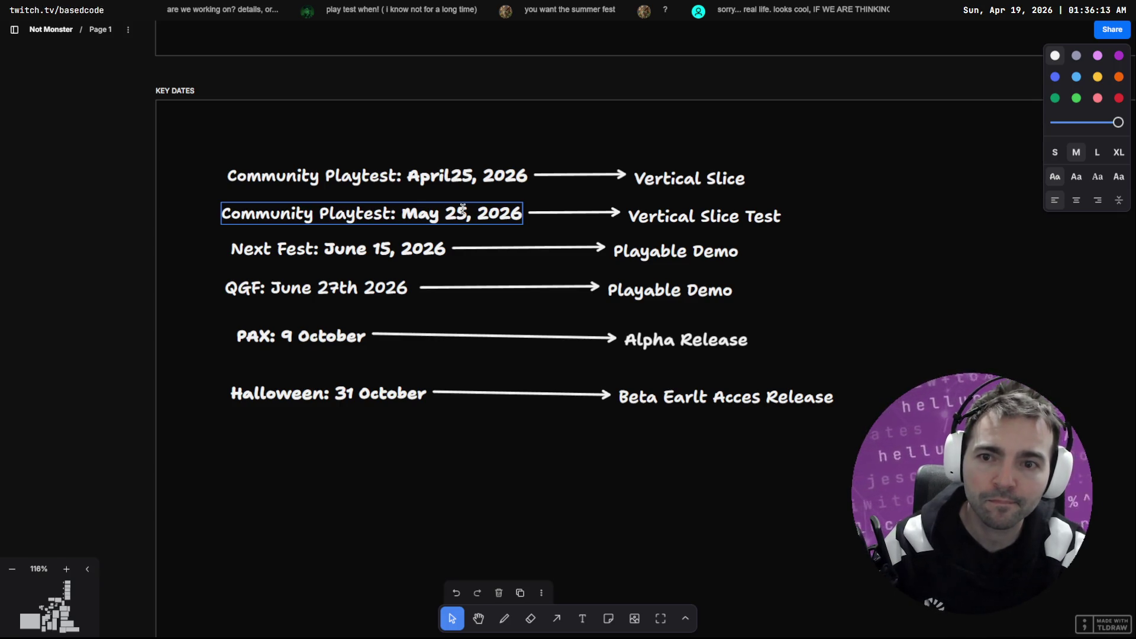
pyautogui.hotkey('ctrl', 'shift', 'Left')
pyautogui.write('May')
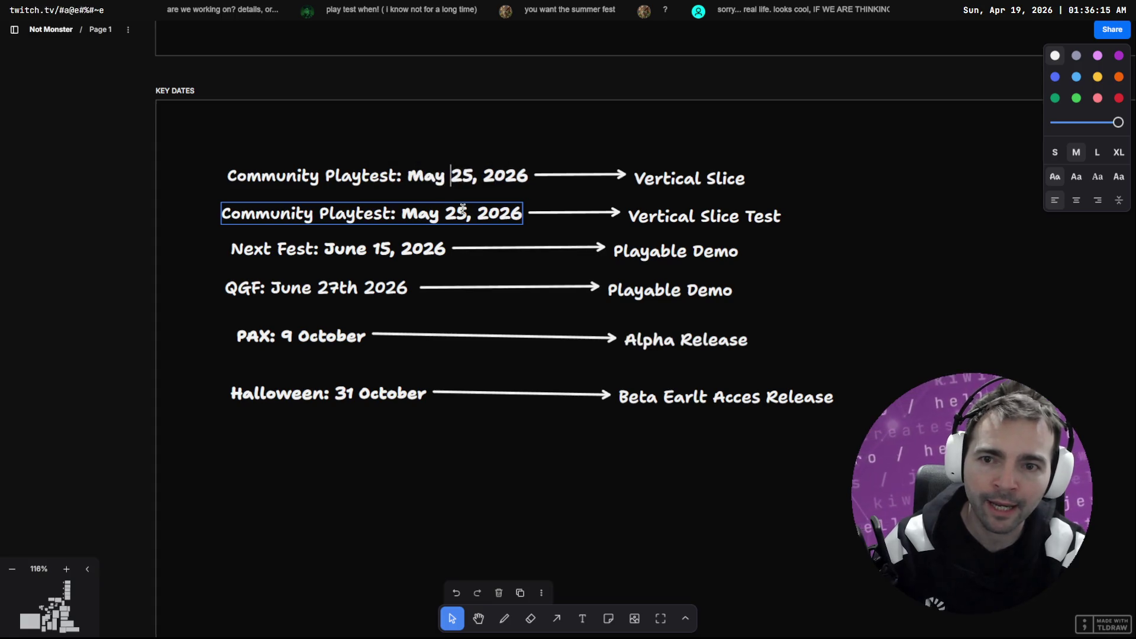
pyautogui.doubleClick(460, 176)
pyautogui.write('15')
pyautogui.click(486, 130)
# - Strip the 'Community Playtest:' prefix so the top row reads just 'May 15, 2026'
pyautogui.click(403, 176)
pyautogui.click(403, 176)
pyautogui.click(403, 175)
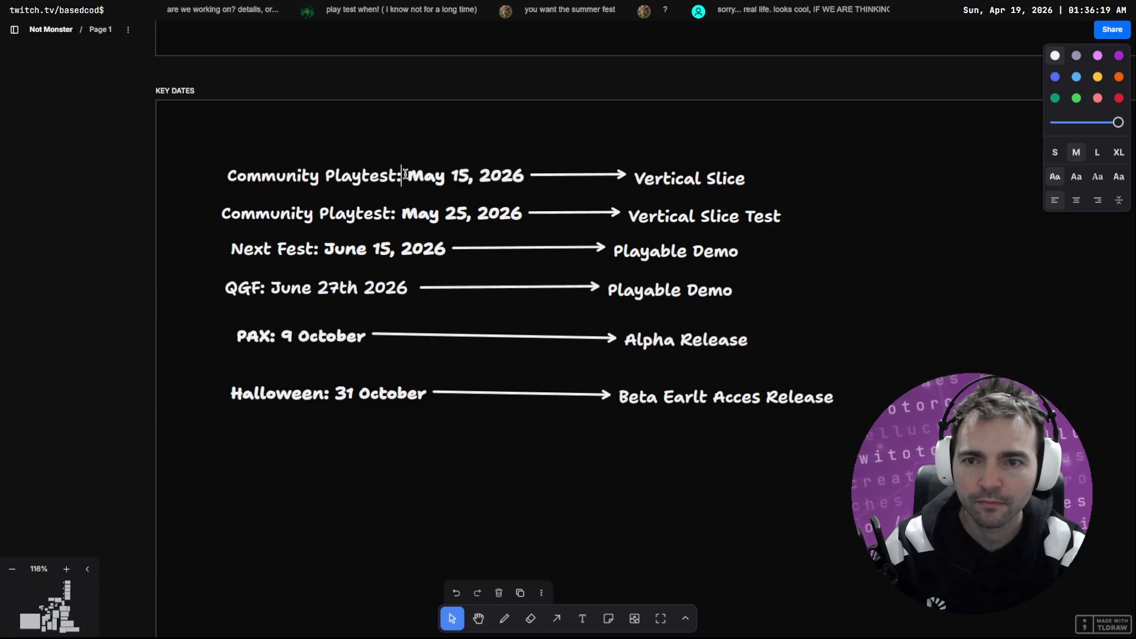
pyautogui.hotkey('shift', 'Home')
pyautogui.press('BackSpace')
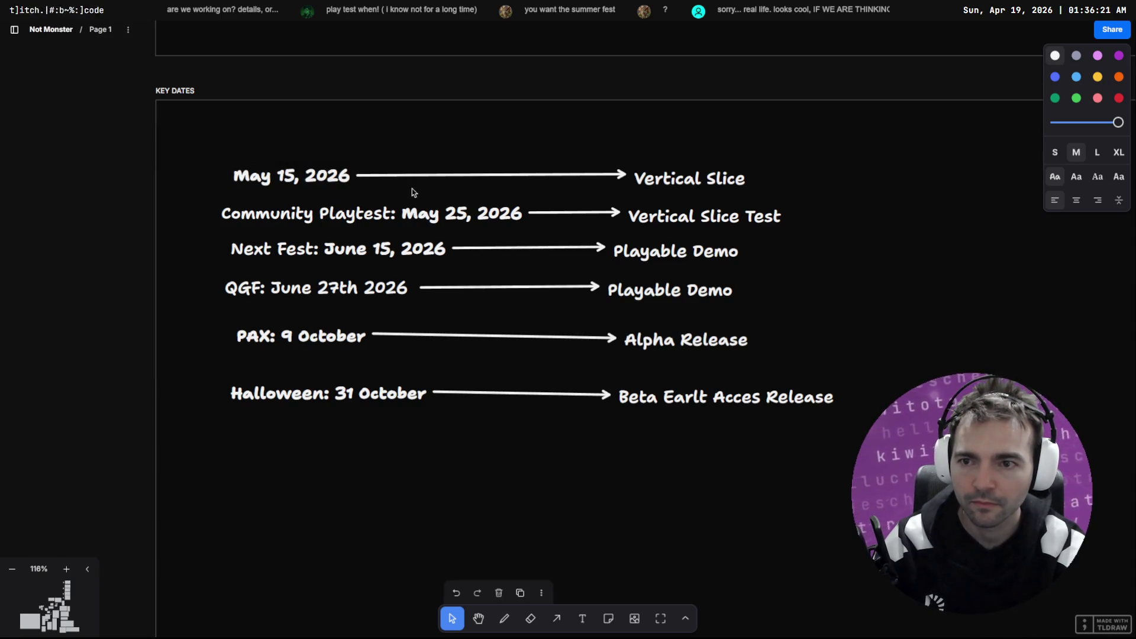
pyautogui.write('F')
pyautogui.press('BackSpace')
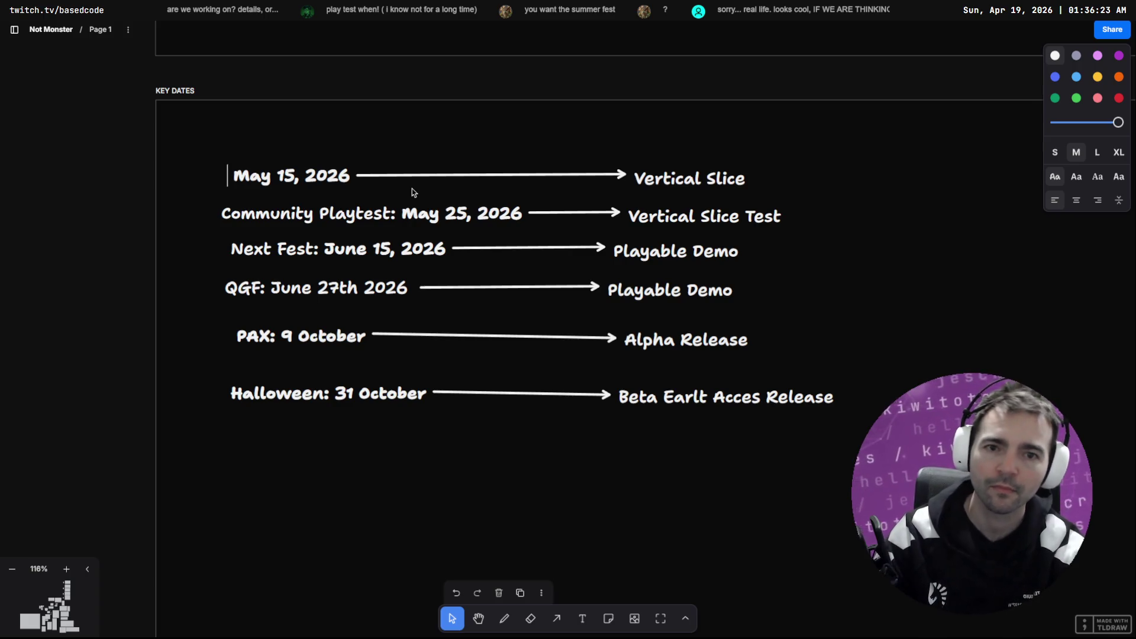
pyautogui.press('Delete')
pyautogui.click(924, 213)
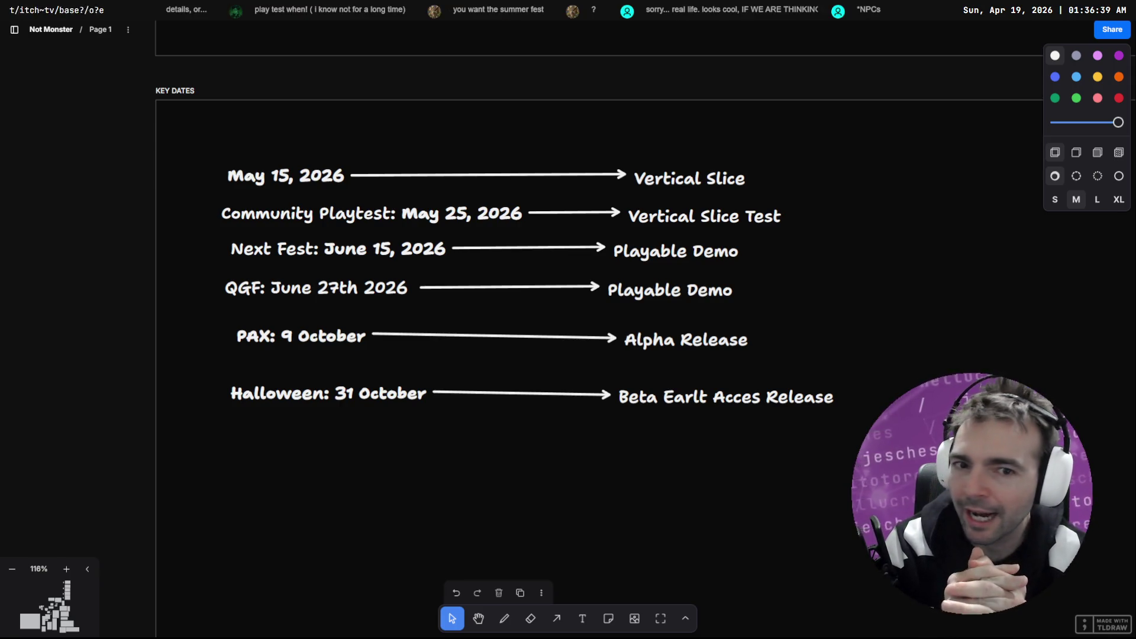
# - Pick out the Halloween: 31 October date among the Next Fest and PAX entries
pyautogui.moveTo(350, 472); pyautogui.dragTo(294, 395)
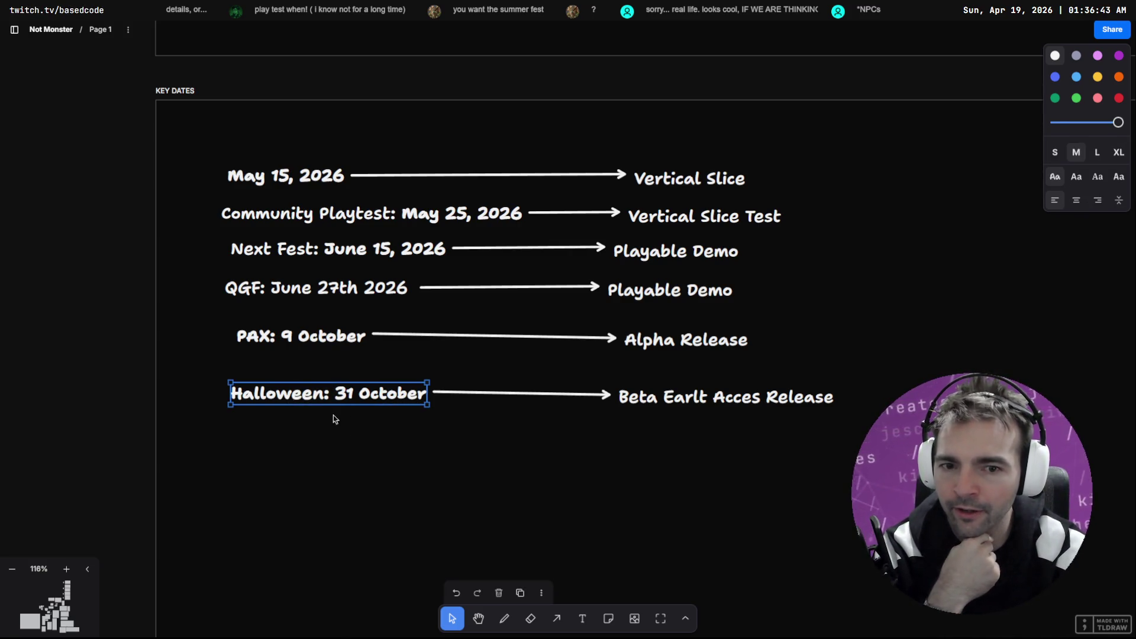
pyautogui.click(362, 258)
pyautogui.click(315, 396)
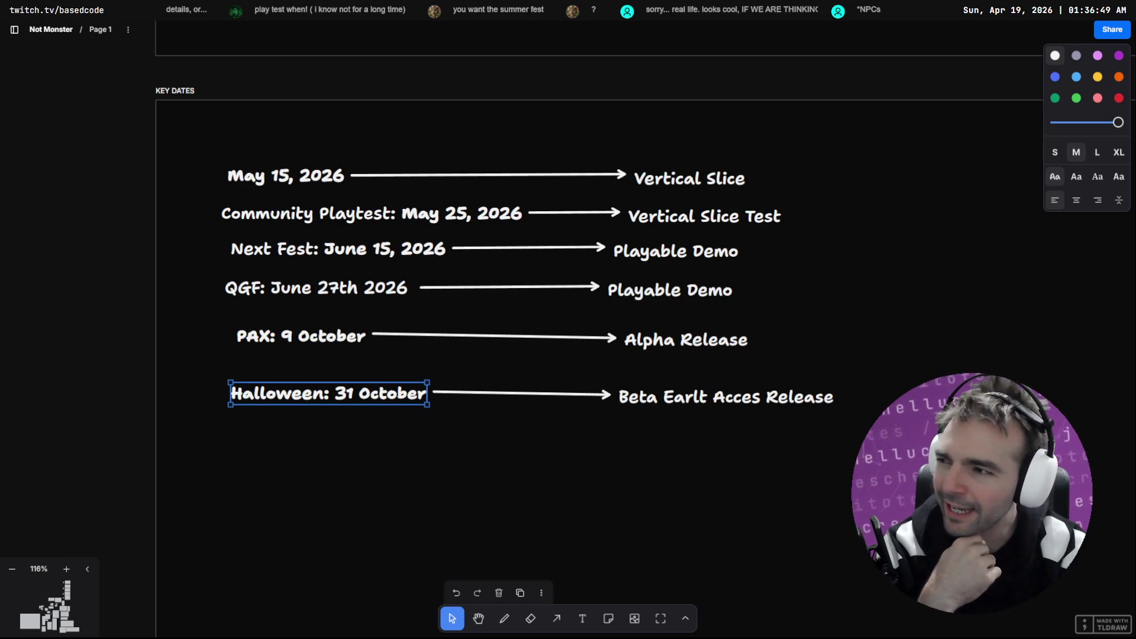
pyautogui.click(301, 341)
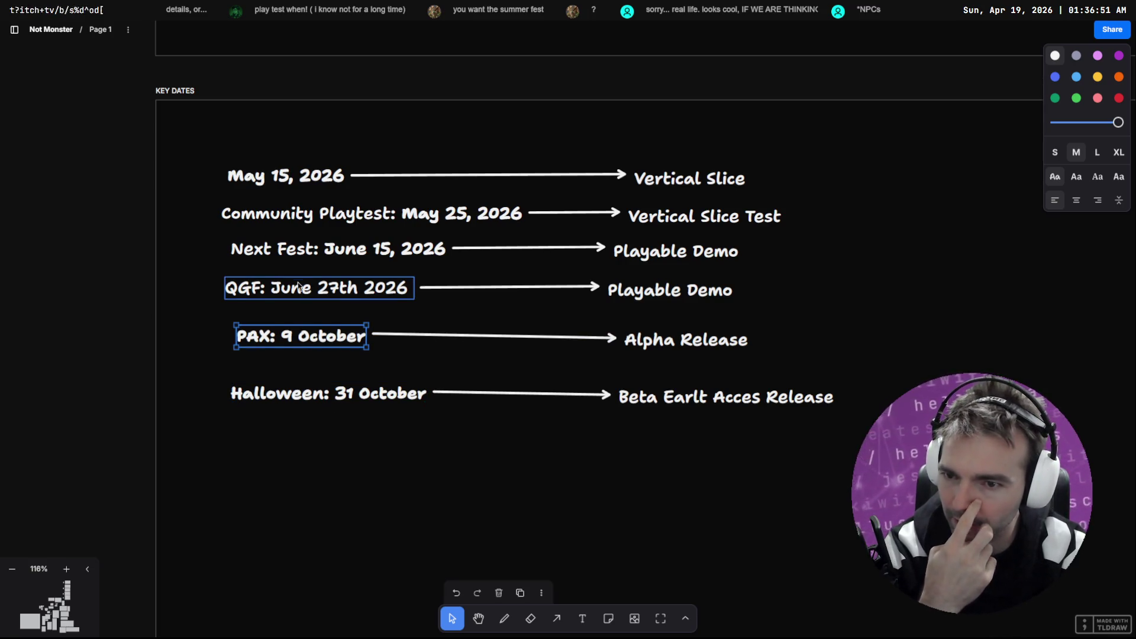
pyautogui.click(334, 402)
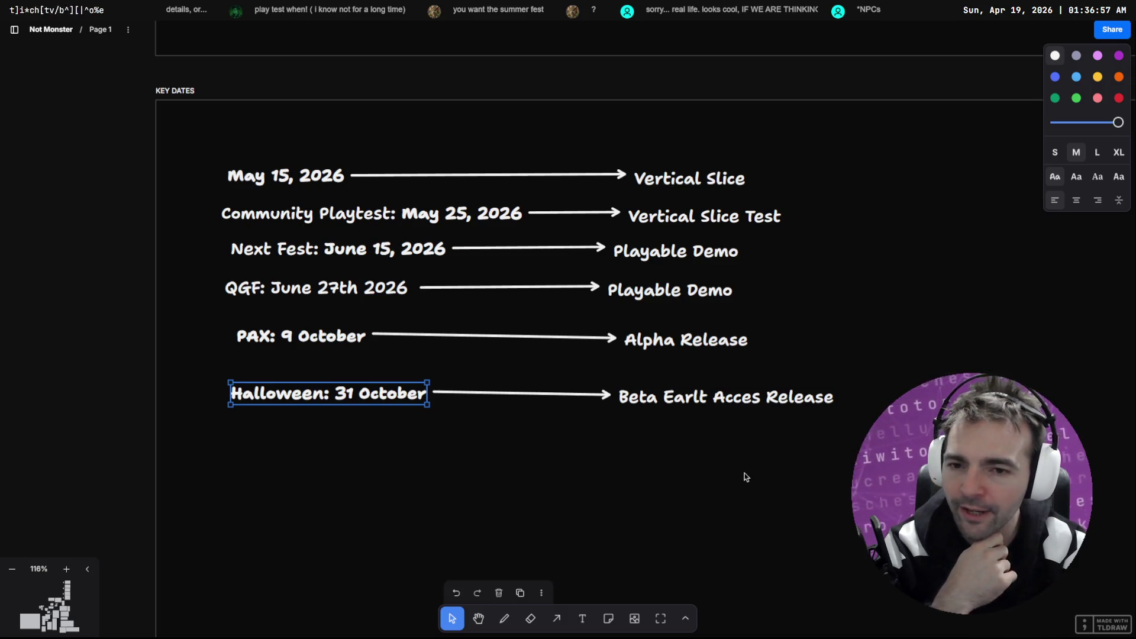
pyautogui.click(770, 480)
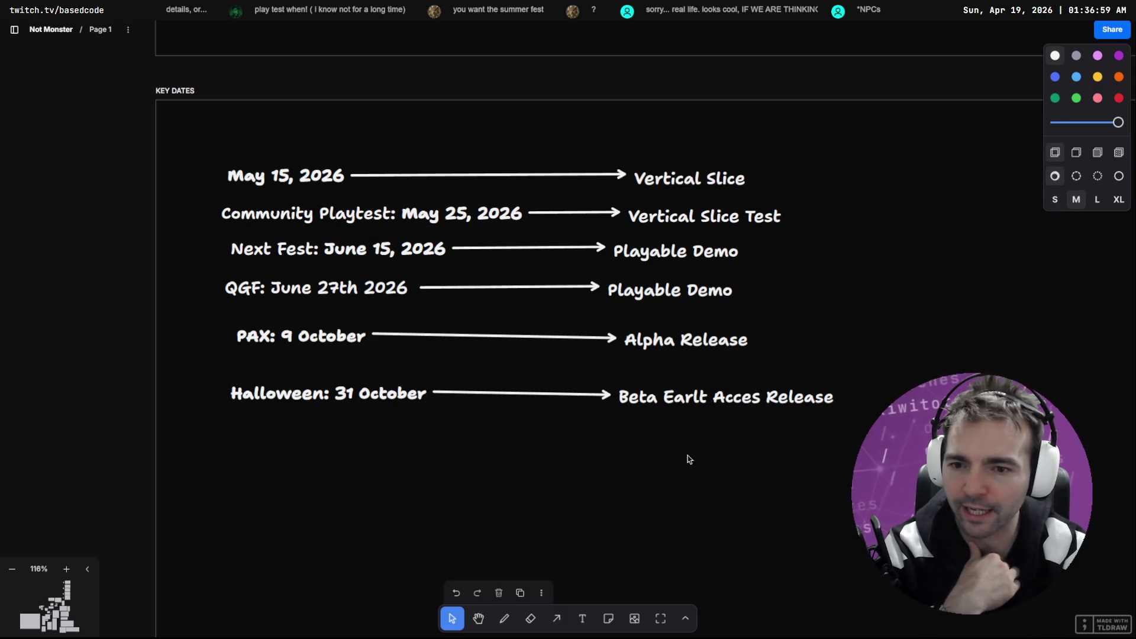
pyautogui.click(277, 392)
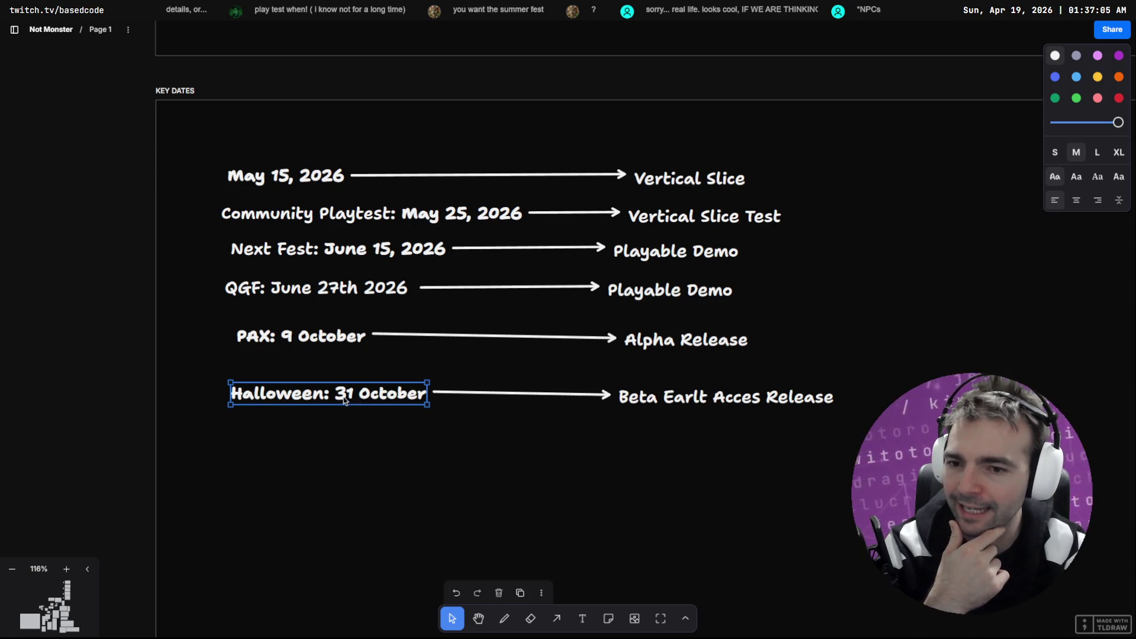
# - Correct 'Earlt' to 'Early' in the Halloween row's Beta Early Acces Release label
pyautogui.doubleClick(698, 398)
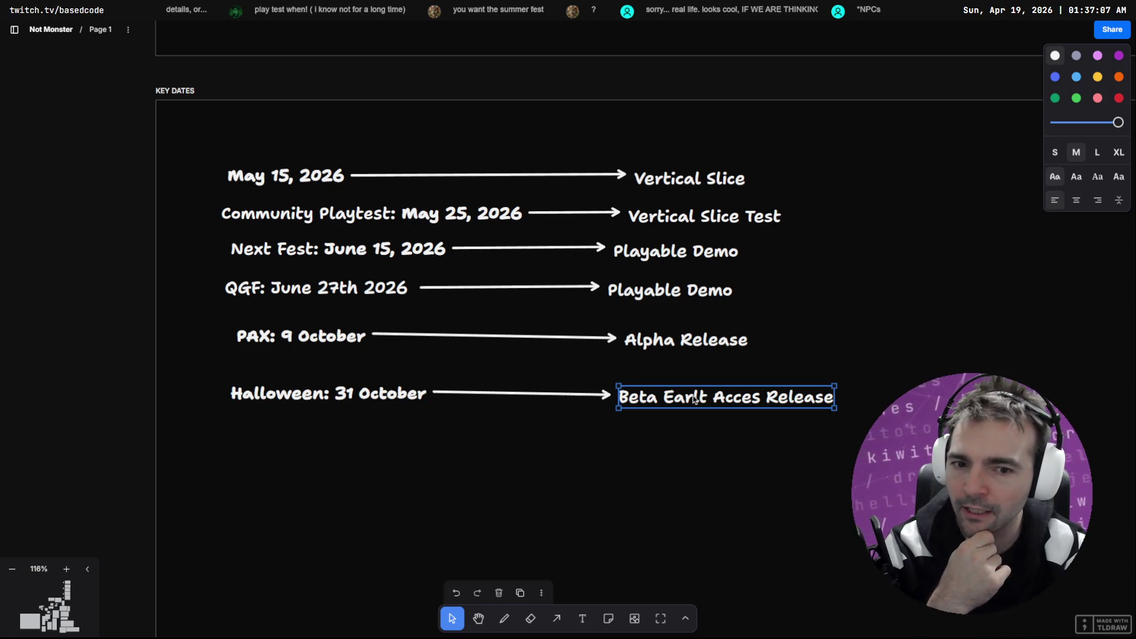
pyautogui.click(700, 398)
pyautogui.press('BackSpace')
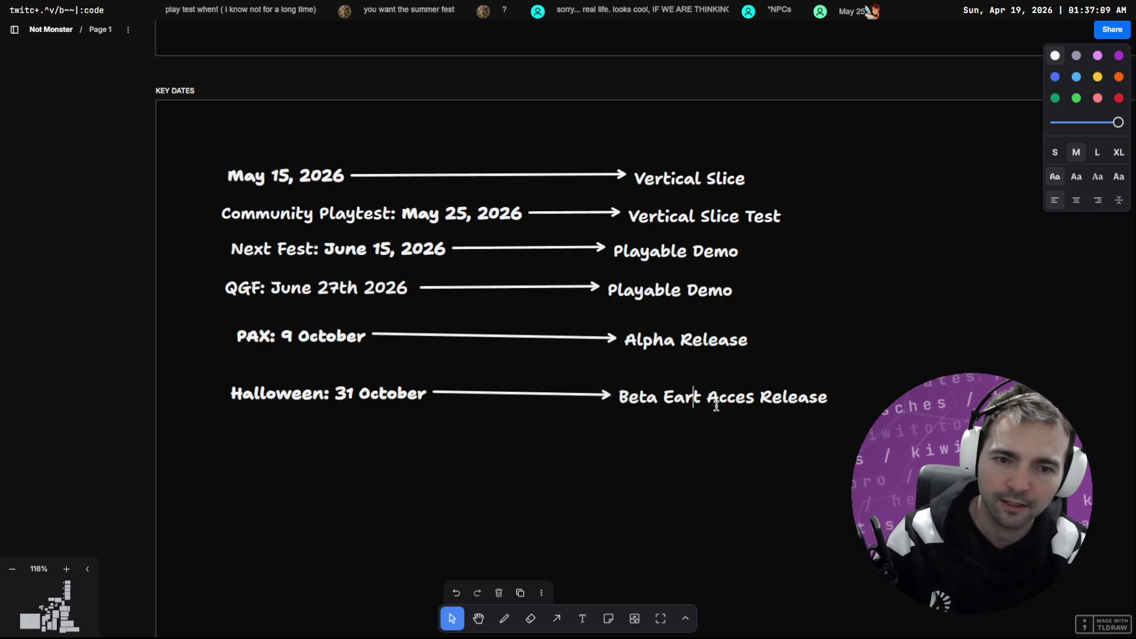
pyautogui.press('Delete')
pyautogui.write('ly')
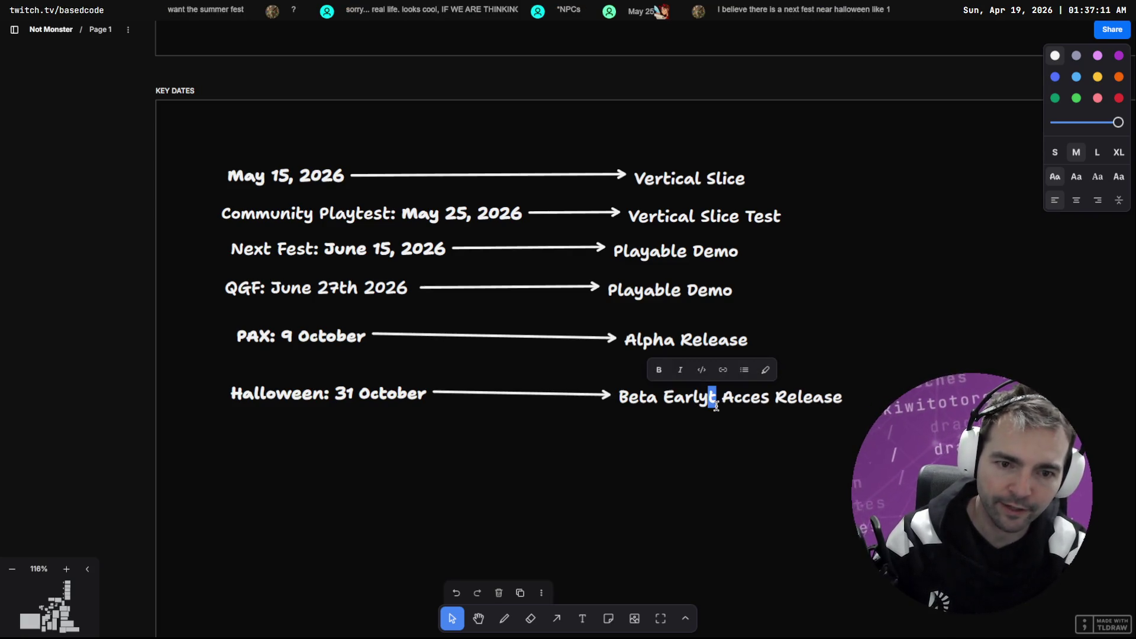
pyautogui.click(730, 475)
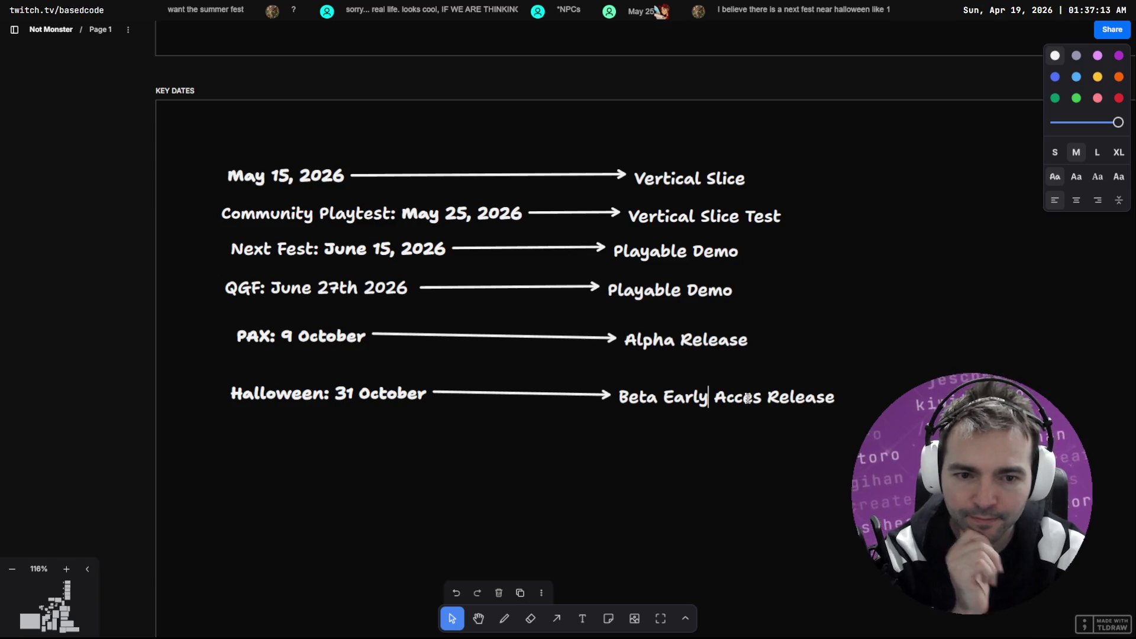
pyautogui.moveTo(821, 539); pyautogui.dragTo(218, 388)
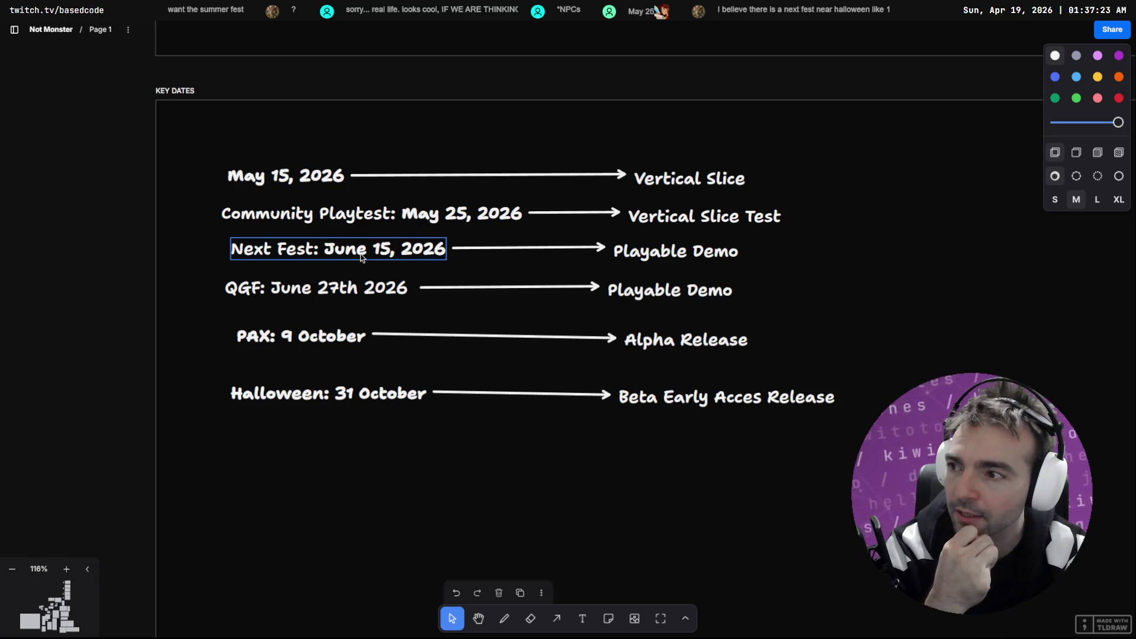
# - Copy the June 15 Next Fest row and place the copy under PAX, above Halloween
pyautogui.moveTo(811, 256)
pyautogui.mouseDown()
pyautogui.moveTo(225, 299)
pyautogui.moveTo(230, 261)
pyautogui.mouseUp()
pyautogui.moveTo(340, 259)
pyautogui.mouseDown()
pyautogui.moveTo(349, 433)
pyautogui.moveTo(353, 370)
pyautogui.mouseUp()
pyautogui.moveTo(595, 476)
pyautogui.mouseDown()
pyautogui.moveTo(317, 371)
pyautogui.moveTo(309, 410)
pyautogui.moveTo(345, 414)
pyautogui.moveTo(361, 392)
pyautogui.moveTo(346, 383)
pyautogui.mouseUp()
pyautogui.click(694, 346)
pyautogui.click(761, 375)
# - Change the copy's date to 'Oct 1, 2026' and draw an arrow to Playable Demo
pyautogui.doubleClick(347, 383)
pyautogui.doubleClick(347, 383)
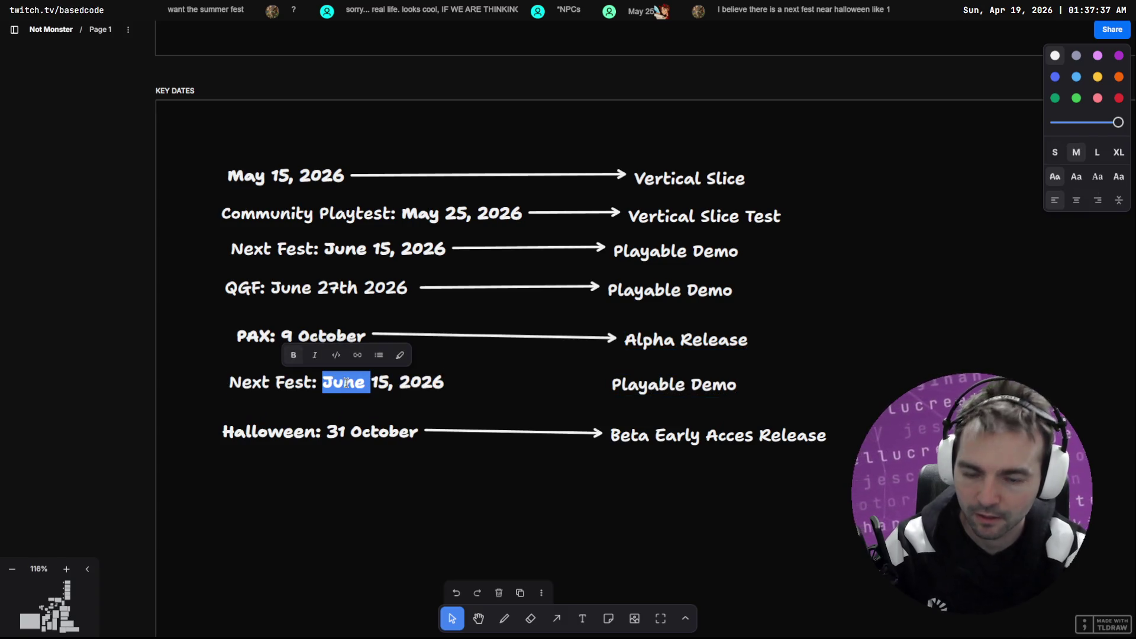
pyautogui.write('Oct')
pyautogui.press('Right')
pyautogui.press('Right')
pyautogui.press('Delete')
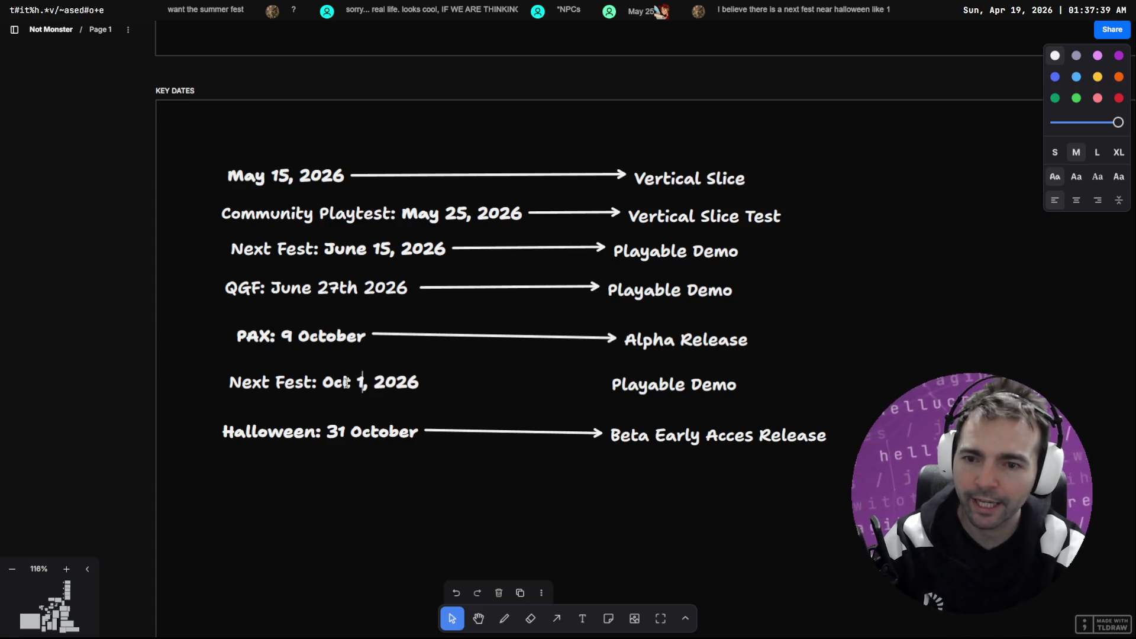
pyautogui.press('Escape')
pyautogui.press('a')
pyautogui.moveTo(392, 387); pyautogui.dragTo(655, 384)
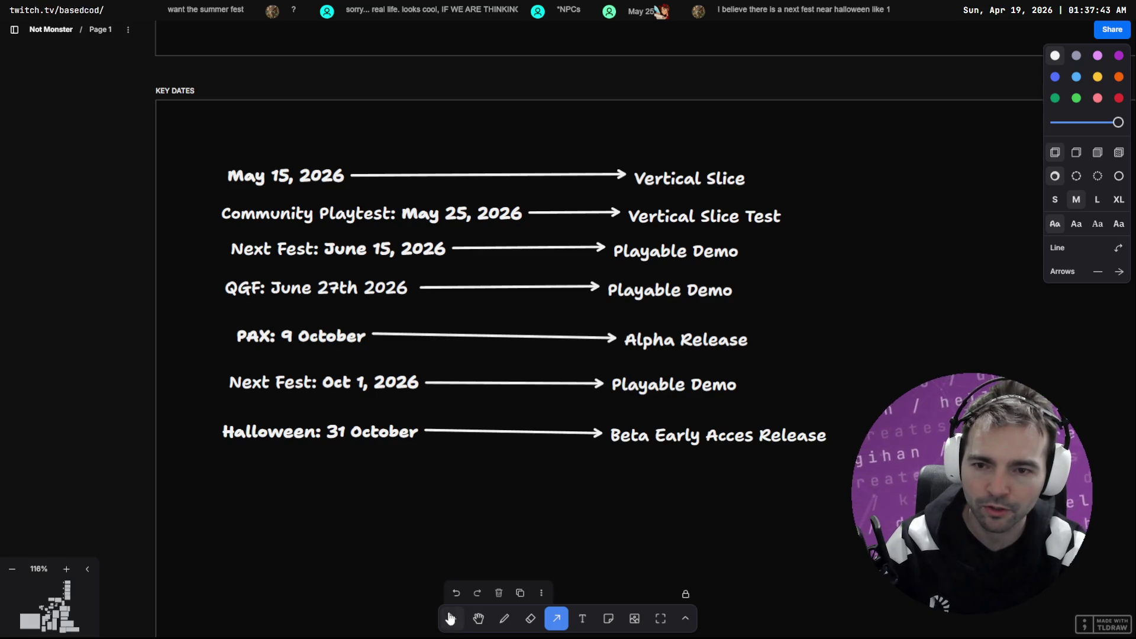
pyautogui.click(452, 619)
# - Correct the October Next Fest date to 'Oct 19, 2026'
pyautogui.moveTo(842, 263)
pyautogui.mouseDown()
pyautogui.moveTo(319, 263)
pyautogui.moveTo(367, 265)
pyautogui.mouseUp()
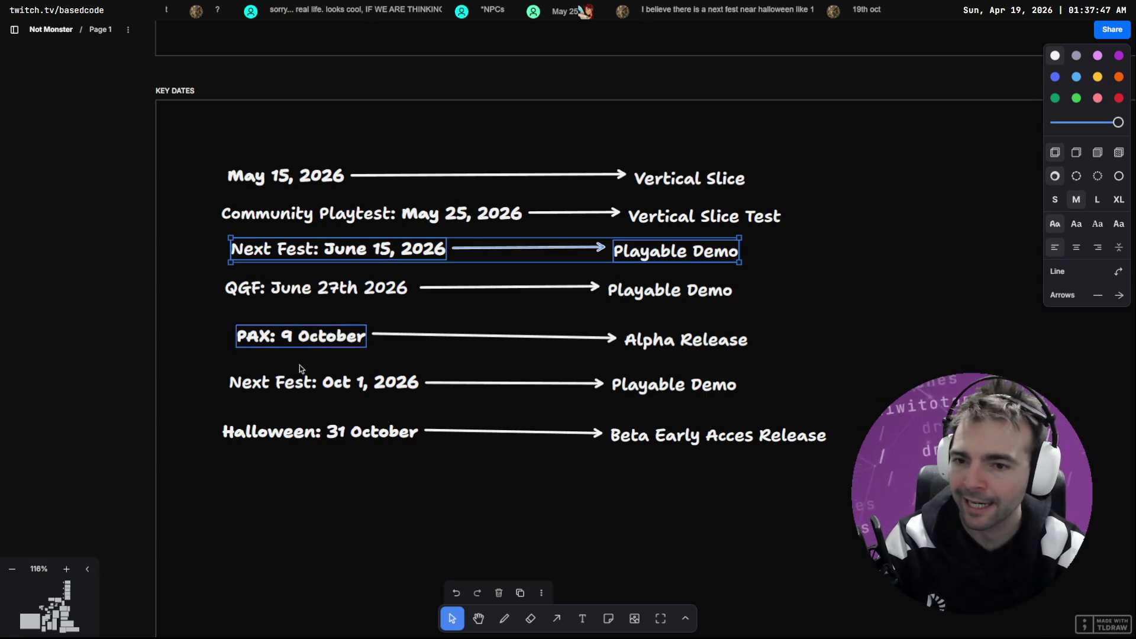
pyautogui.doubleClick(354, 393)
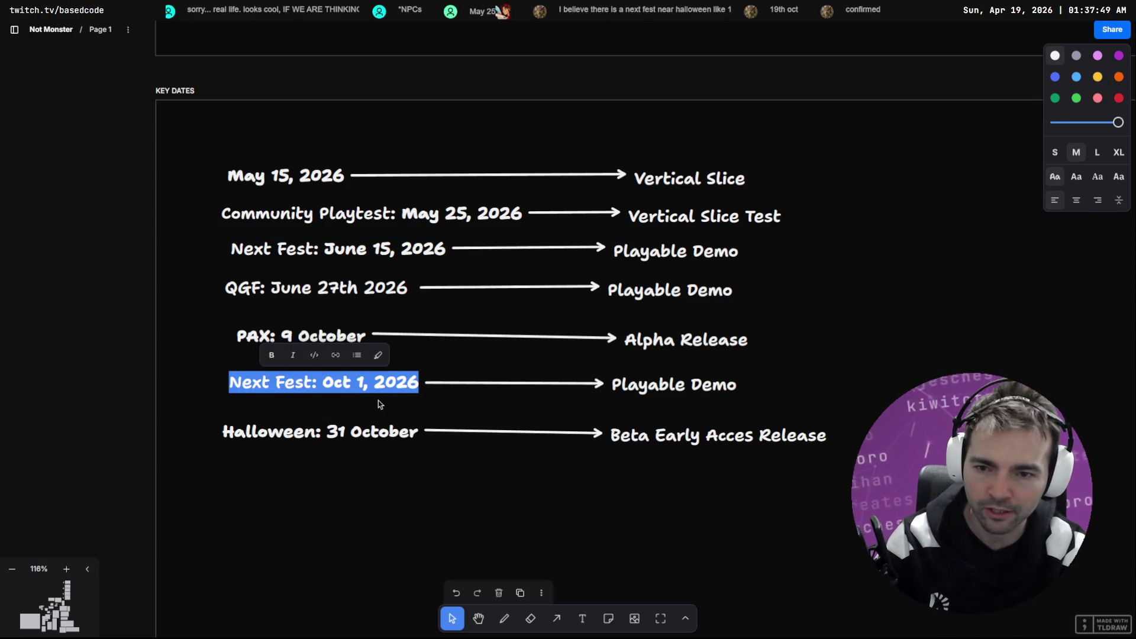
pyautogui.click(371, 399)
pyautogui.write('9')
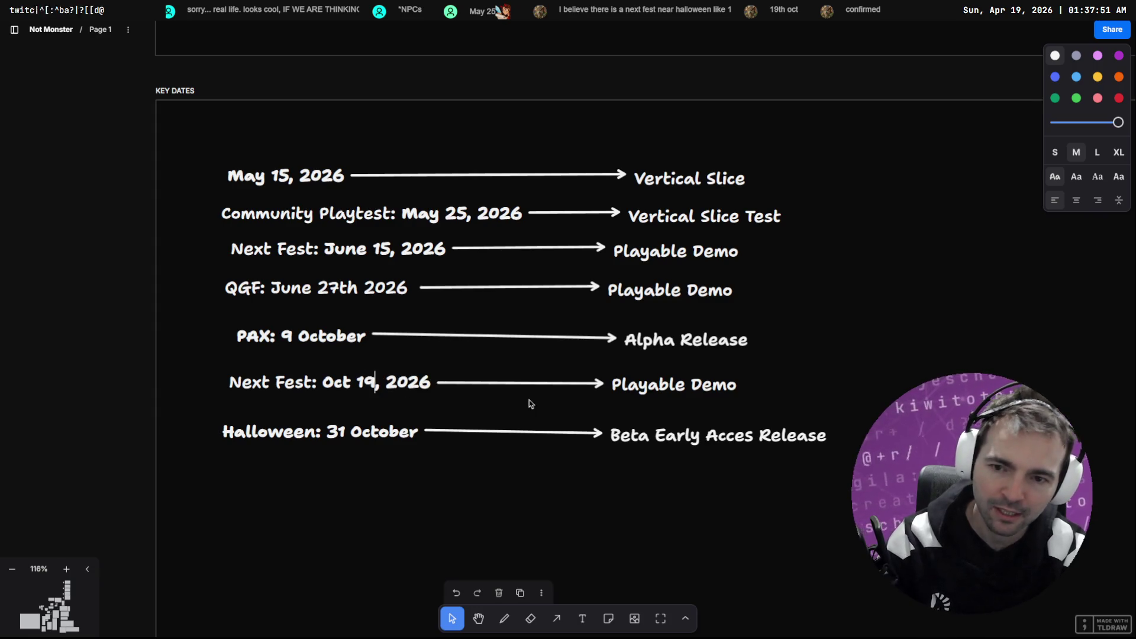
pyautogui.click(851, 384)
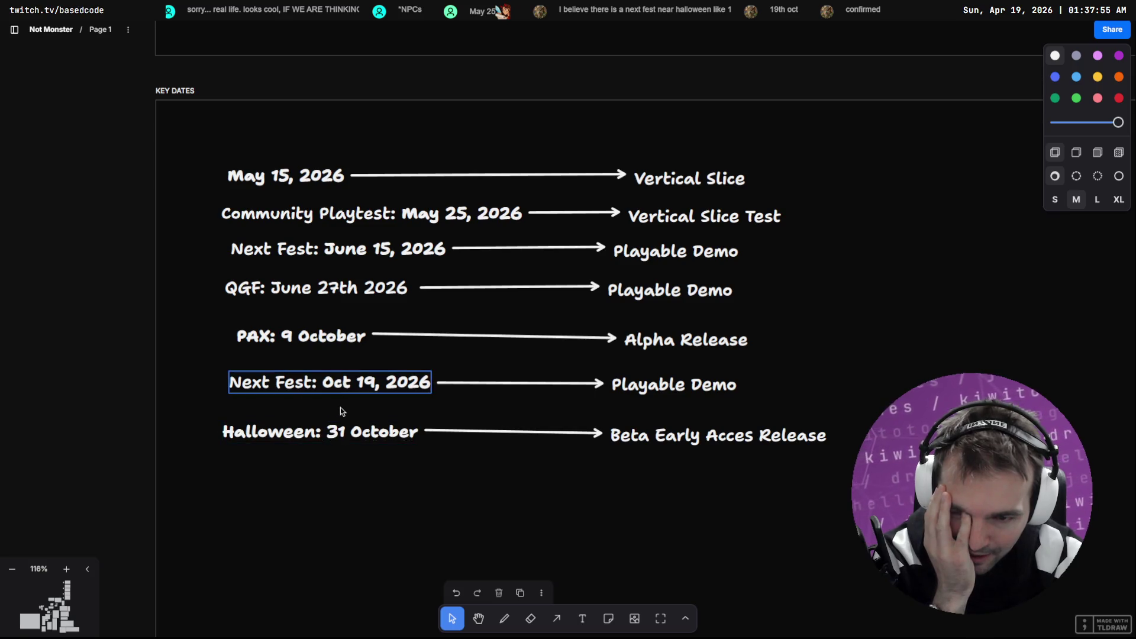
pyautogui.moveTo(789, 392); pyautogui.dragTo(172, 388)
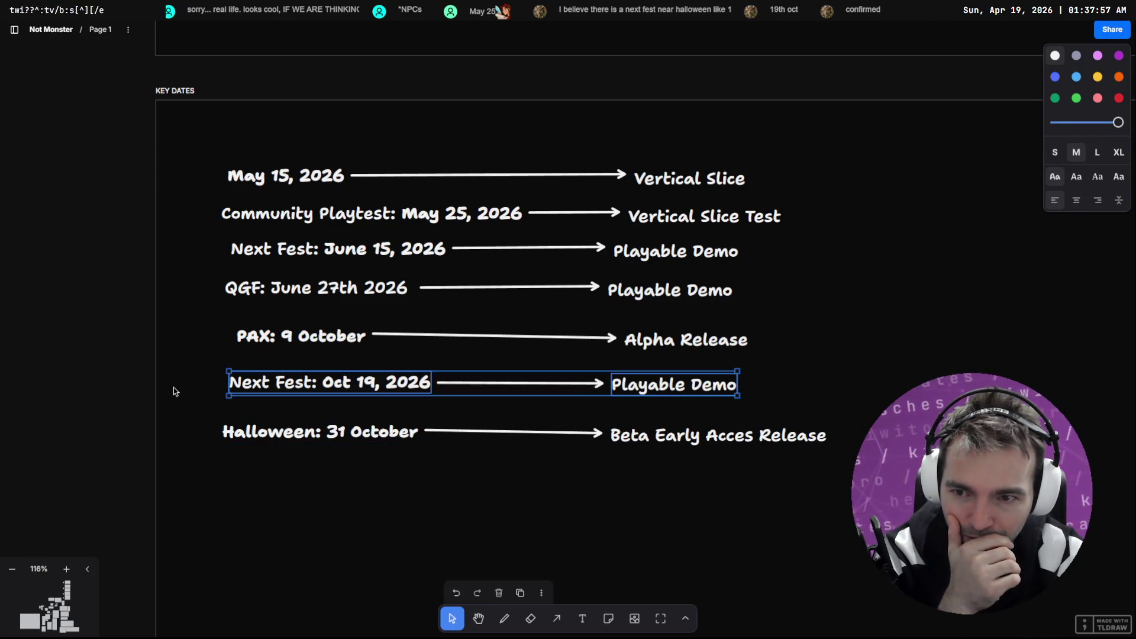
# - Box the Next Fest: June 15, 2026 row with a rectangle shape
pyautogui.moveTo(755, 252); pyautogui.dragTo(296, 254)
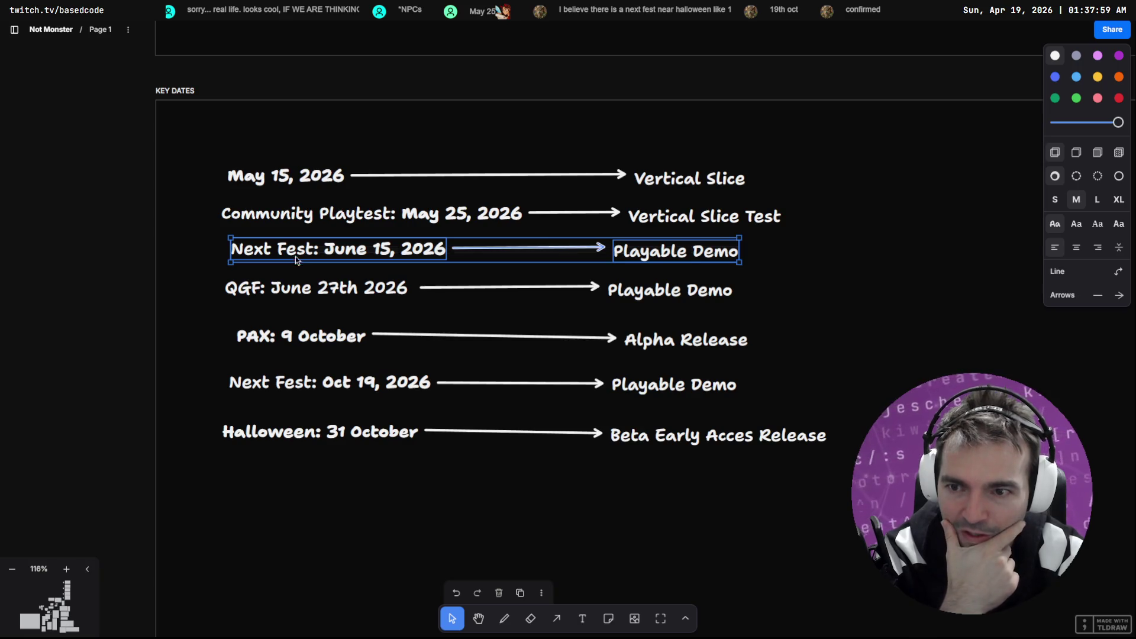
pyautogui.click(686, 618)
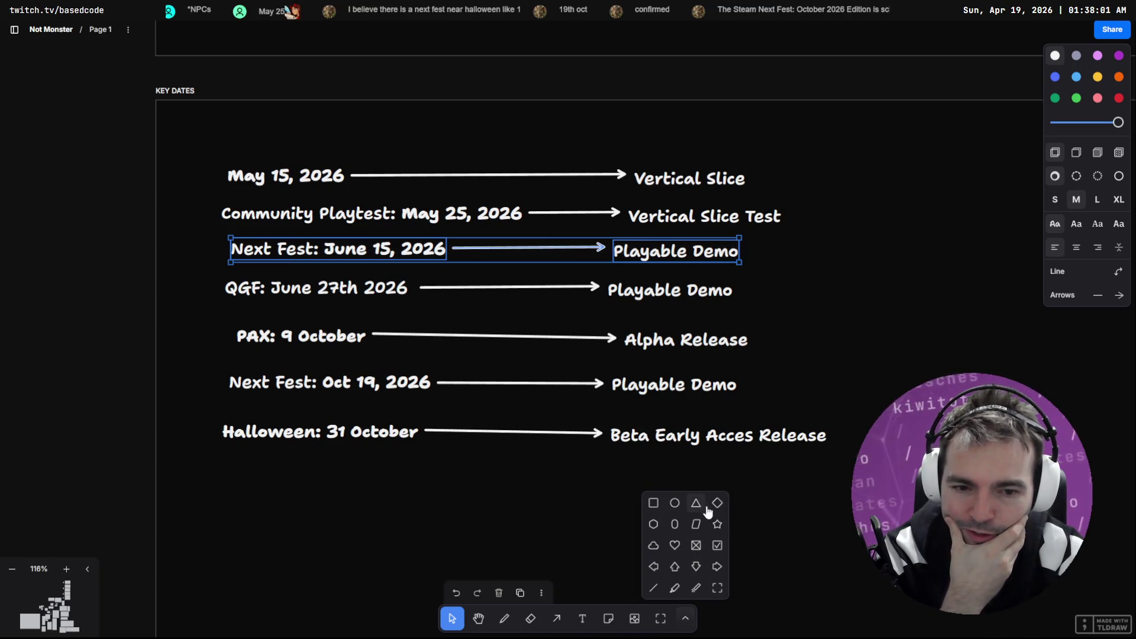
pyautogui.click(653, 502)
pyautogui.moveTo(743, 233)
pyautogui.mouseDown()
pyautogui.moveTo(522, 266)
pyautogui.moveTo(220, 271)
pyautogui.mouseUp()
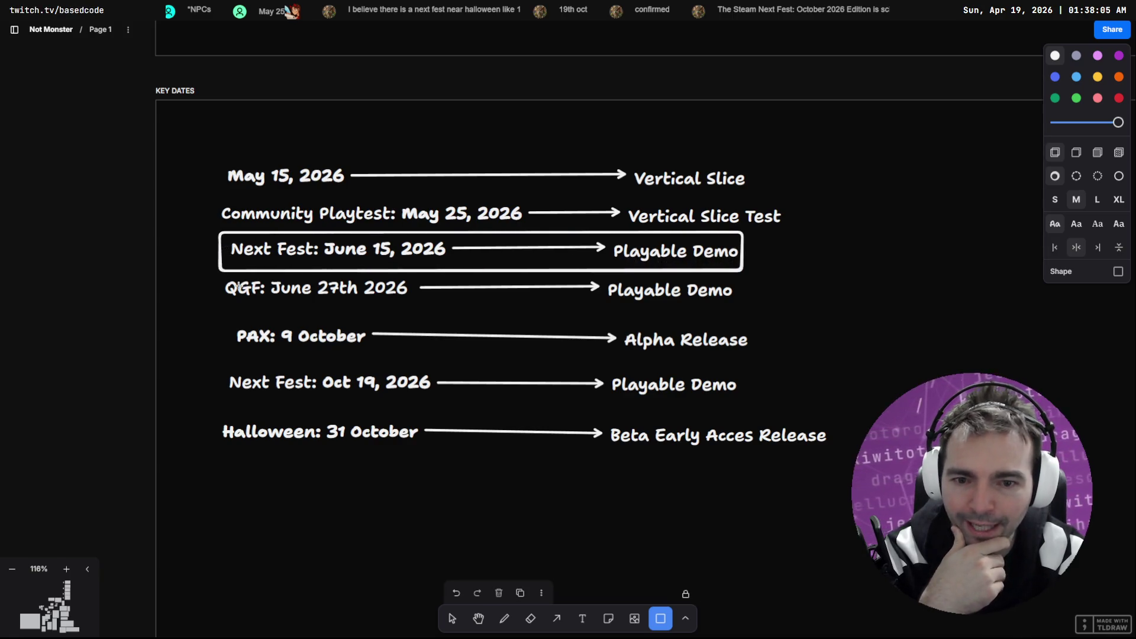
pyautogui.click(451, 619)
pyautogui.click(374, 537)
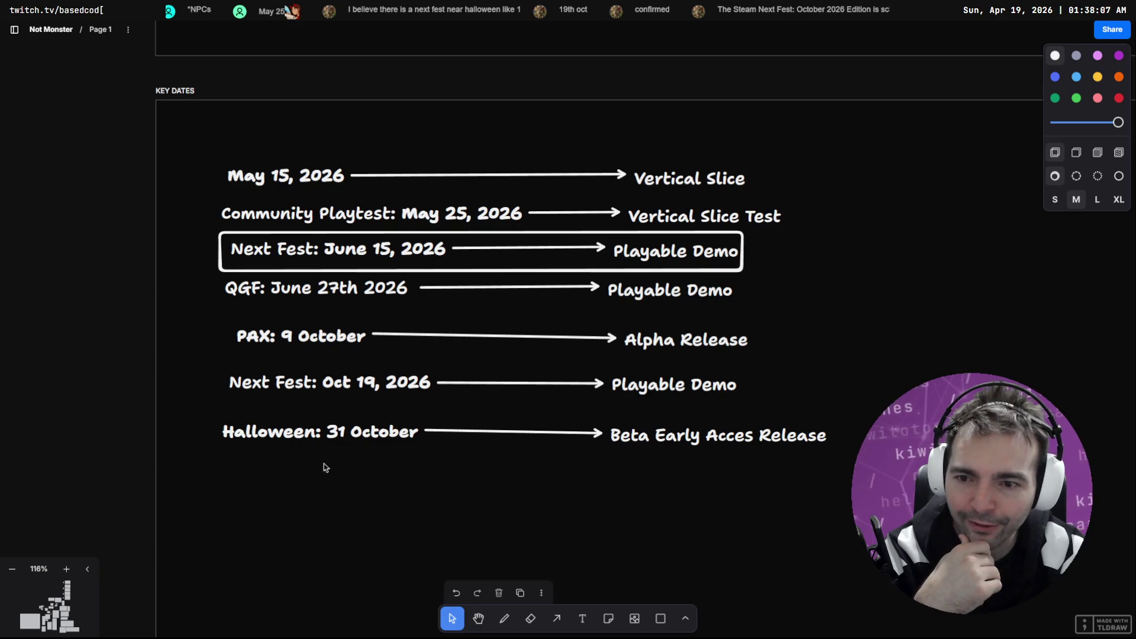
# - Select the Oct 19 Playable Demo label, the Halloween row and the Oct 19 date in turn
pyautogui.click(637, 391)
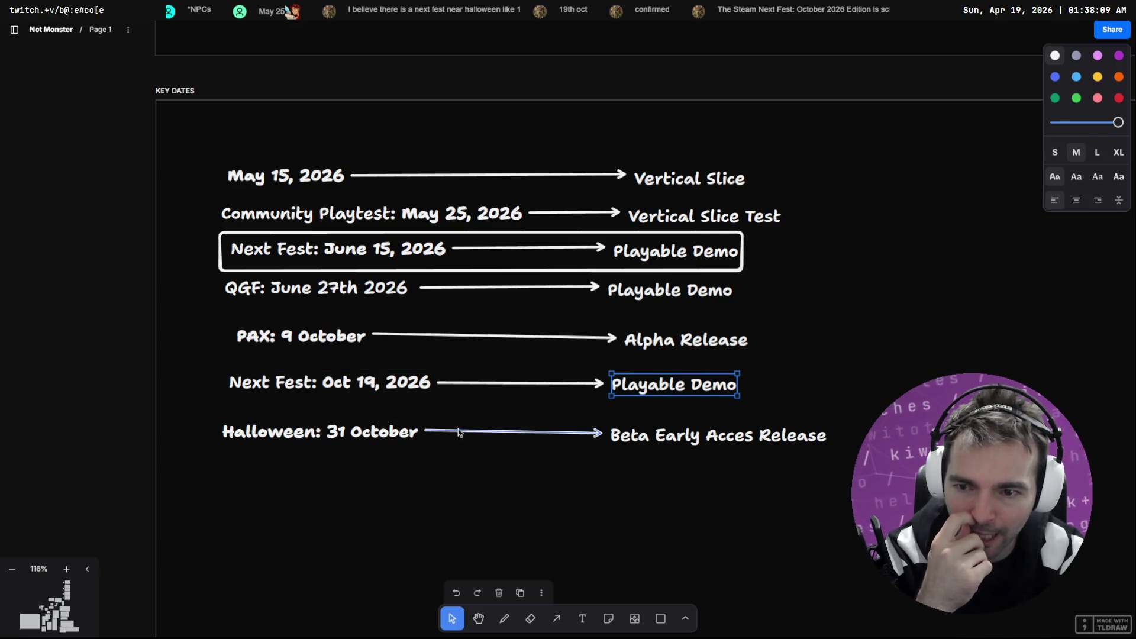
pyautogui.click(363, 442)
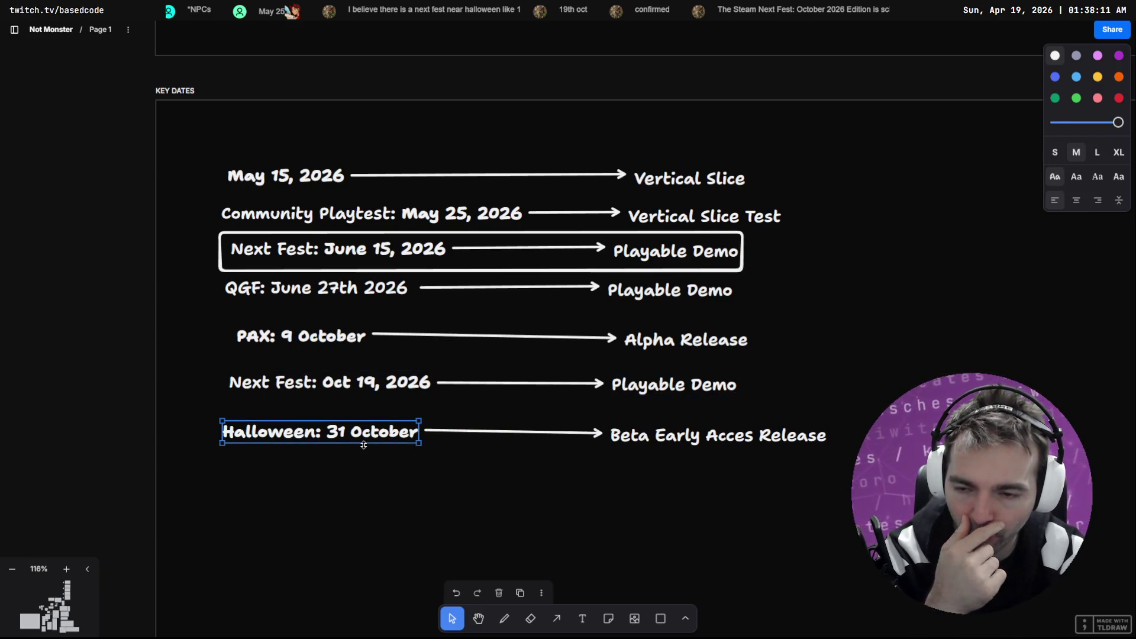
pyautogui.click(492, 476)
pyautogui.moveTo(821, 504); pyautogui.dragTo(314, 418)
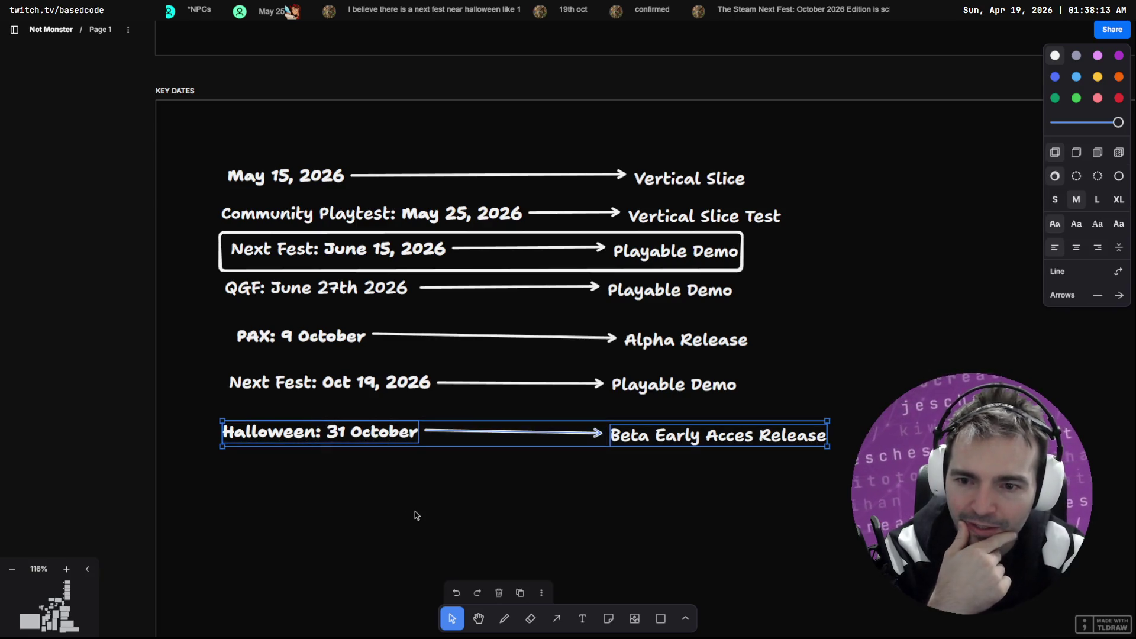
pyautogui.click(353, 384)
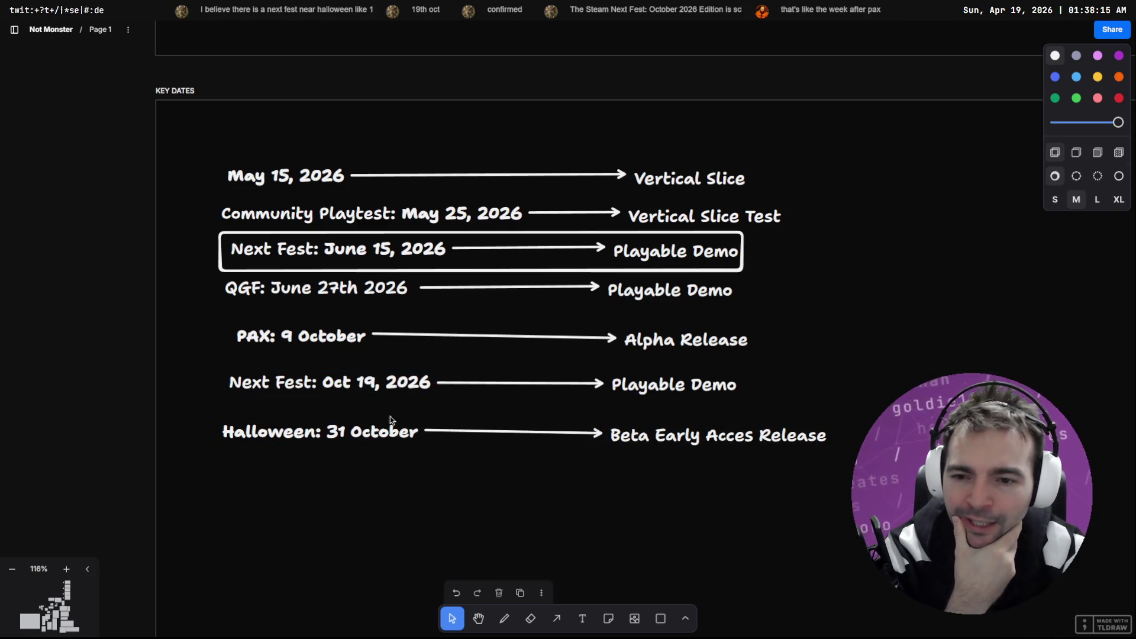
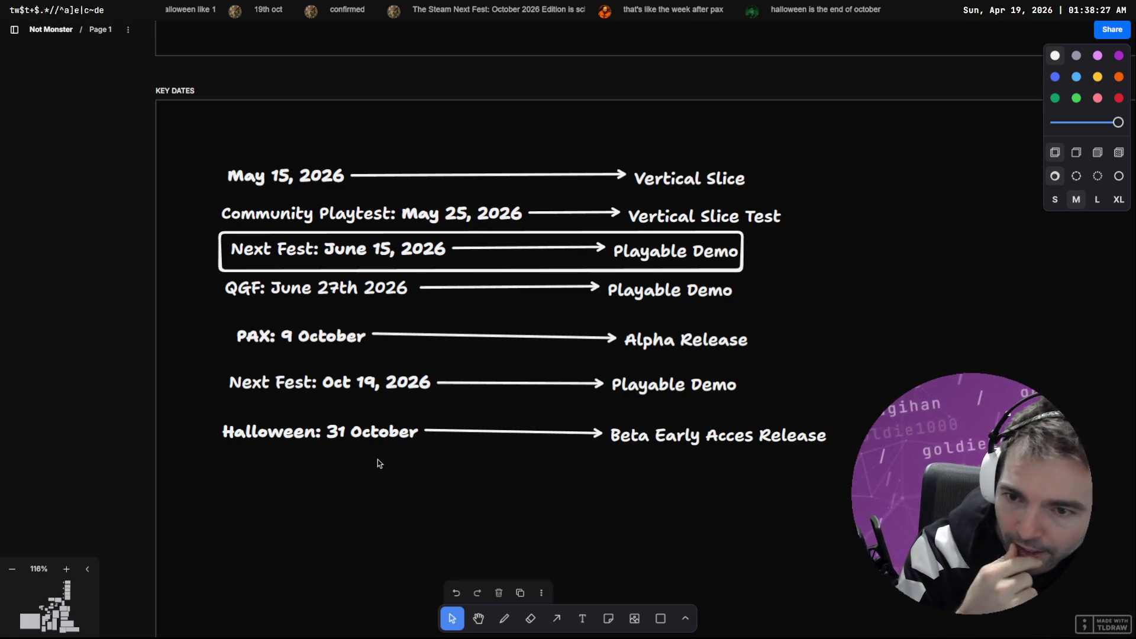
# - Marquee-select the May 15 and Community Playtest rows and drag them higher
pyautogui.click(651, 340)
pyautogui.moveTo(815, 376)
pyautogui.mouseDown()
pyautogui.moveTo(158, 373)
pyautogui.moveTo(160, 388)
pyautogui.mouseUp()
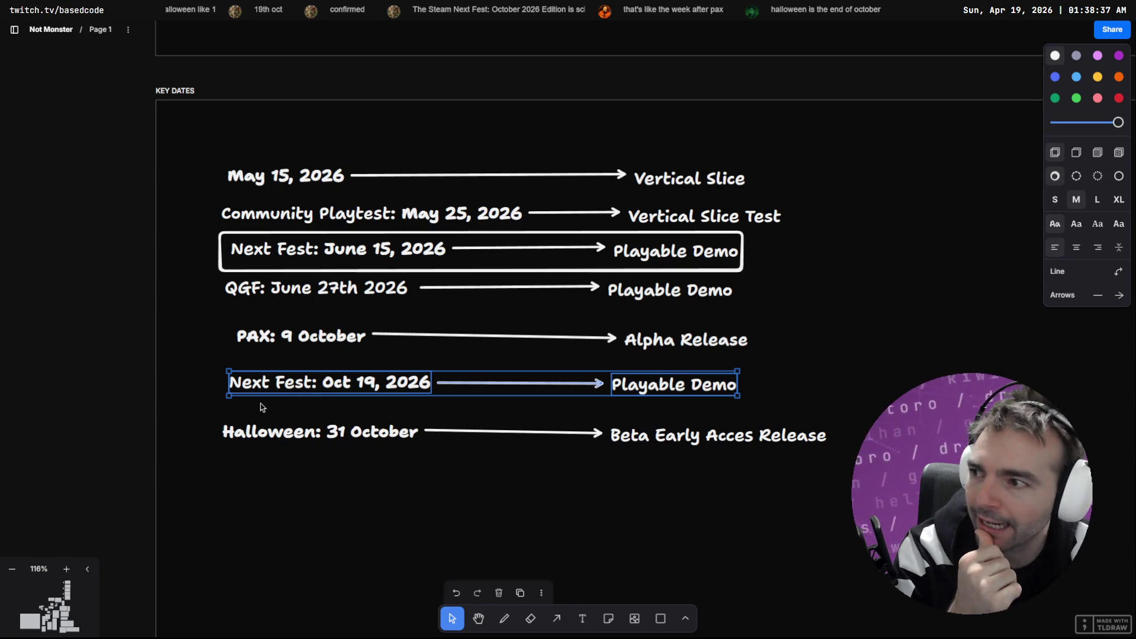
pyautogui.click(367, 494)
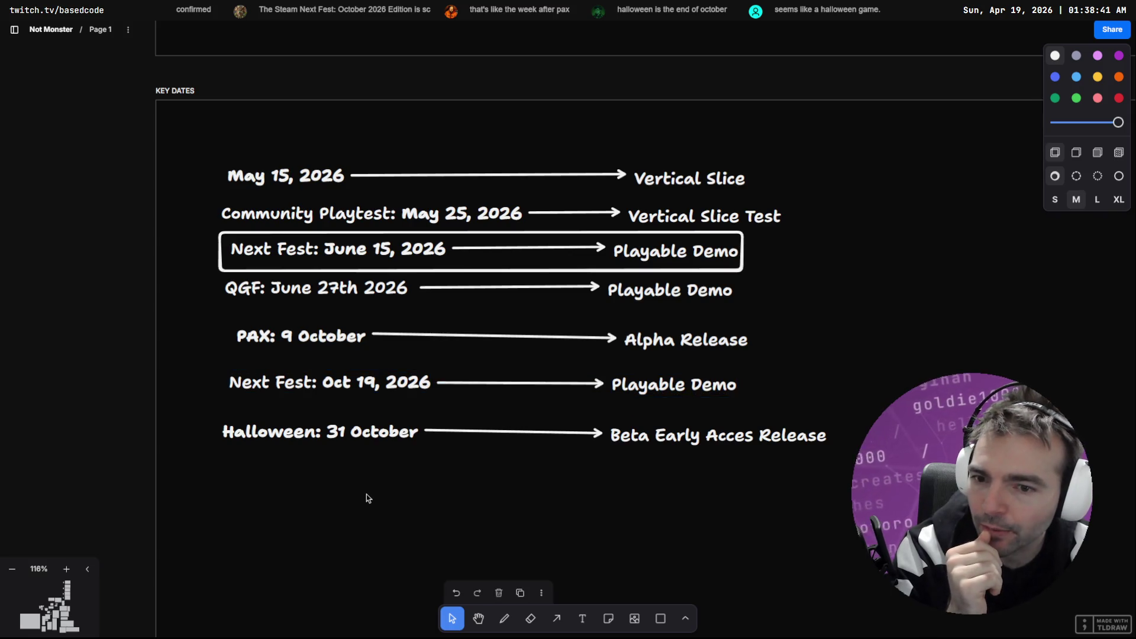
pyautogui.click(365, 430)
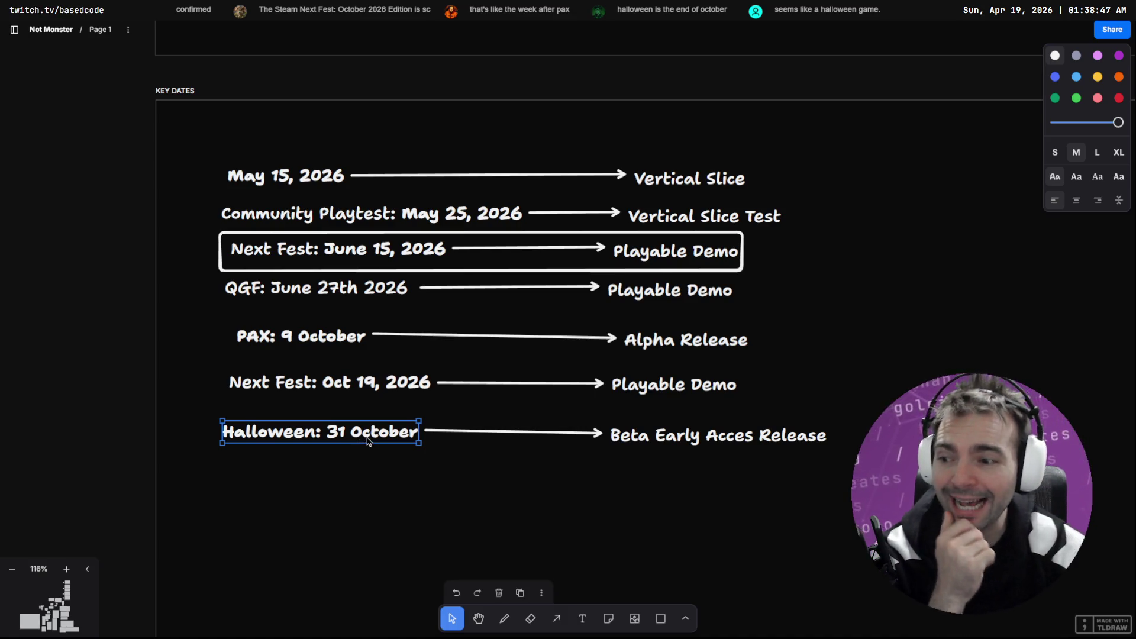
pyautogui.moveTo(849, 155)
pyautogui.mouseDown()
pyautogui.moveTo(371, 189)
pyautogui.moveTo(307, 216)
pyautogui.moveTo(337, 222)
pyautogui.moveTo(397, 201)
pyautogui.moveTo(395, 185)
pyautogui.mouseUp()
# - Drag the boxed Next Fest June 15 row up toward the top rows
pyautogui.click(470, 261)
pyautogui.moveTo(202, 275); pyautogui.dragTo(194, 277)
pyautogui.moveTo(278, 254); pyautogui.dragTo(283, 236)
pyautogui.click(200, 273)
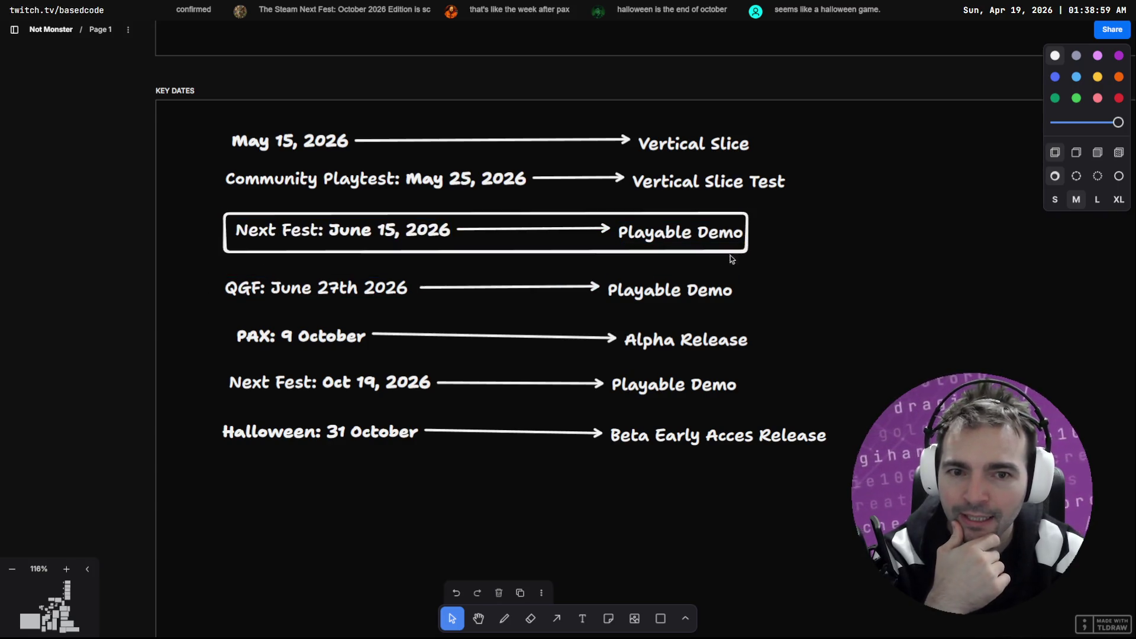
pyautogui.click(743, 234)
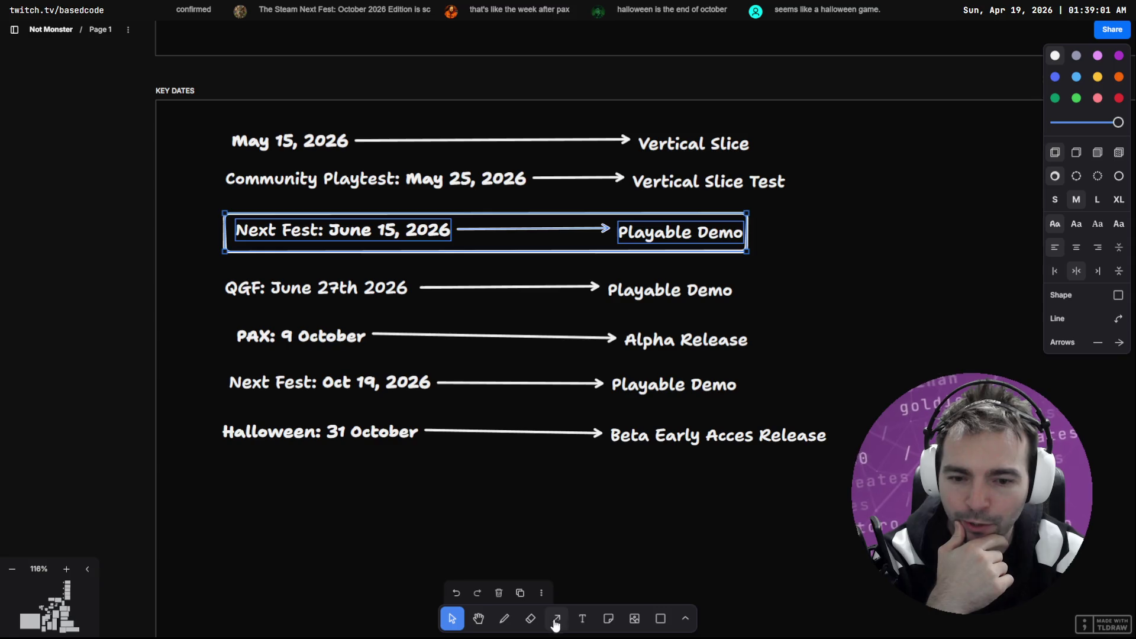
pyautogui.click(513, 619)
# - Strike through the Next Fest June 15 row with a freehand line
pyautogui.moveTo(199, 231); pyautogui.dragTo(769, 231)
pyautogui.click(458, 621)
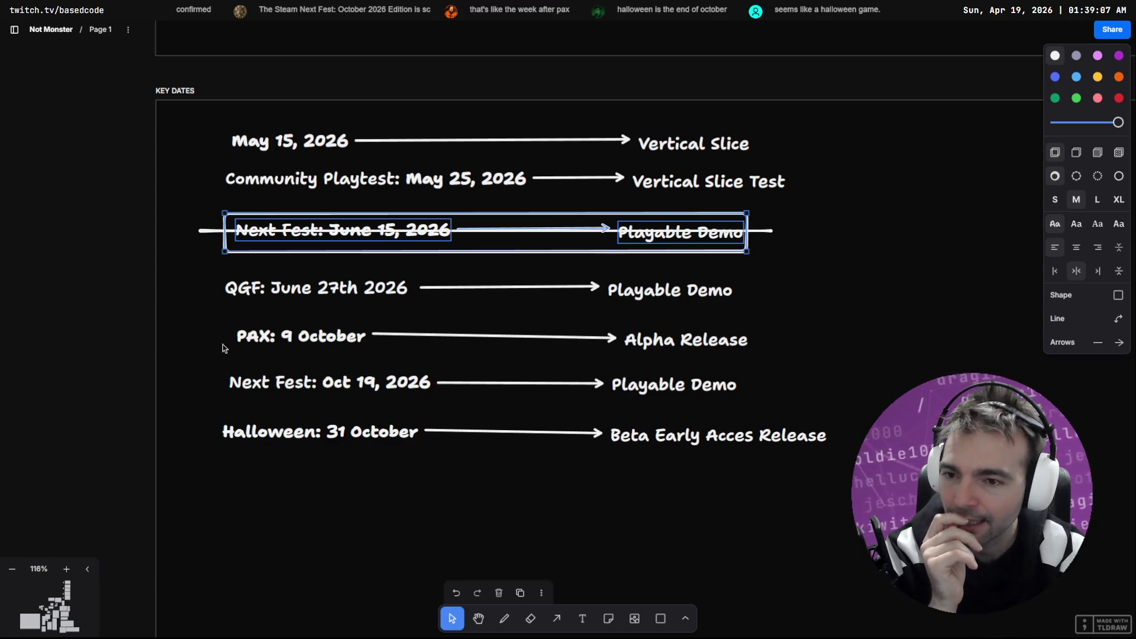
pyautogui.click(202, 388)
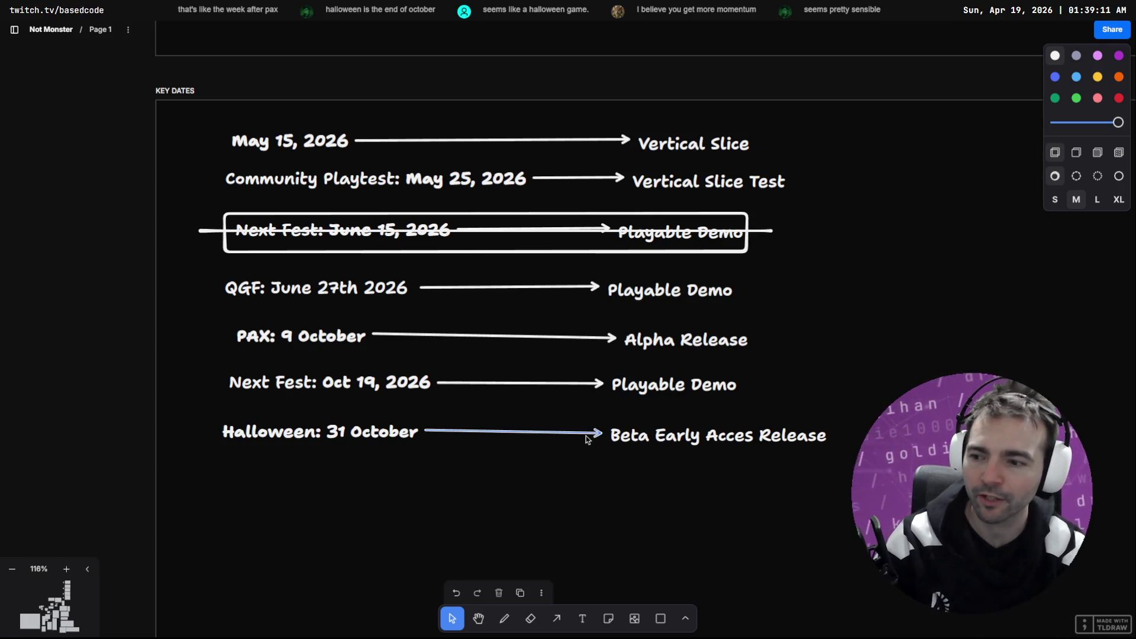
pyautogui.moveTo(817, 513); pyautogui.dragTo(224, 171)
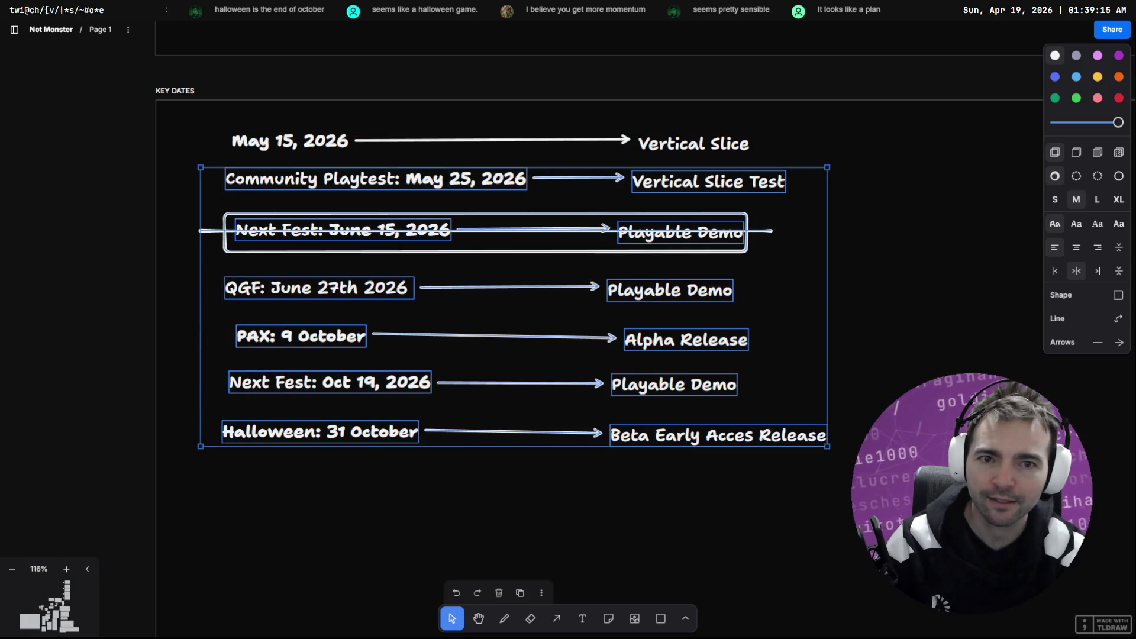
pyautogui.click(390, 495)
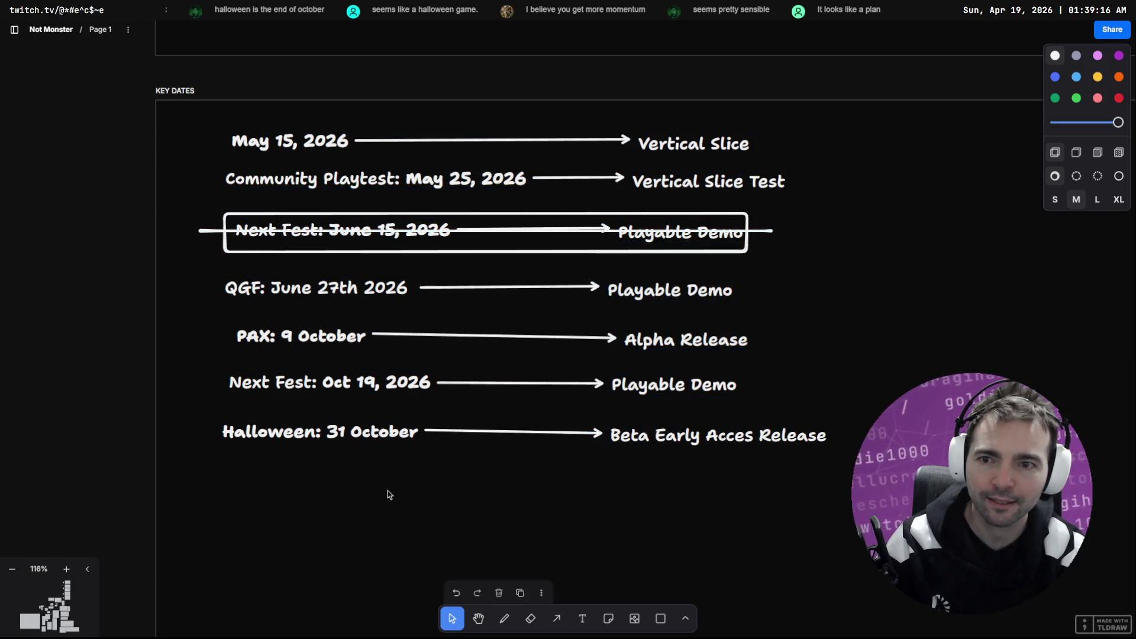
# - Draw a downward arrow along the timeline's left side, then reload Godot's modified files from disk
pyautogui.click(556, 618)
pyautogui.moveTo(186, 142); pyautogui.dragTo(197, 395)
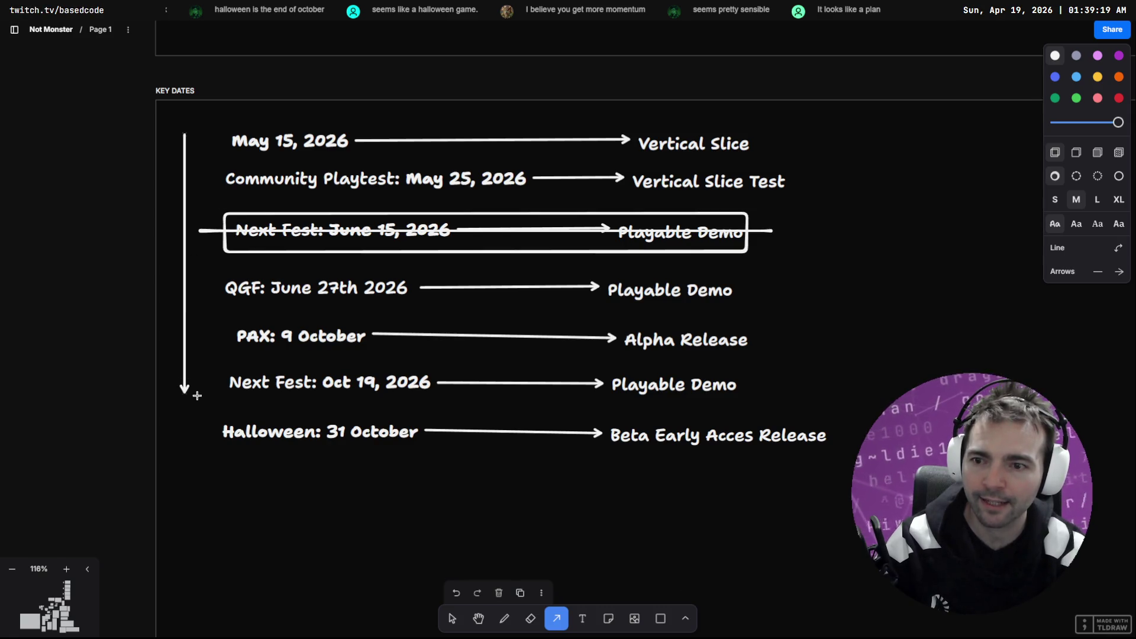
pyautogui.click(452, 618)
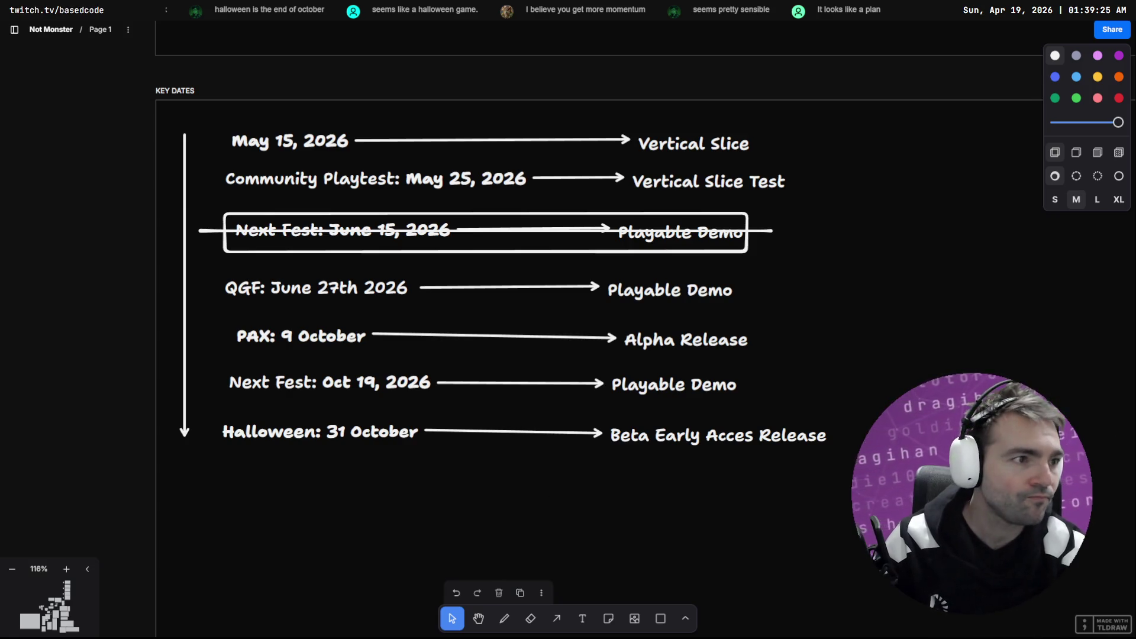
pyautogui.hotkey('alt', 'Tab')
pyautogui.click(597, 406)
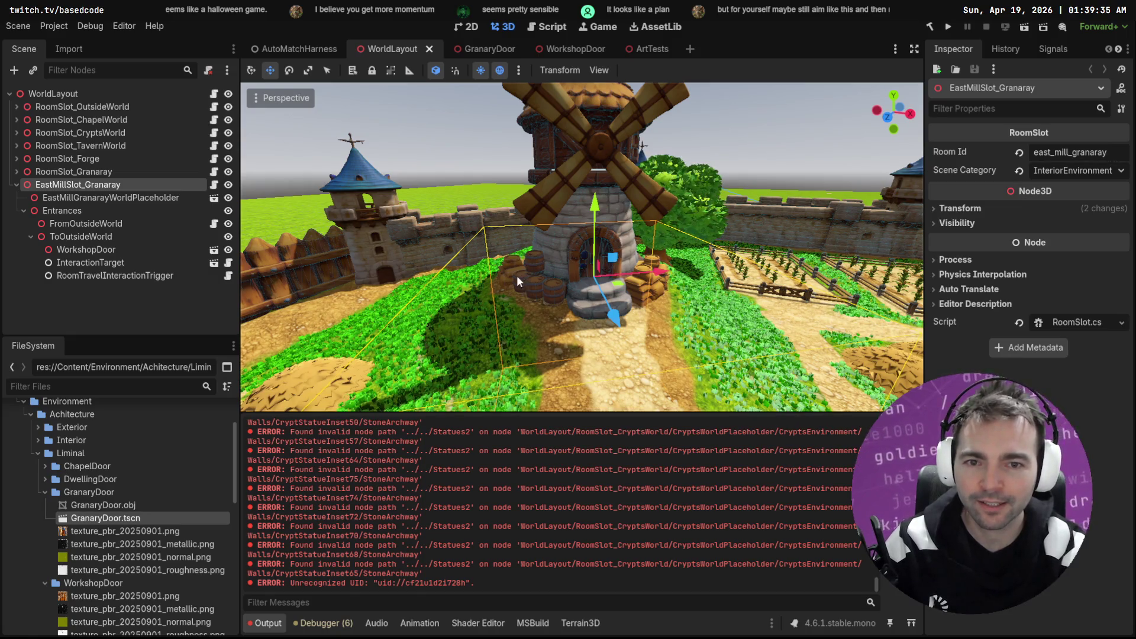
# - Focus and orbit the viewport around the east mill slot's WorkshopDoor node
pyautogui.click(100, 251)
pyautogui.press('f')
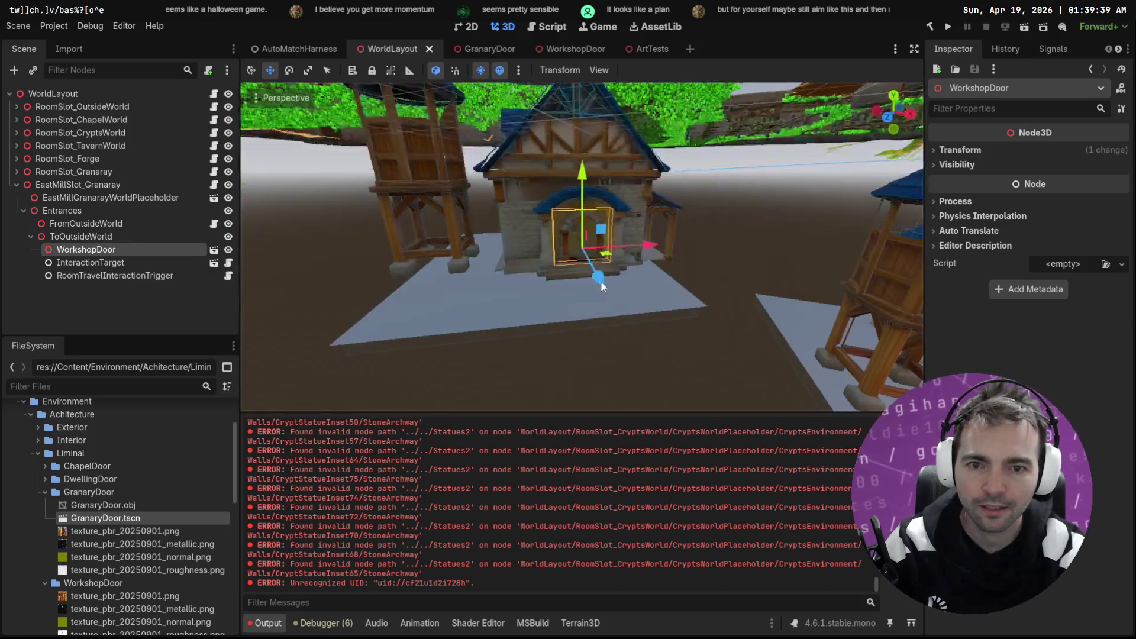
pyautogui.scroll(-10, 592, 249)
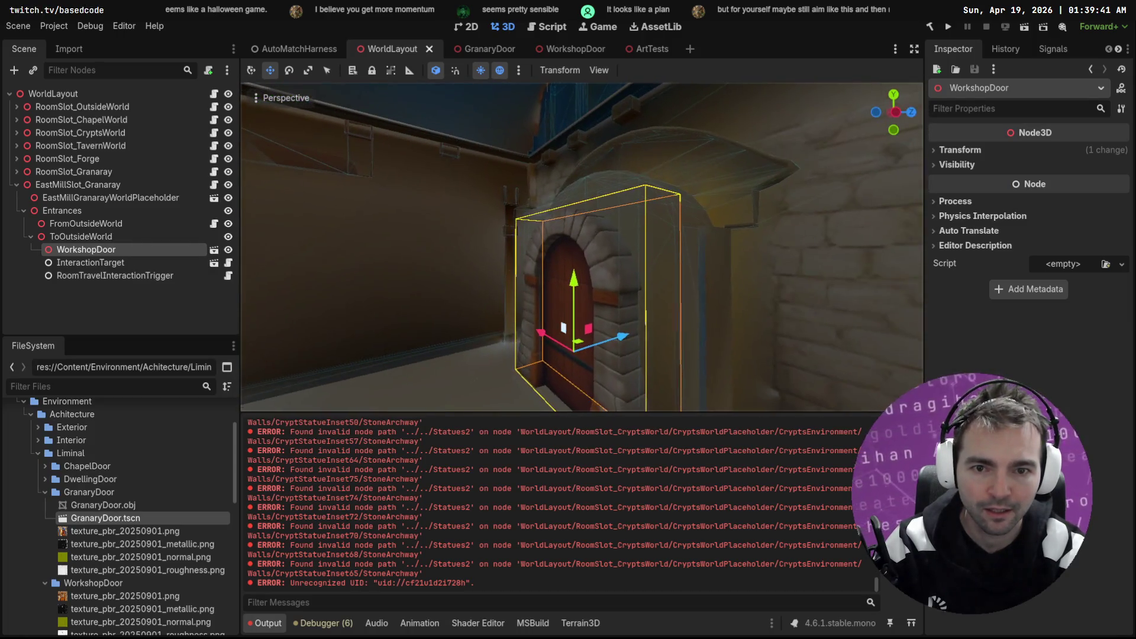
pyautogui.moveTo(580, 248)
pyautogui.mouseDown()
pyautogui.moveTo(699, 249)
pyautogui.moveTo(503, 336)
pyautogui.mouseUp()
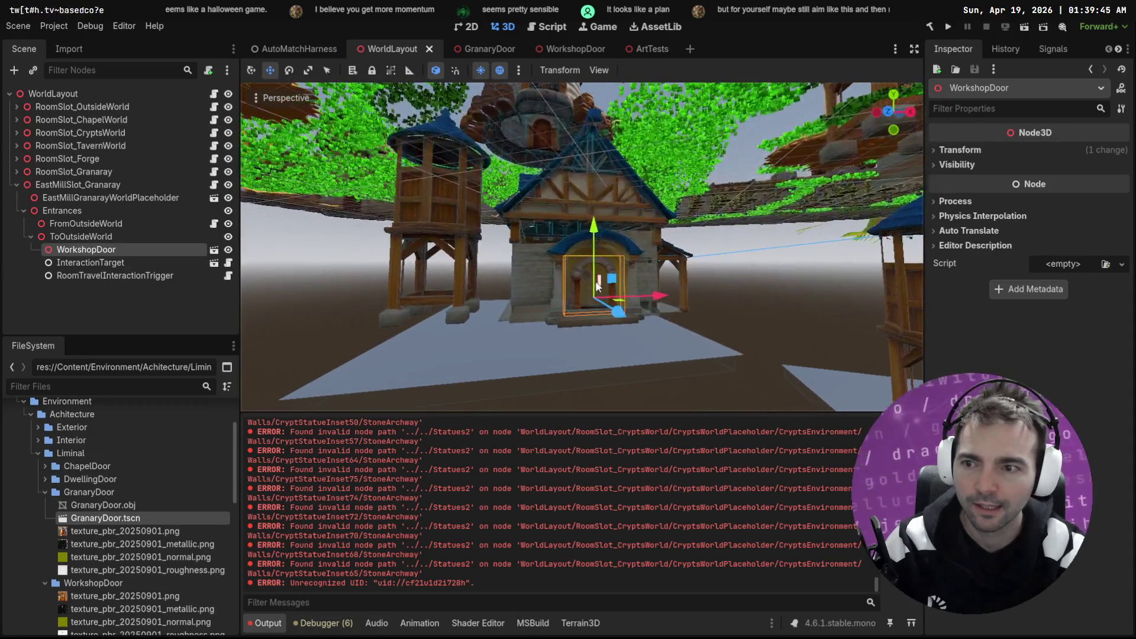
# - Open EastMillGranarayWorldPlaceholder's scene in its own editor tab
pyautogui.click(508, 345)
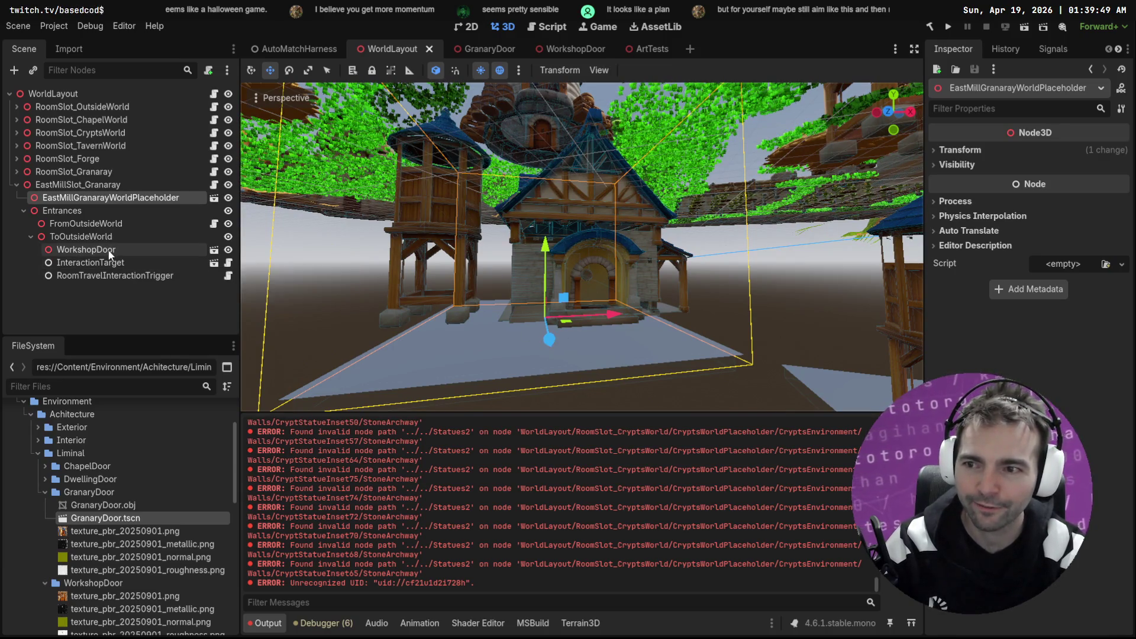
pyautogui.click(89, 250)
pyautogui.click(126, 225)
pyautogui.click(195, 198)
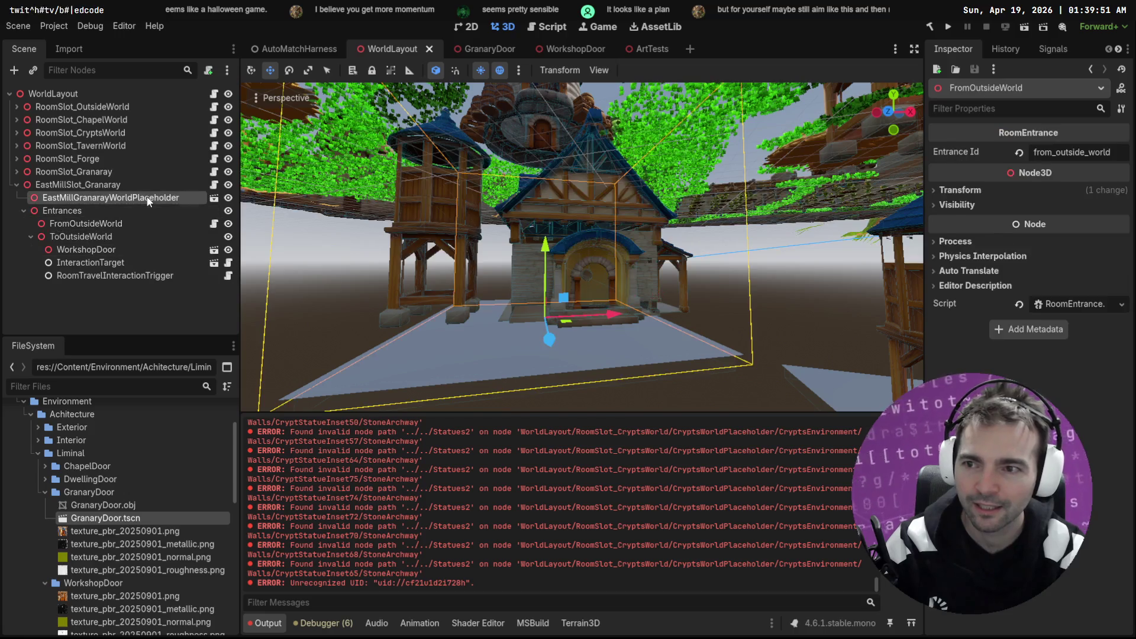
pyautogui.click(214, 198)
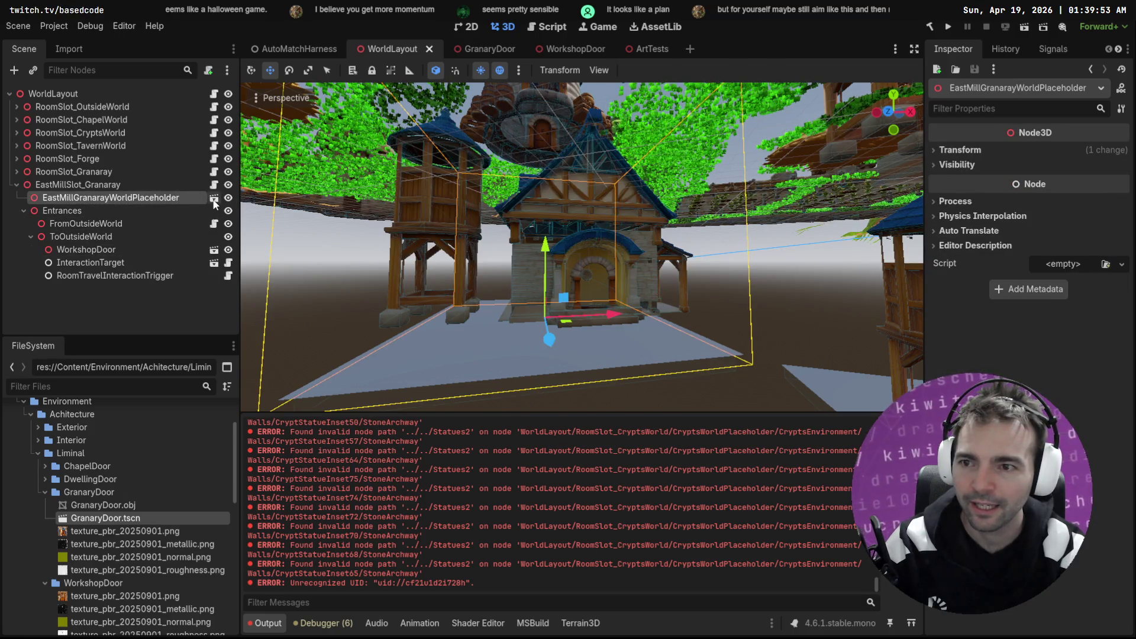
pyautogui.click(94, 147)
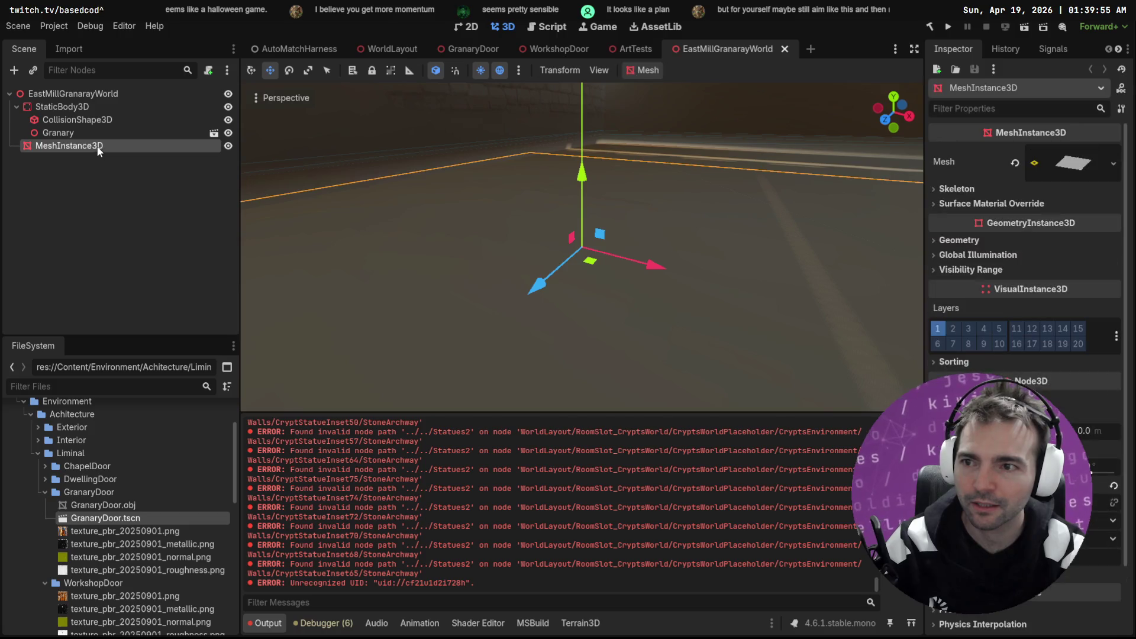
# - Delete the MeshInstance3D plane and add Windmill.fbx to the scene, raising it on Y
pyautogui.press('Delete')
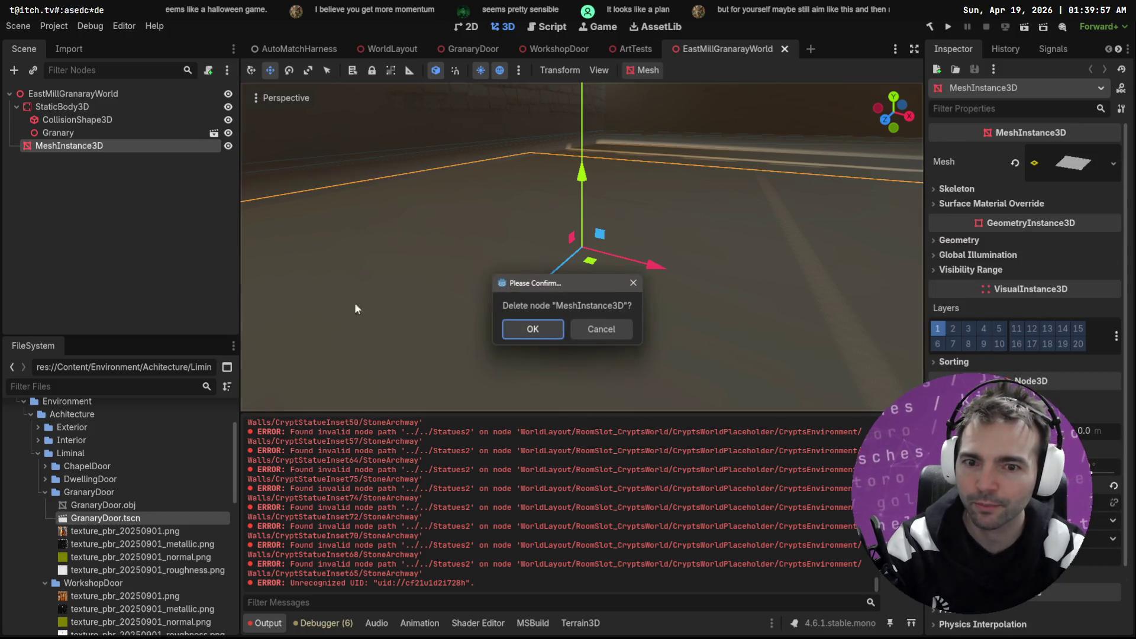
pyautogui.click(532, 330)
pyautogui.click(89, 385)
pyautogui.write('Windm')
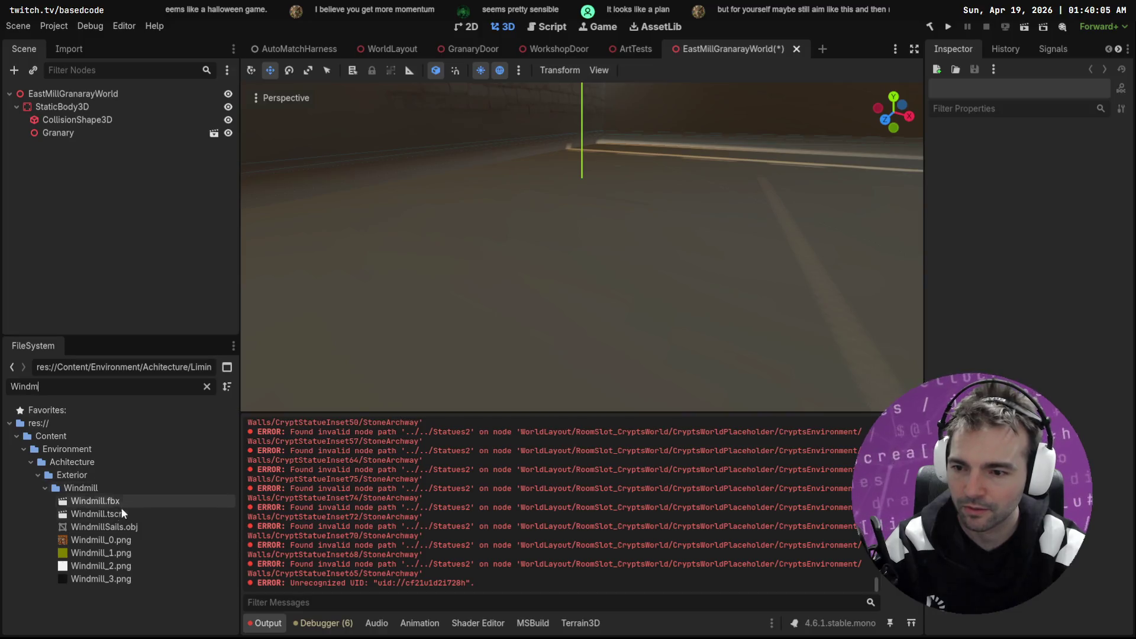
pyautogui.moveTo(124, 507)
pyautogui.mouseDown()
pyautogui.moveTo(77, 161)
pyautogui.moveTo(92, 100)
pyautogui.mouseUp()
pyautogui.press('f')
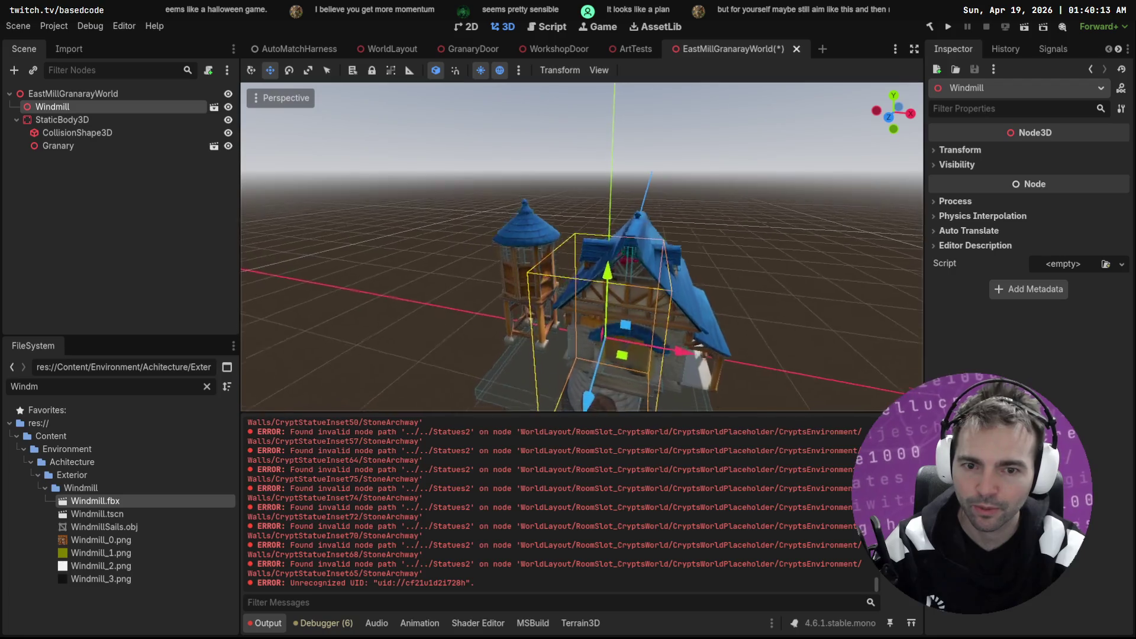
pyautogui.moveTo(568, 187); pyautogui.dragTo(600, 94)
pyautogui.scroll(5, 600, 95)
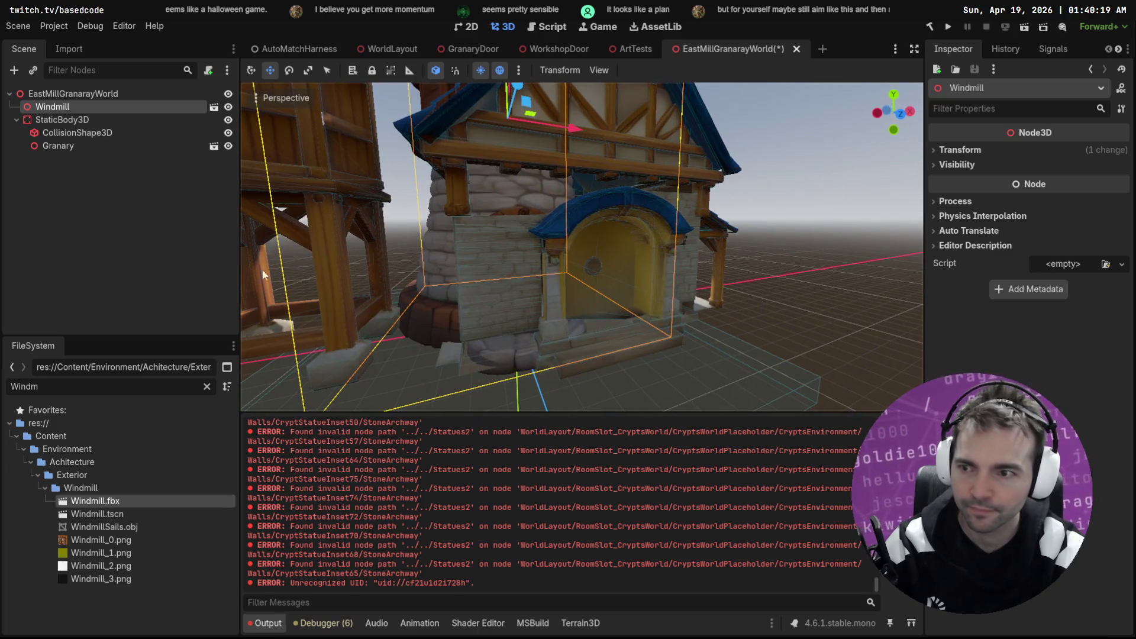
# - Remove the added windmill and restore the deleted MeshInstance3D plane
pyautogui.press('Delete')
pyautogui.hotkey('ctrl', 'z')
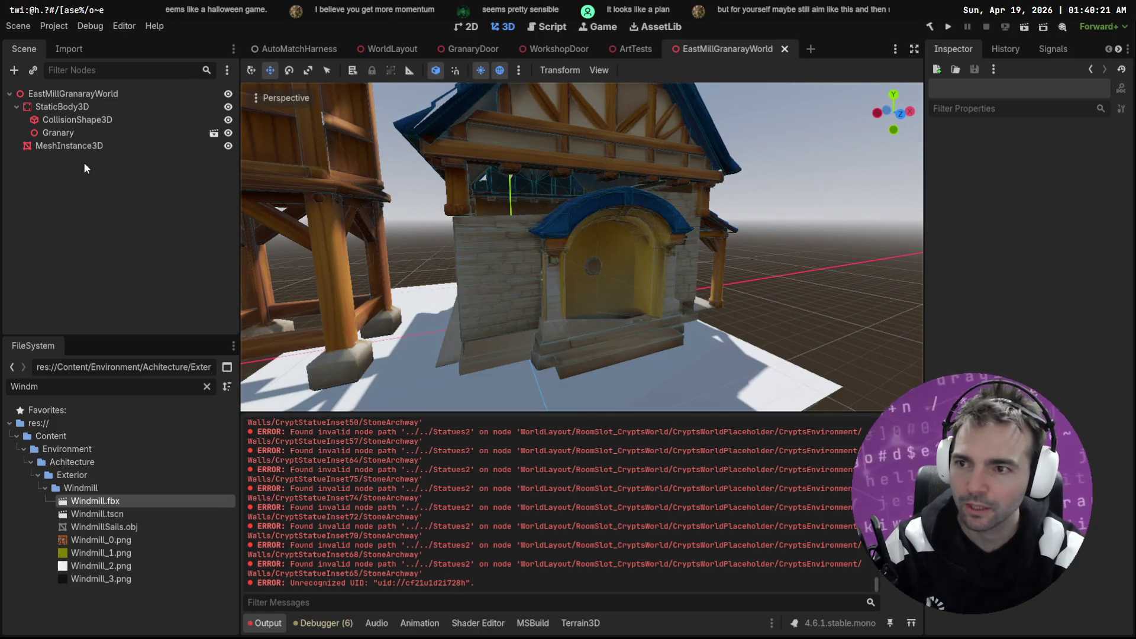
pyautogui.click(82, 147)
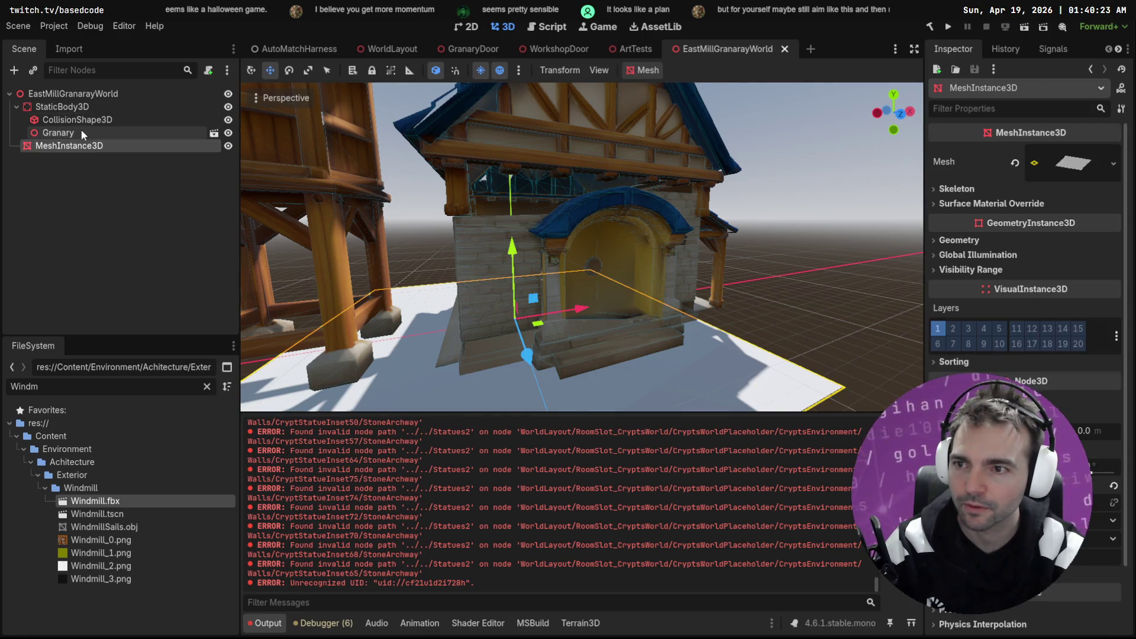
# - Add Windmill.fbx under StaticBody3D and delete the Granary node
pyautogui.click(81, 130)
pyautogui.moveTo(123, 498); pyautogui.dragTo(85, 115)
pyautogui.click(79, 149)
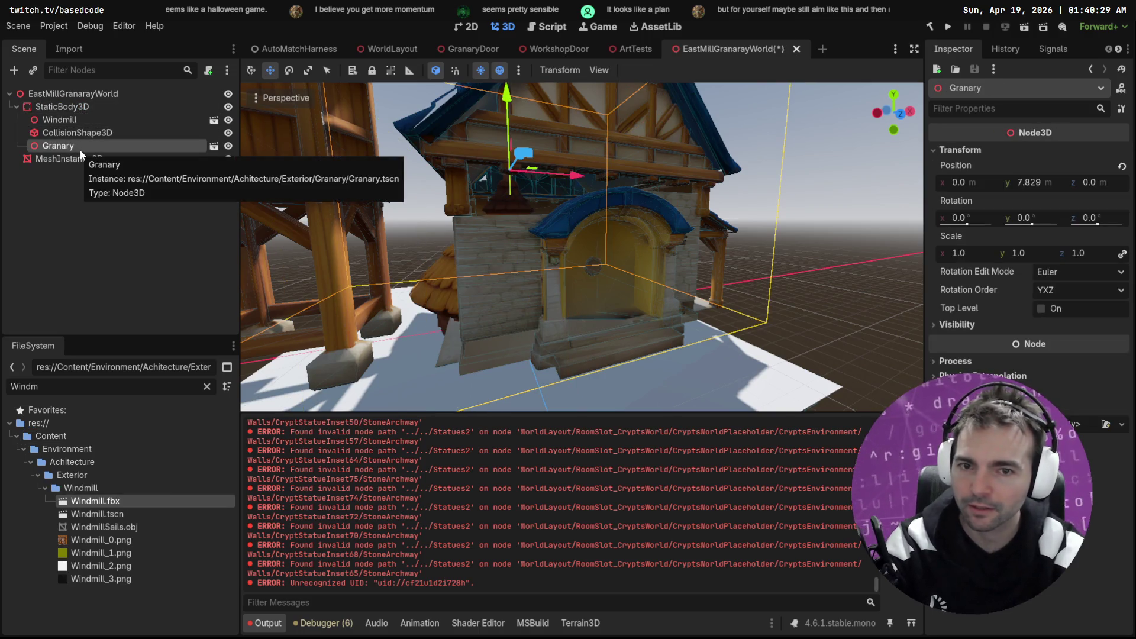
pyautogui.press('Delete')
pyautogui.click(513, 326)
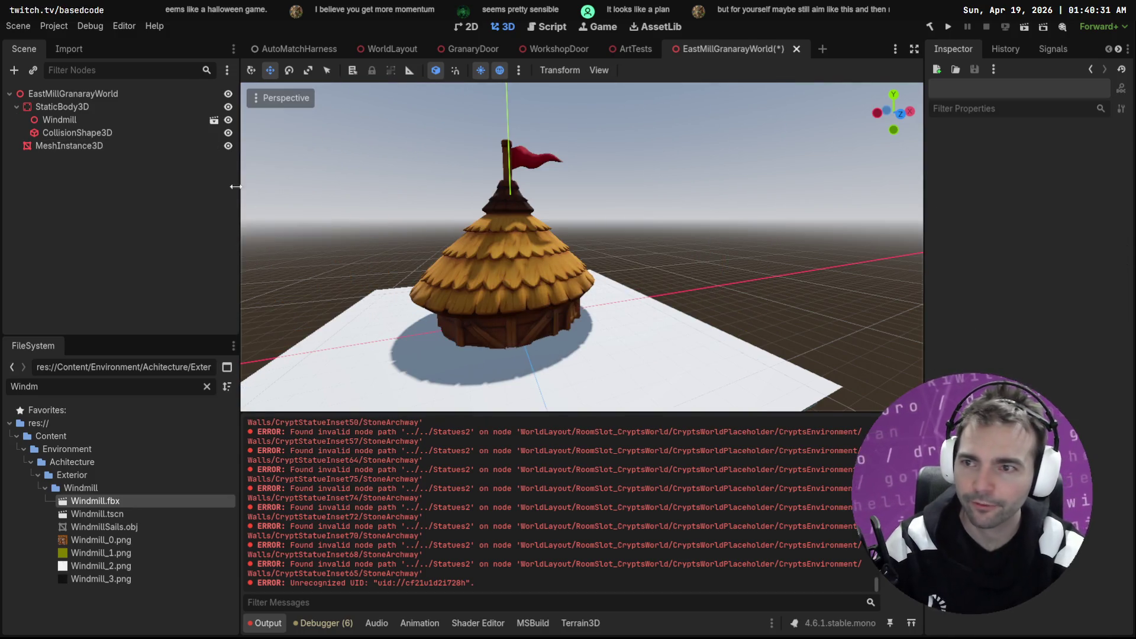
# - Raise the Windmill to about 9.3 on Y and save EastMillGranarayWorld
pyautogui.click(83, 119)
pyautogui.moveTo(519, 256); pyautogui.dragTo(515, 195)
pyautogui.moveTo(533, 24); pyautogui.dragTo(534, 58)
pyautogui.hotkey('ctrl', 's')
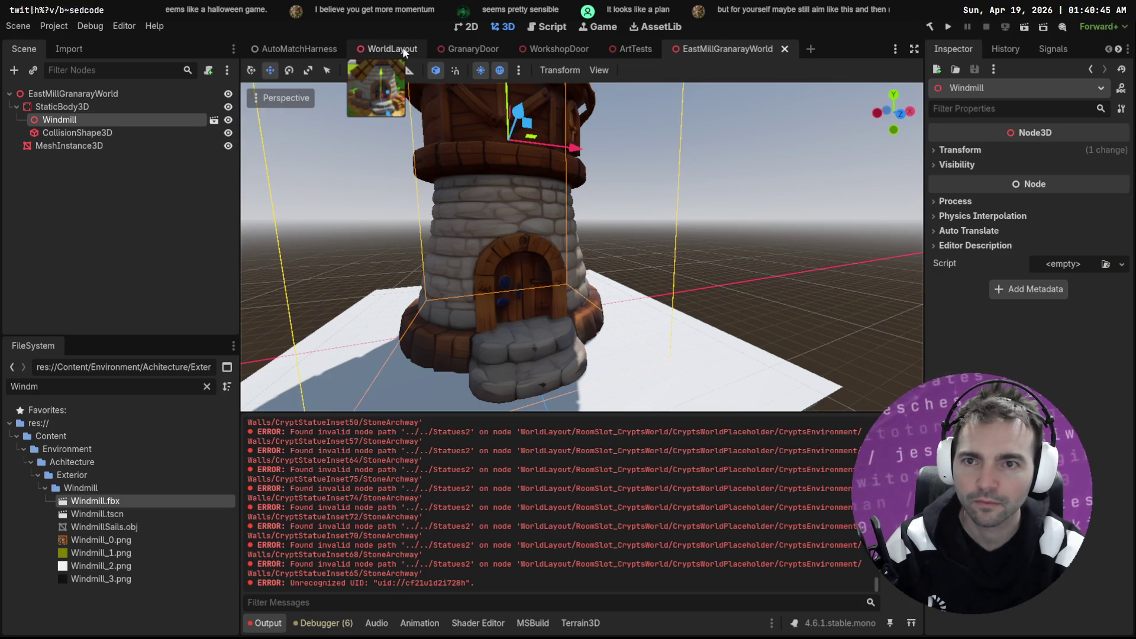
pyautogui.click(387, 48)
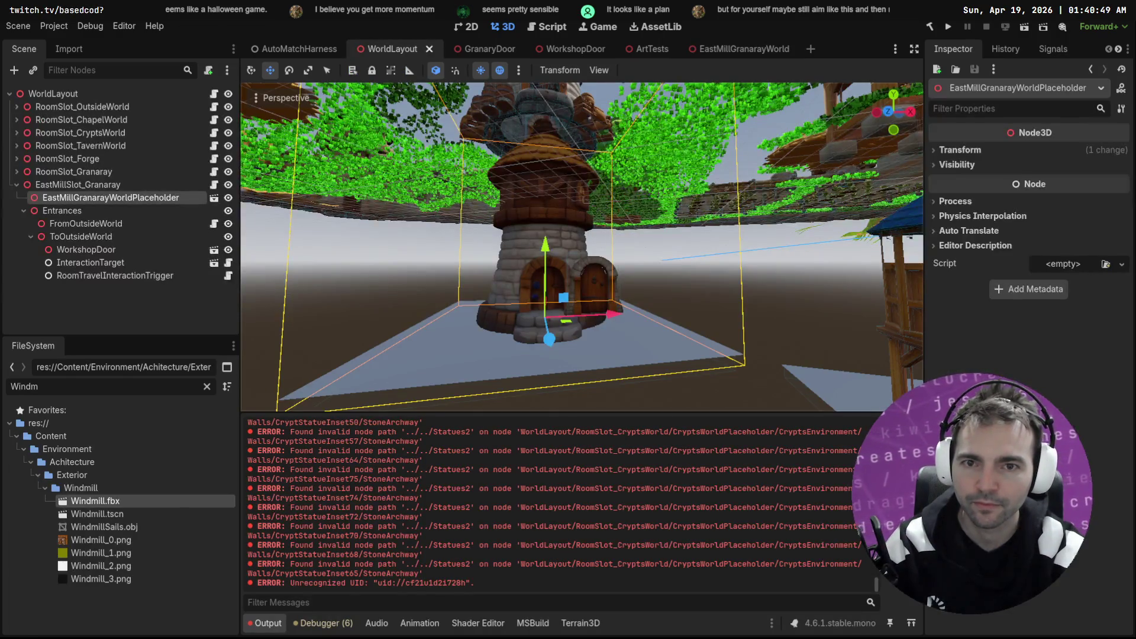
# - Frame the WorkshopDoor marker and slide it toward the windmill tower wall
pyautogui.press('w')
pyautogui.press('f')
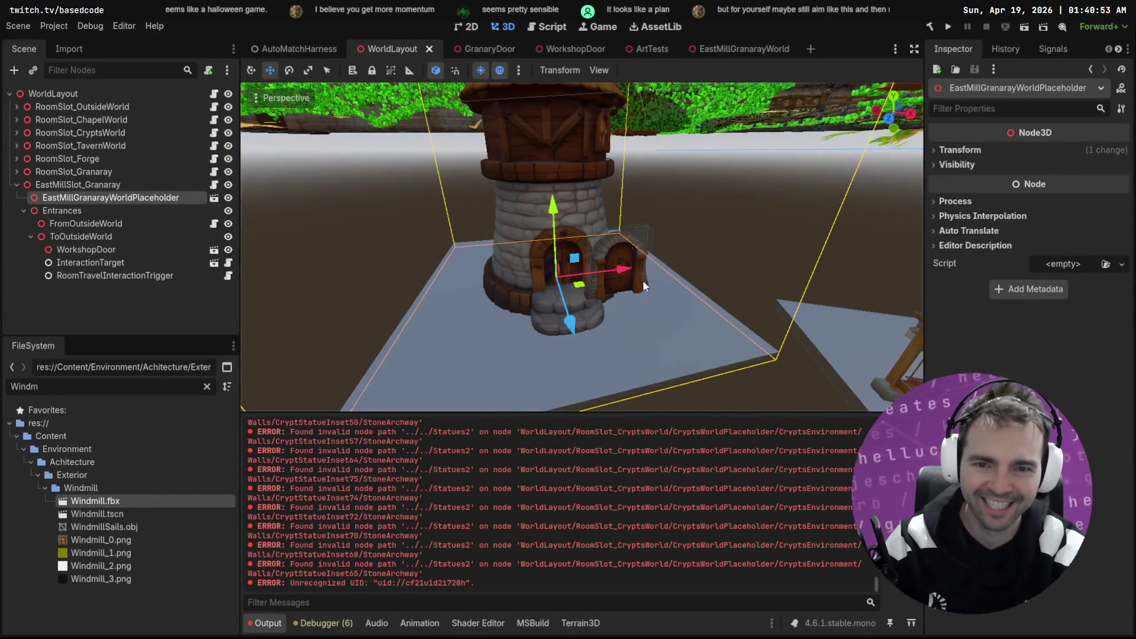
pyautogui.click(635, 284)
pyautogui.press('f')
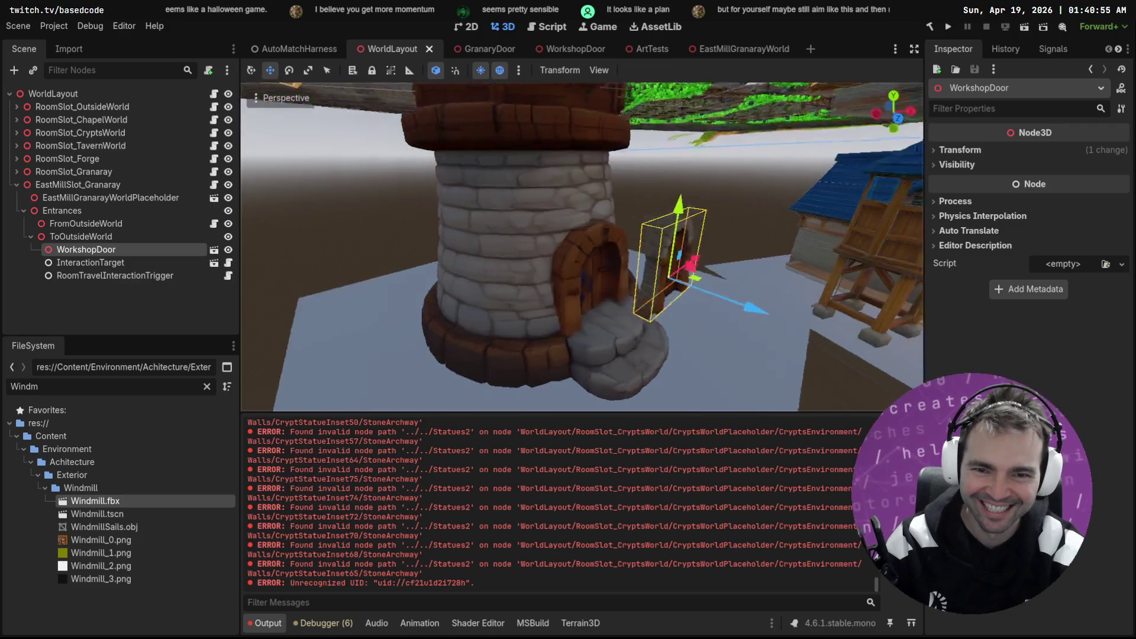
pyautogui.moveTo(657, 257); pyautogui.dragTo(597, 259)
pyautogui.moveTo(670, 288)
pyautogui.mouseDown()
pyautogui.moveTo(621, 287)
pyautogui.moveTo(632, 284)
pyautogui.mouseUp()
# - Nudge the WorkshopDoor marker into the windmill's arched front doorway
pyautogui.press('w')
pyautogui.click(654, 220)
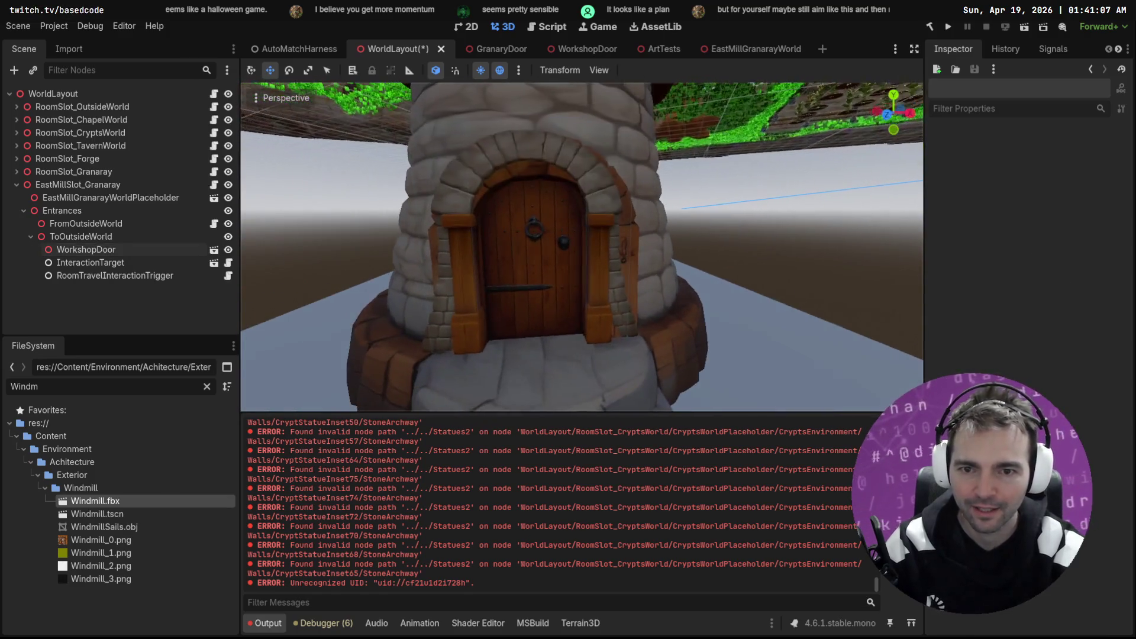
pyautogui.click(100, 236)
pyautogui.moveTo(559, 289)
pyautogui.mouseDown()
pyautogui.moveTo(618, 290)
pyautogui.moveTo(607, 293)
pyautogui.moveTo(709, 325)
pyautogui.moveTo(641, 314)
pyautogui.moveTo(668, 323)
pyautogui.mouseUp()
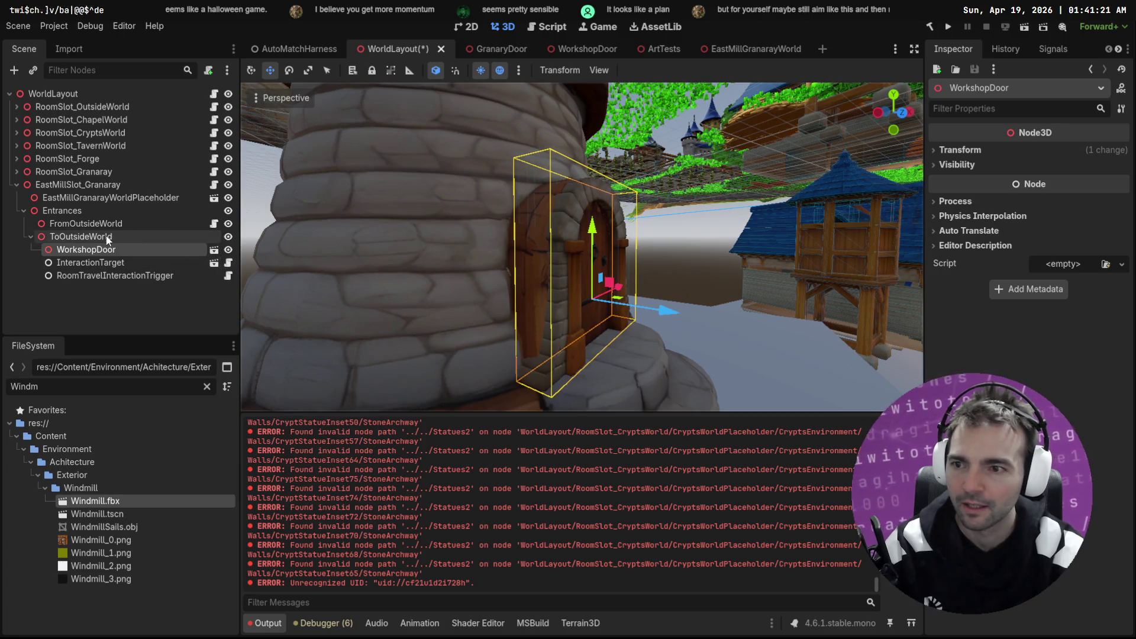
pyautogui.press('f')
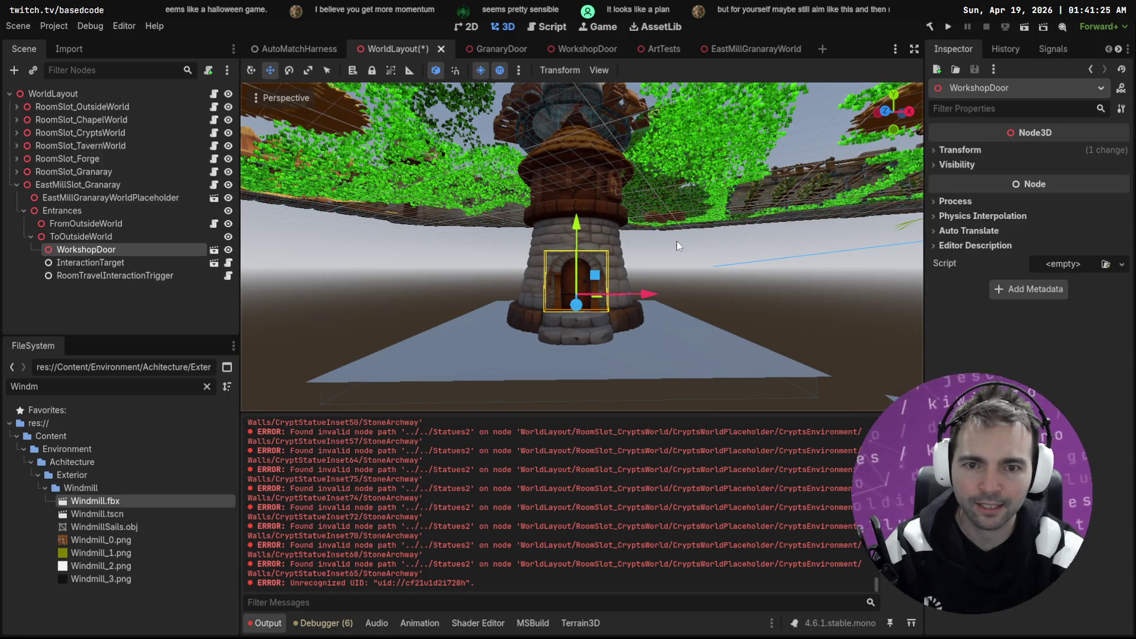
pyautogui.click(693, 257)
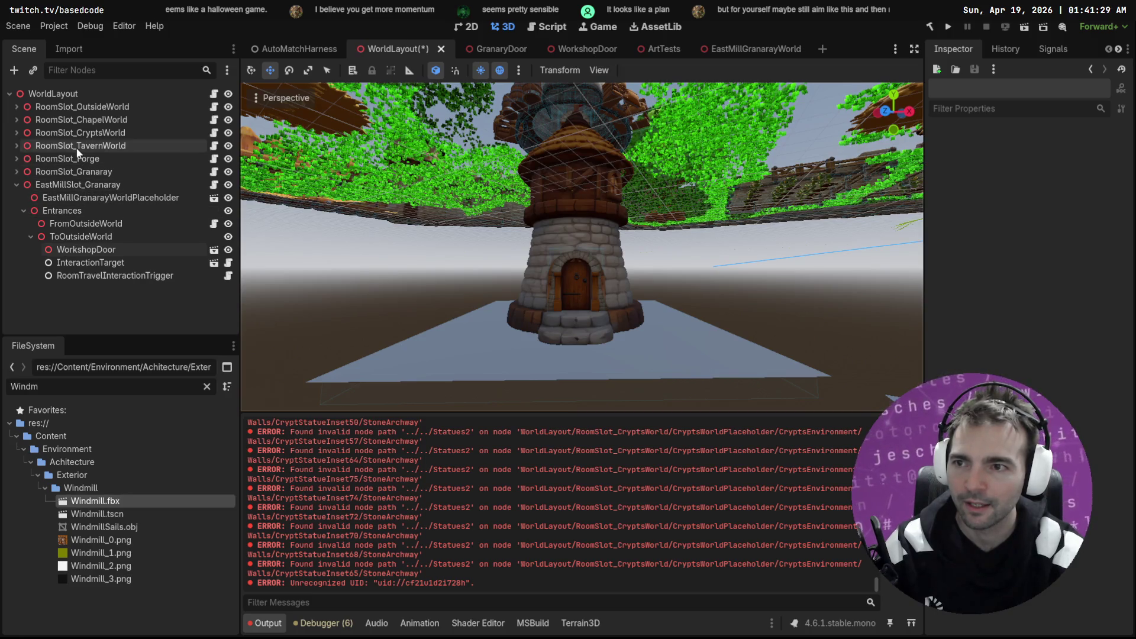
# - Move the outside world's EastMillGranaray WorkshopDoor marker onto the windmill door
pyautogui.click(13, 106)
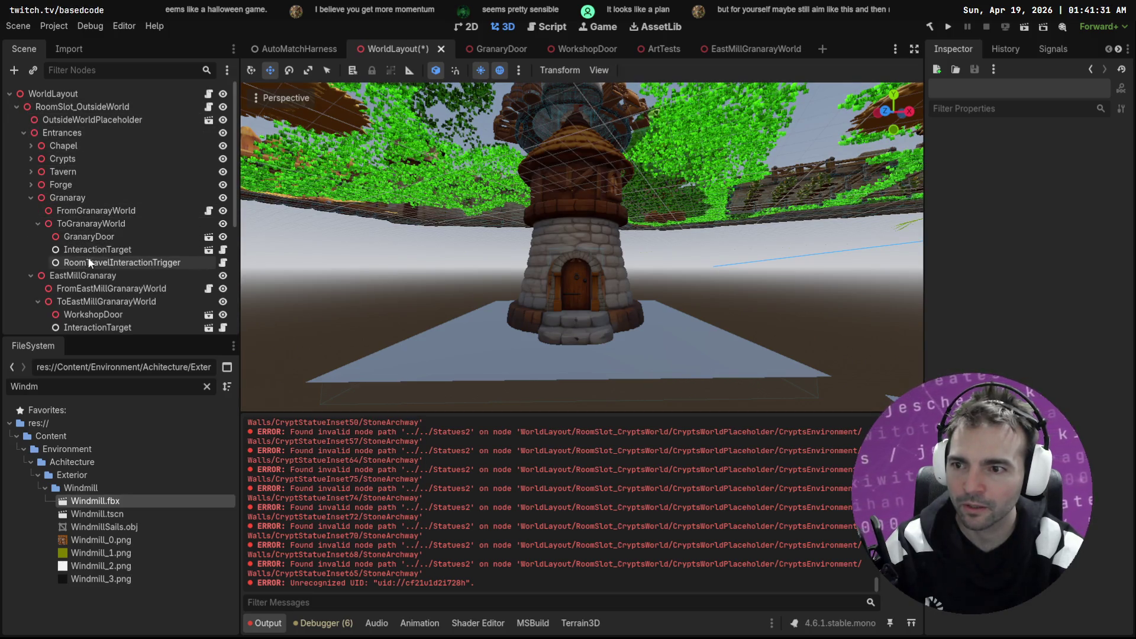
pyautogui.click(33, 197)
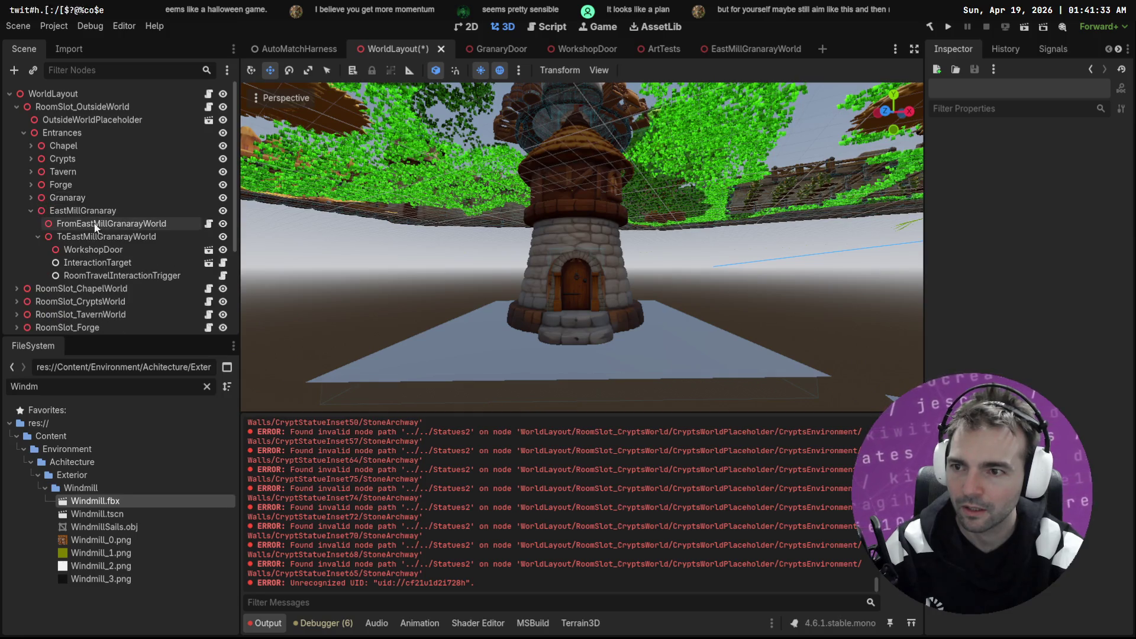
pyautogui.click(131, 224)
pyautogui.click(128, 249)
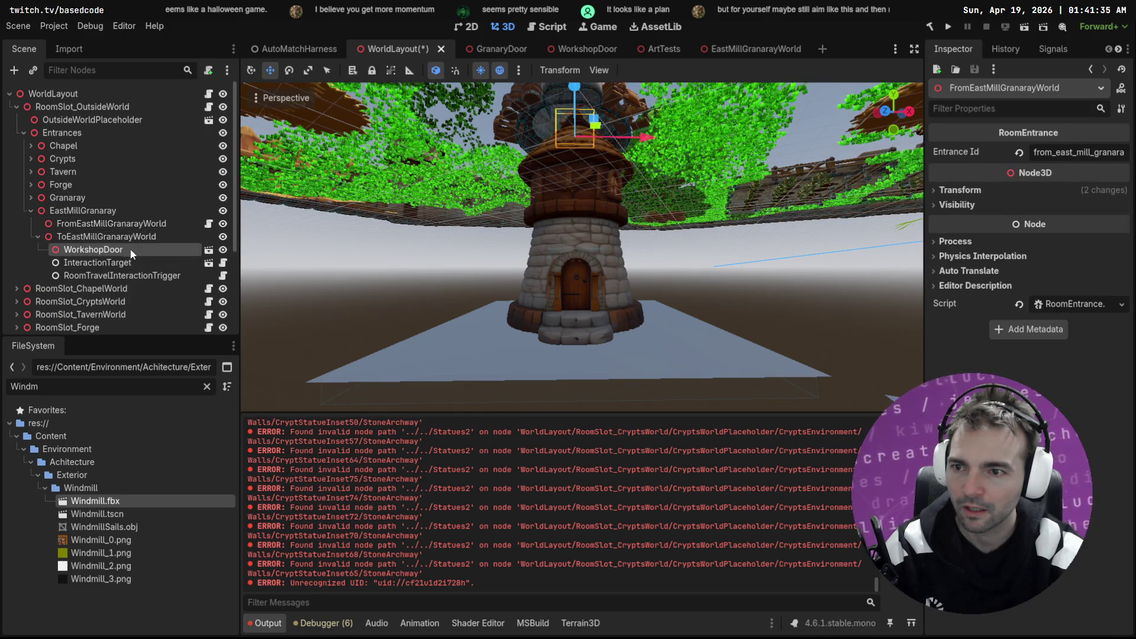
pyautogui.press('f')
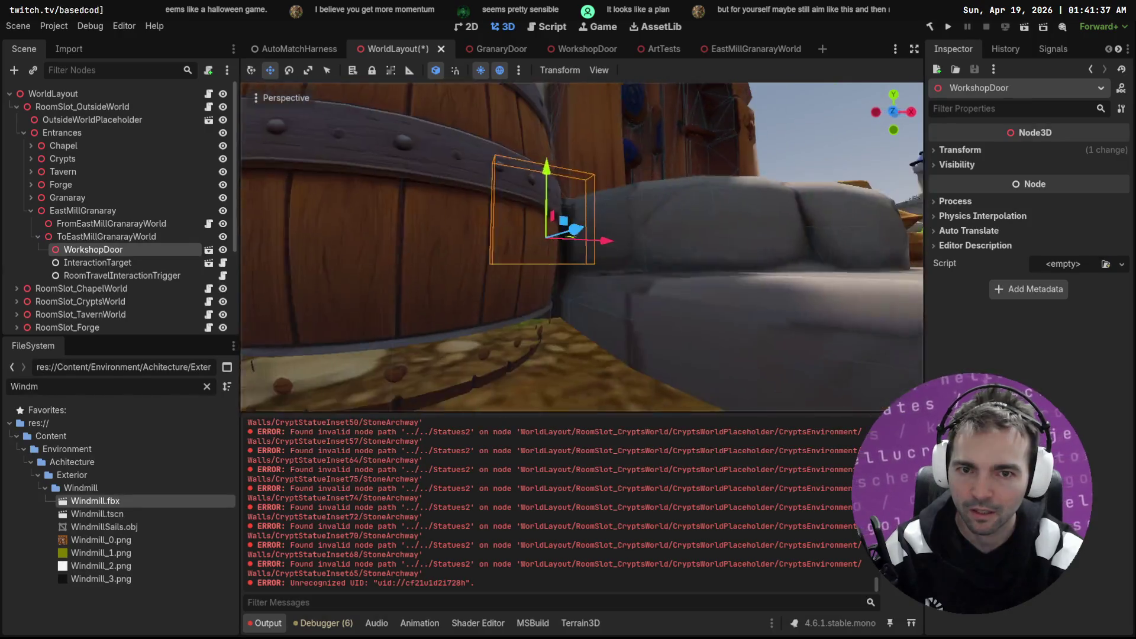
pyautogui.moveTo(567, 290)
pyautogui.mouseDown()
pyautogui.moveTo(669, 373)
pyautogui.moveTo(741, 394)
pyautogui.moveTo(723, 389)
pyautogui.moveTo(715, 350)
pyautogui.mouseUp()
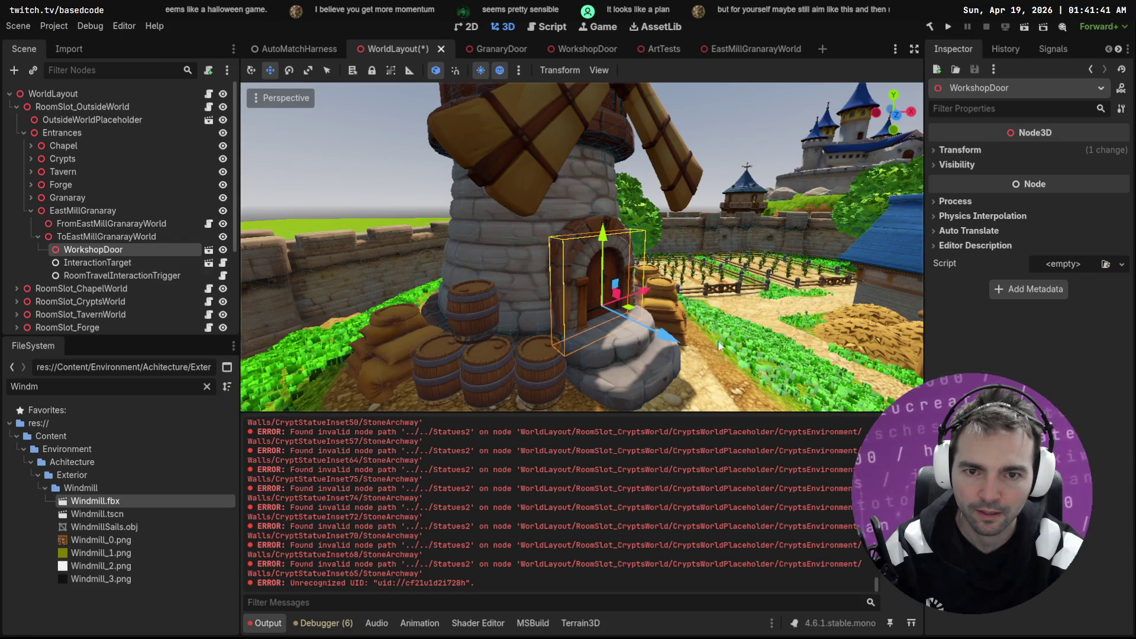
pyautogui.scroll(5, 715, 350)
pyautogui.scroll(-5, 582, 246)
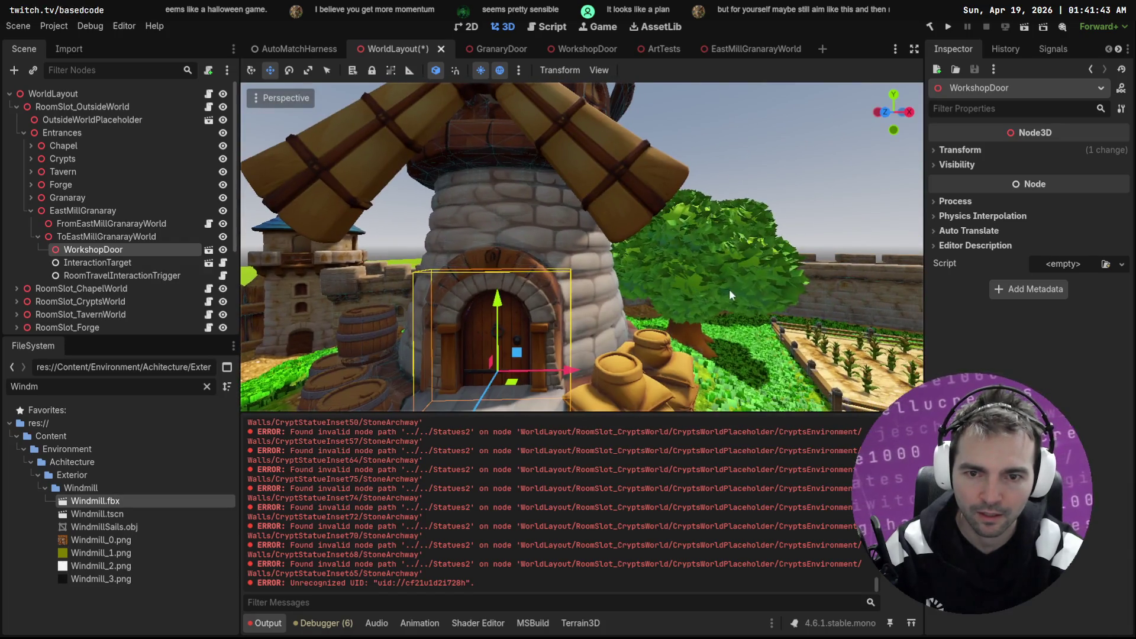
pyautogui.moveTo(571, 370); pyautogui.dragTo(568, 371)
# - Lower the FromEastMillGranarayWorld arrival point to the doorstep and save WorldLayout
pyautogui.click(91, 224)
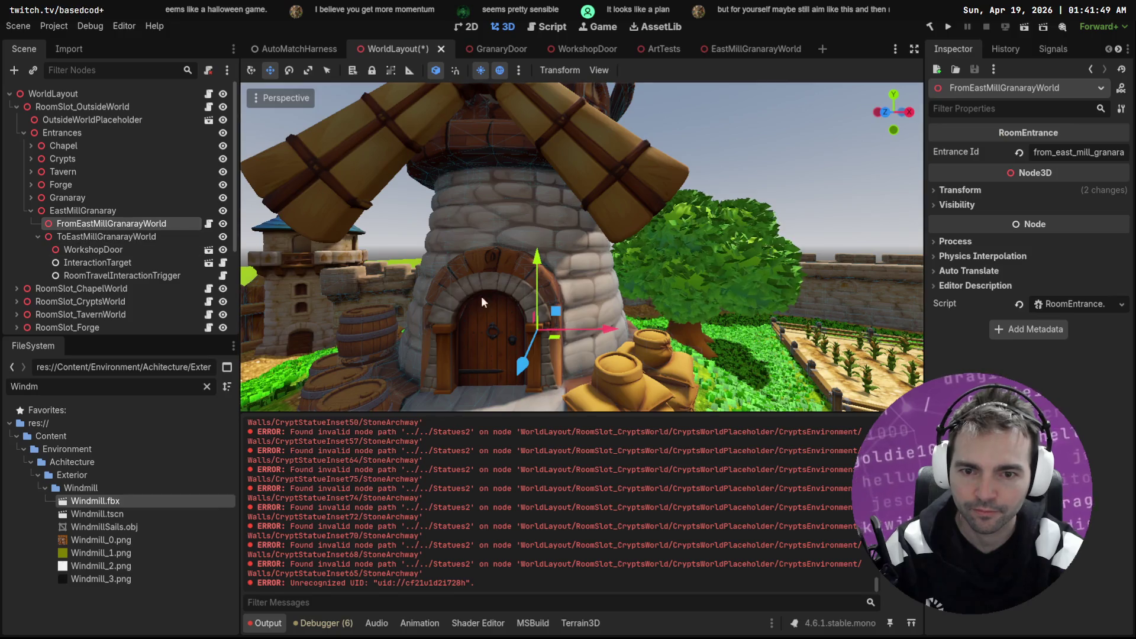
pyautogui.press('f')
pyautogui.press('g')
pyautogui.press('y')
pyautogui.click(616, 232)
pyautogui.press('f')
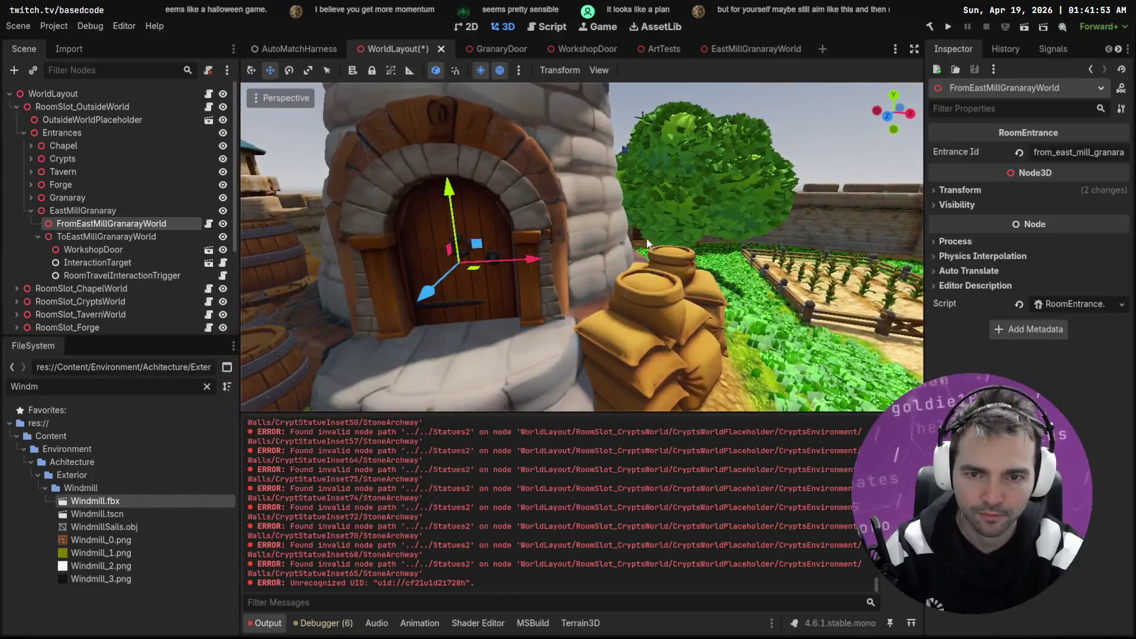
pyautogui.moveTo(451, 207)
pyautogui.mouseDown()
pyautogui.moveTo(521, 305)
pyautogui.moveTo(450, 304)
pyautogui.mouseUp()
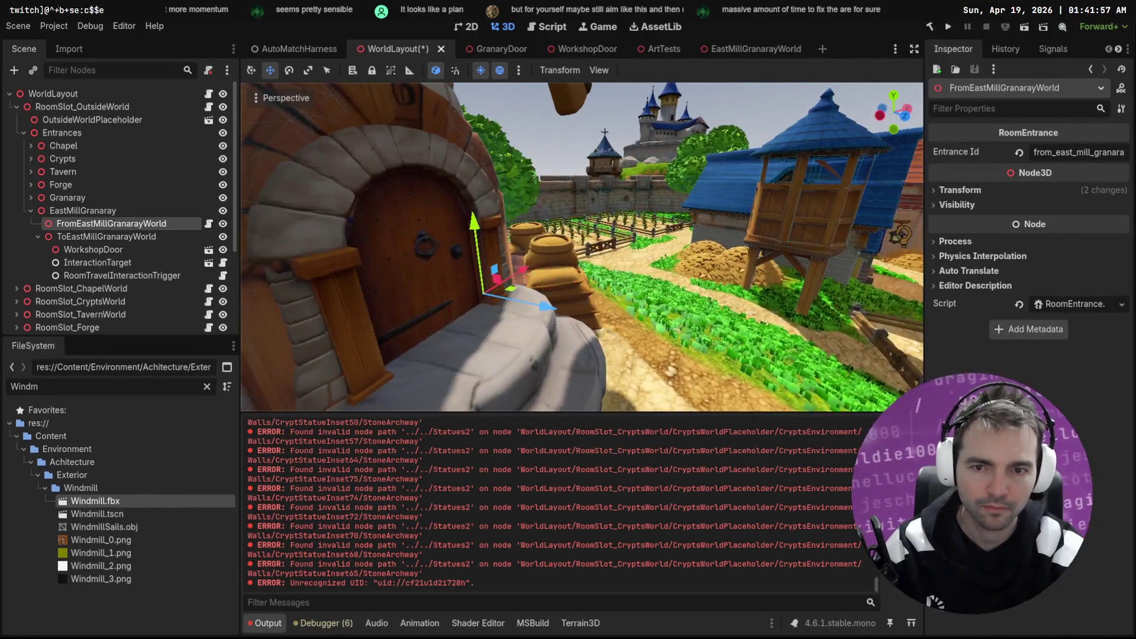
pyautogui.moveTo(450, 228); pyautogui.dragTo(563, 237)
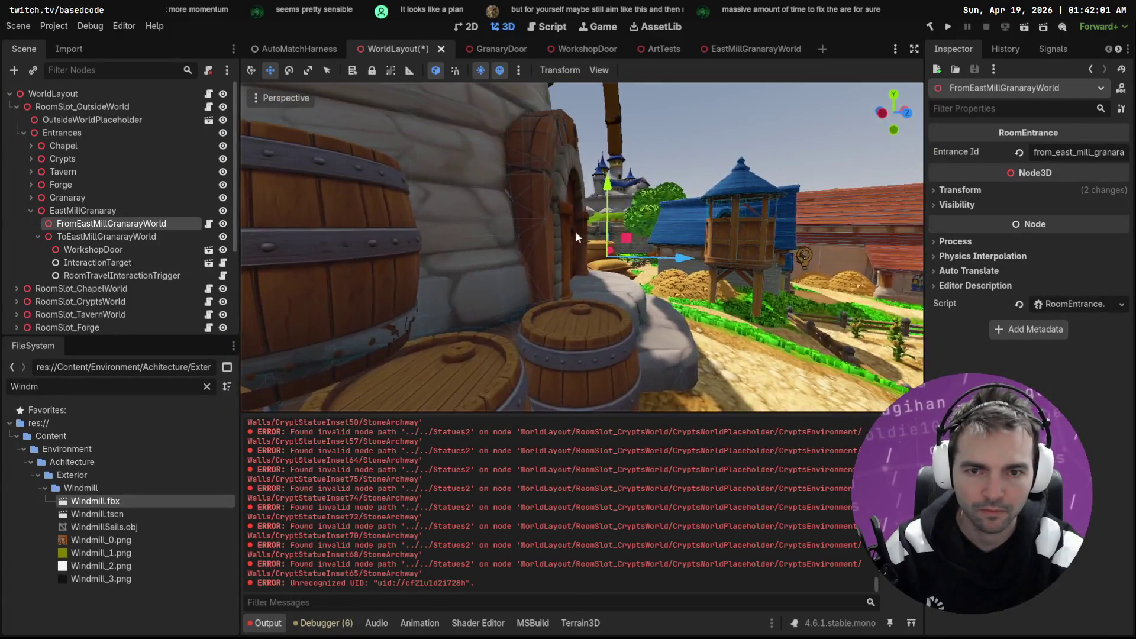
pyautogui.moveTo(676, 258); pyautogui.dragTo(654, 224)
pyautogui.moveTo(572, 331); pyautogui.dragTo(572, 331)
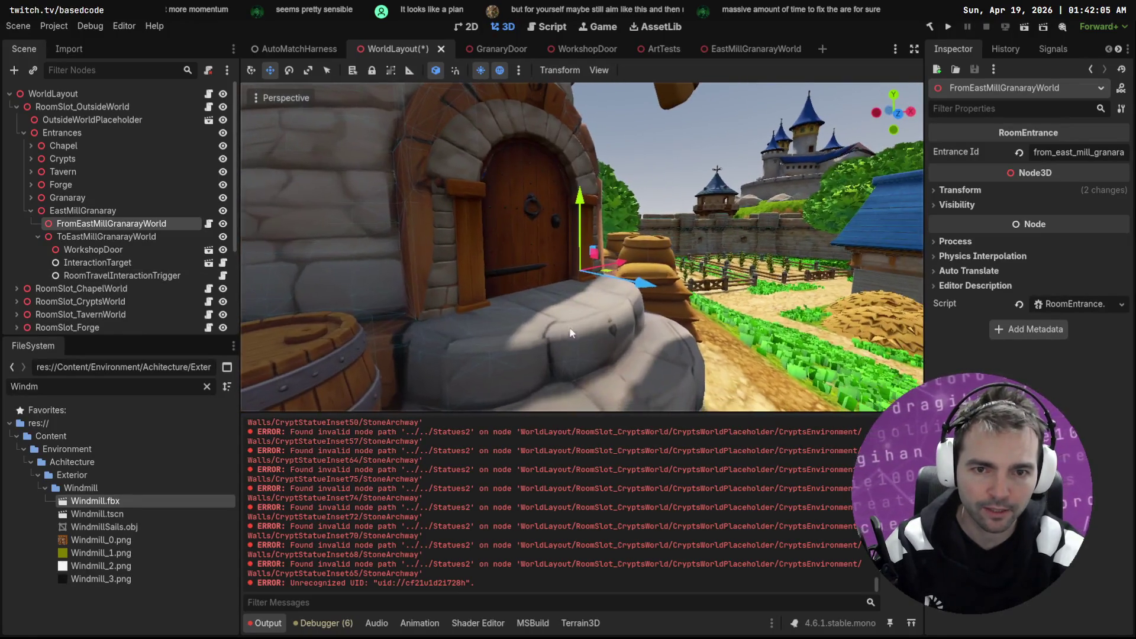
pyautogui.moveTo(636, 303); pyautogui.dragTo(618, 259)
pyautogui.hotkey('ctrl', 's')
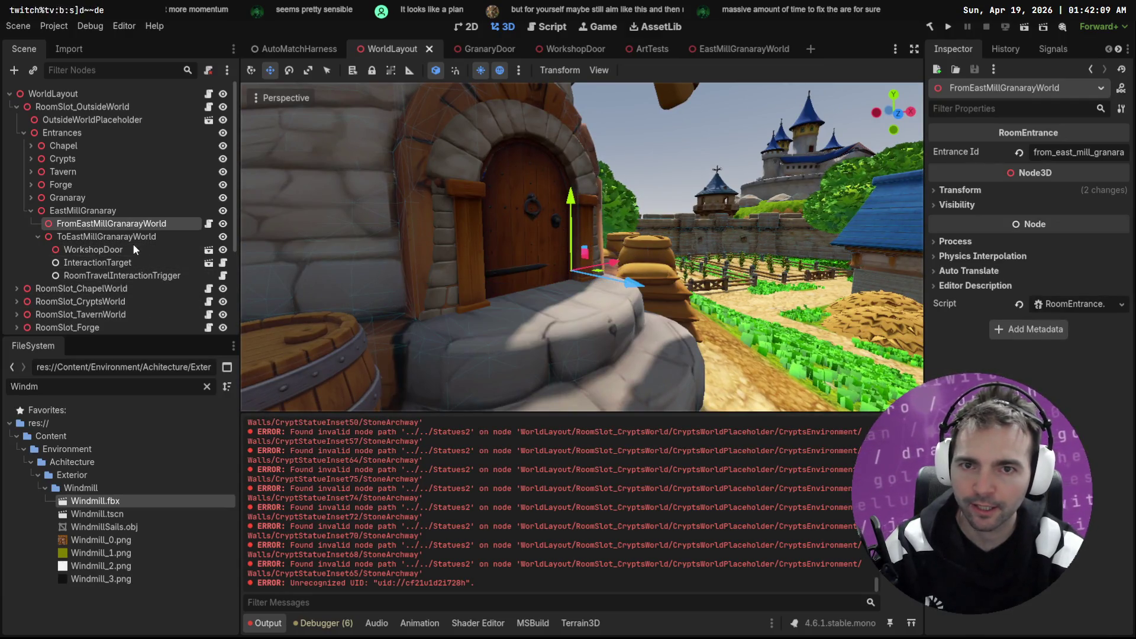
pyautogui.click(305, 47)
# - Run the game and walk from the chapel to the windmill, entering its granary door
pyautogui.press('F6')
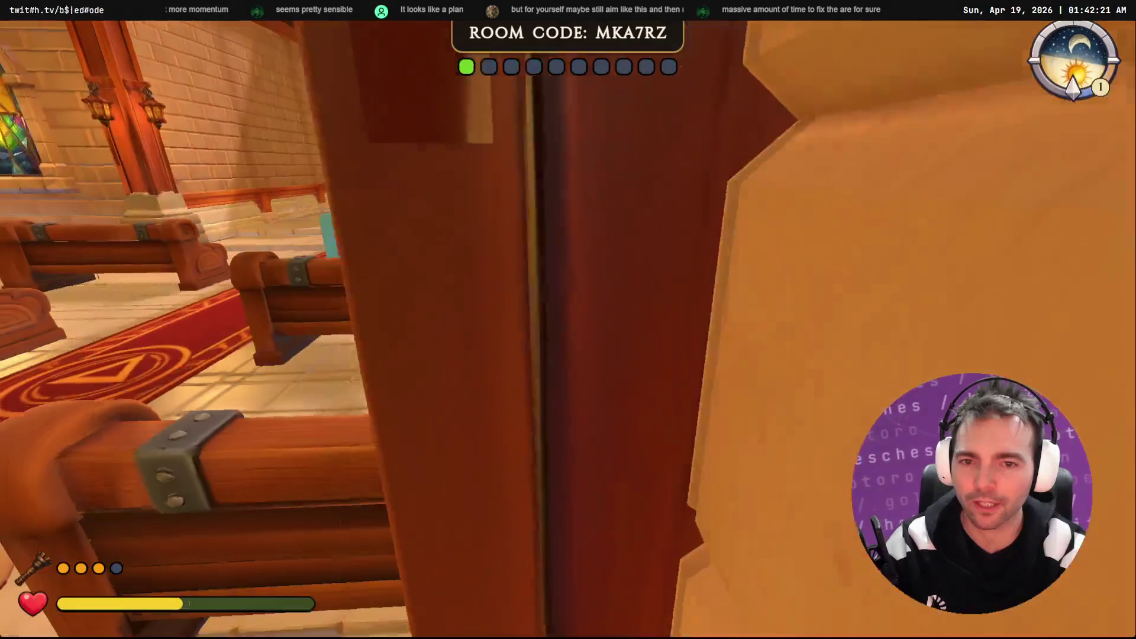
pyautogui.press('w')
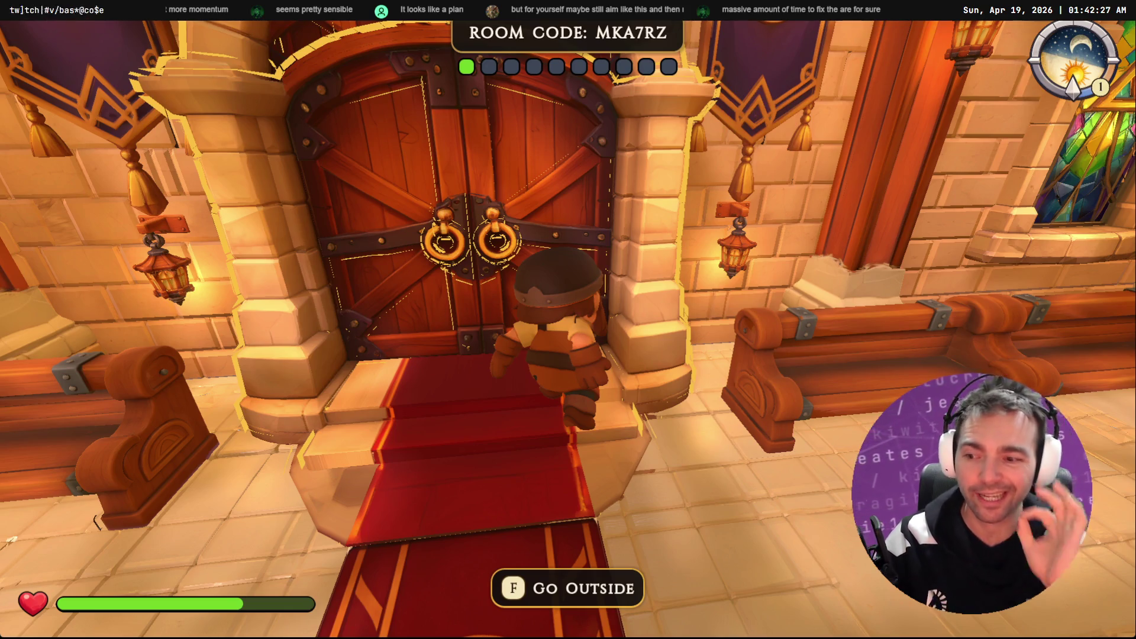
pyautogui.press('f')
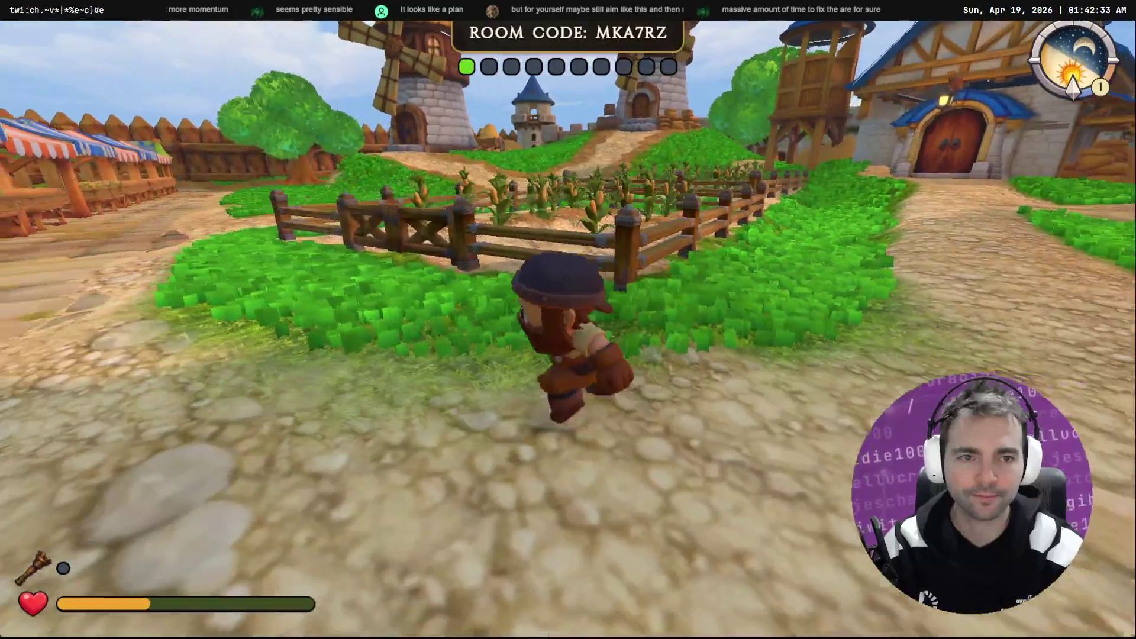
pyautogui.press('w')
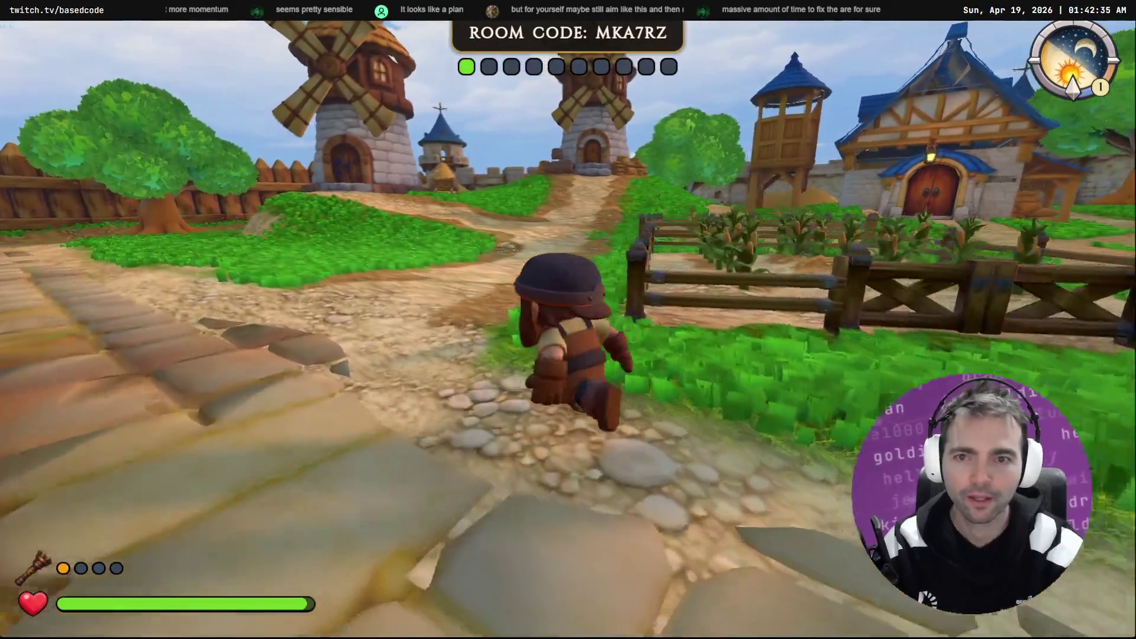
pyautogui.press('shift')
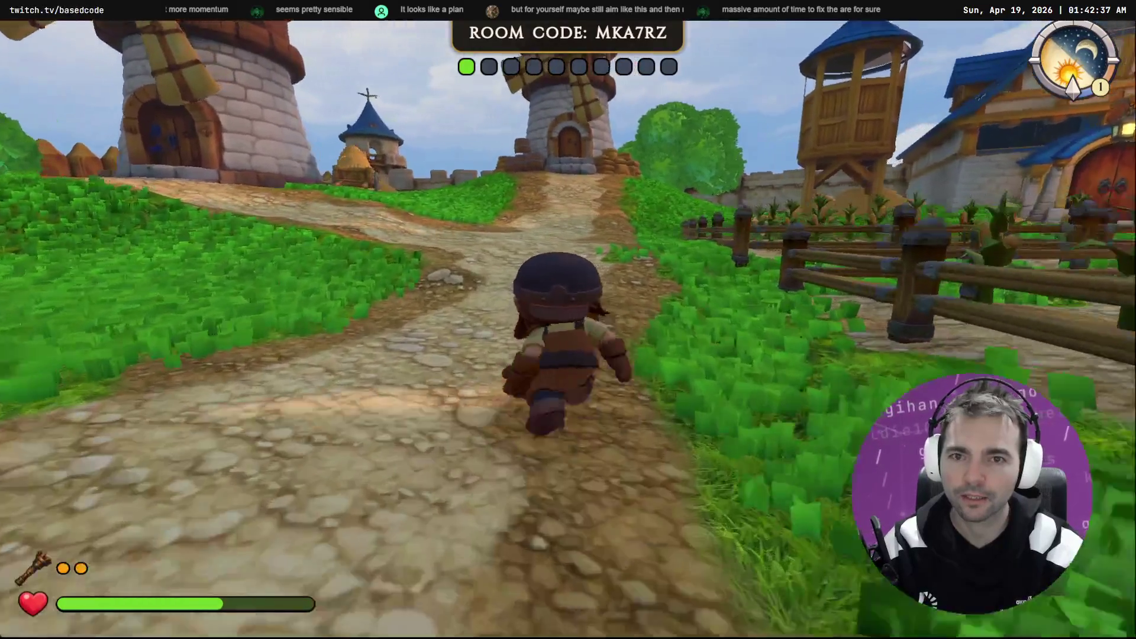
pyautogui.press('w')
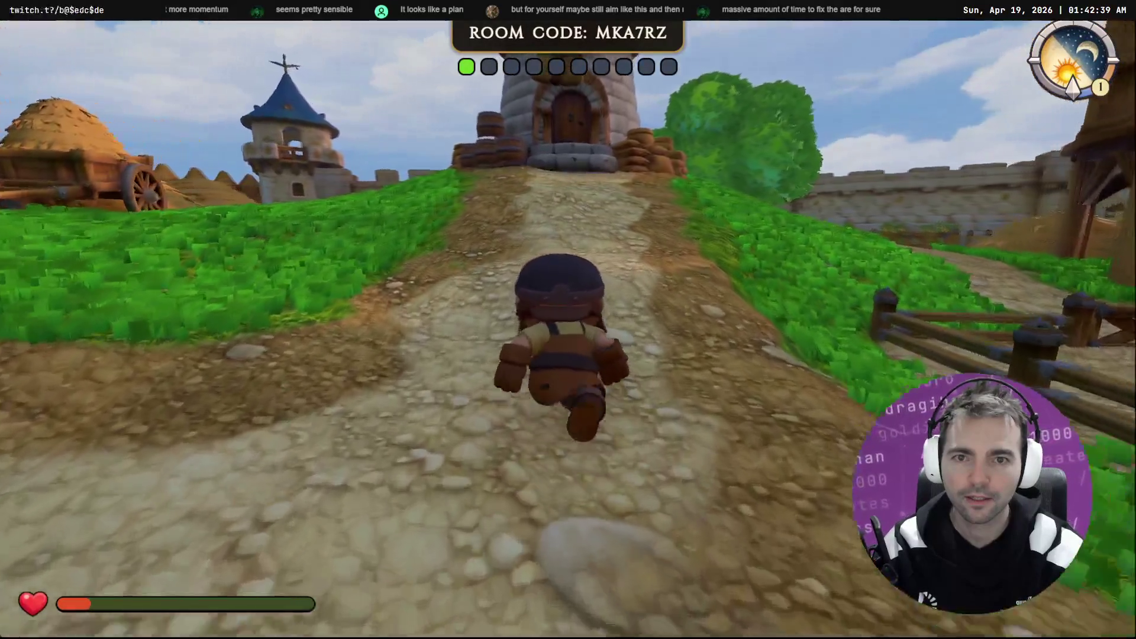
pyautogui.press('w')
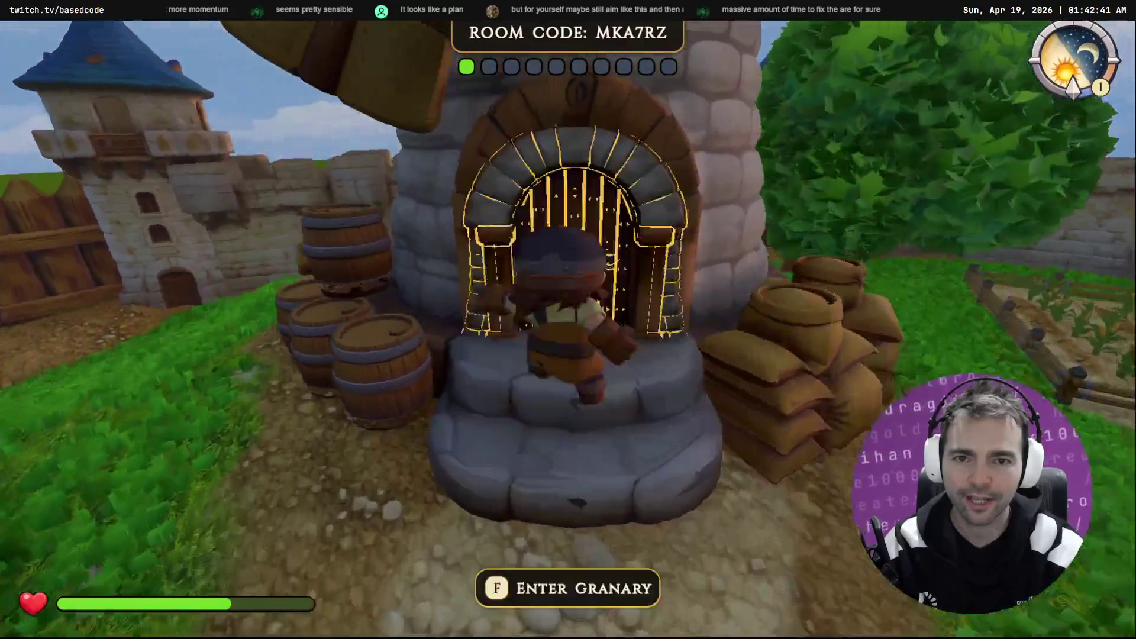
pyautogui.press('f')
# - Circle the stone tower in the granary world to inspect it, then stop the game
pyautogui.press('w')
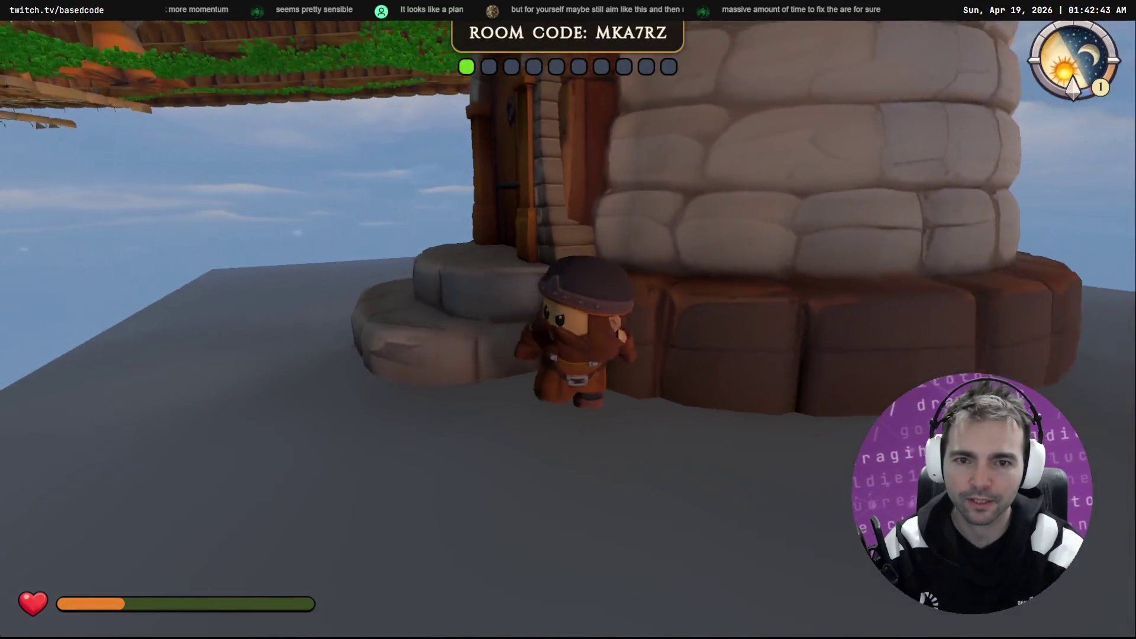
pyautogui.hotkey('shift', 'w')
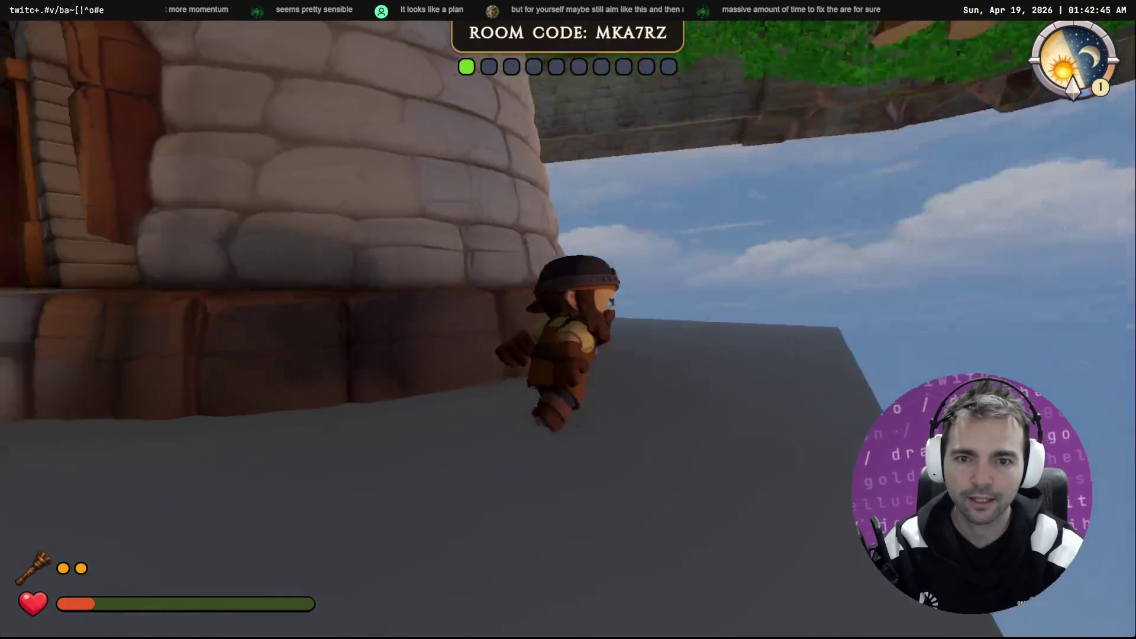
pyautogui.press('w')
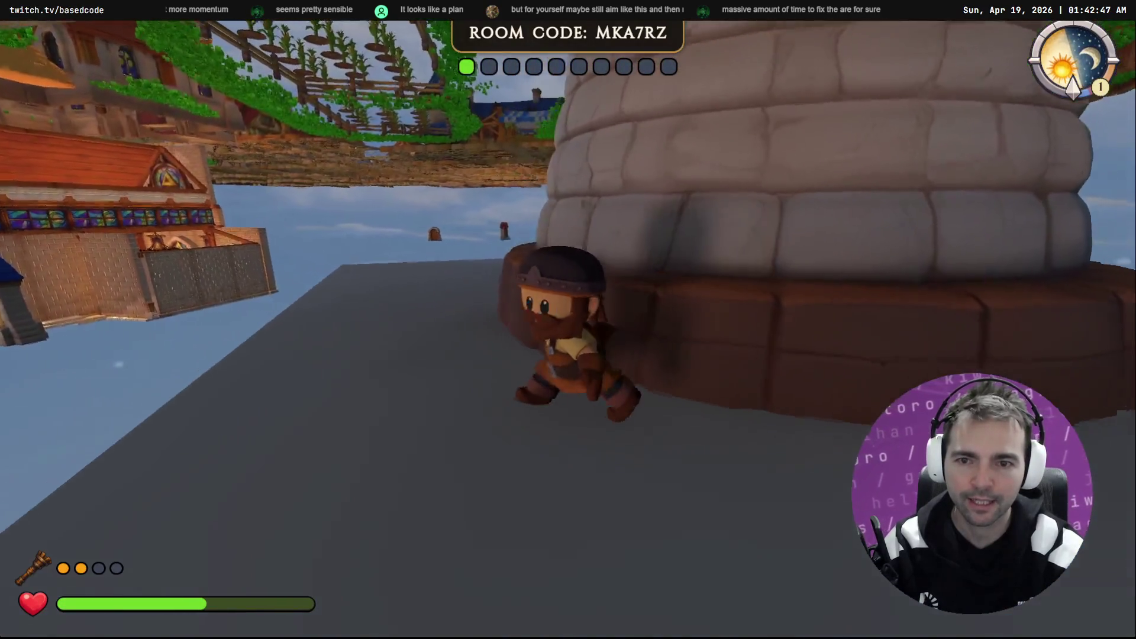
pyautogui.press('F8')
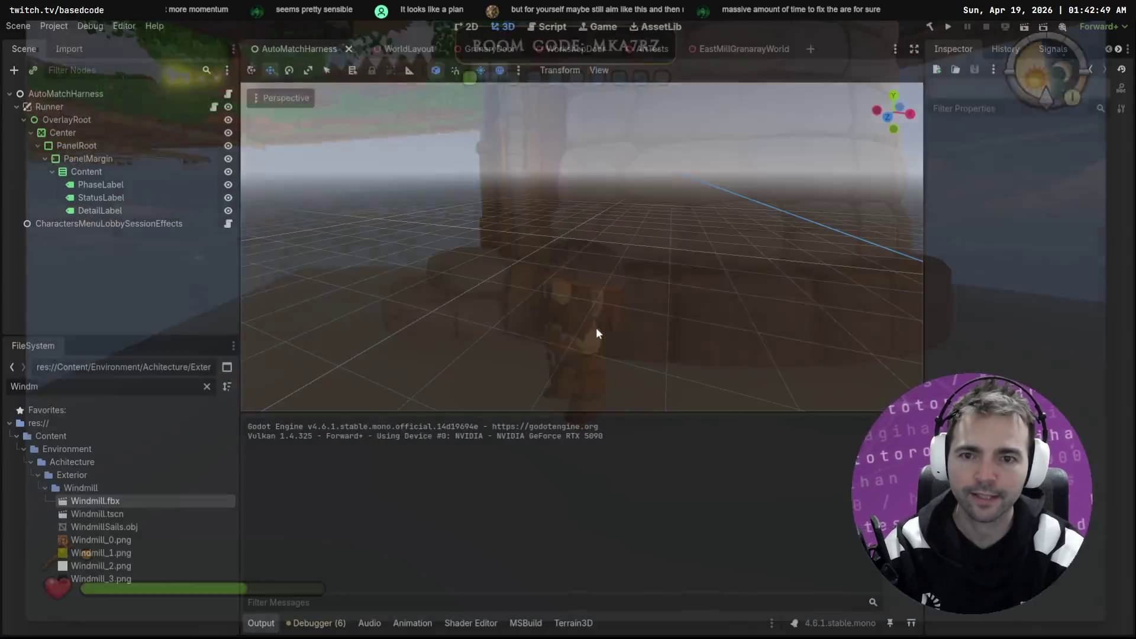
# - Close the EastMillGranarayWorld tab and fly the view to the windmill door's east mill entrance
pyautogui.click(741, 51)
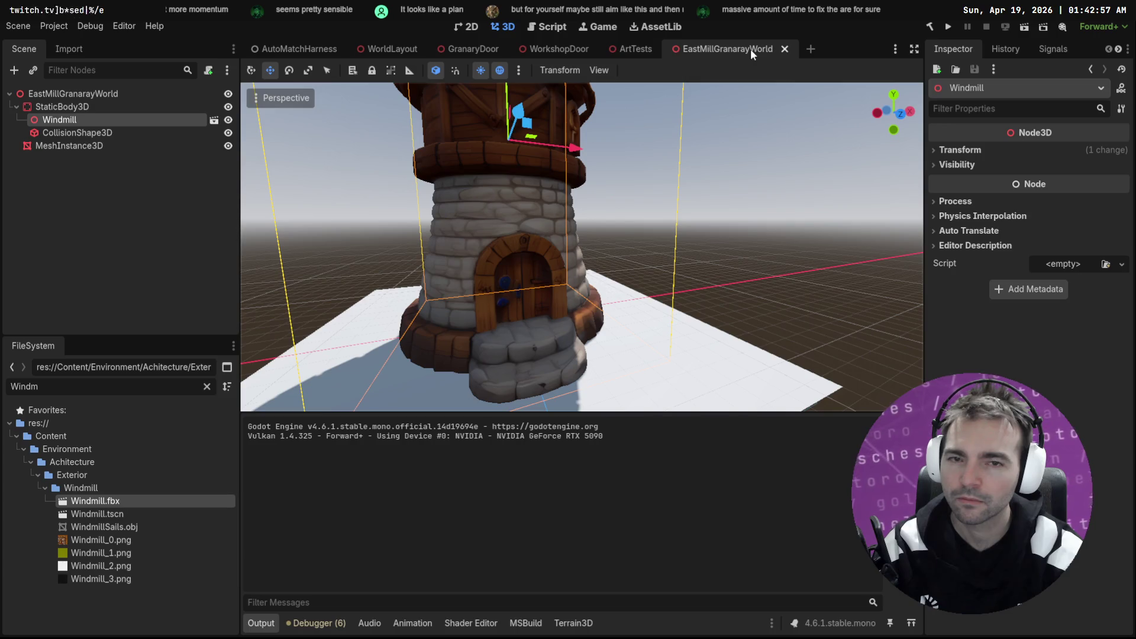
pyautogui.middleClick(719, 51)
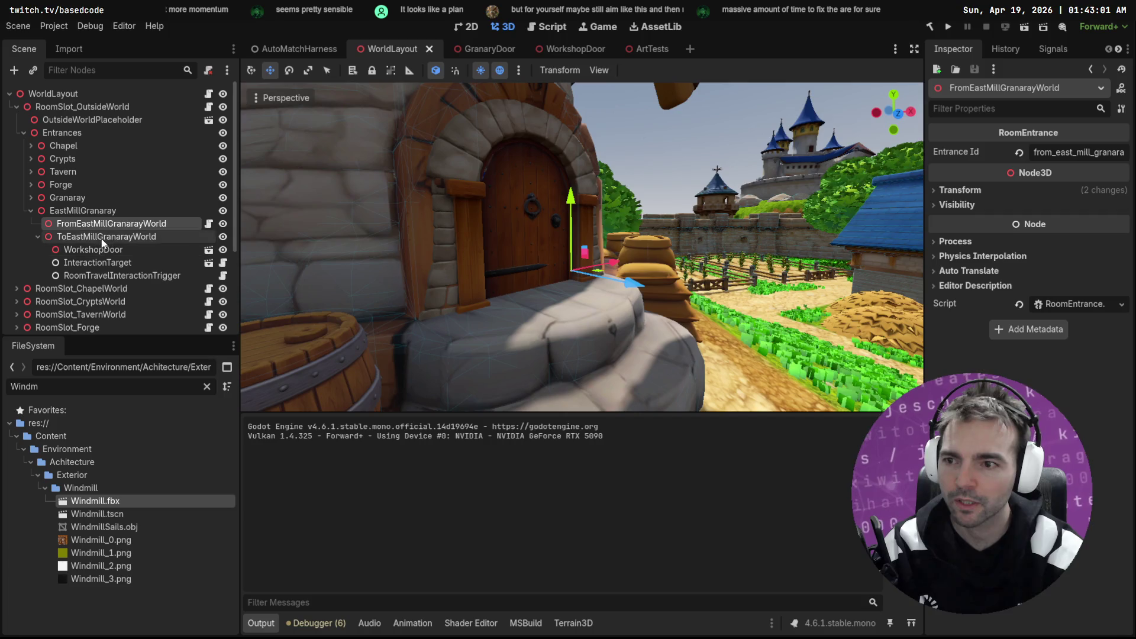
pyautogui.press('w')
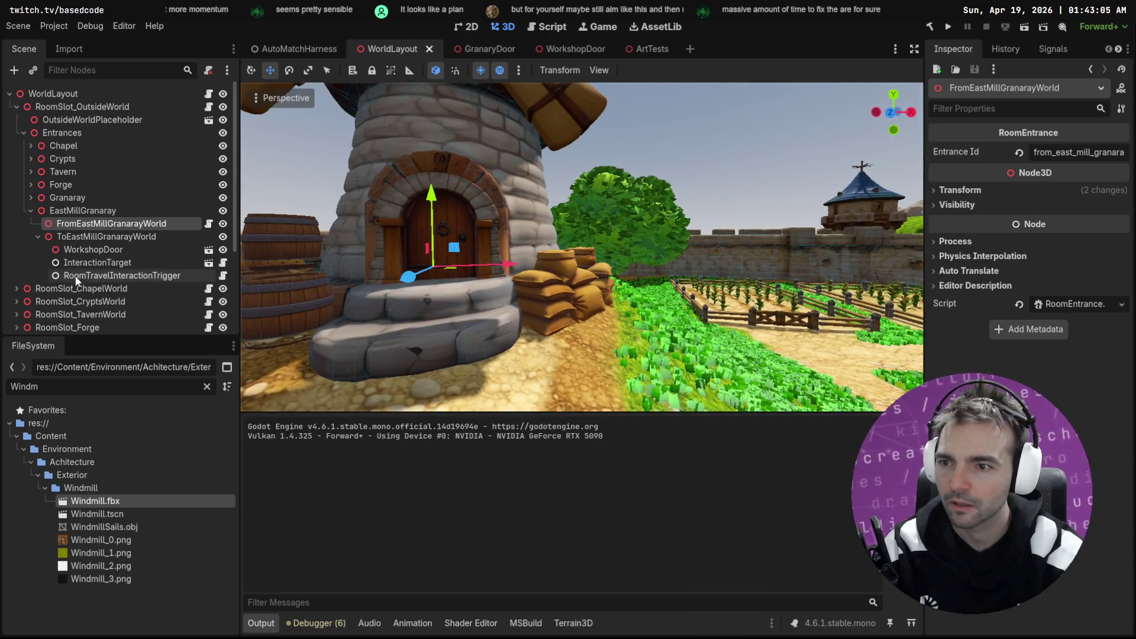
pyautogui.scroll(-4, 147, 296)
# - Move the granary's FromOutsideWorld entrance along X and Z to the tower door
pyautogui.click(114, 271)
pyautogui.press('f')
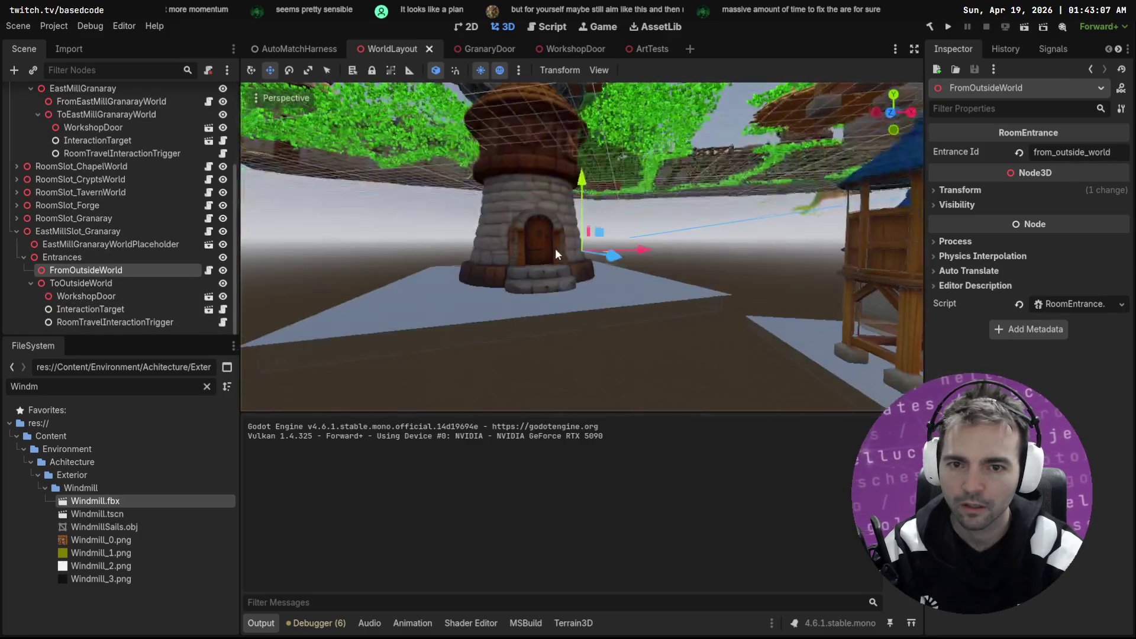
pyautogui.scroll(3, 562, 225)
pyautogui.moveTo(570, 198); pyautogui.dragTo(421, 199)
pyautogui.moveTo(504, 240); pyautogui.dragTo(662, 251)
pyautogui.press('w')
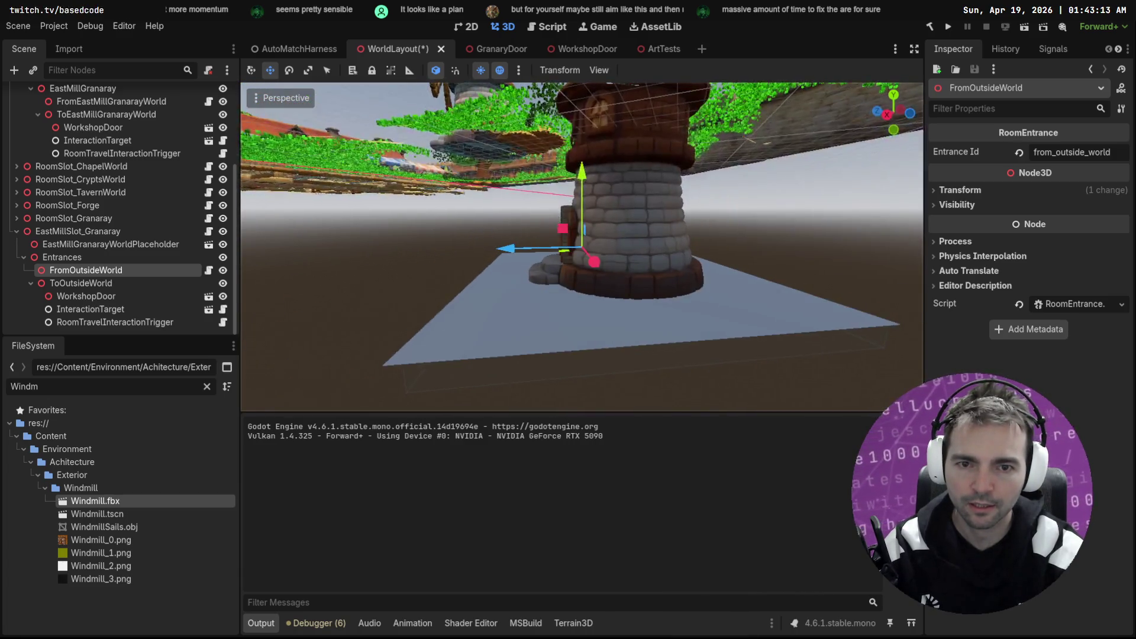
pyautogui.moveTo(516, 231); pyautogui.dragTo(557, 240)
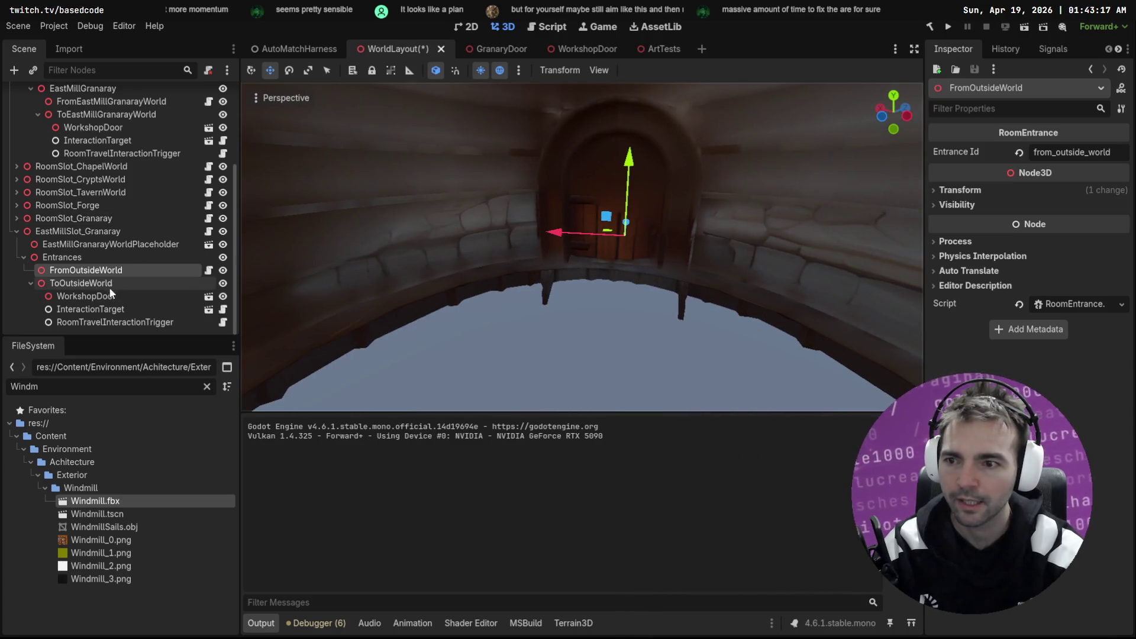
# - Move the ToOutsideWorld WorkshopDoor into the tower doorway and save WorldLayout
pyautogui.click(134, 296)
pyautogui.moveTo(623, 211)
pyautogui.mouseDown()
pyautogui.moveTo(624, 225)
pyautogui.moveTo(629, 215)
pyautogui.moveTo(512, 193)
pyautogui.moveTo(513, 163)
pyautogui.moveTo(526, 184)
pyautogui.moveTo(461, 204)
pyautogui.mouseUp()
pyautogui.press('e')
pyautogui.press('f')
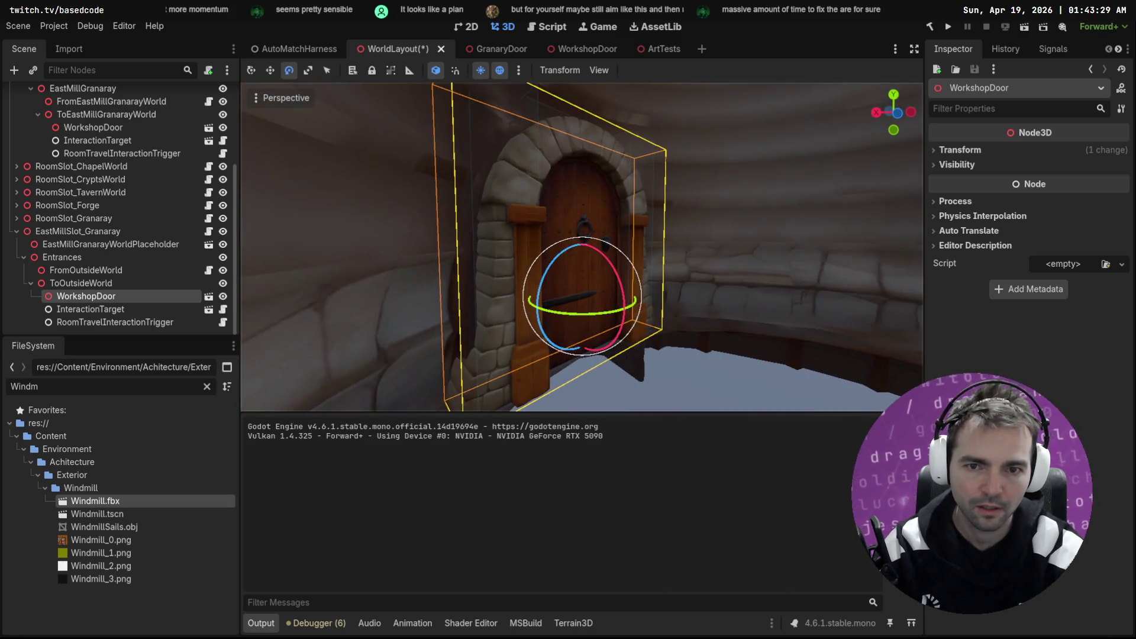
pyautogui.hotkey('ctrl', 's')
pyautogui.moveTo(560, 203)
pyautogui.mouseDown()
pyautogui.moveTo(592, 207)
pyautogui.moveTo(564, 208)
pyautogui.mouseUp()
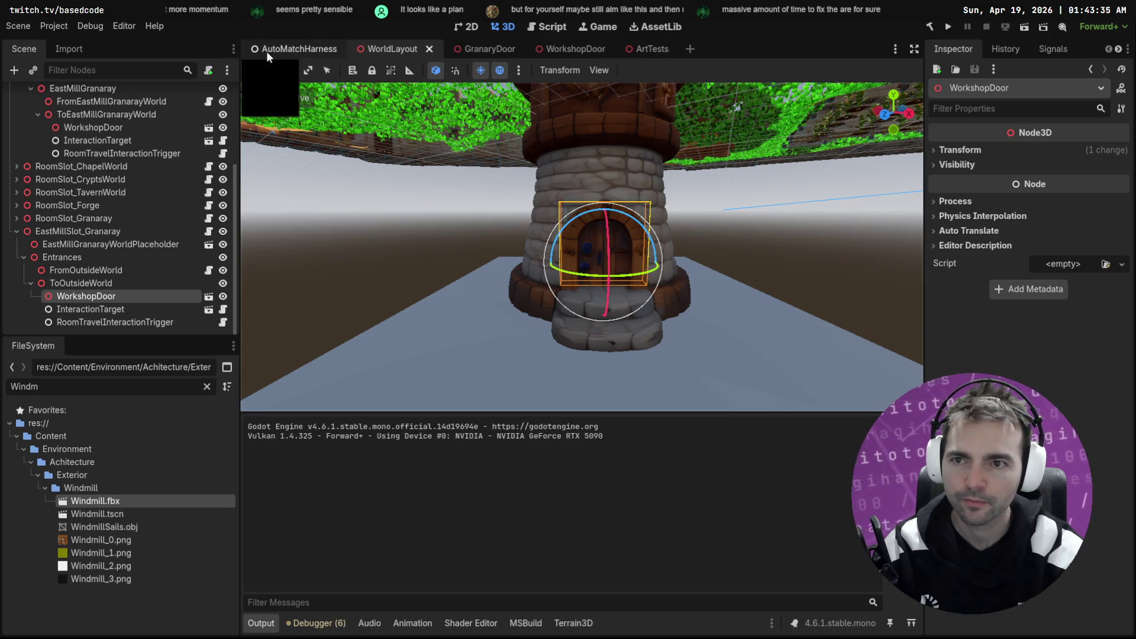
pyautogui.click(319, 49)
# - Playtest the AutoMatchHarness scene and walk the character out through the chapel doors
pyautogui.press('F6')
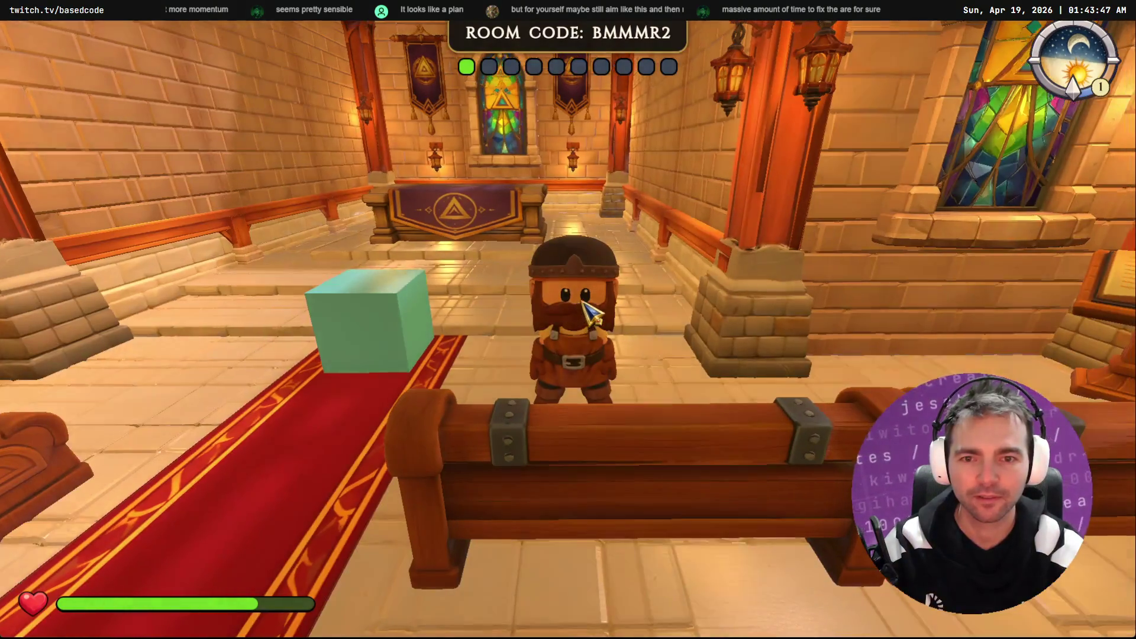
pyautogui.press('Escape')
pyautogui.press('Escape')
pyautogui.press('w')
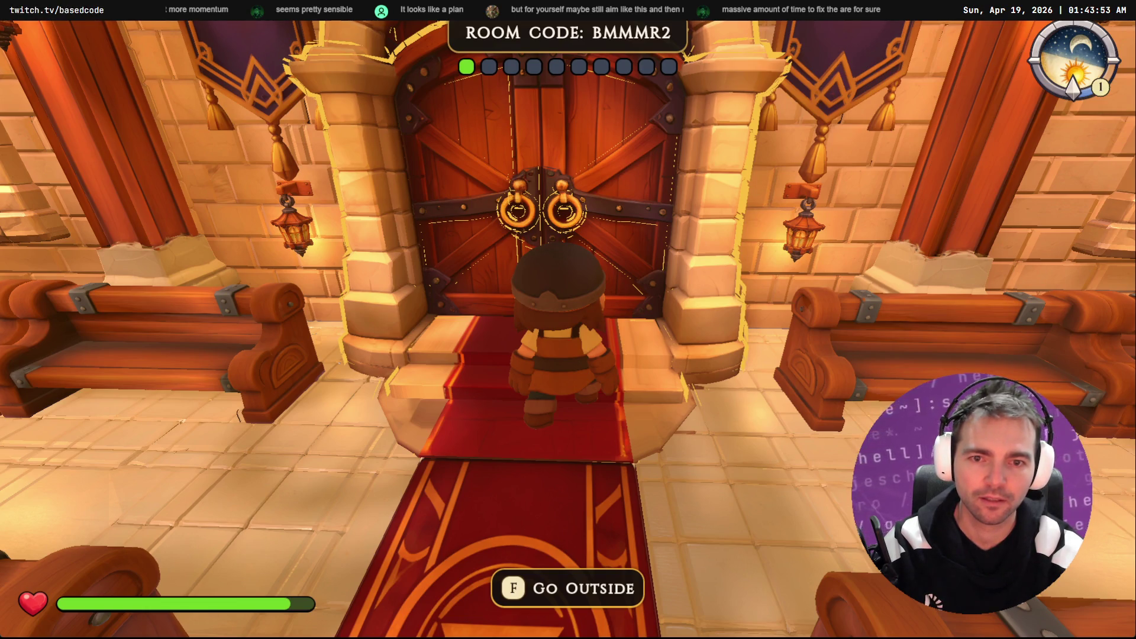
pyautogui.press('f')
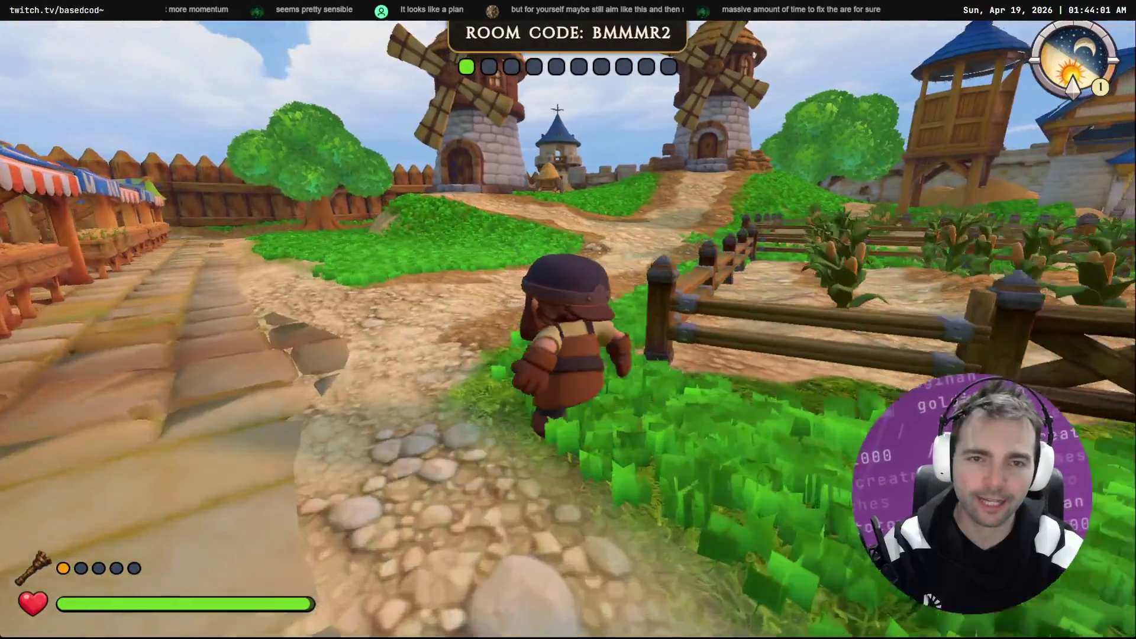
# - Run up the village path into the windmill granary, look around, and exit
pyautogui.press('w')
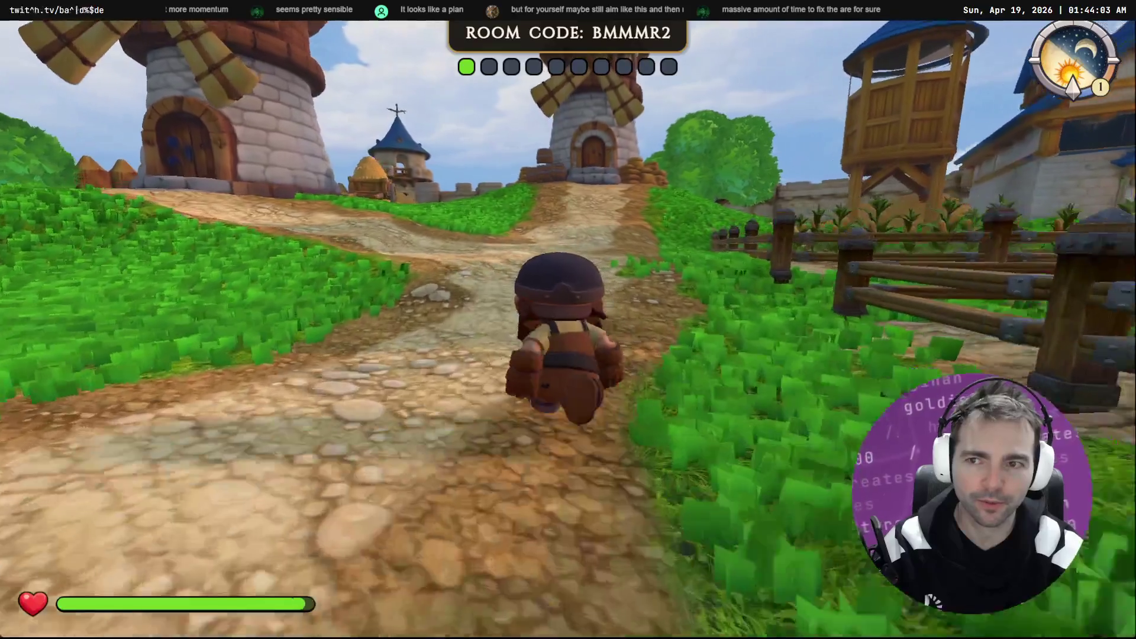
pyautogui.press('w')
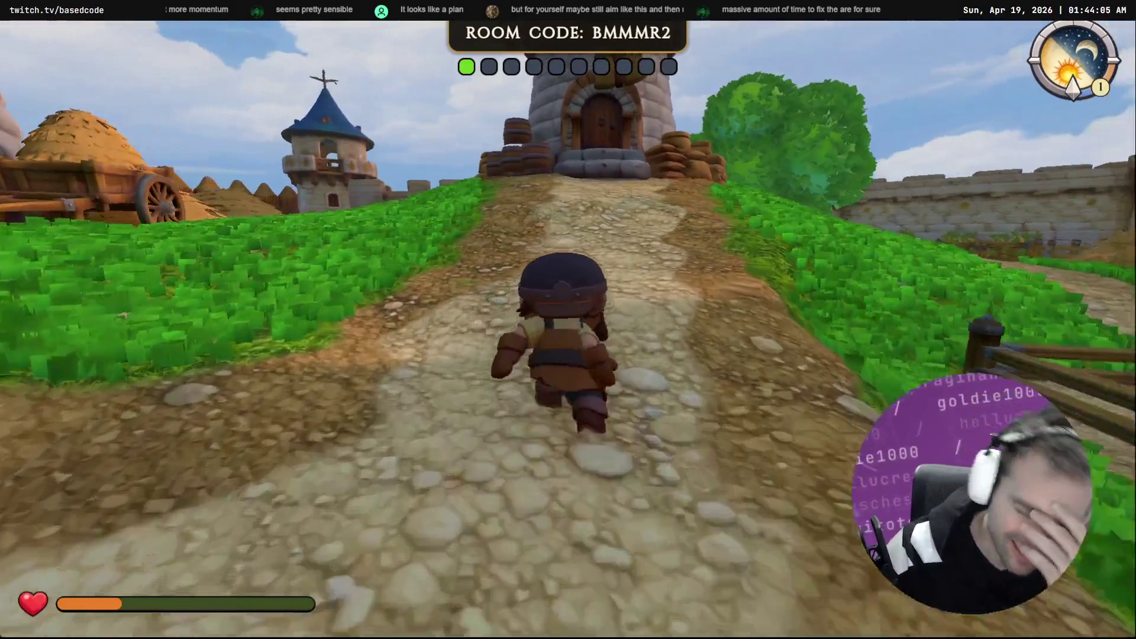
pyautogui.press('w')
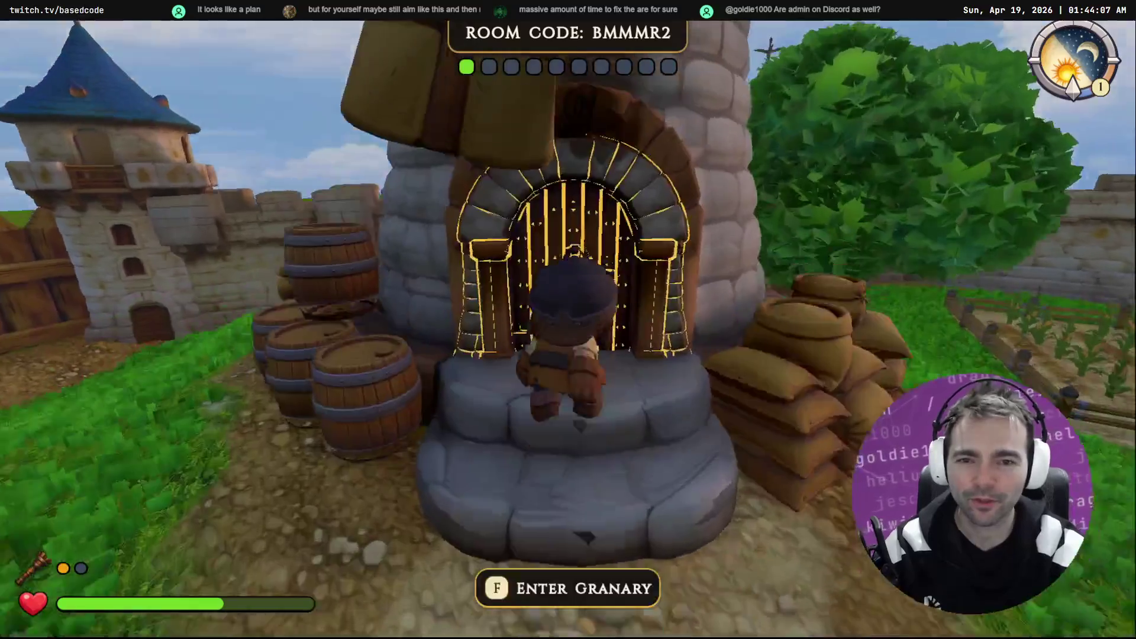
pyautogui.press('f')
pyautogui.press('w')
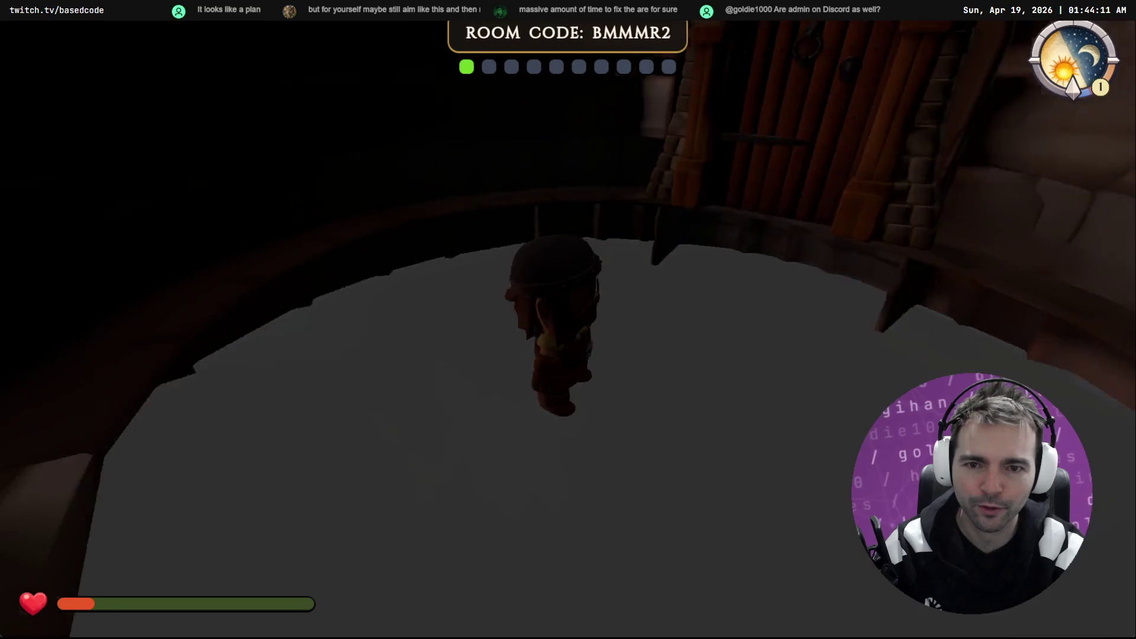
pyautogui.press('w')
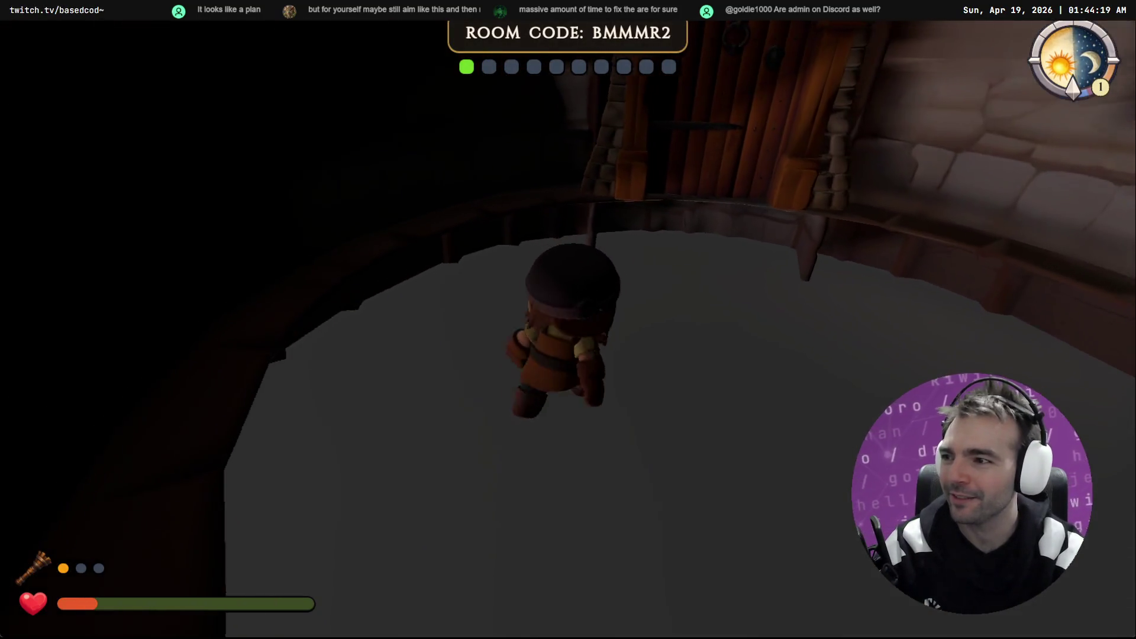
pyautogui.press('w')
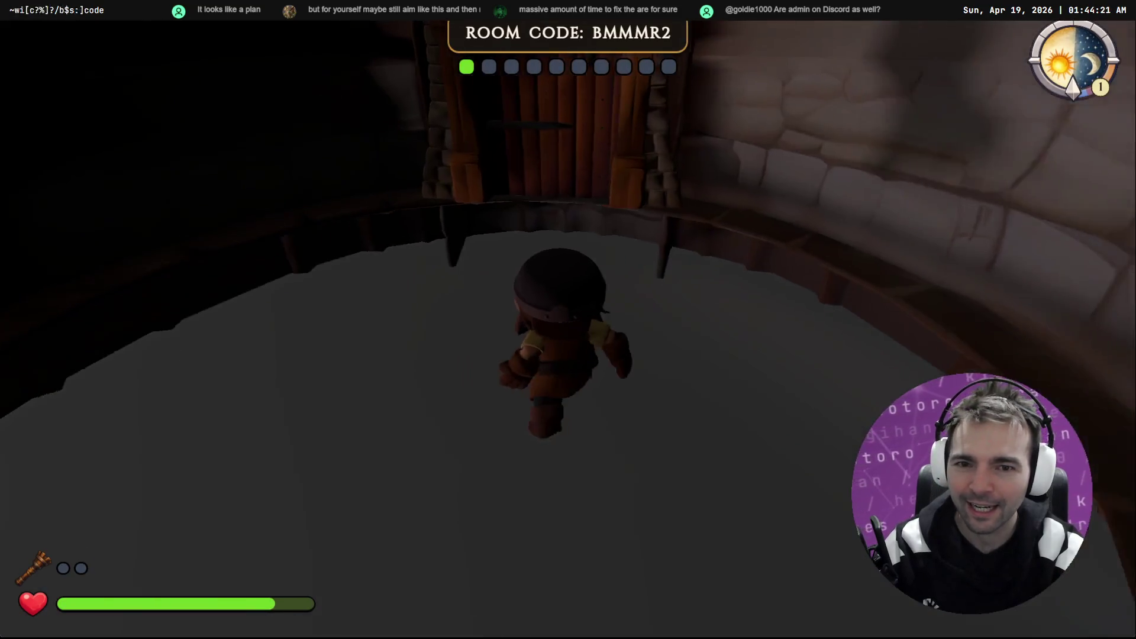
pyautogui.press('f')
pyautogui.press('w')
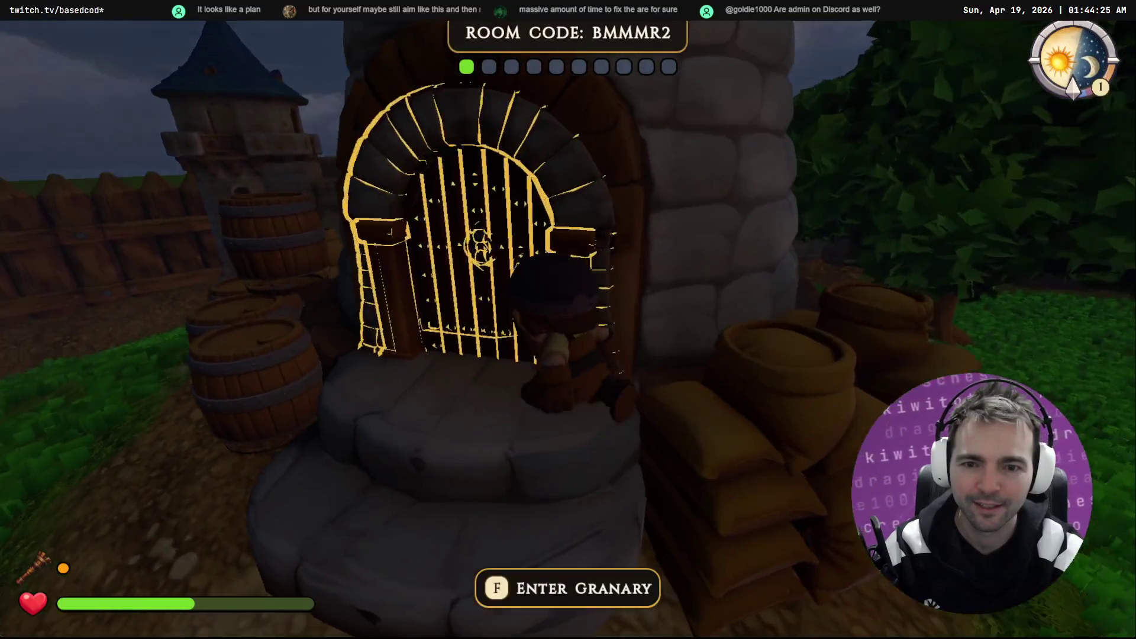
# - Re-enter the granary, exit into the night village, and cross the grass back inside
pyautogui.press('f')
pyautogui.press('s')
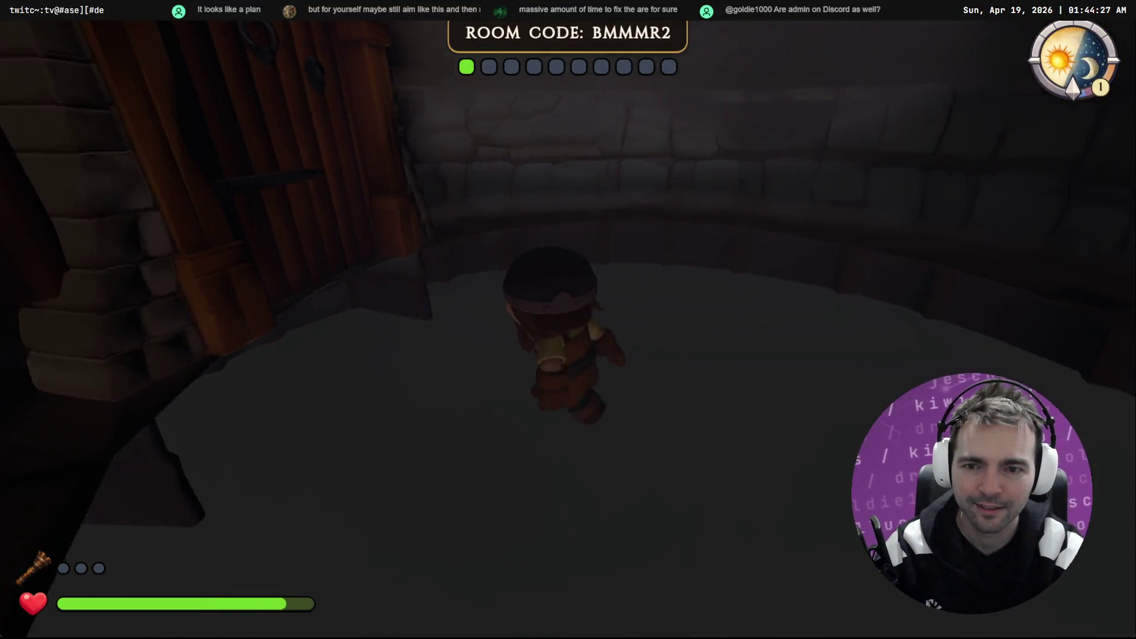
pyautogui.press('w')
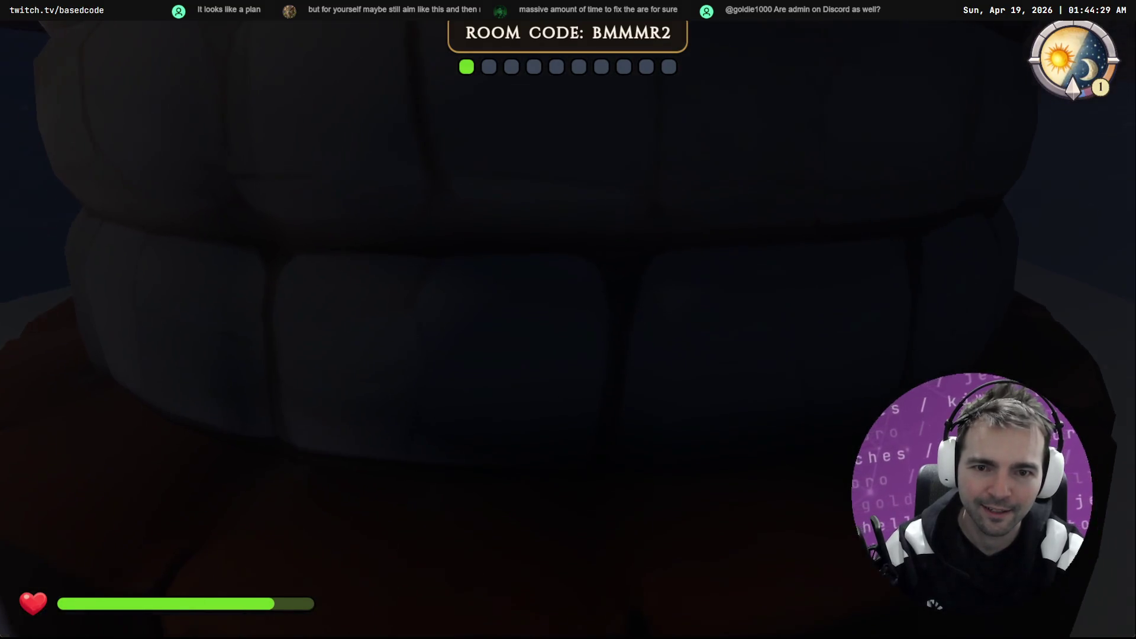
pyautogui.press('w')
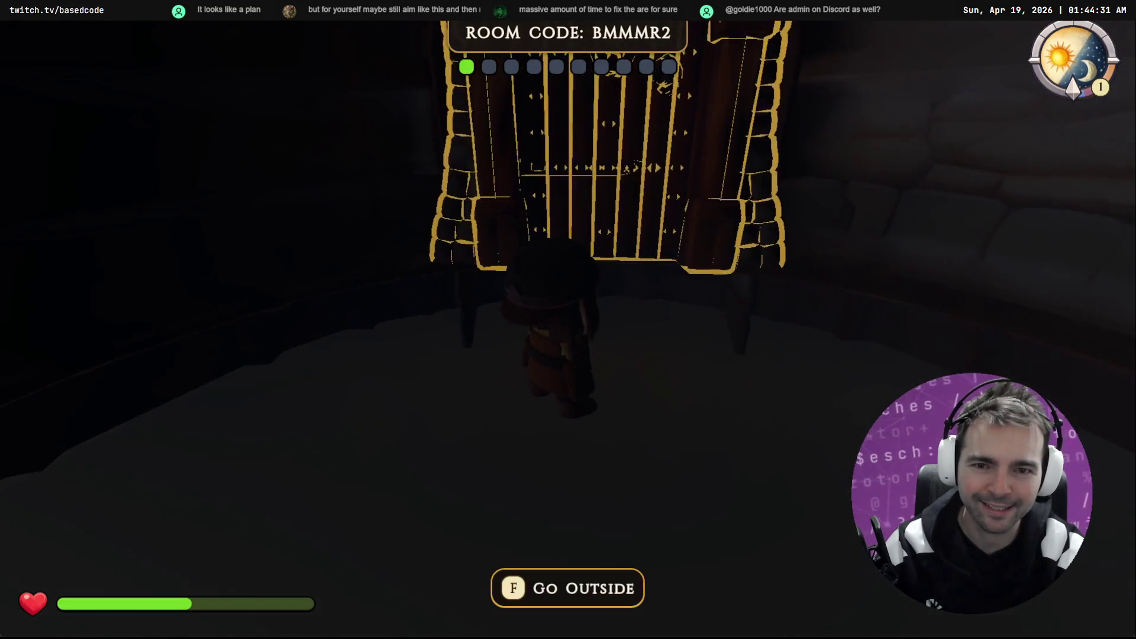
pyautogui.press('f')
pyautogui.press('w')
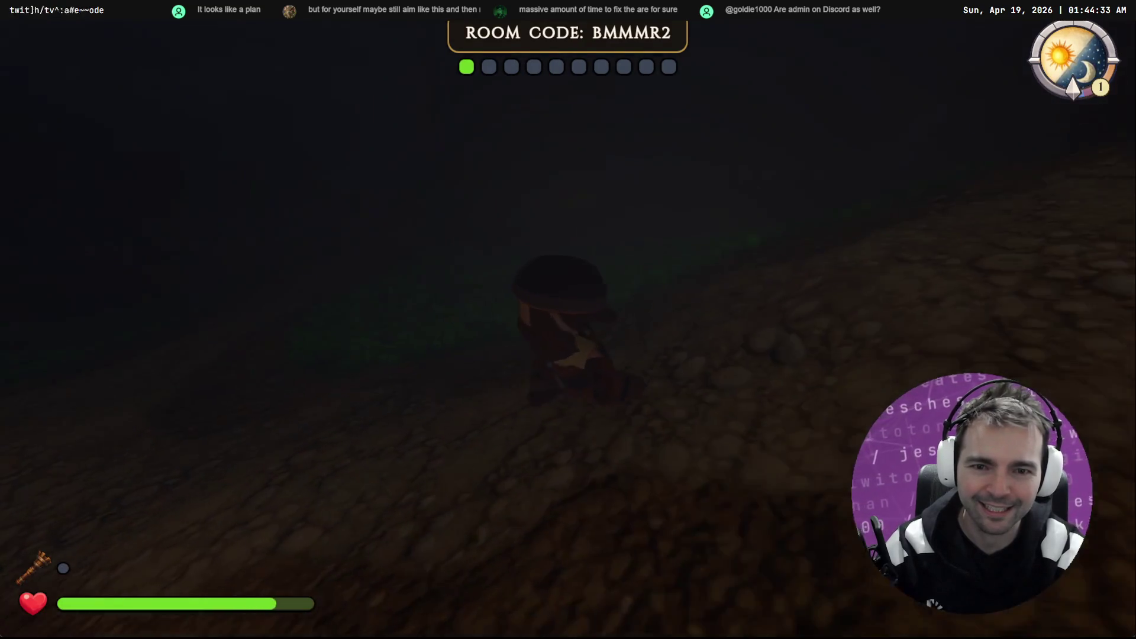
pyautogui.press('w')
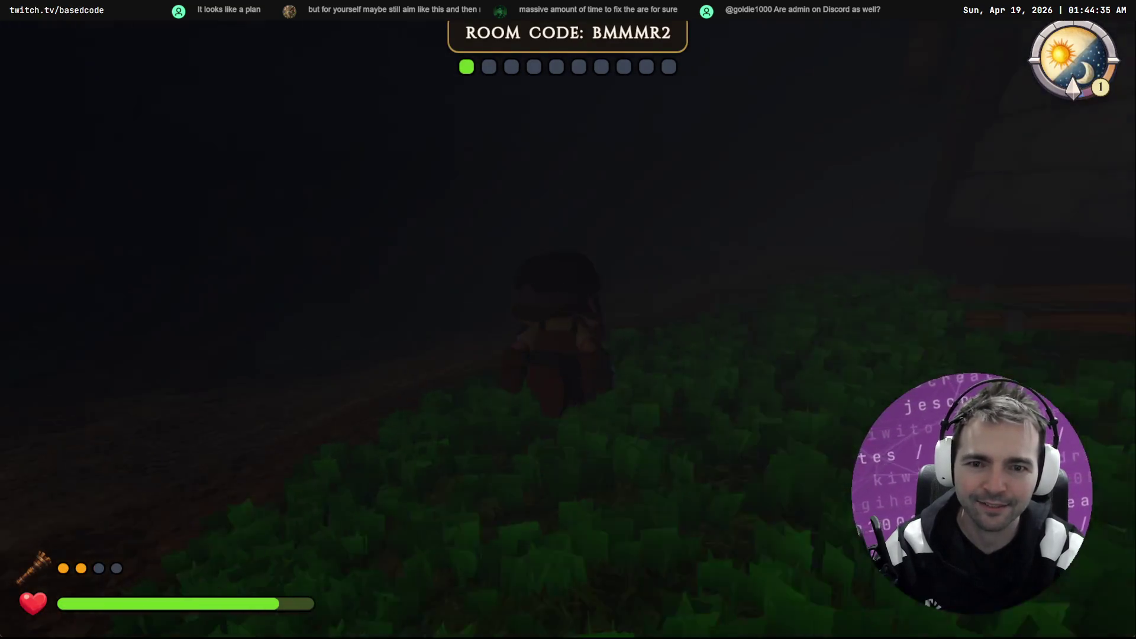
pyautogui.press('w')
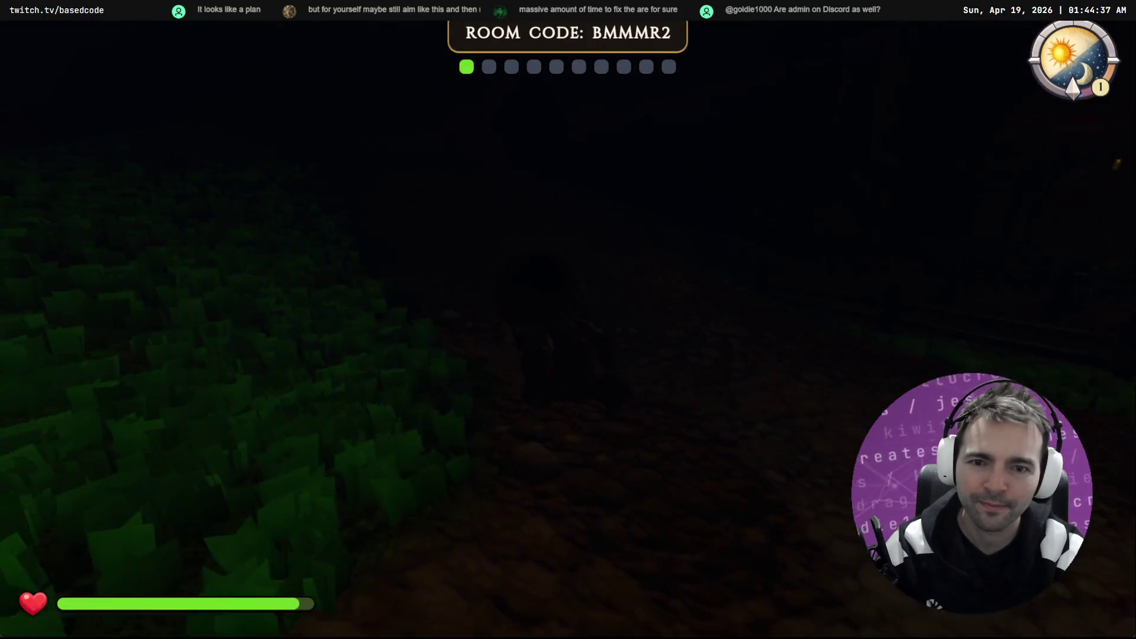
pyautogui.hotkey('shift', 'w')
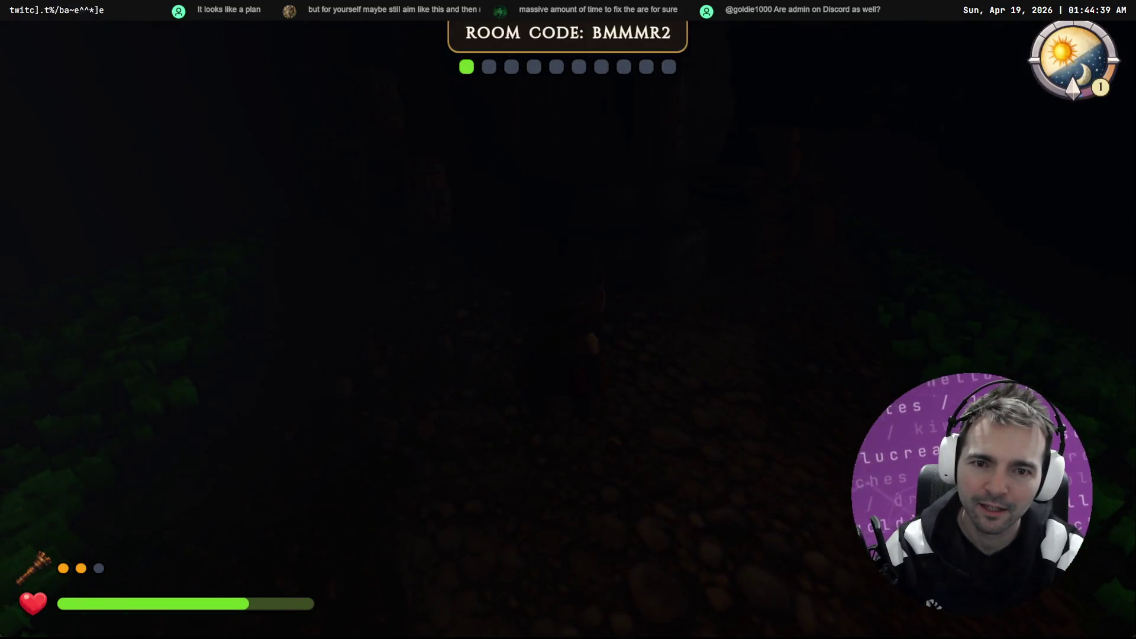
pyautogui.press('f')
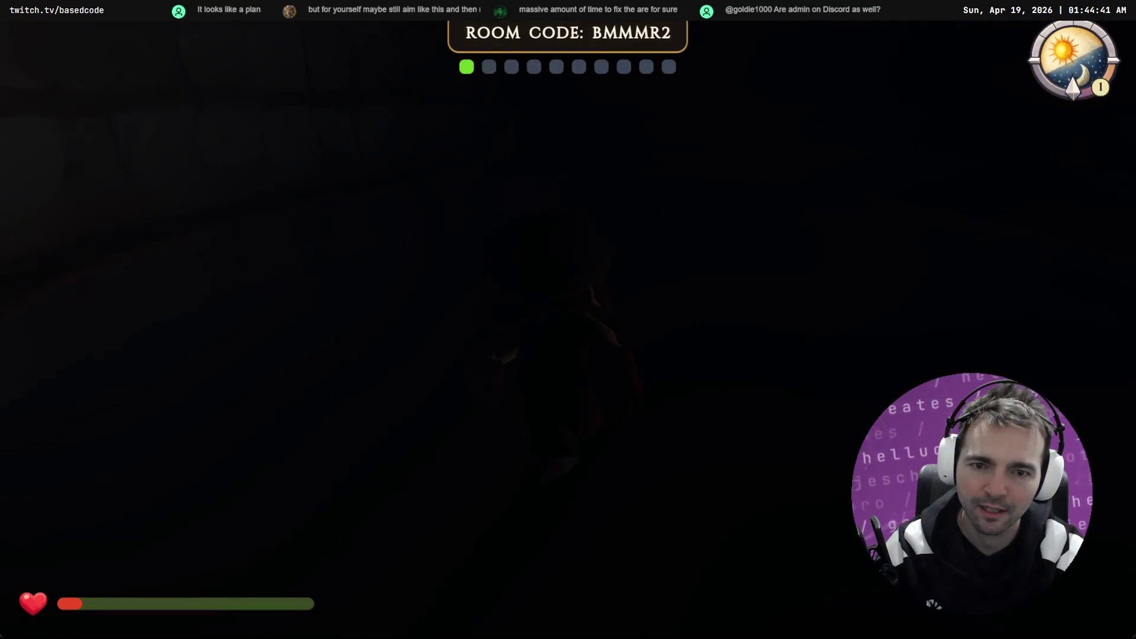
# - Go in and out of the granary door several times, passing the orange-lit structure
pyautogui.hotkey('shift', 'w')
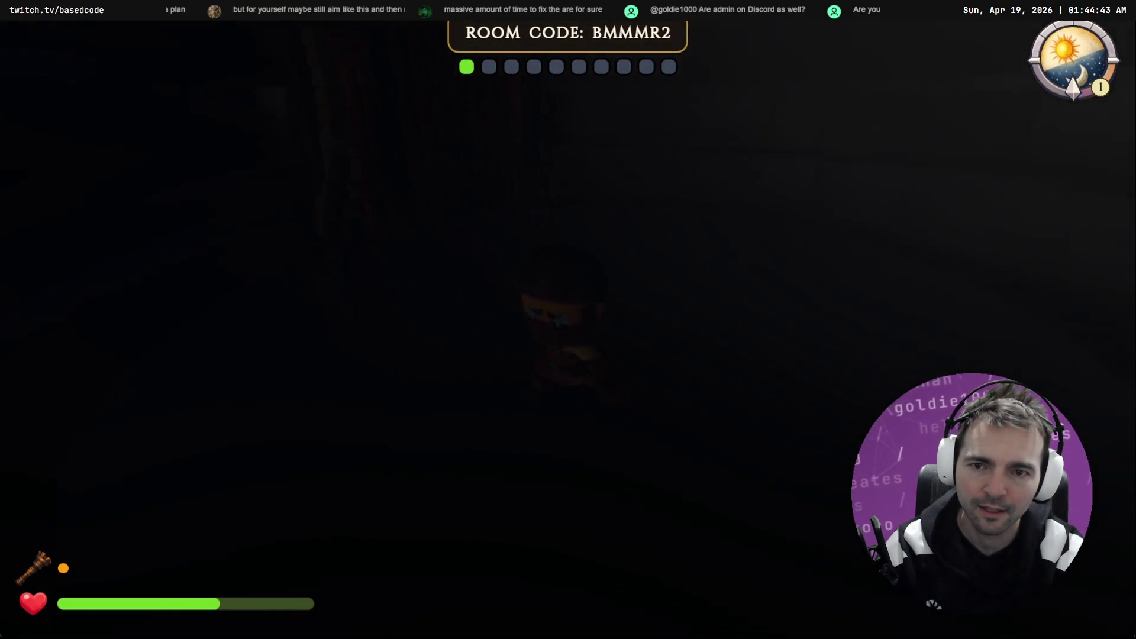
pyautogui.hotkey('shift', 'w')
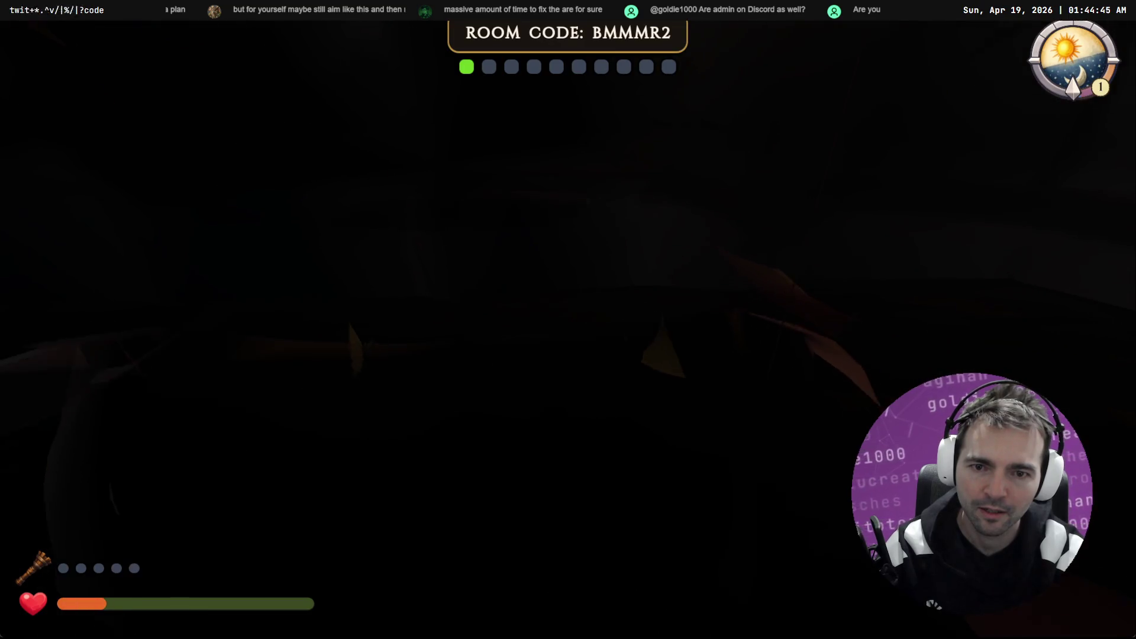
pyautogui.press('f')
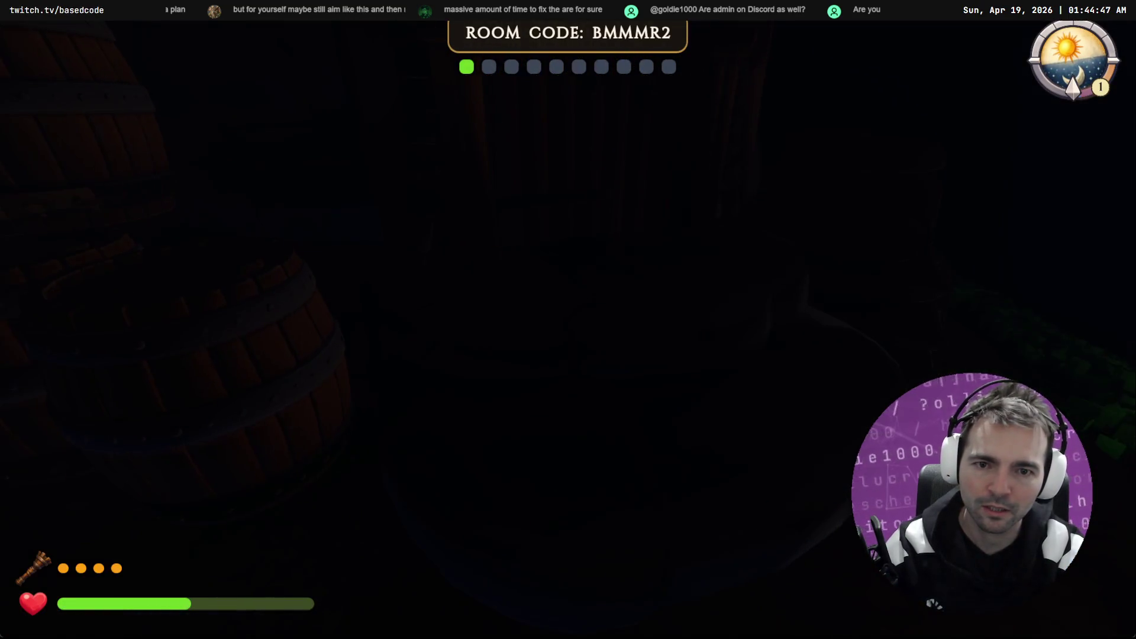
pyautogui.press('f')
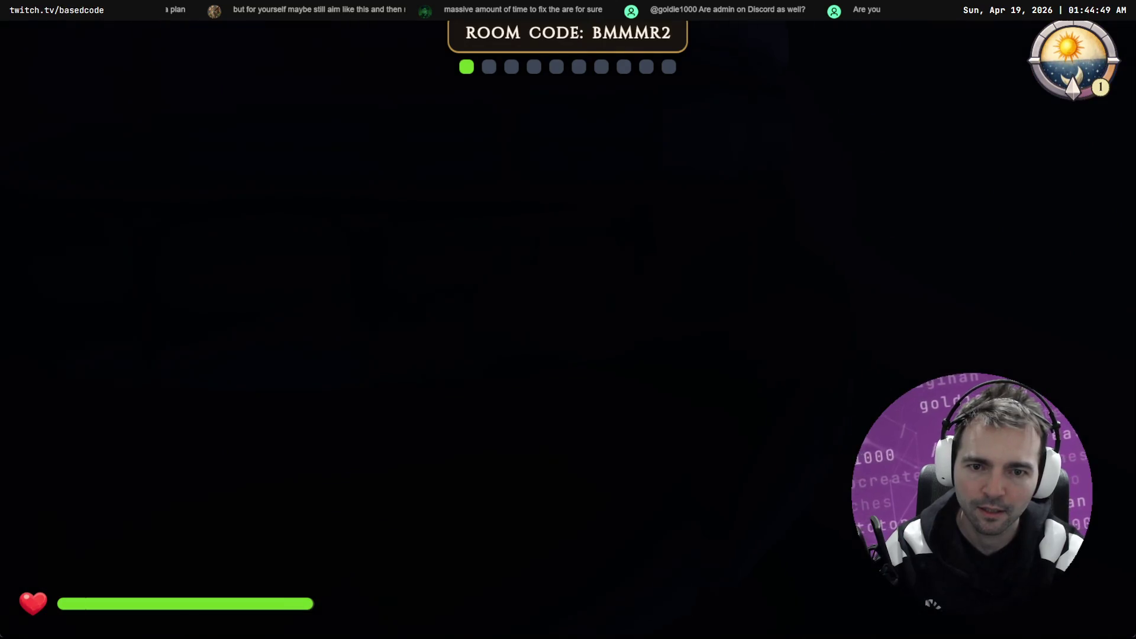
pyautogui.hotkey('shift', 'w')
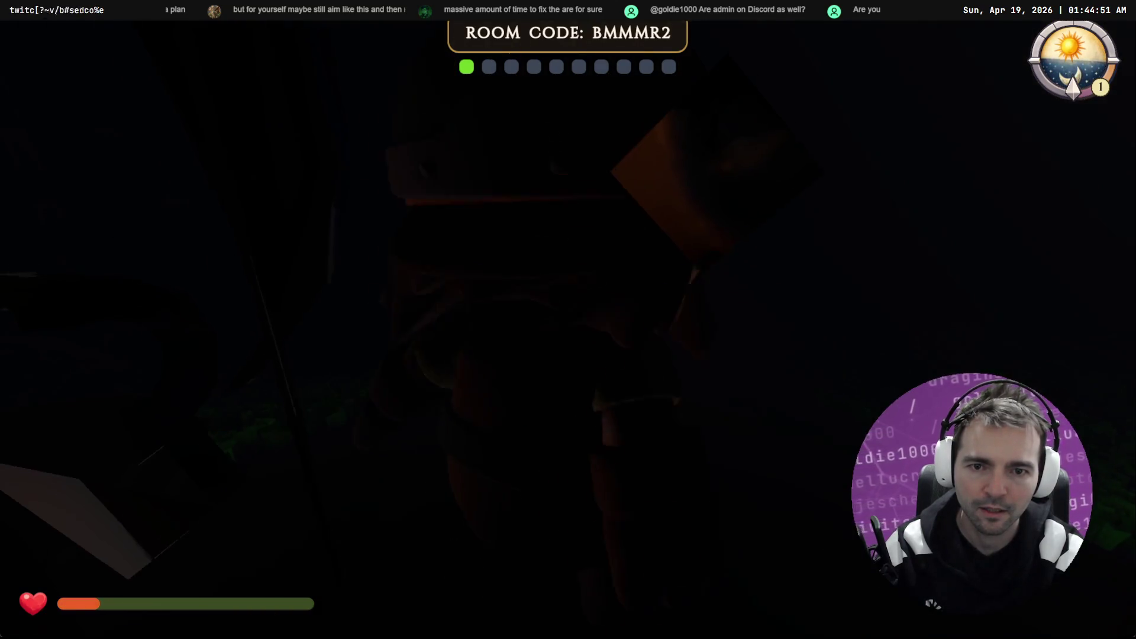
pyautogui.press('f')
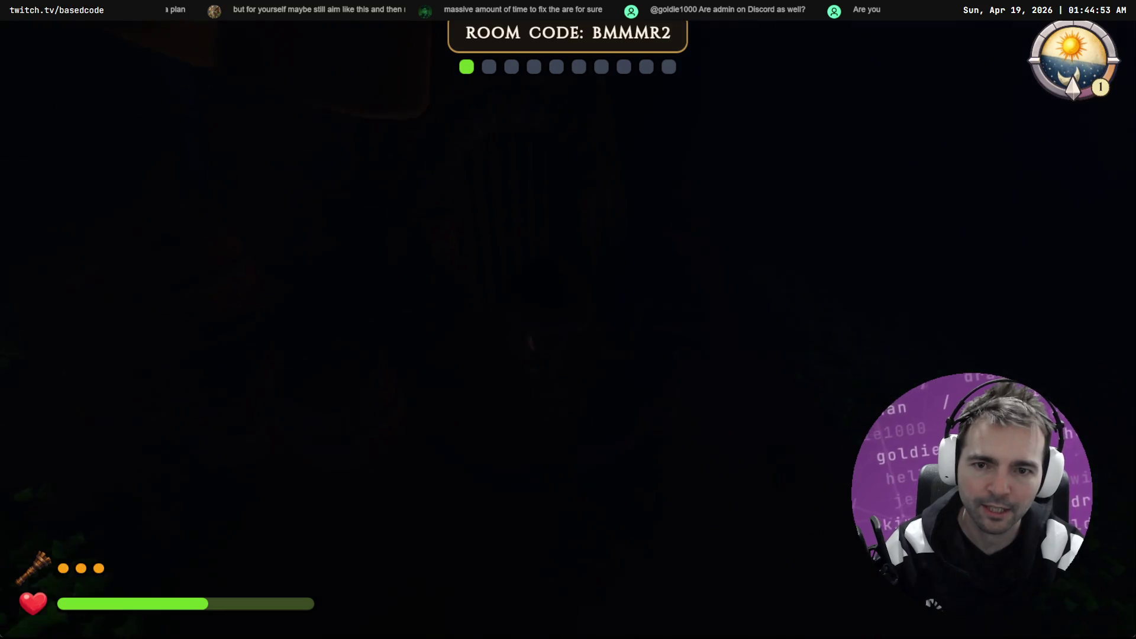
pyautogui.press('f')
pyautogui.press('f')
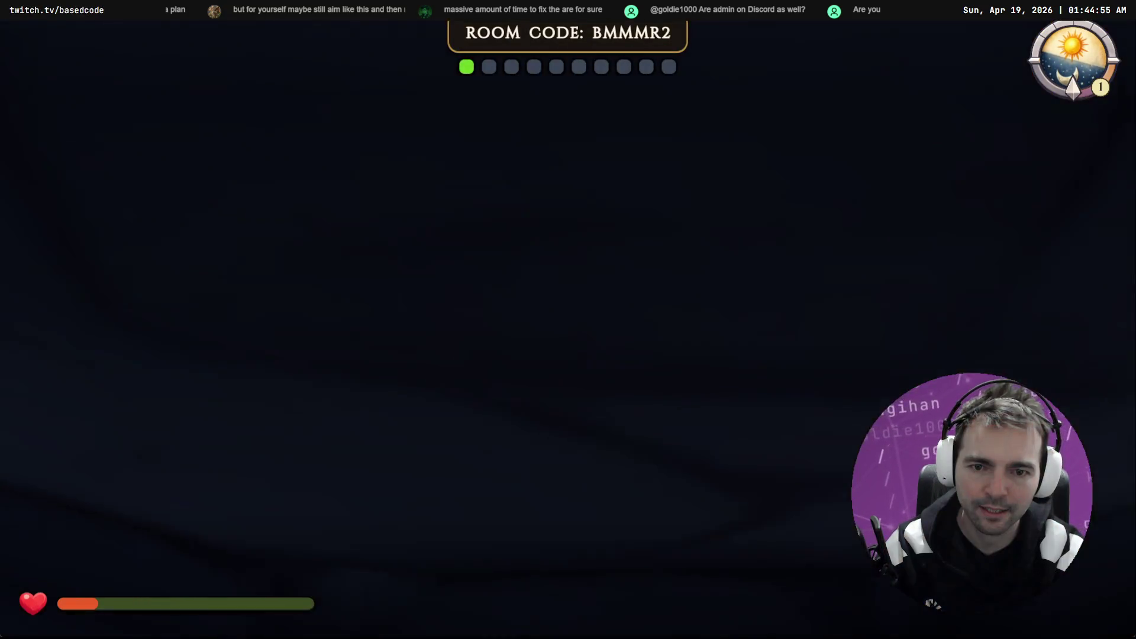
pyautogui.press('f')
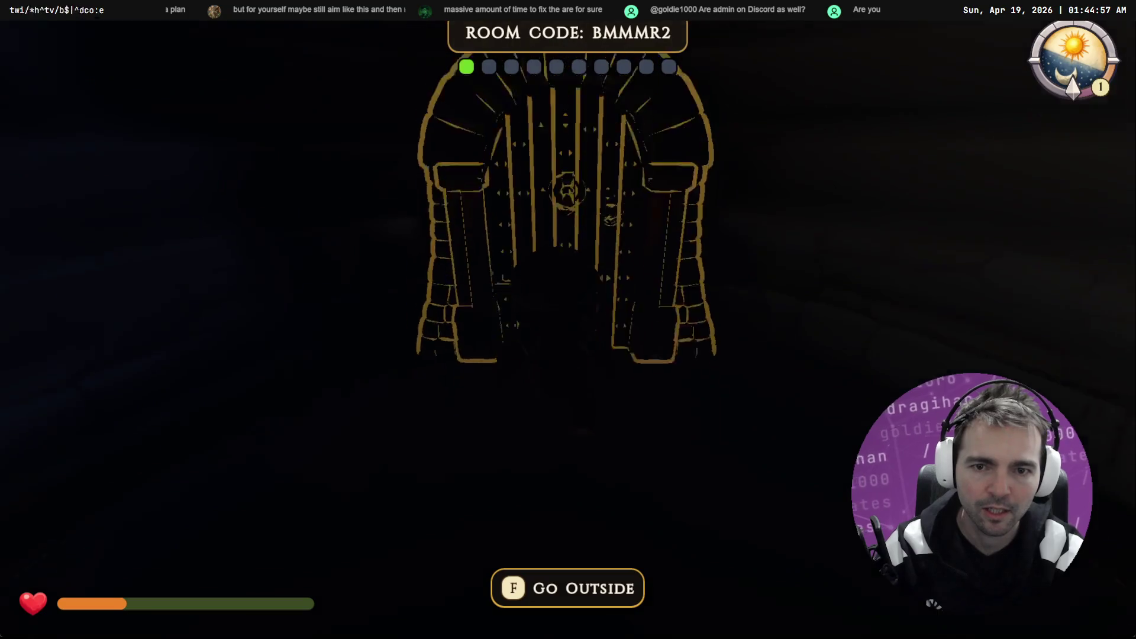
pyautogui.press('f')
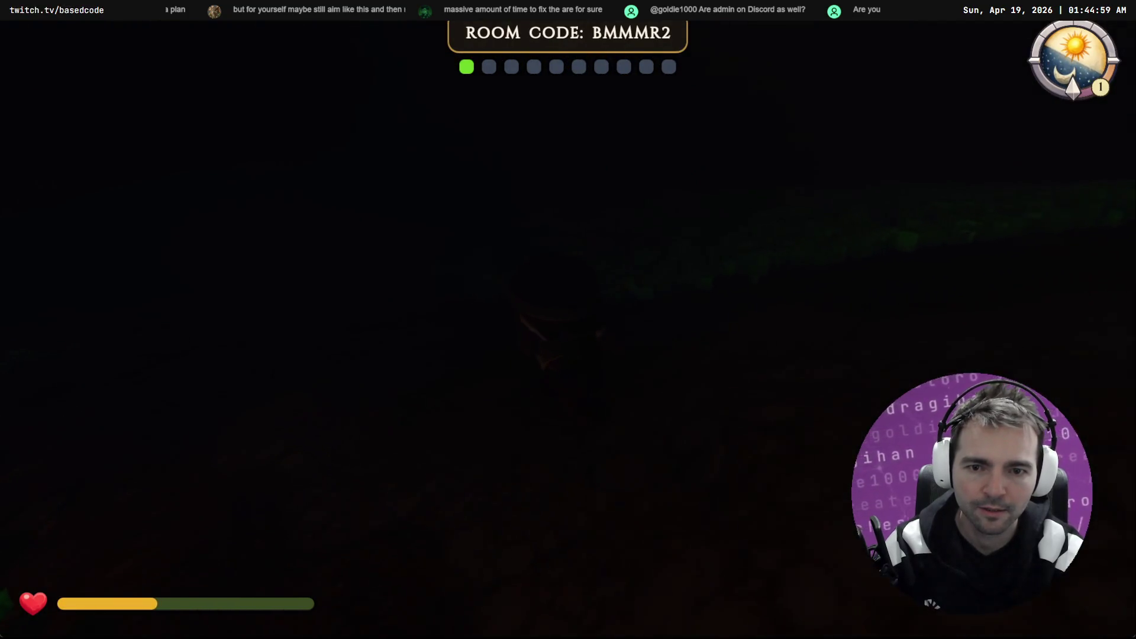
# - Walk and sprint up the path to the tower door, then back down and up again
pyautogui.press('w')
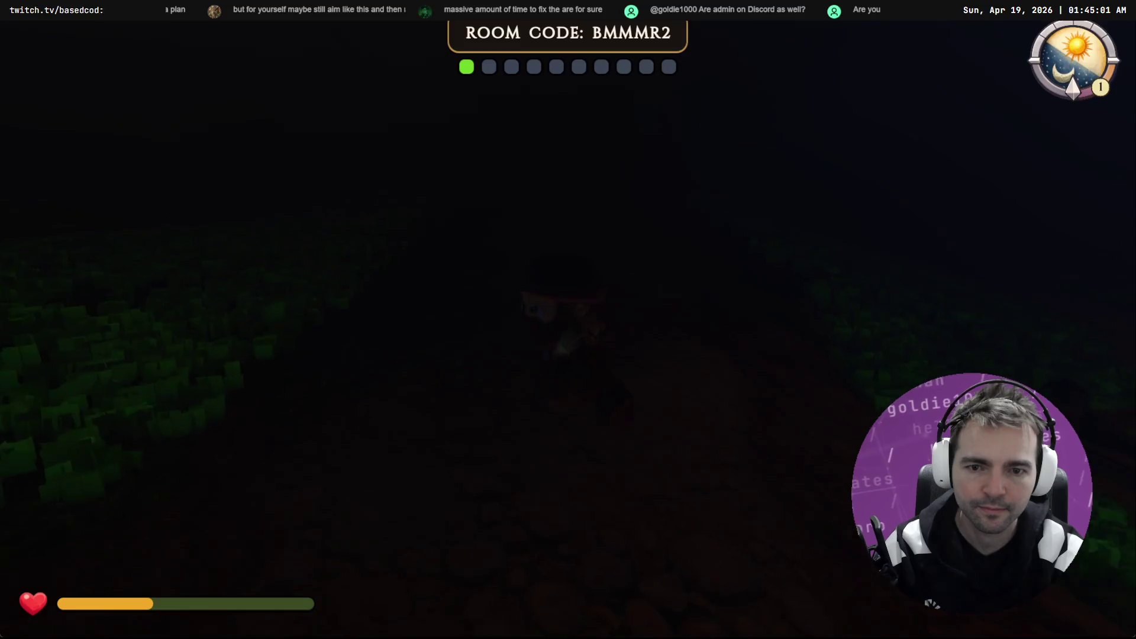
pyautogui.press('w')
pyautogui.press('w')
pyautogui.press('w')
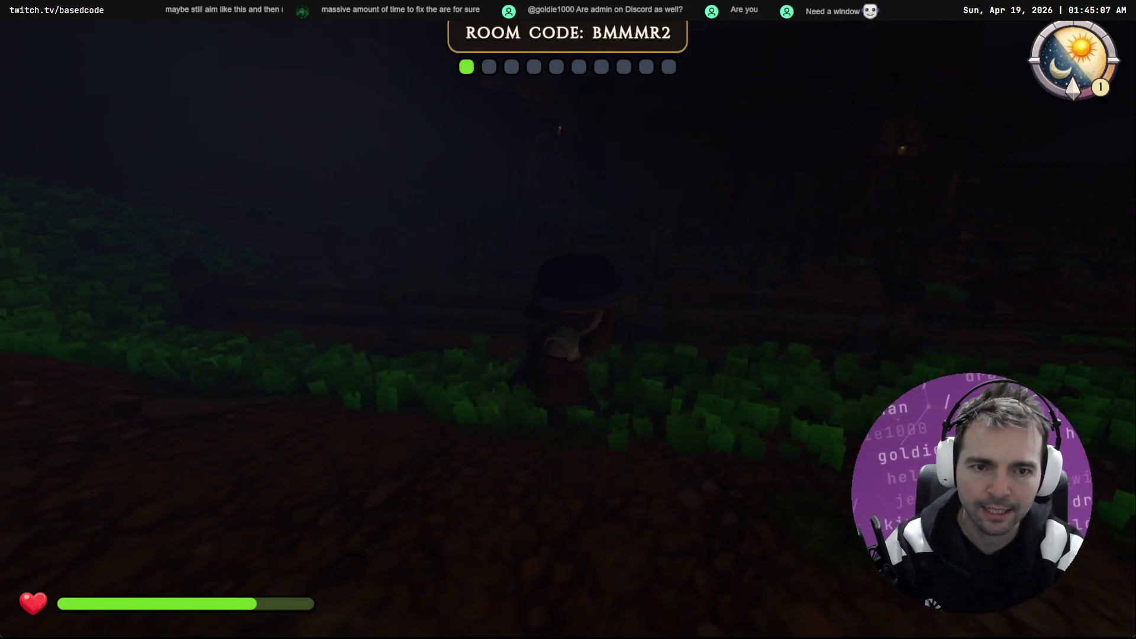
pyautogui.press('w')
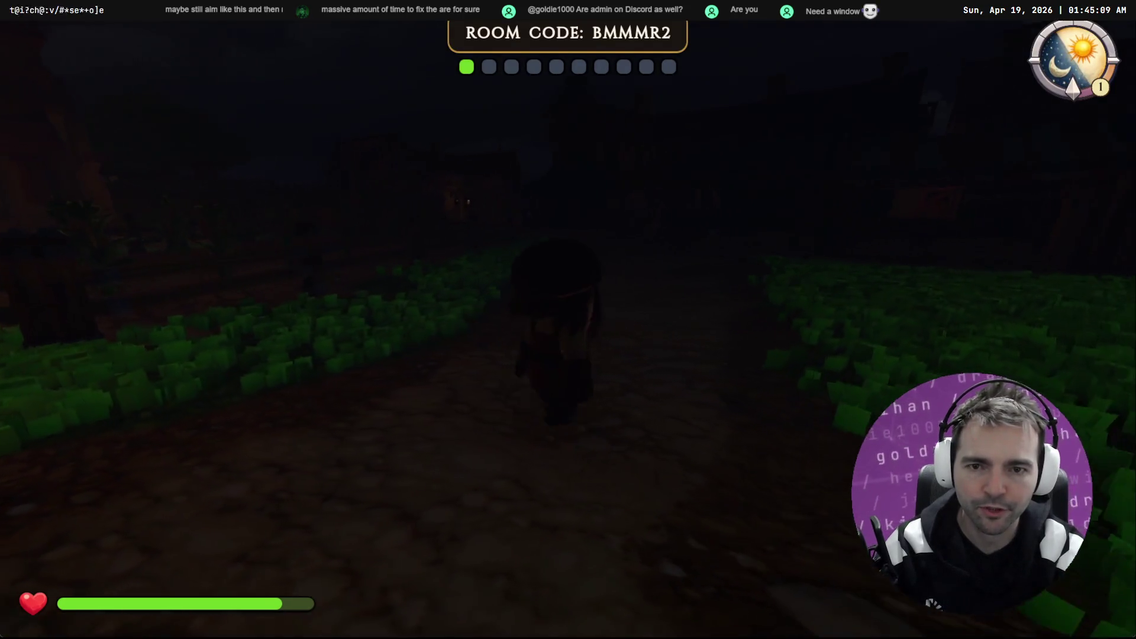
pyautogui.hotkey('shift', 'w')
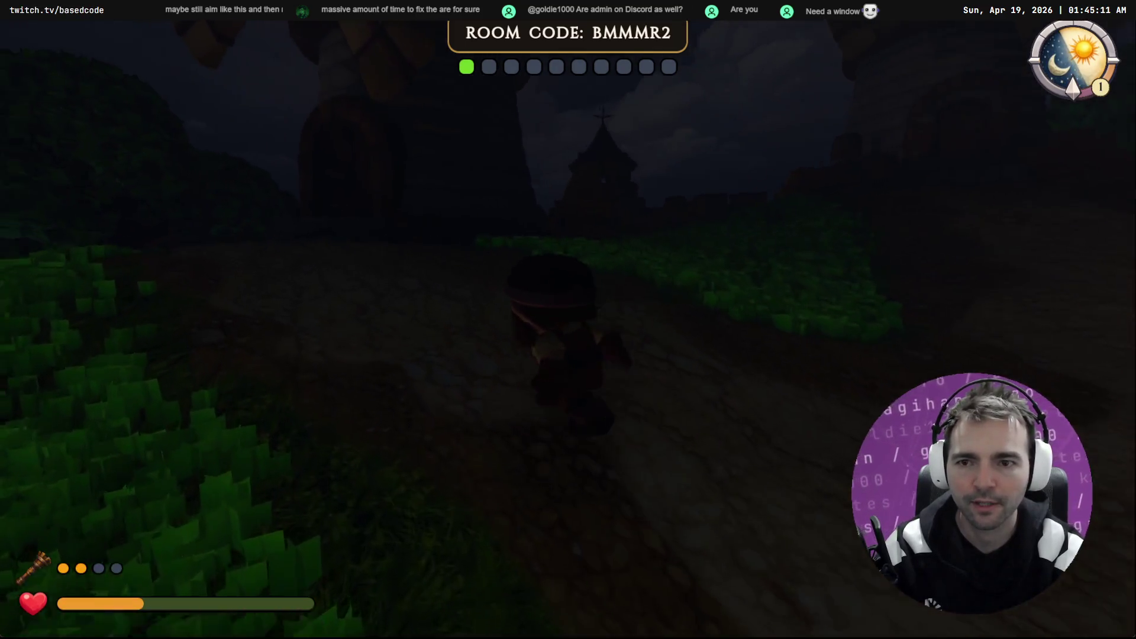
pyautogui.press('w')
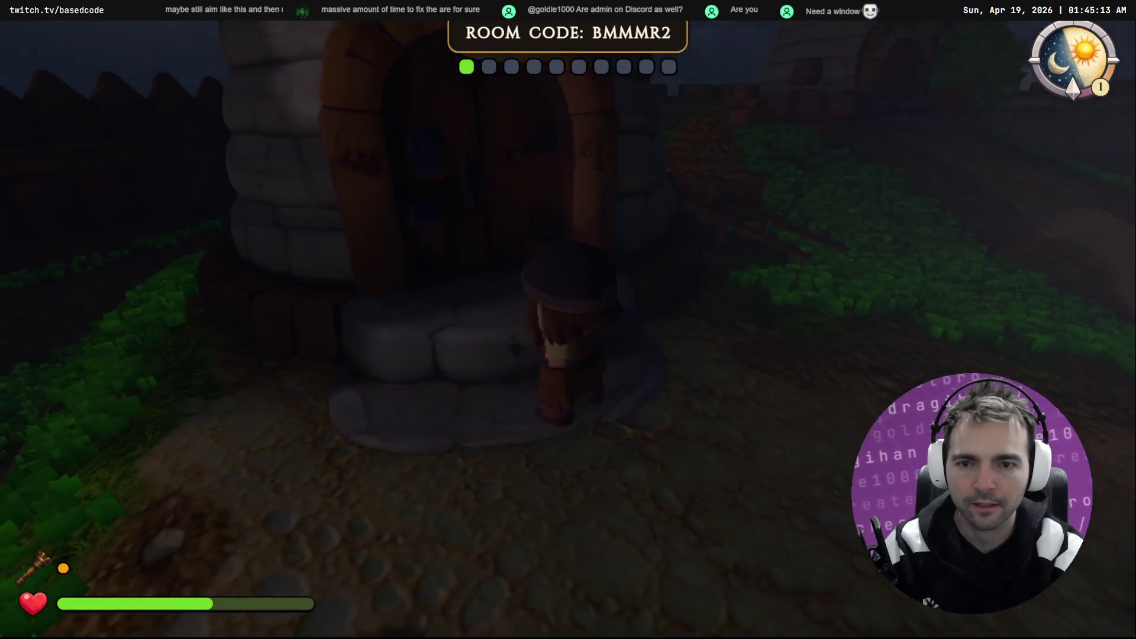
pyautogui.hotkey('shift', 'w')
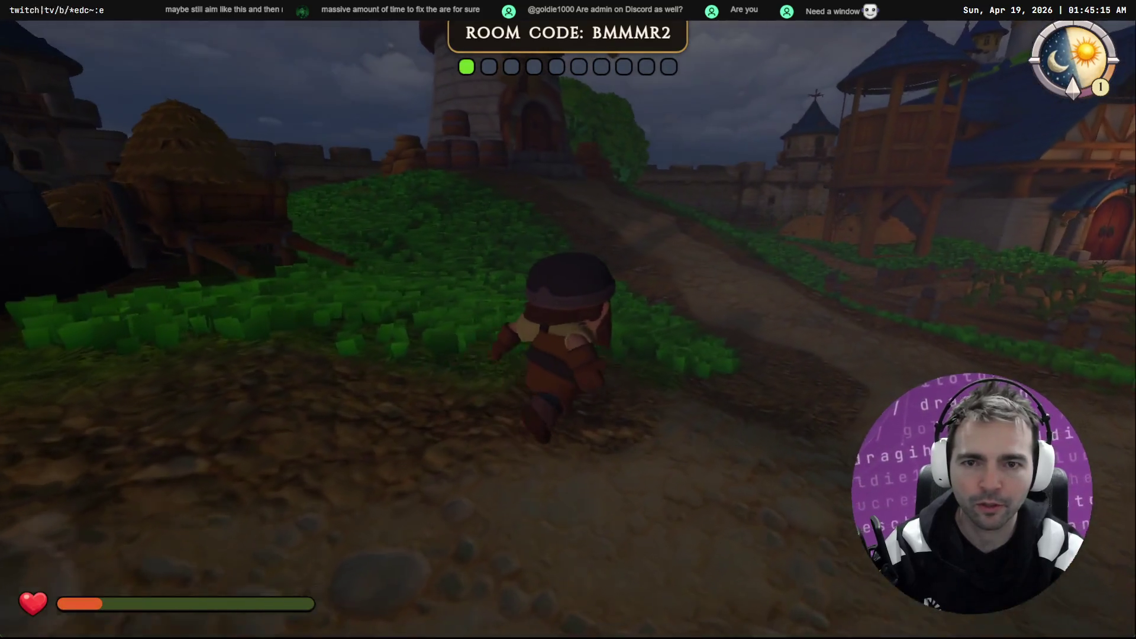
pyautogui.press('w')
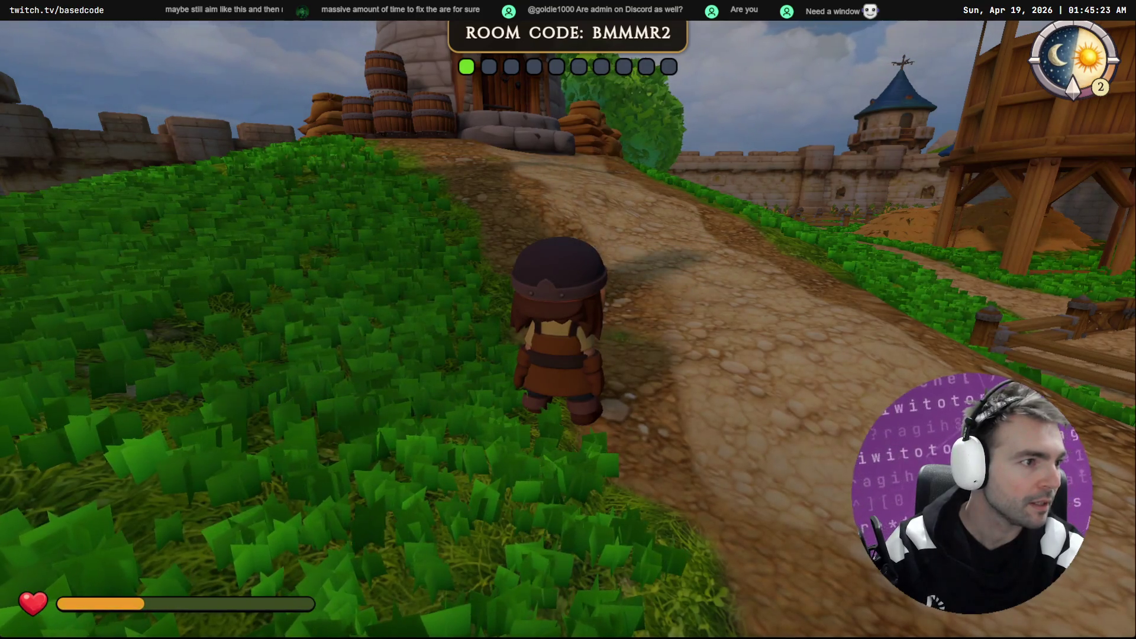
pyautogui.hotkey('alt', 'Tab')
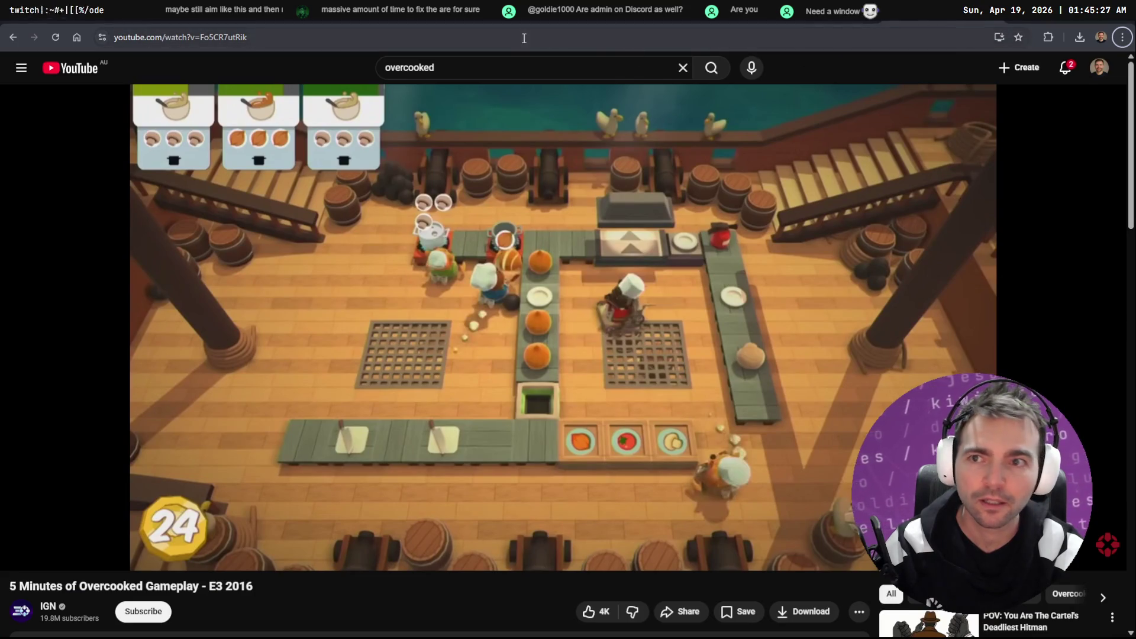
# - Edit the front-door request to 'only the door and the door frame nothing else.' and resend it
pyautogui.click(968, 37)
pyautogui.hotkey('alt', 'Tab')
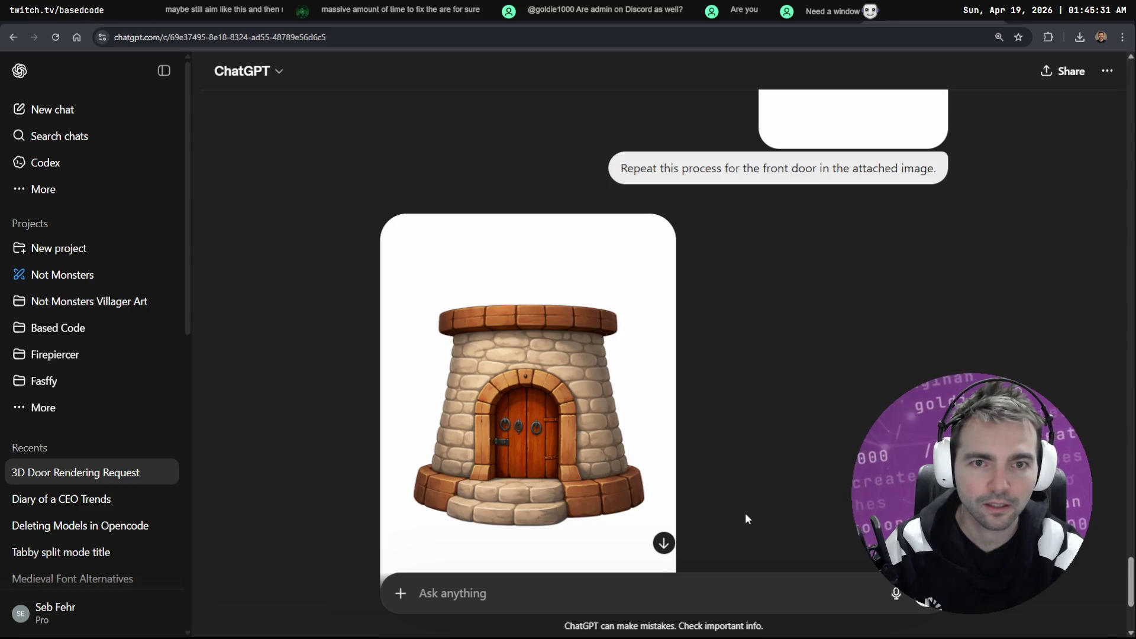
pyautogui.scroll(5, 788, 355)
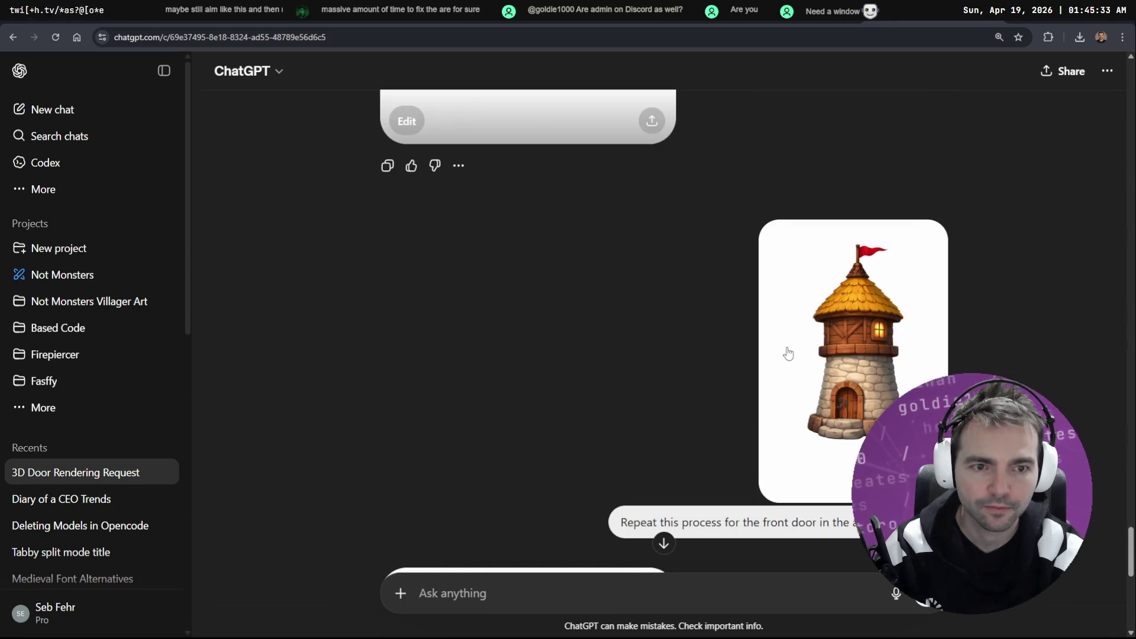
pyautogui.click(940, 491)
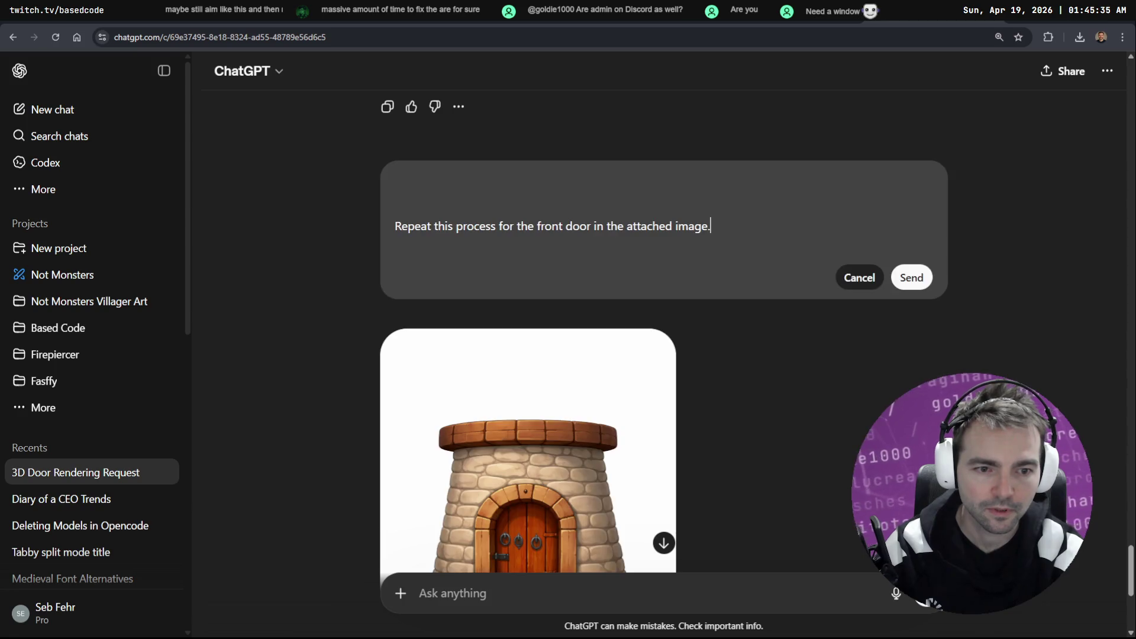
pyautogui.press('super+h')
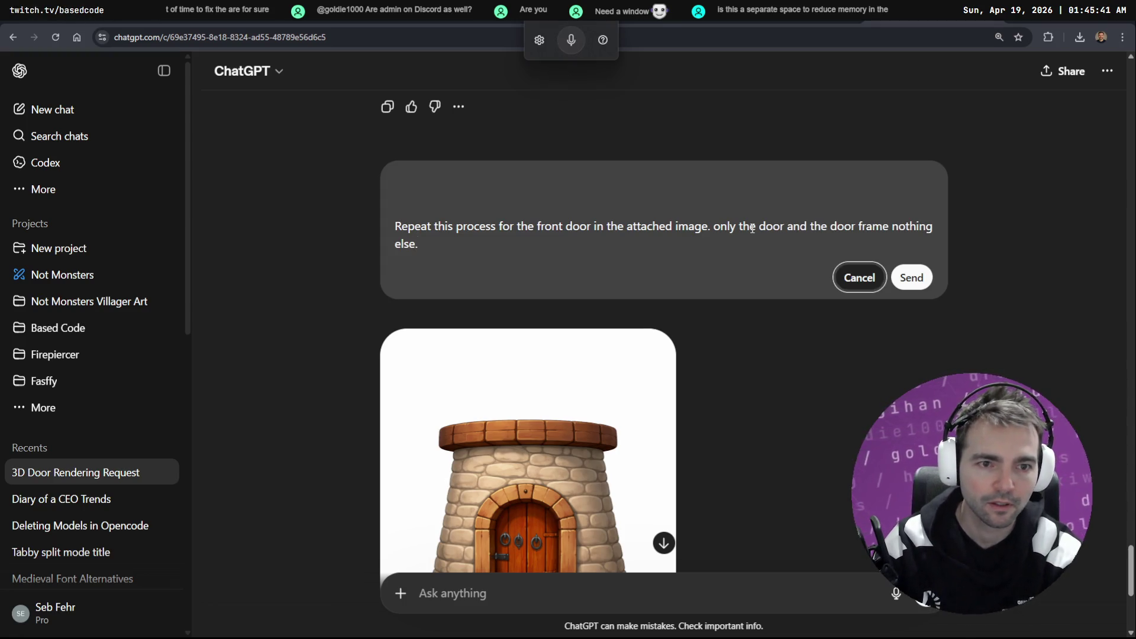
pyautogui.press('Return')
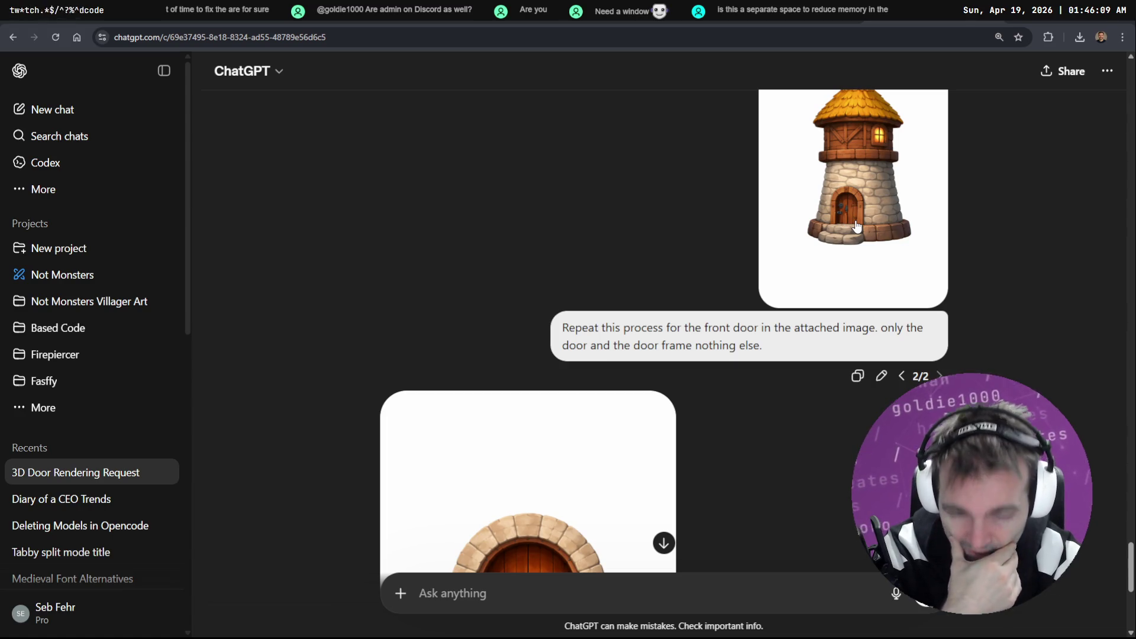
# - Draft a follow-up saying the original image had a wooden archway and sides; cancel attaching a file
pyautogui.scroll(-5, 655, 296)
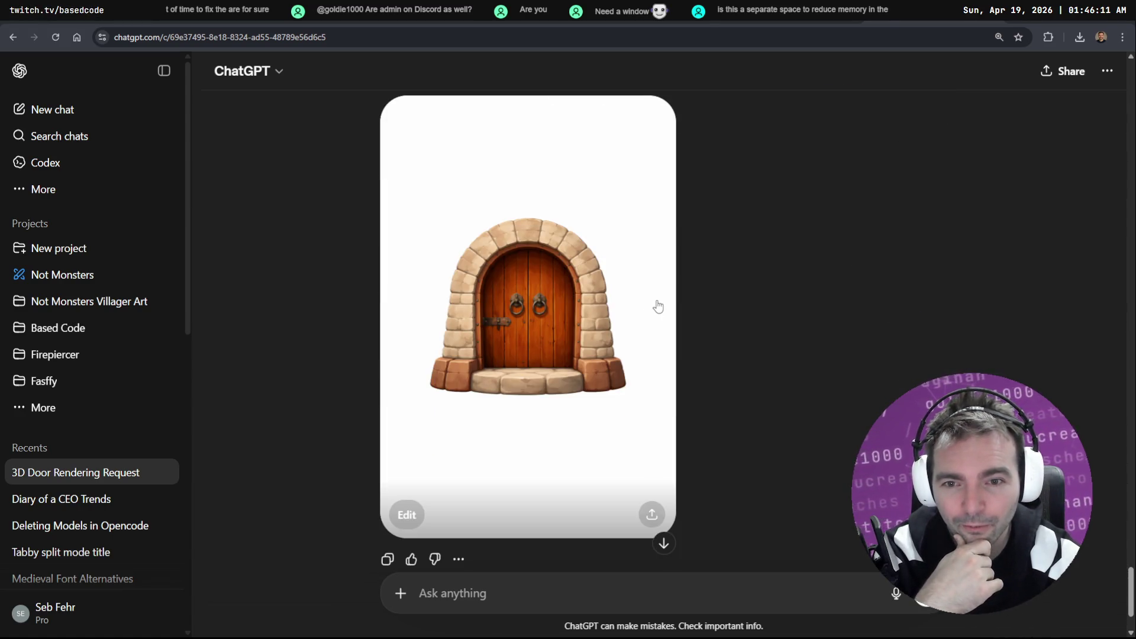
pyautogui.scroll(-7, 657, 306)
pyautogui.scroll(-10, 717, 300)
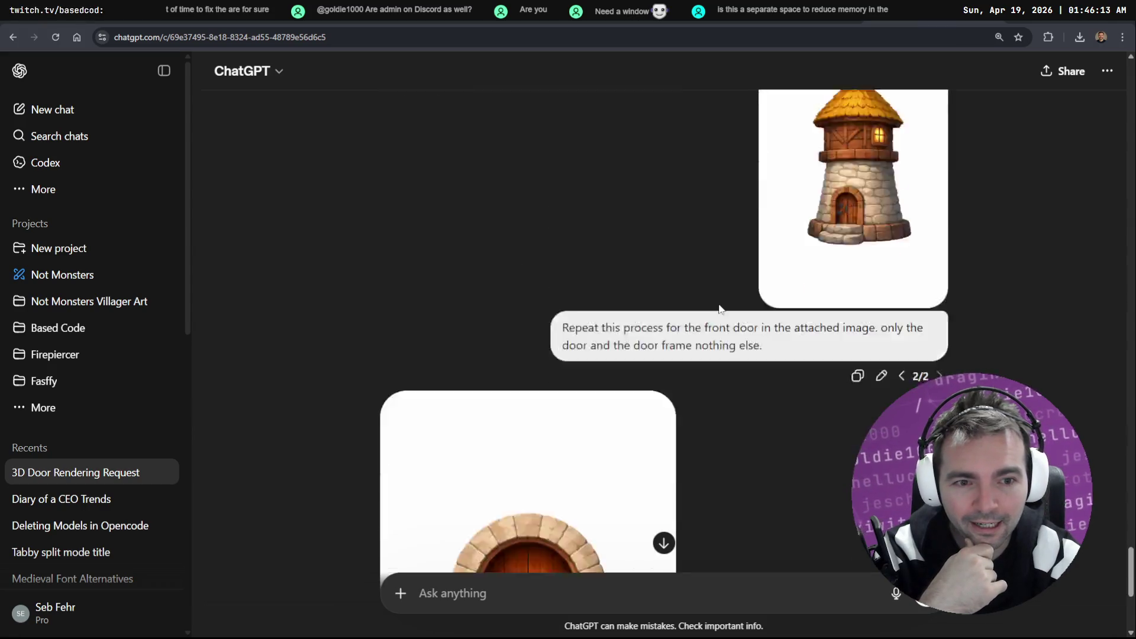
pyautogui.click(544, 592)
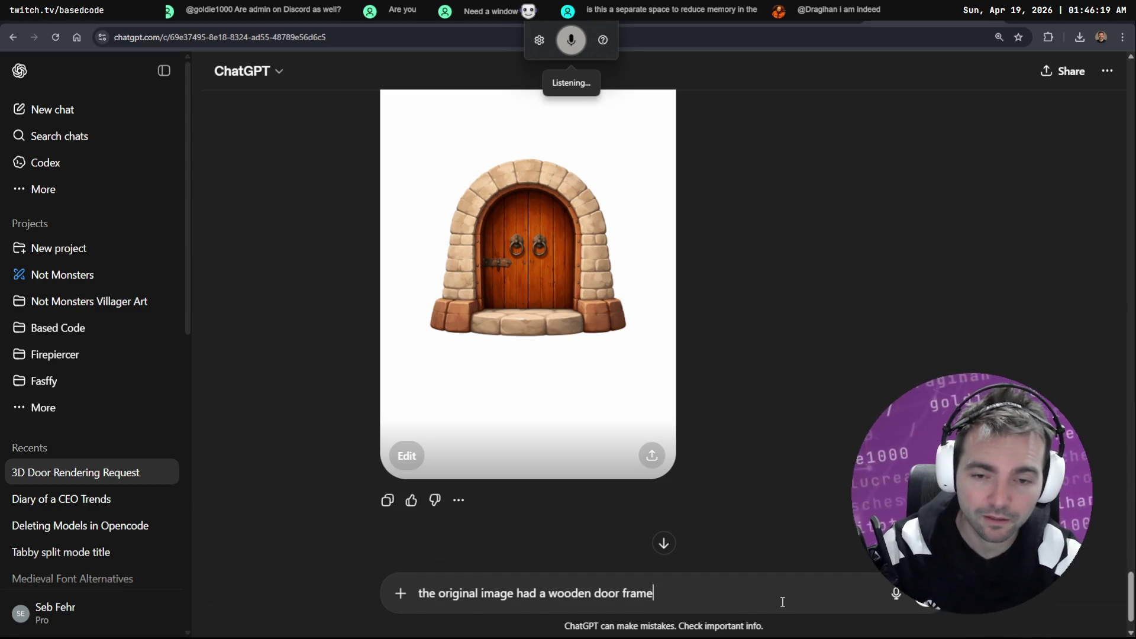
pyautogui.press('BackSpace')
pyautogui.press('BackSpace')
pyautogui.press('BackSpace')
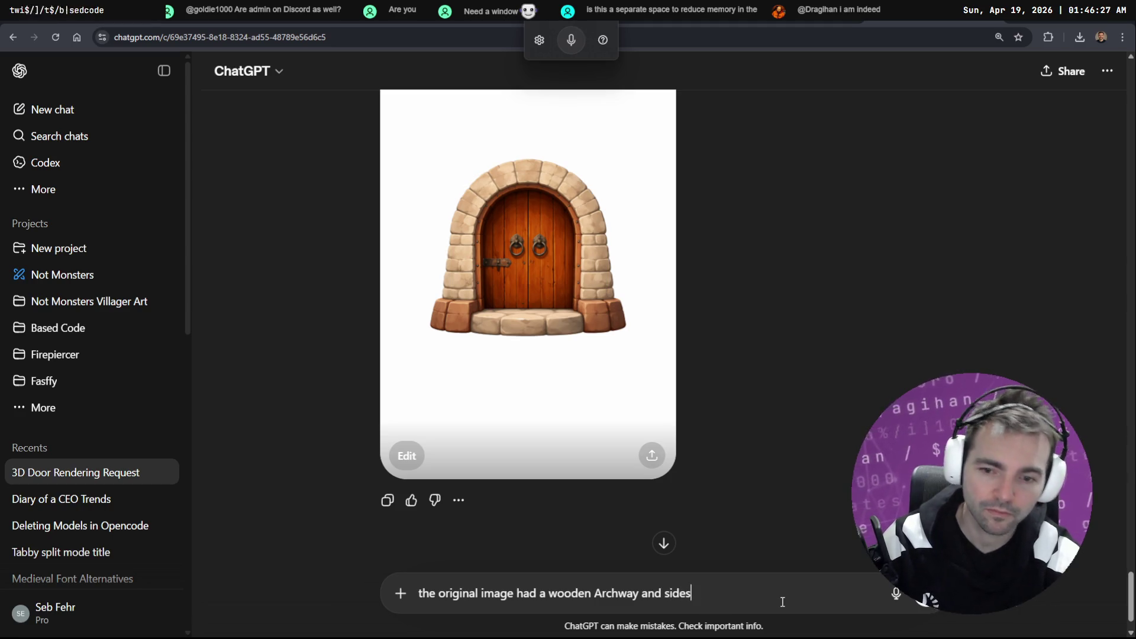
pyautogui.click(400, 593)
pyautogui.click(448, 422)
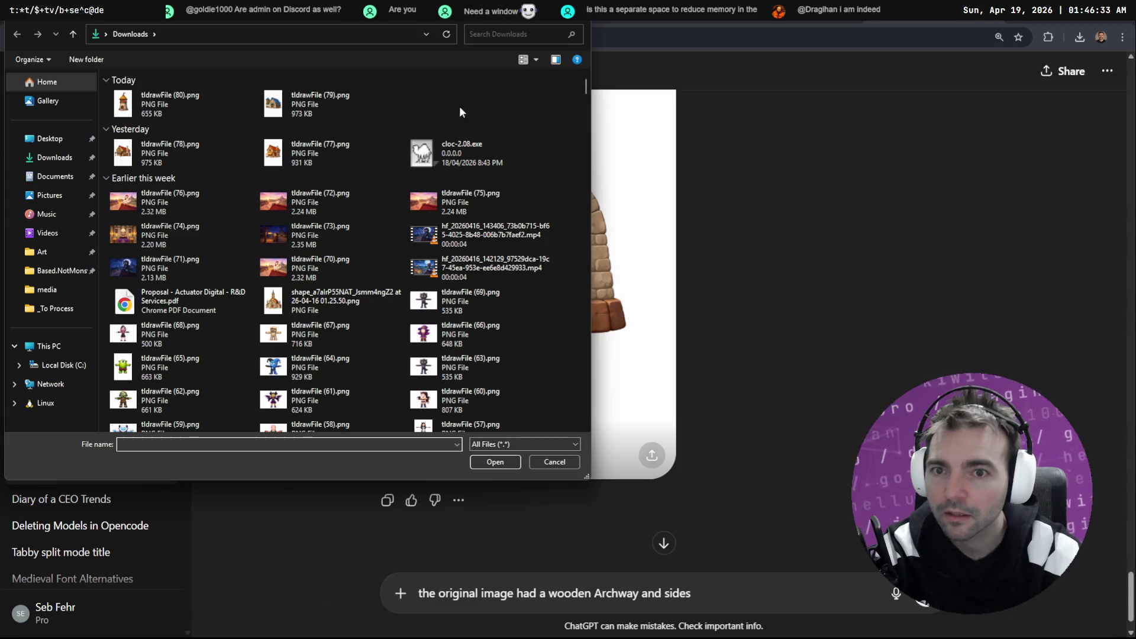
pyautogui.press('Escape')
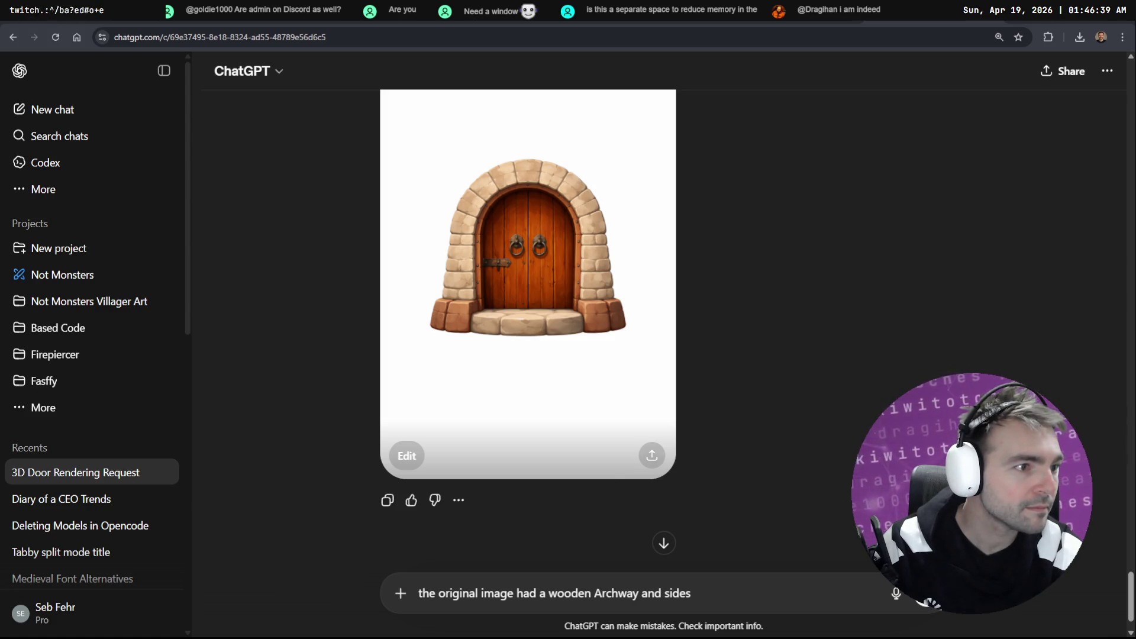
# - Scroll the tldraw board to the Architecture section's tower, sail and windmill images
pyautogui.hotkey('alt', 'Tab')
pyautogui.scroll(10, 552, 251)
pyautogui.scroll(-5, 685, 312)
pyautogui.scroll(5, 624, 261)
pyautogui.scroll(3, 636, 409)
pyautogui.scroll(15, 586, 267)
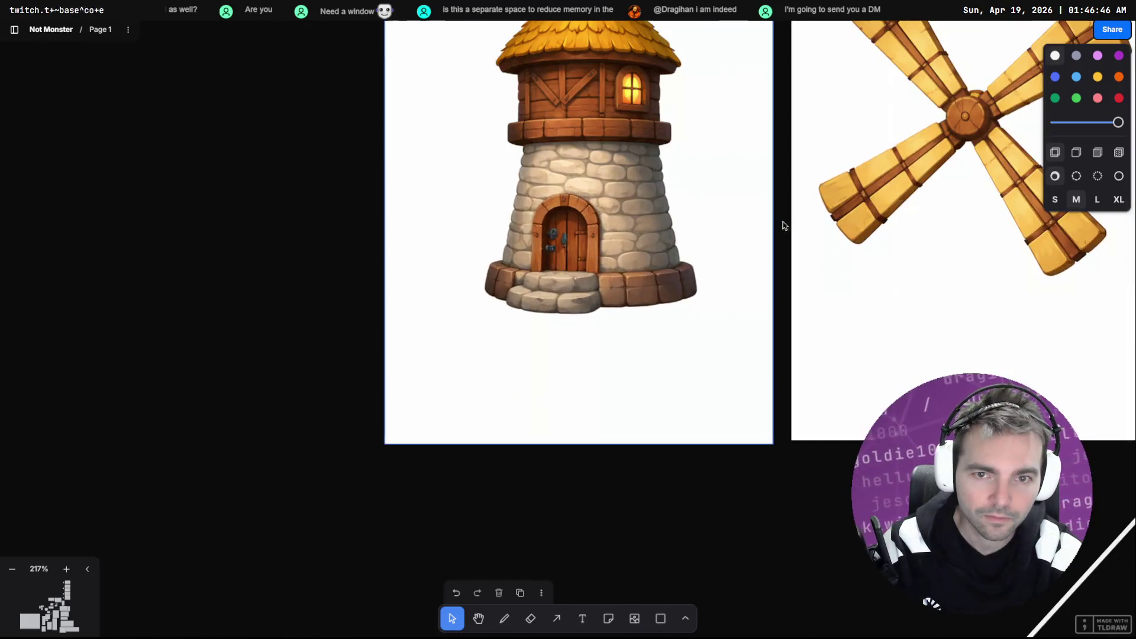
# - Bring the windmill tower image into view on the tldraw board and inspect it closely
pyautogui.moveTo(782, 224)
pyautogui.mouseDown()
pyautogui.moveTo(221, 320)
pyautogui.moveTo(642, 278)
pyautogui.mouseUp()
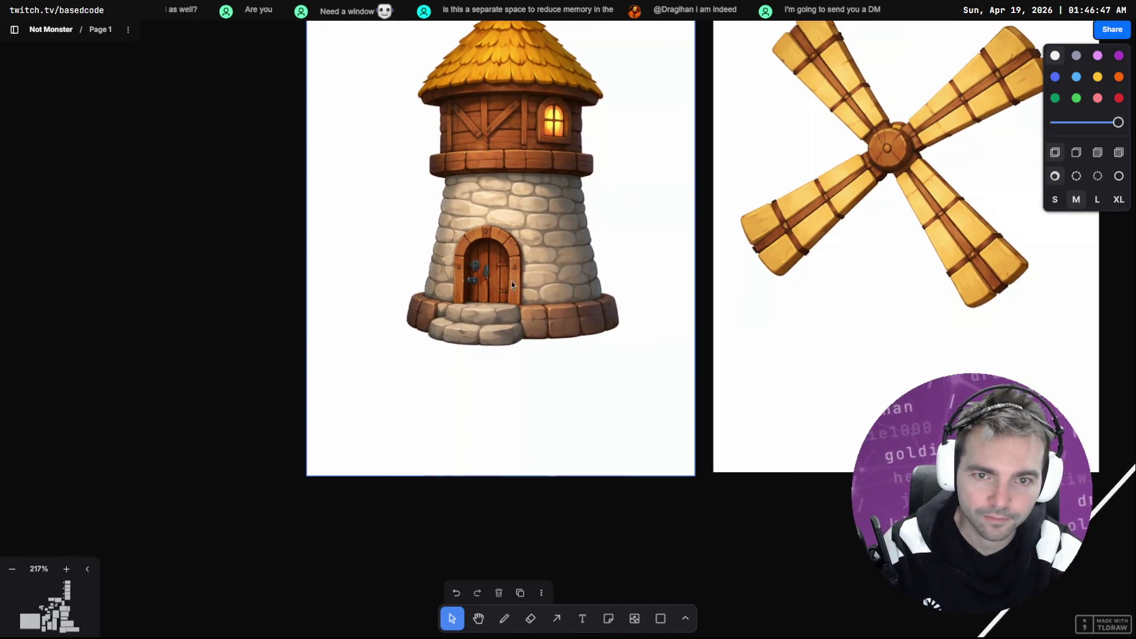
pyautogui.rightClick(492, 278)
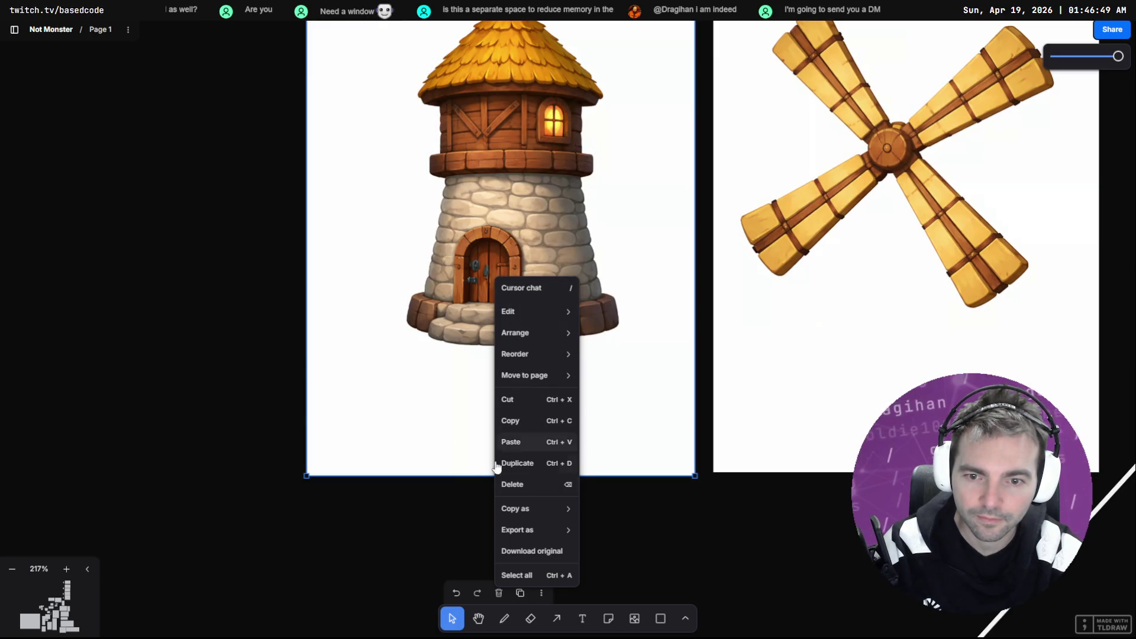
pyautogui.click(208, 320)
pyautogui.scroll(-5, 328, 308)
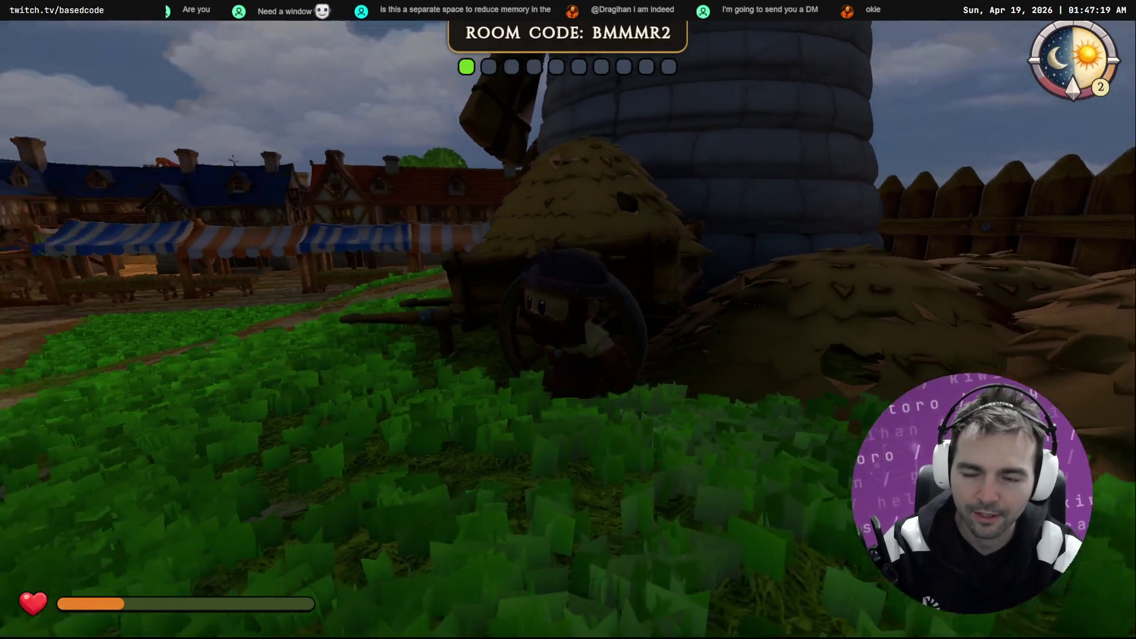
# - Open the game's pause menu to leave the match and host a new one
pyautogui.press('Escape')
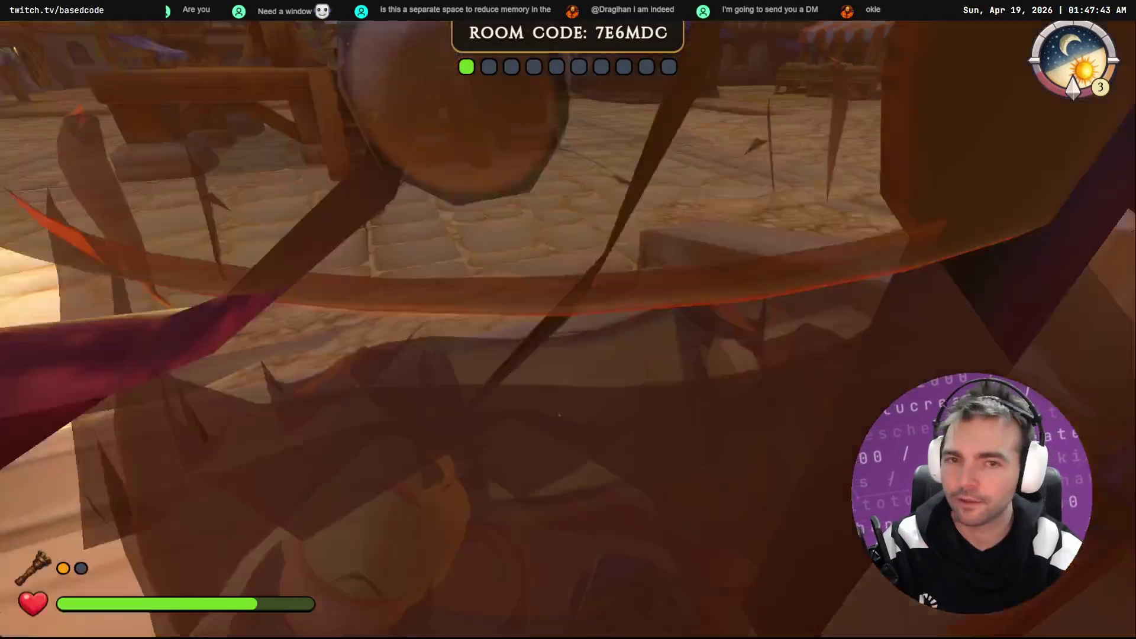
# - Run the character to the windmill door and drag a screen-capture selection around it
pyautogui.press('w')
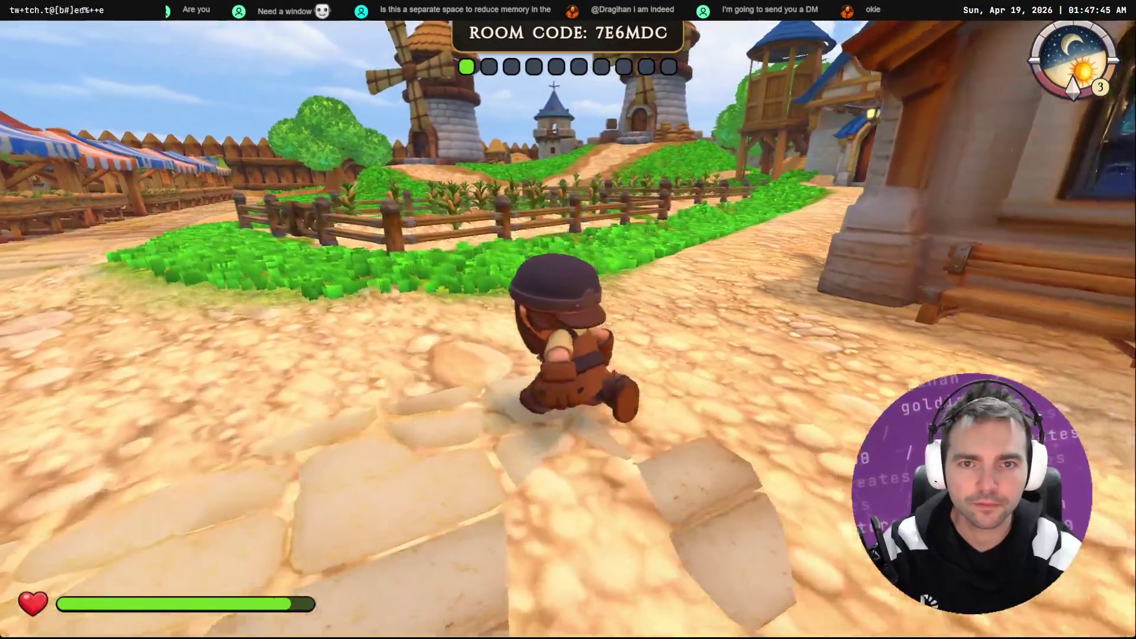
pyautogui.hotkey('shift', 'w')
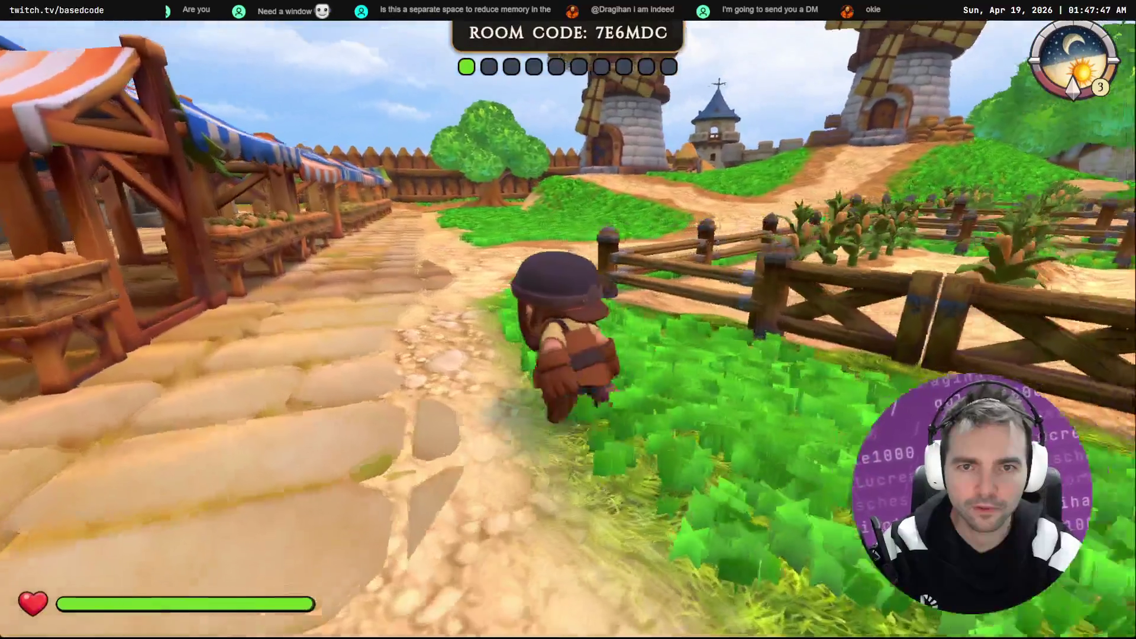
pyautogui.press('w')
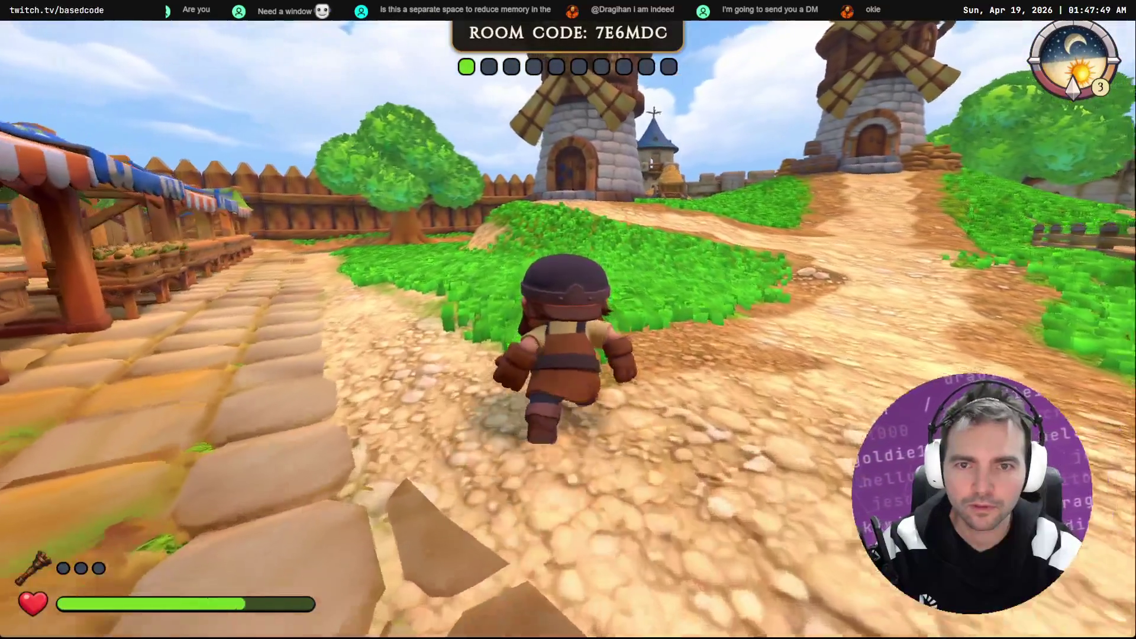
pyautogui.hotkey('shift', 'w')
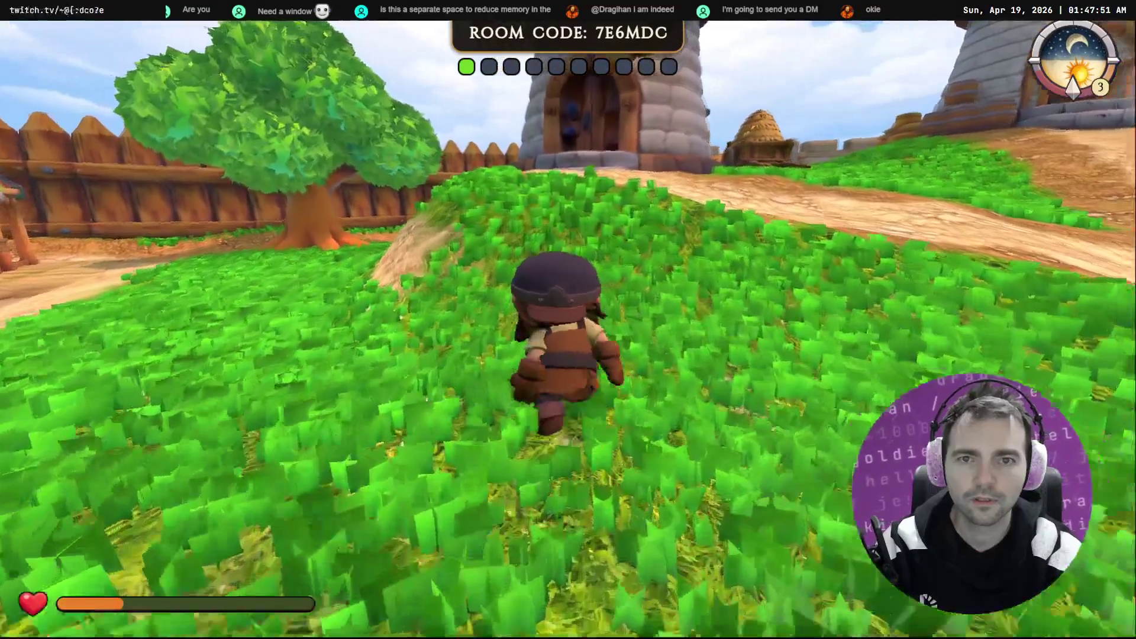
pyautogui.press('d')
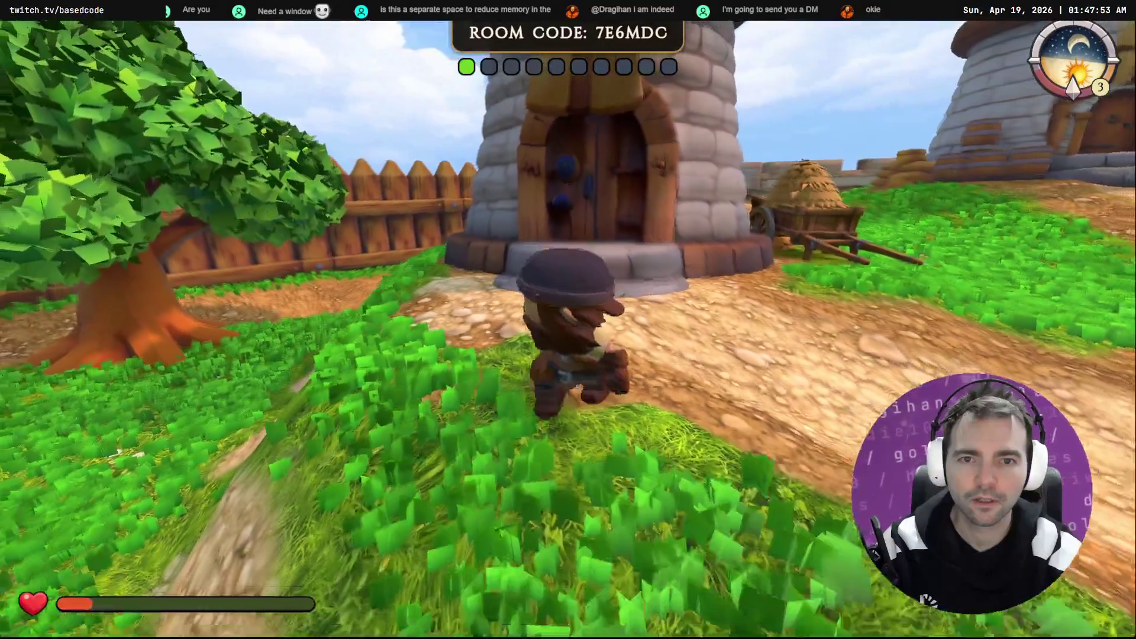
pyautogui.hotkey('shift', 'w')
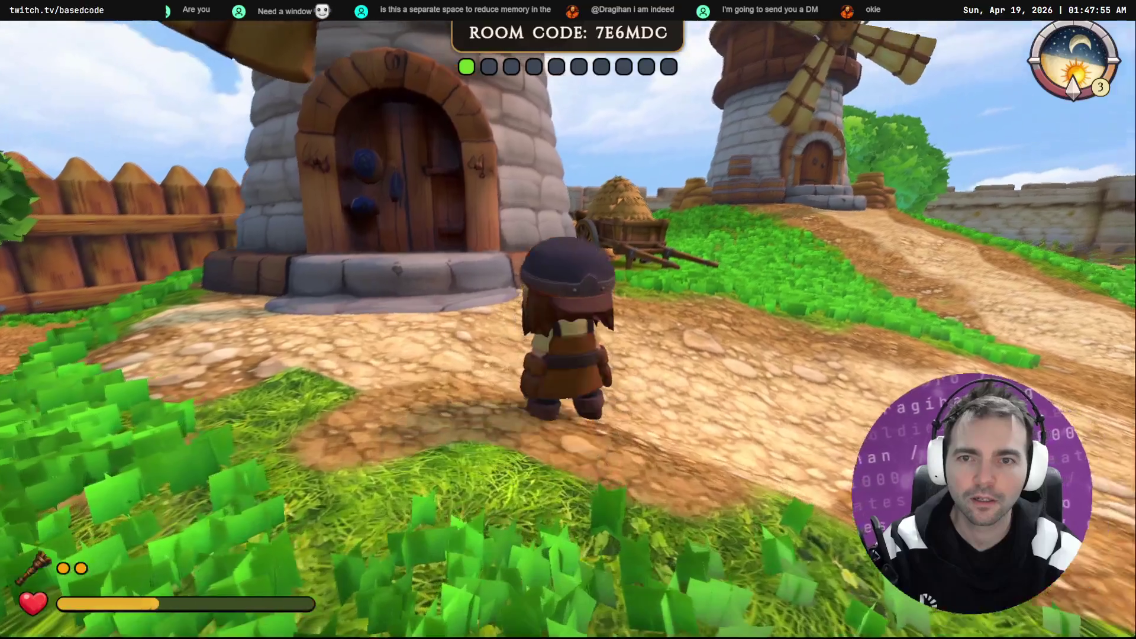
pyautogui.press('w')
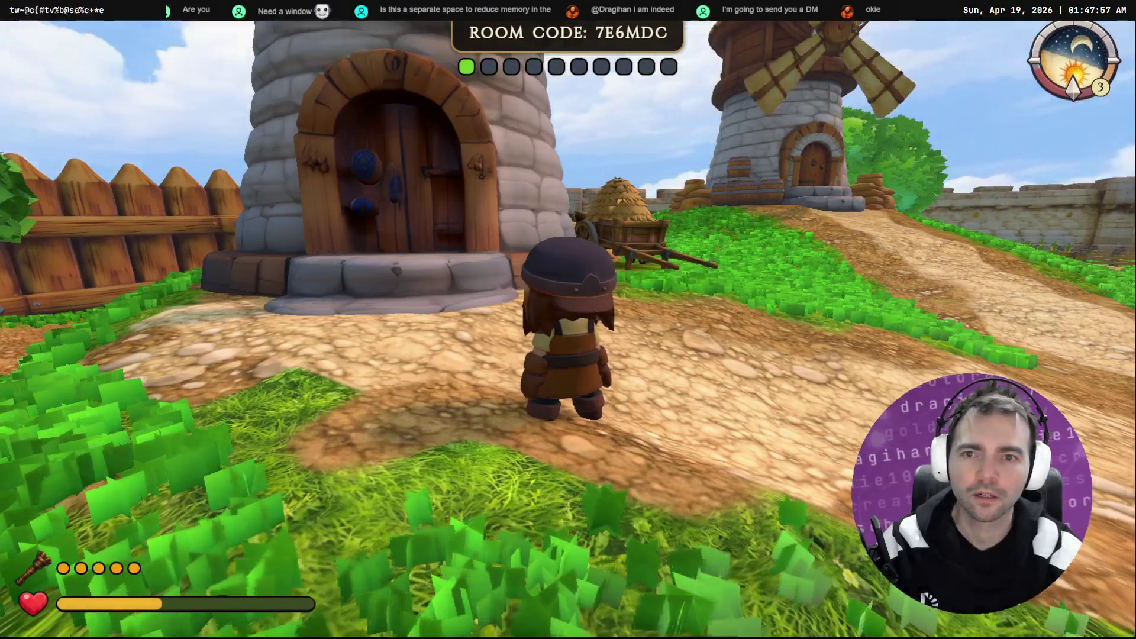
pyautogui.press('Escape')
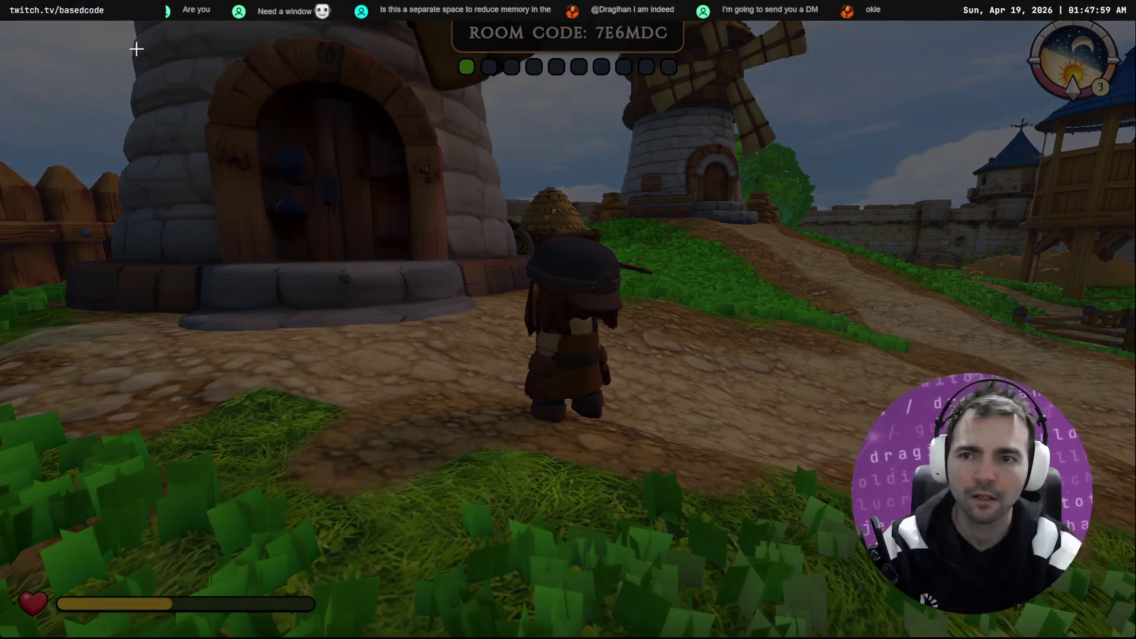
pyautogui.moveTo(180, 21)
pyautogui.mouseDown()
pyautogui.moveTo(460, 282)
pyautogui.moveTo(477, 338)
pyautogui.mouseUp()
# - Send the windmill door screenshot with the capitalised wooden-archway note in ChatGPT
pyautogui.hotkey('alt', 'Tab')
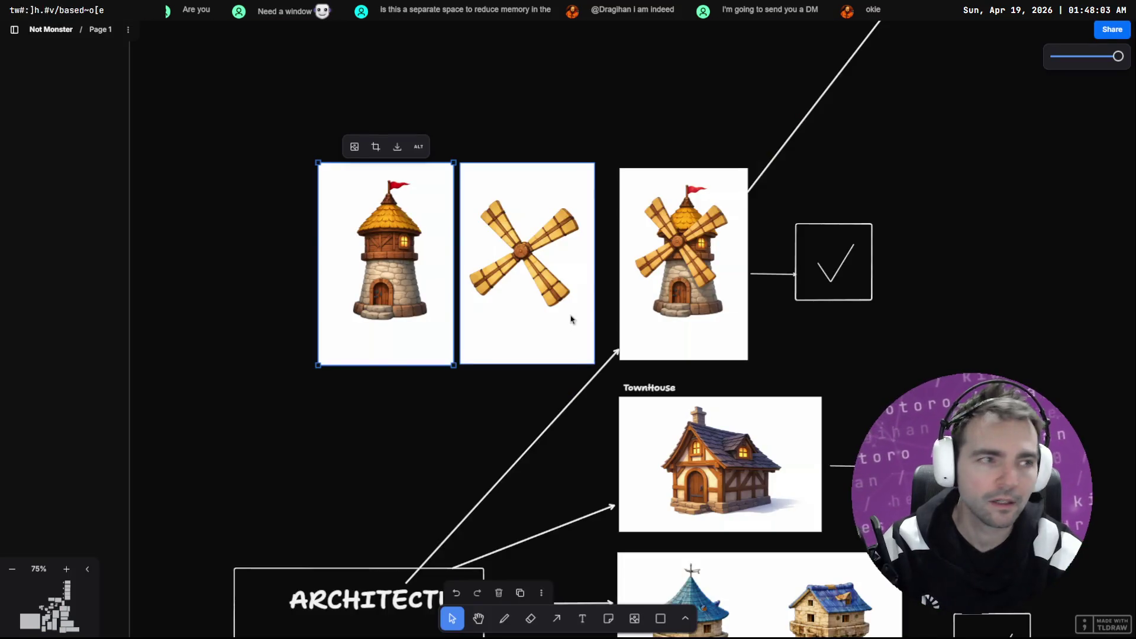
pyautogui.hotkey('alt', 'Tab')
pyautogui.hotkey('ctrl', 'v')
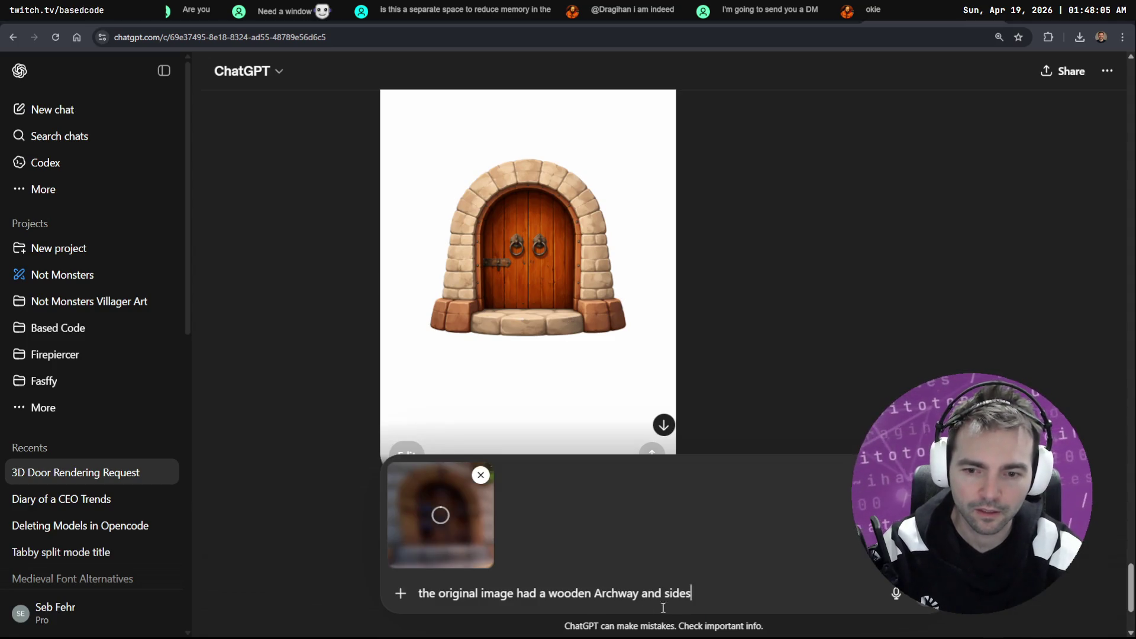
pyautogui.click(424, 594)
pyautogui.press('BackSpace')
pyautogui.write('T')
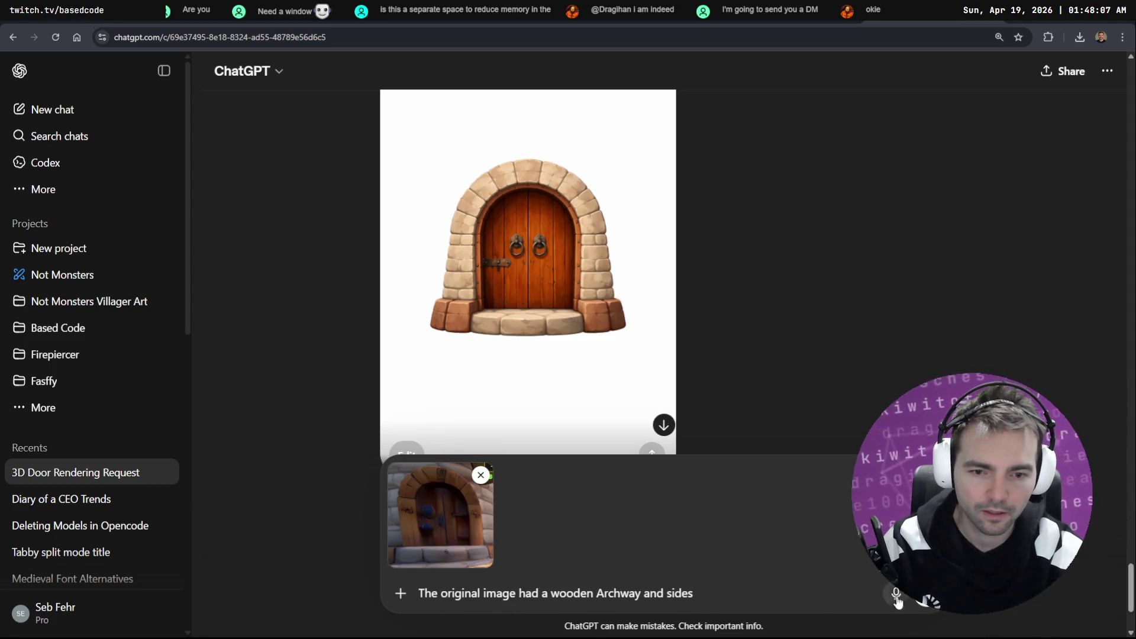
pyautogui.click(930, 593)
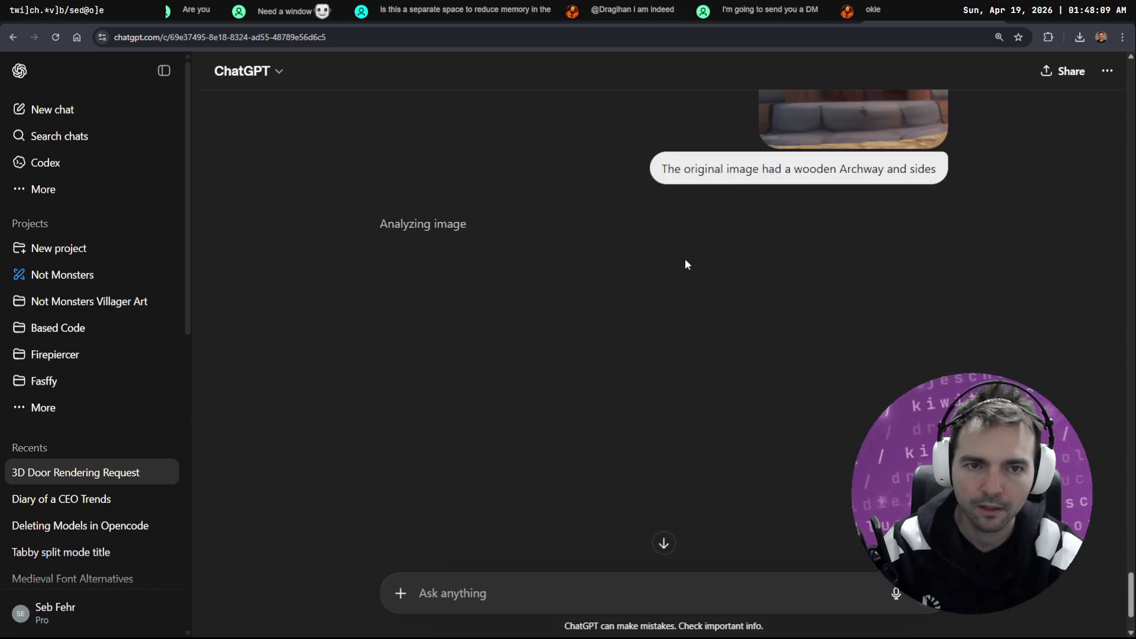
pyautogui.scroll(4, 696, 232)
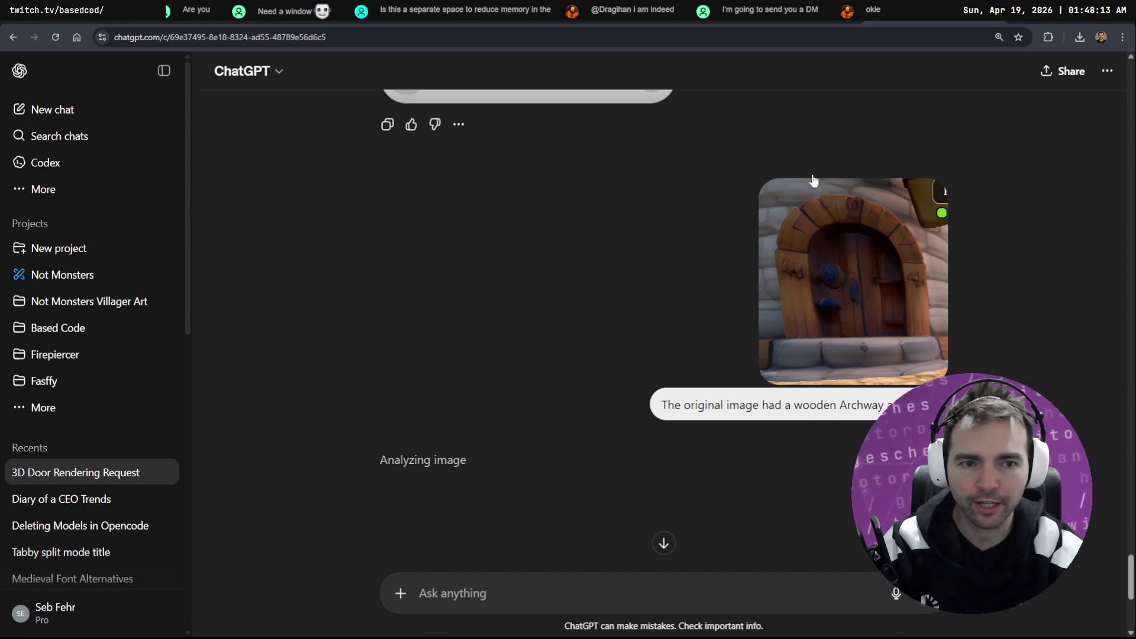
pyautogui.scroll(-5, 532, 314)
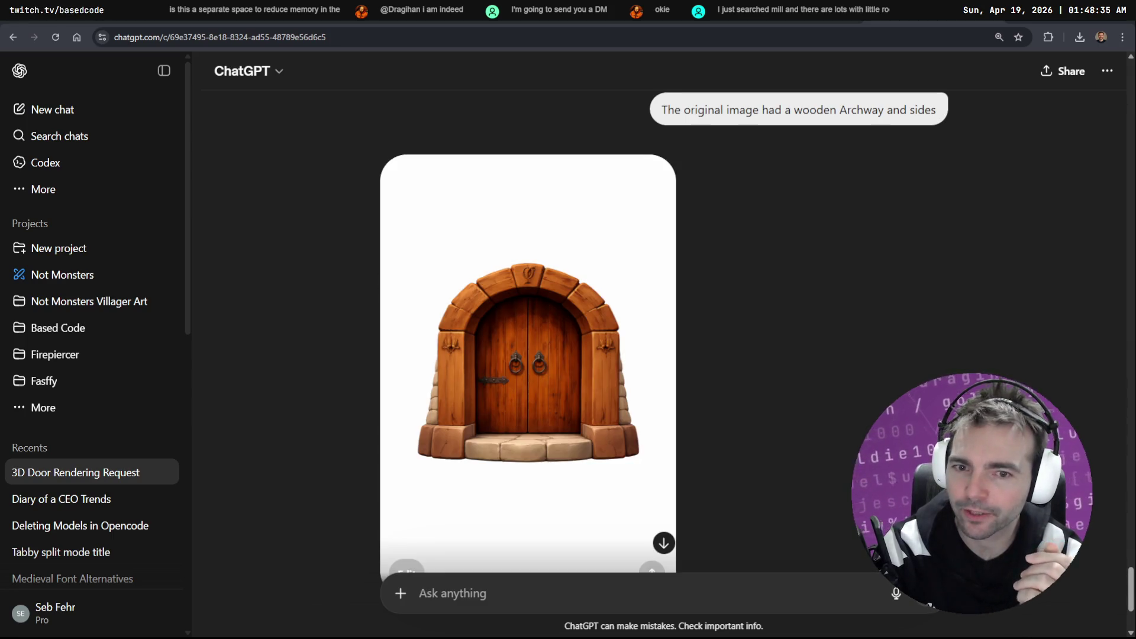
# - Copy the new wooden-arched door image from ChatGPT
pyautogui.click(521, 318)
pyautogui.rightClick(624, 303)
pyautogui.click(602, 291)
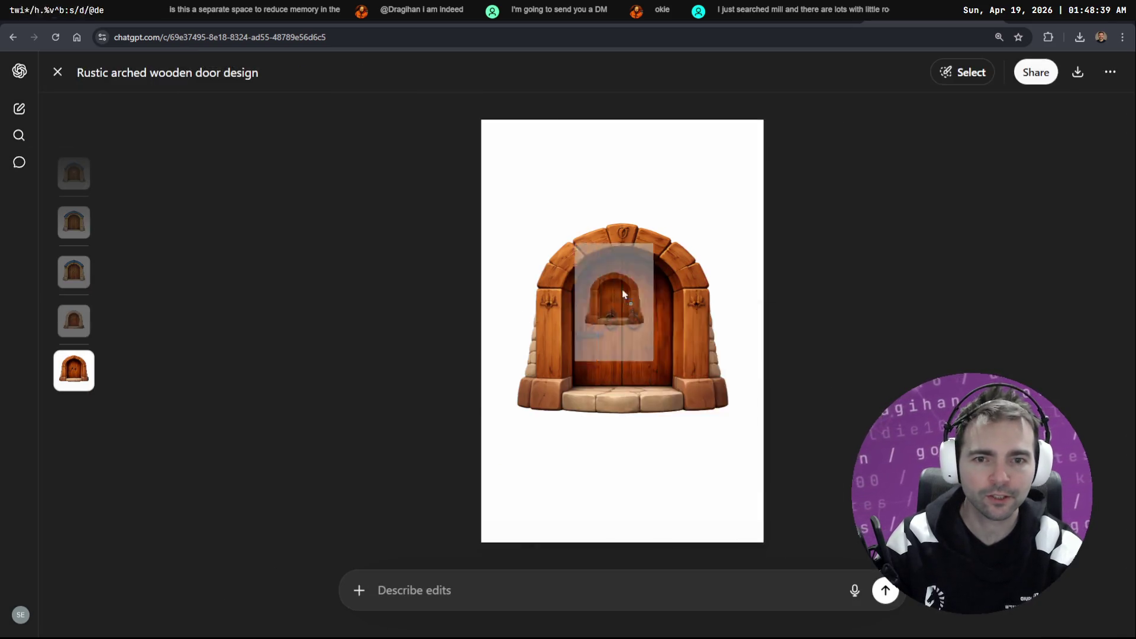
pyautogui.rightClick(658, 286)
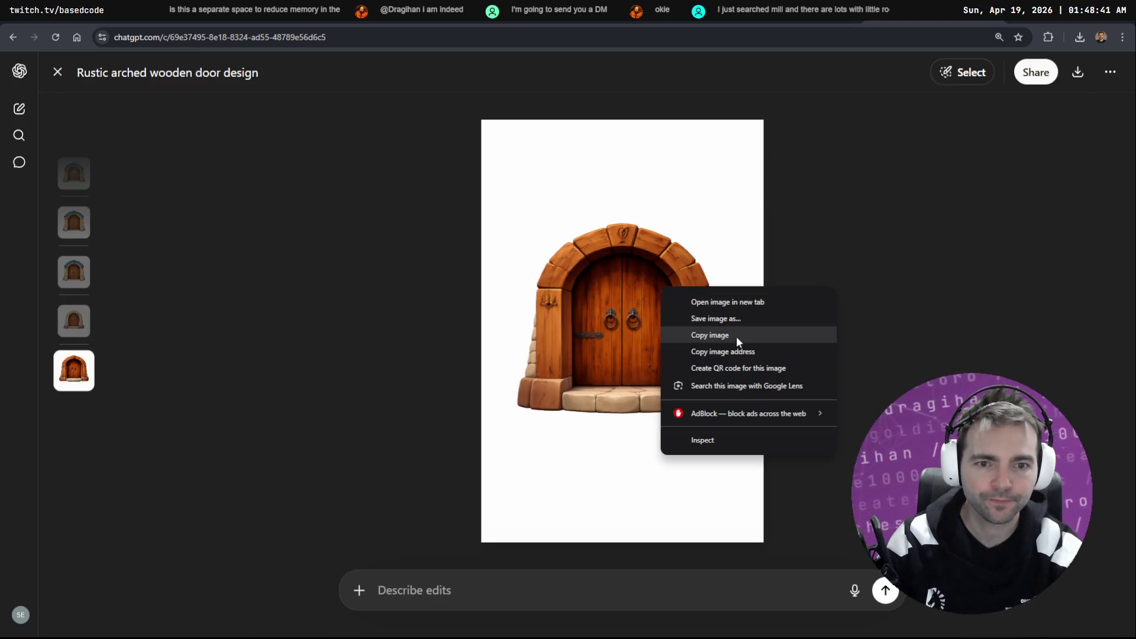
pyautogui.click(737, 335)
# - Select the door frame on the tldraw board and move it upward
pyautogui.hotkey('alt', 'Tab')
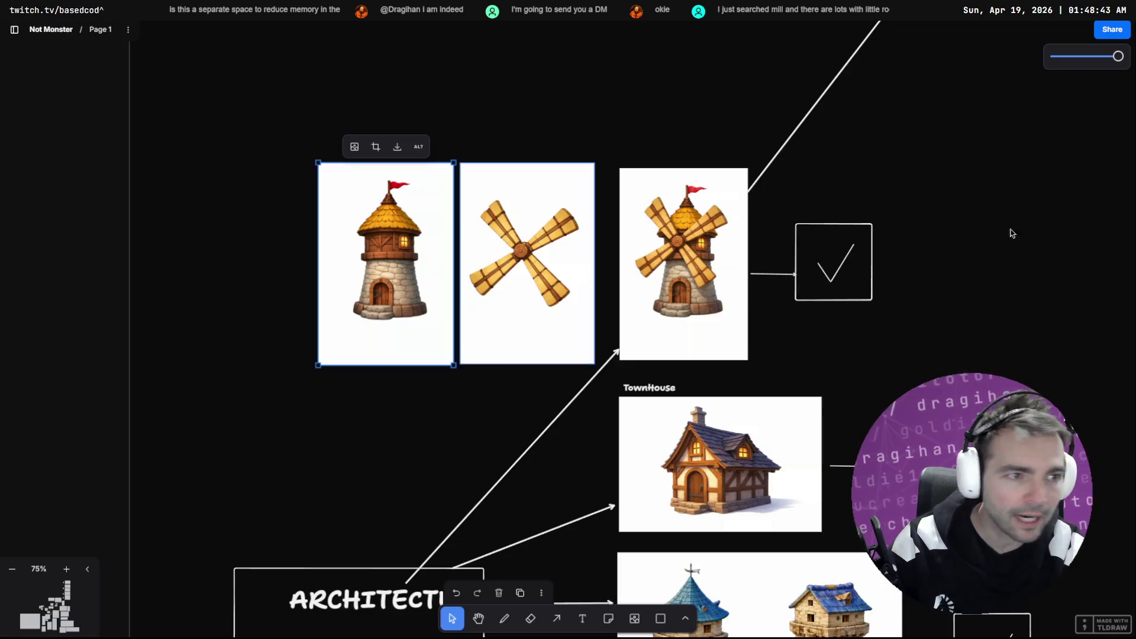
pyautogui.scroll(5, 598, 336)
pyautogui.scroll(-10, 598, 336)
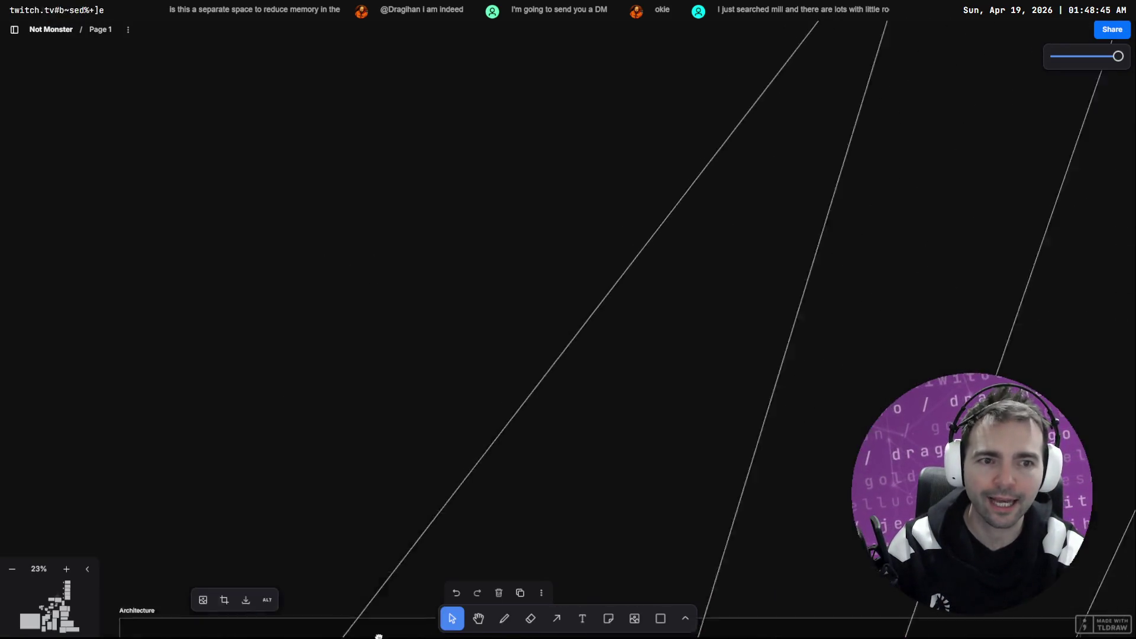
pyautogui.scroll(5, 398, 609)
pyautogui.scroll(5, 744, 296)
pyautogui.hscroll(3, 744, 296)
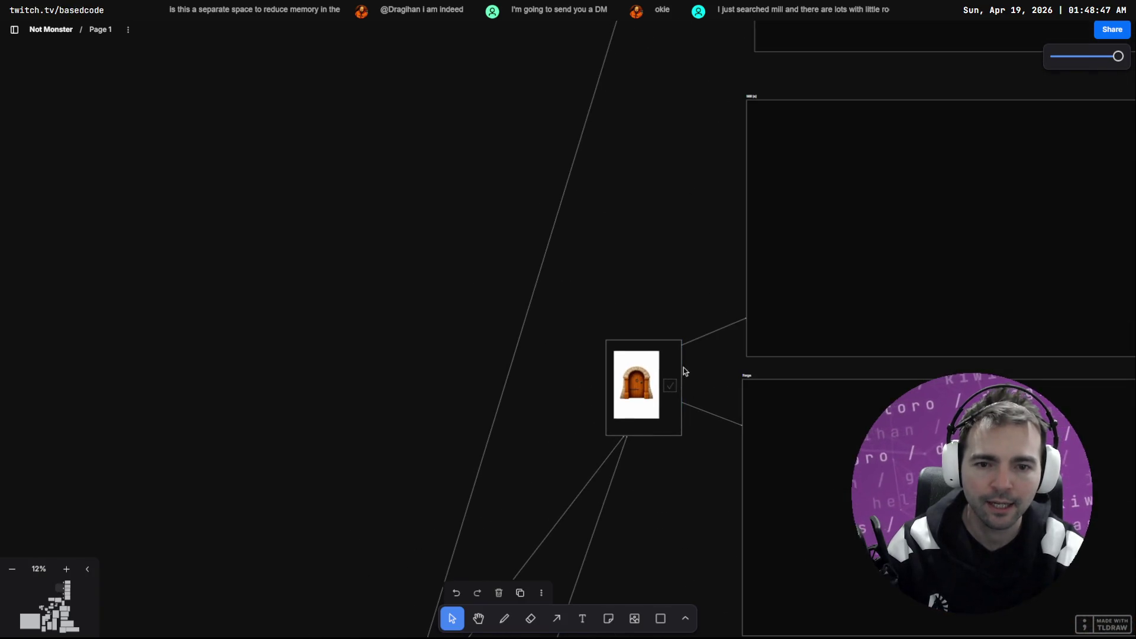
pyautogui.click(636, 385)
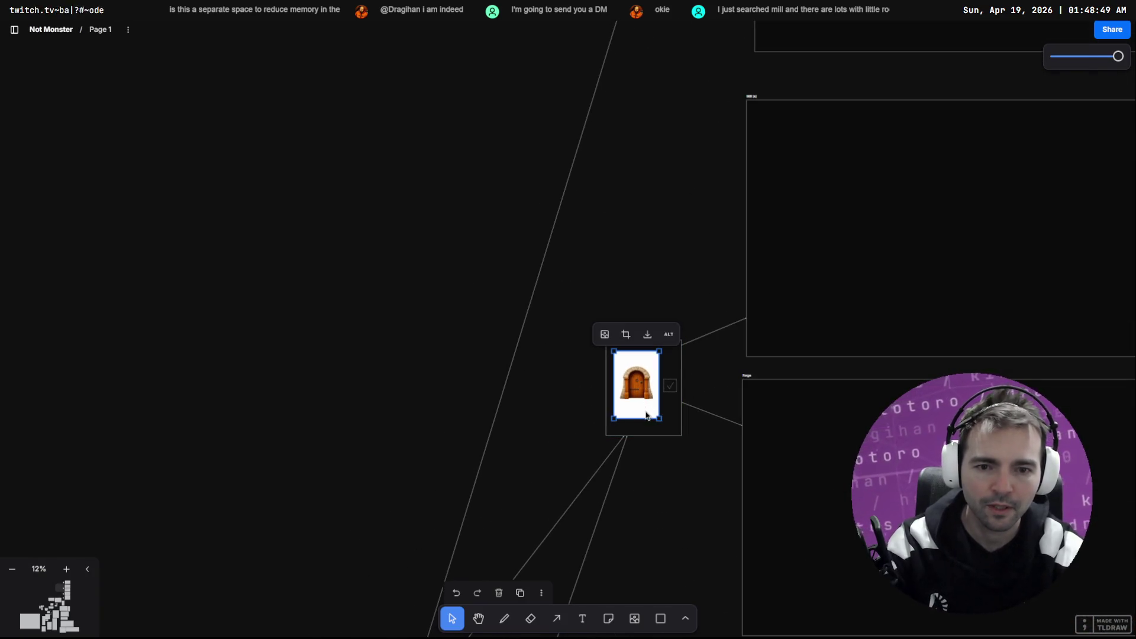
pyautogui.click(715, 332)
pyautogui.click(678, 432)
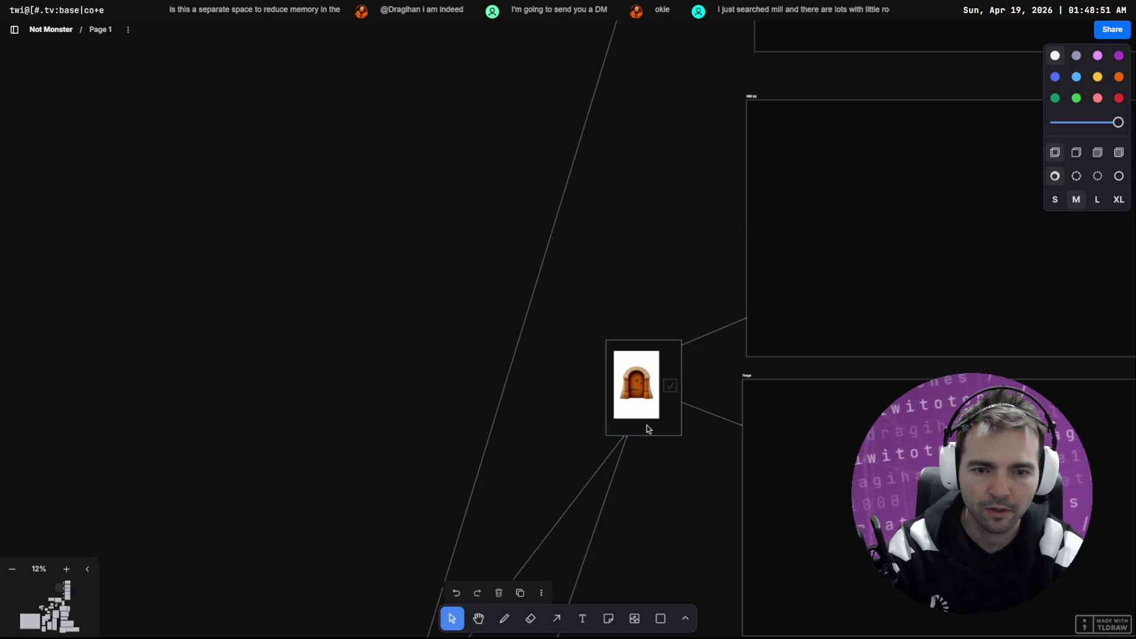
pyautogui.click(672, 417)
pyautogui.scroll(-2, 671, 535)
pyautogui.moveTo(673, 419)
pyautogui.mouseDown()
pyautogui.moveTo(671, 536)
pyautogui.moveTo(669, 324)
pyautogui.moveTo(658, 329)
pyautogui.mouseUp()
pyautogui.scroll(-2, 669, 414)
# - Place a copy of the door frame above and reattach both arrows to the upper door
pyautogui.click(565, 408)
pyautogui.press('Delete')
pyautogui.click(719, 222)
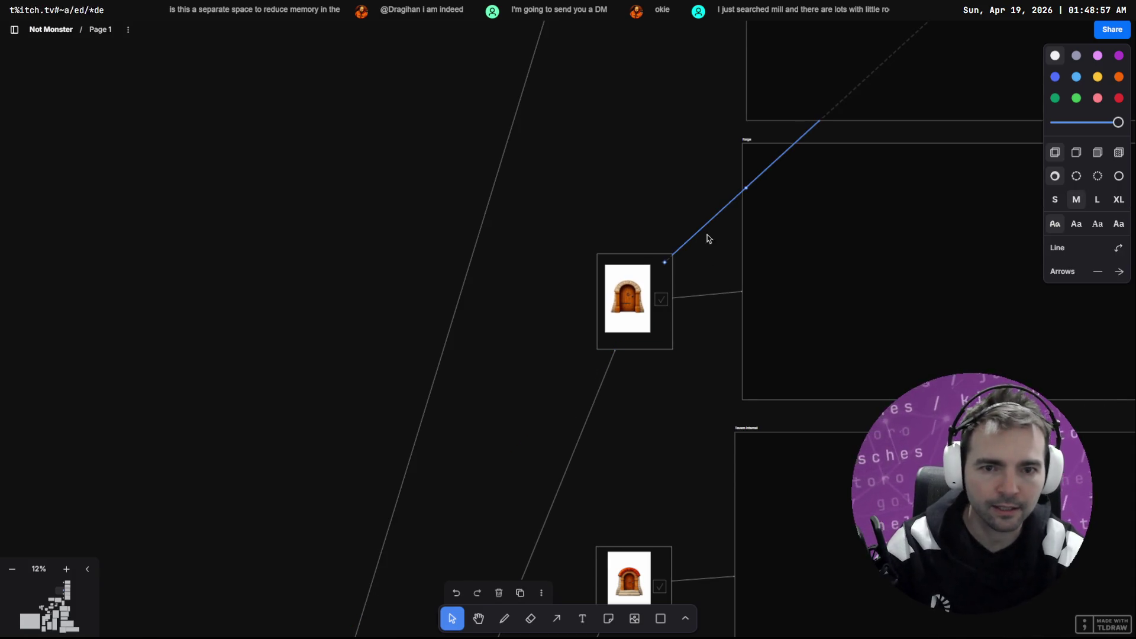
pyautogui.hotkey('ctrl', 'z')
pyautogui.hotkey('ctrl', 'z')
pyautogui.hotkey('ctrl', 'z')
pyautogui.moveTo(641, 100)
pyautogui.mouseDown()
pyautogui.moveTo(685, 525)
pyautogui.moveTo(740, 286)
pyautogui.moveTo(718, 289)
pyautogui.mouseUp()
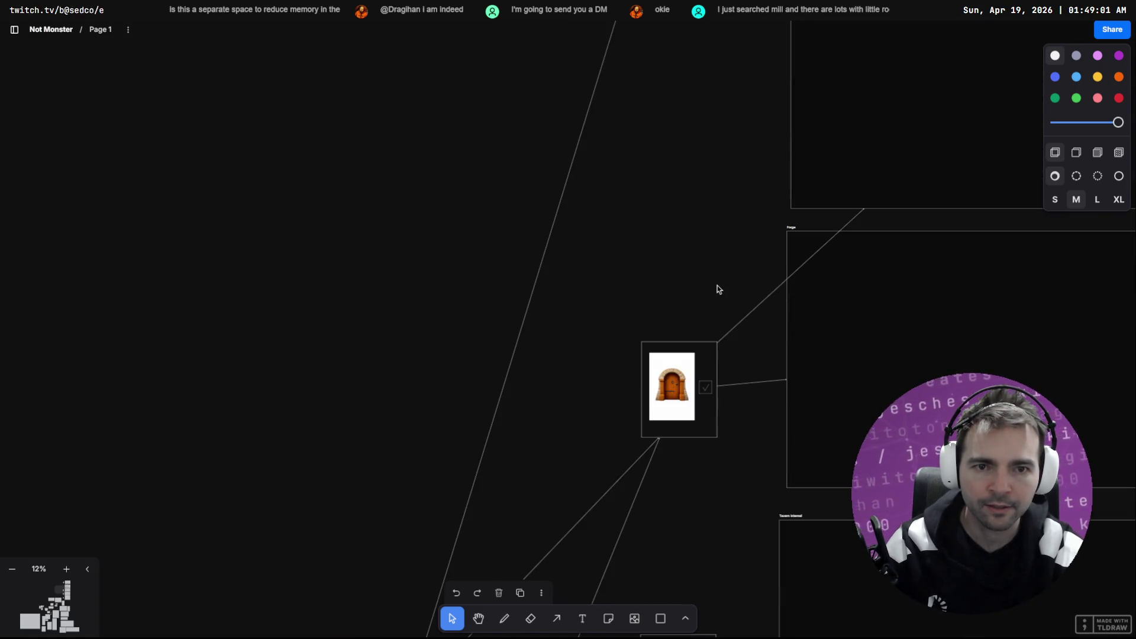
pyautogui.click(691, 342)
pyautogui.moveTo(702, 361); pyautogui.dragTo(717, 138)
pyautogui.click(621, 477)
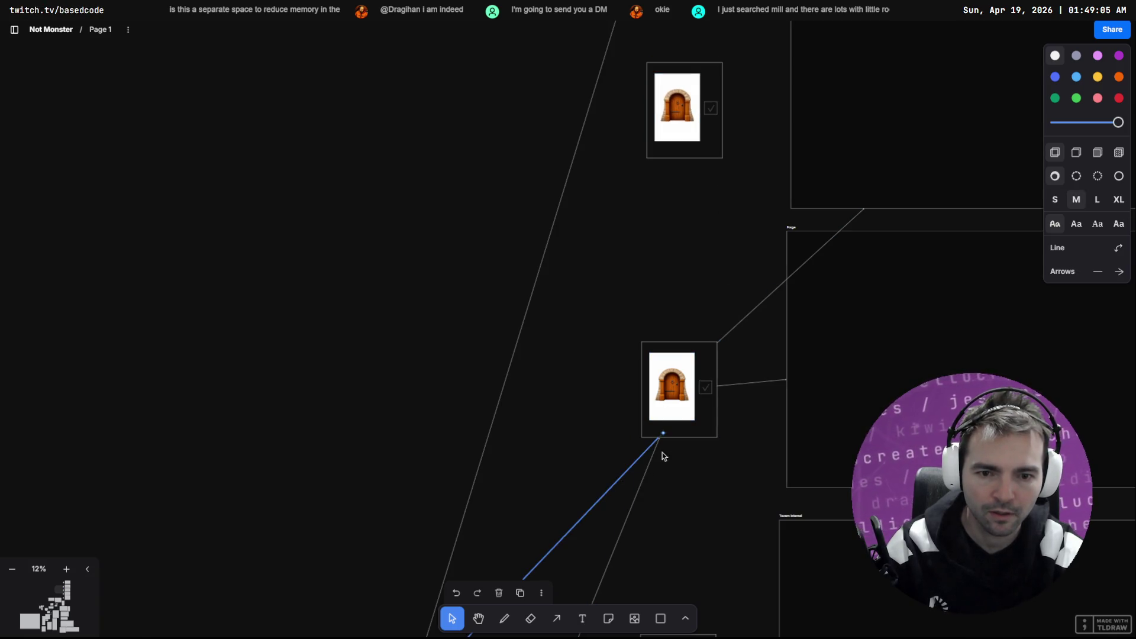
pyautogui.moveTo(661, 436)
pyautogui.mouseDown()
pyautogui.moveTo(674, 90)
pyautogui.moveTo(676, 107)
pyautogui.mouseUp()
pyautogui.click(737, 324)
pyautogui.moveTo(716, 344)
pyautogui.mouseDown()
pyautogui.moveTo(718, 102)
pyautogui.moveTo(696, 101)
pyautogui.moveTo(694, 112)
pyautogui.mouseUp()
# - Select the old door image in the upper frame and delete it
pyautogui.click(705, 194)
pyautogui.click(682, 116)
pyautogui.click(711, 178)
pyautogui.scroll(3, 722, 181)
pyautogui.click(703, 284)
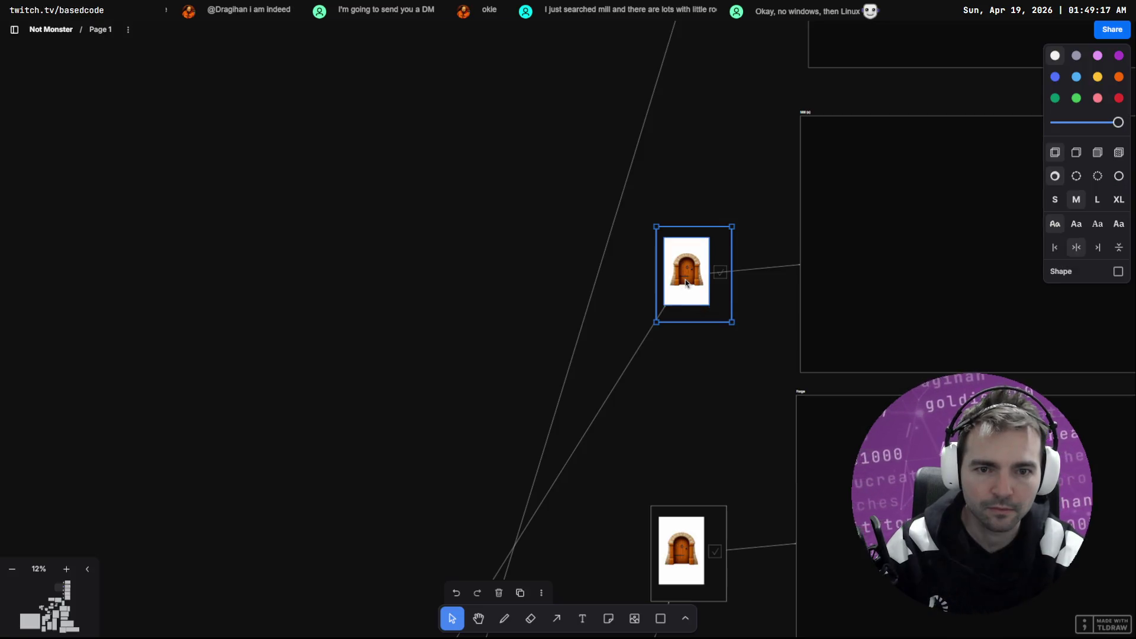
pyautogui.rightClick(663, 279)
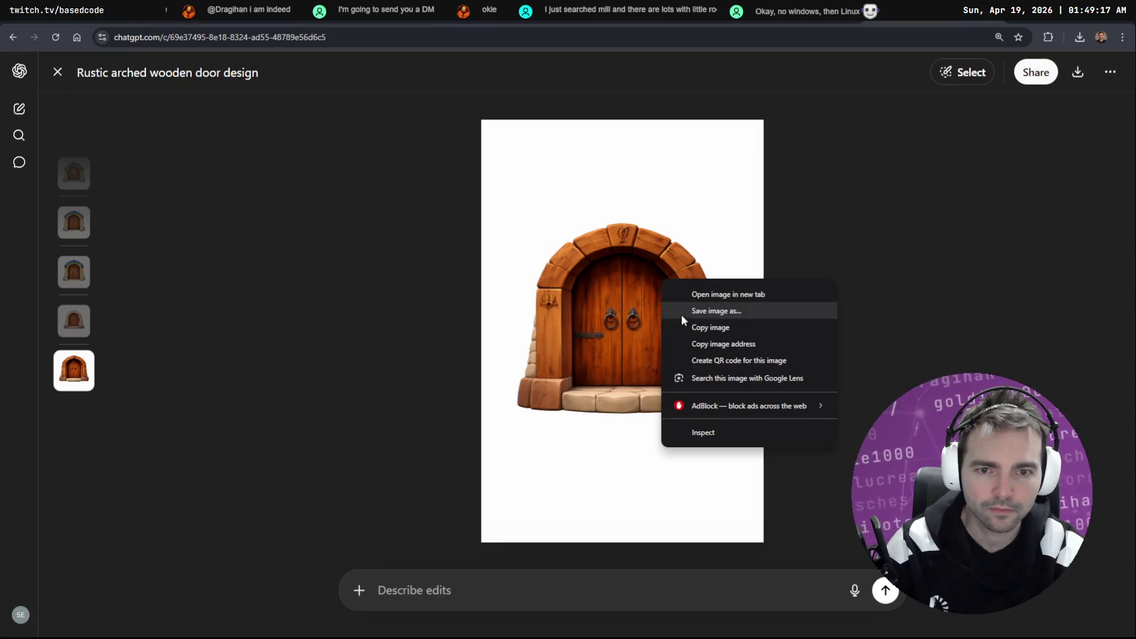
pyautogui.click(724, 326)
pyautogui.press('Delete')
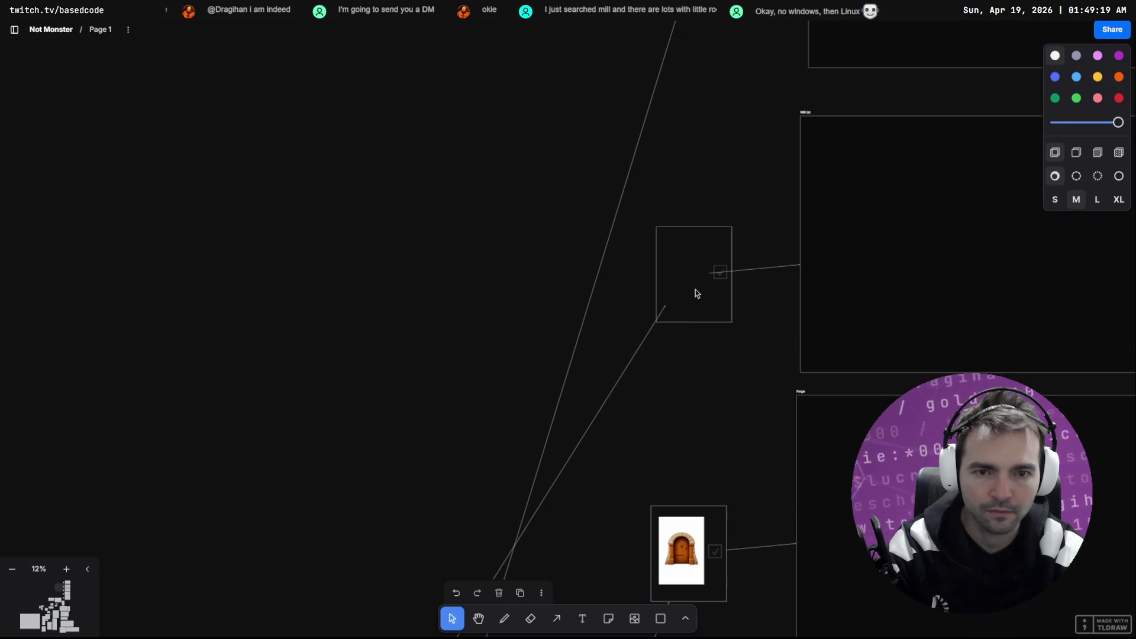
# - Paste the new door image into the frame and shrink it to fit above the checkmark
pyautogui.scroll(5, 691, 270)
pyautogui.hotkey('ctrl', 'v')
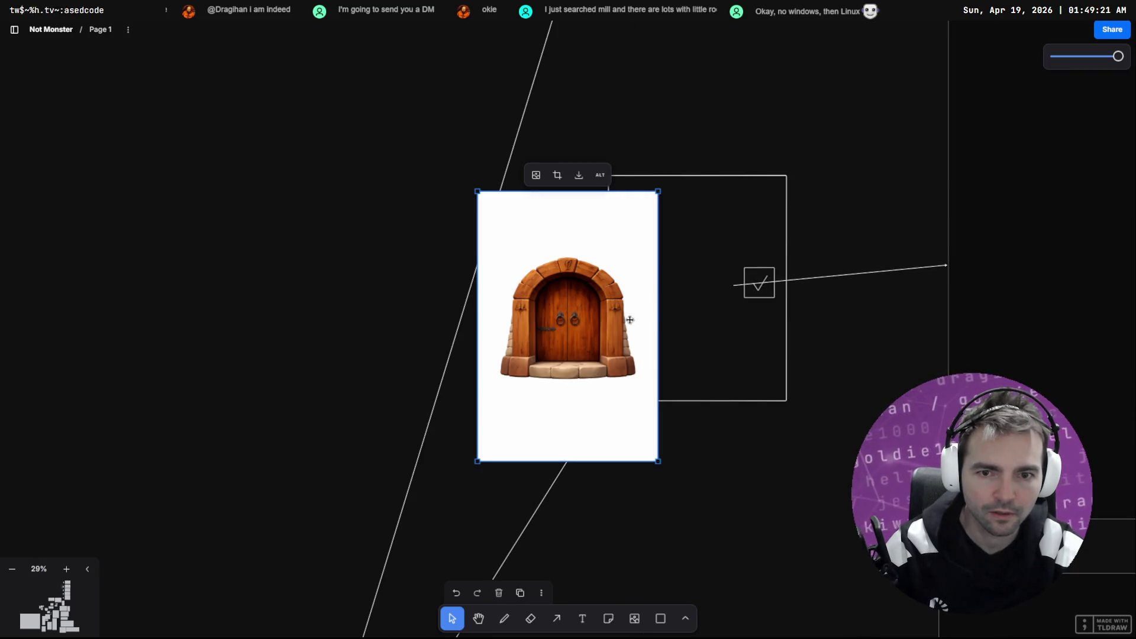
pyautogui.moveTo(615, 326); pyautogui.dragTo(724, 309)
pyautogui.moveTo(769, 445)
pyautogui.mouseDown()
pyautogui.moveTo(659, 300)
pyautogui.moveTo(682, 331)
pyautogui.moveTo(720, 326)
pyautogui.moveTo(743, 373)
pyautogui.moveTo(713, 325)
pyautogui.mouseUp()
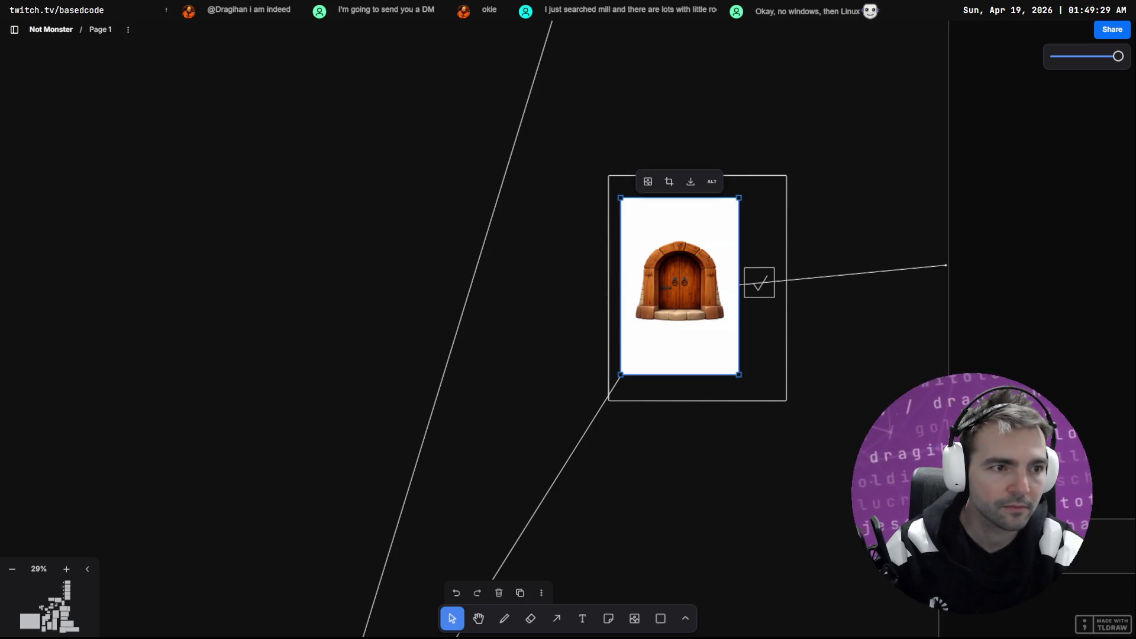
pyautogui.click(857, 207)
pyautogui.scroll(-5, 858, 207)
pyautogui.scroll(-8, 819, 79)
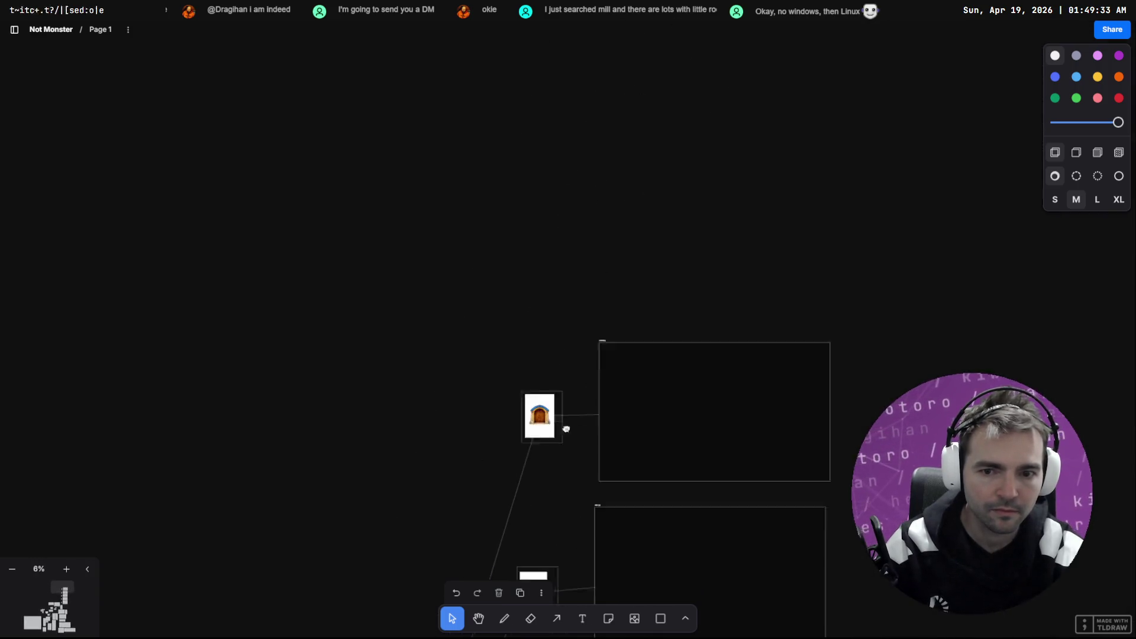
pyautogui.scroll(-2, 608, 379)
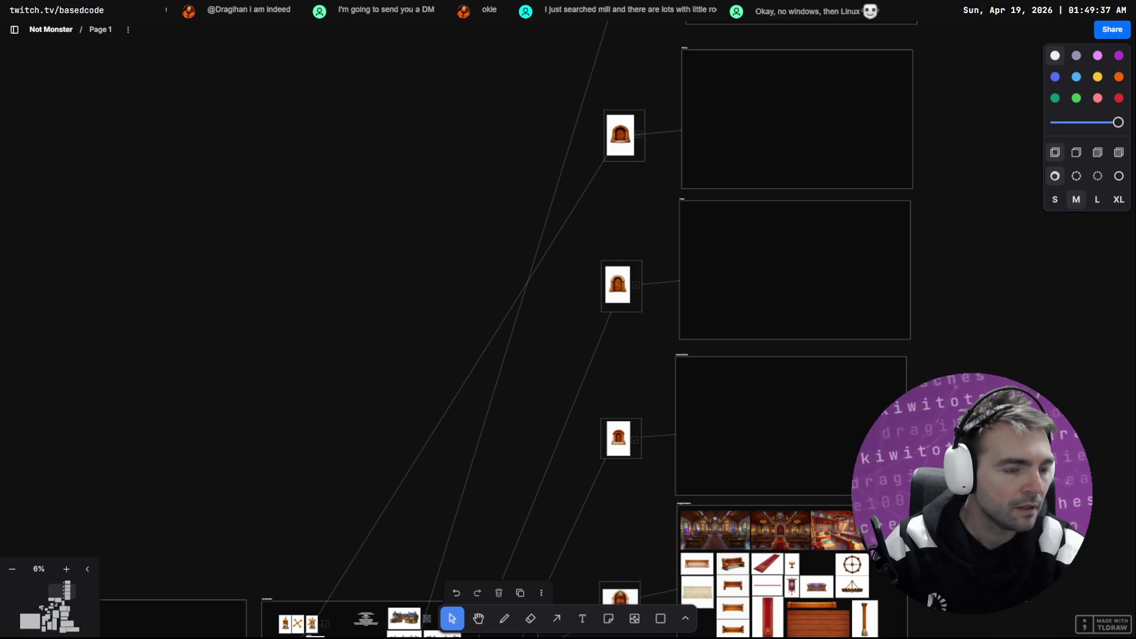
pyautogui.hotkey('alt', 'Tab')
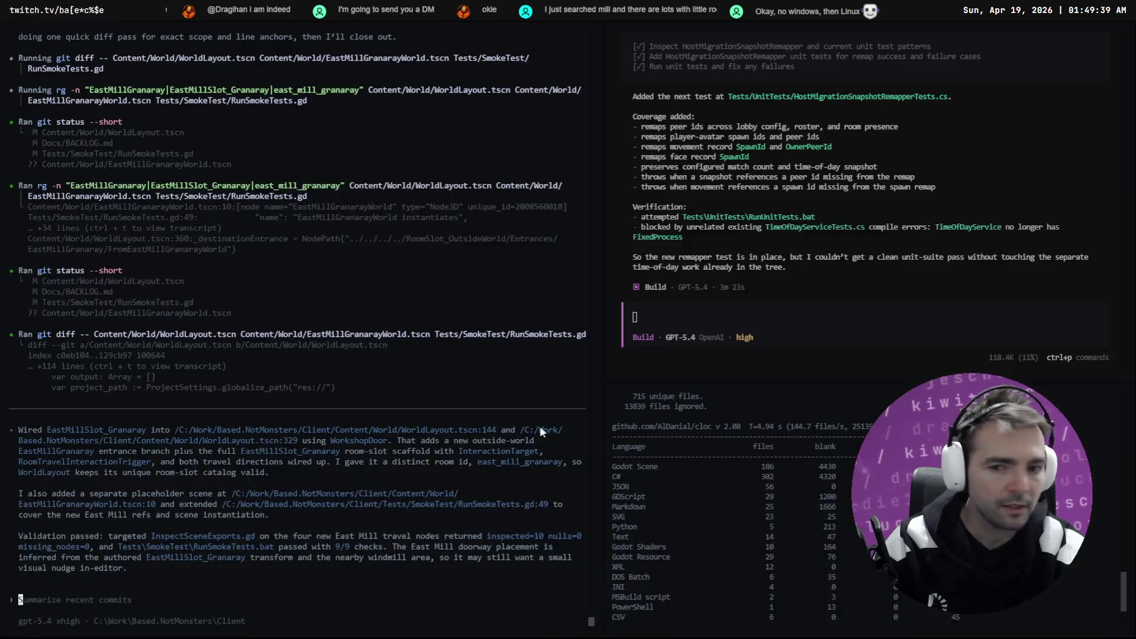
# - Type 'Repeat this process f' into the Codex CLI prompt, then return to the Godot editor
pyautogui.write('Repeat this p')
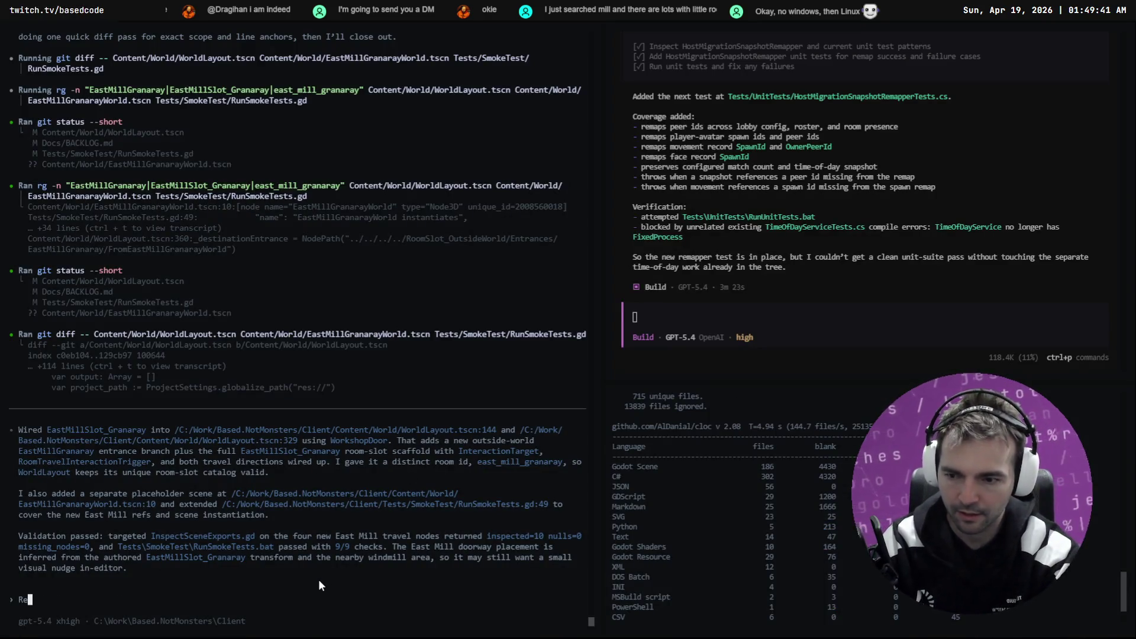
pyautogui.write('rocess for')
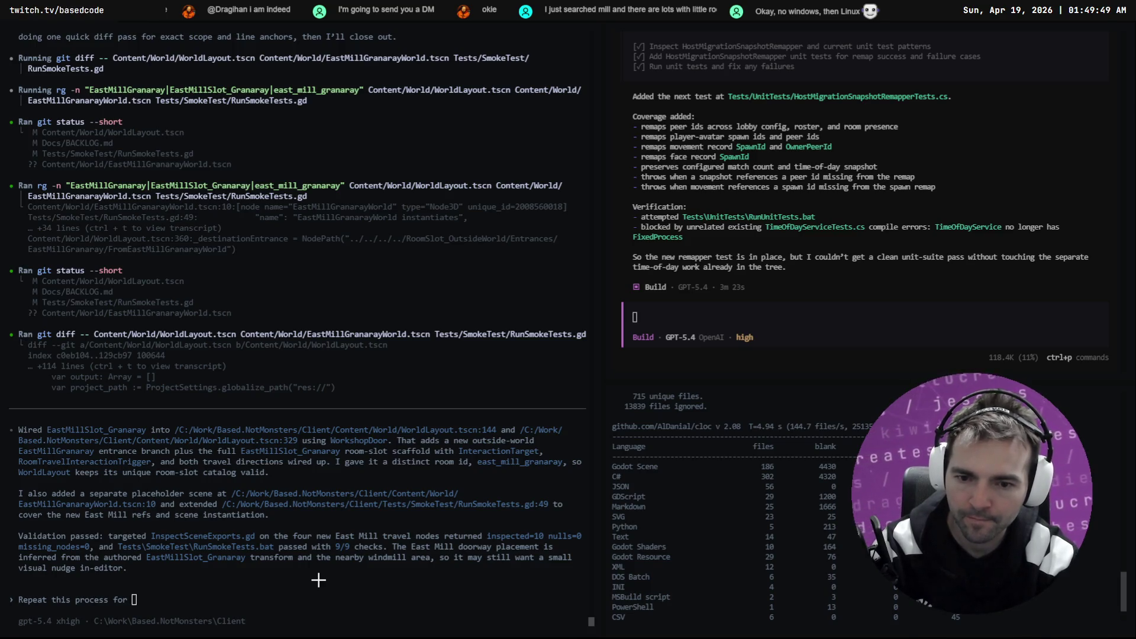
pyautogui.hotkey('alt', 'Tab')
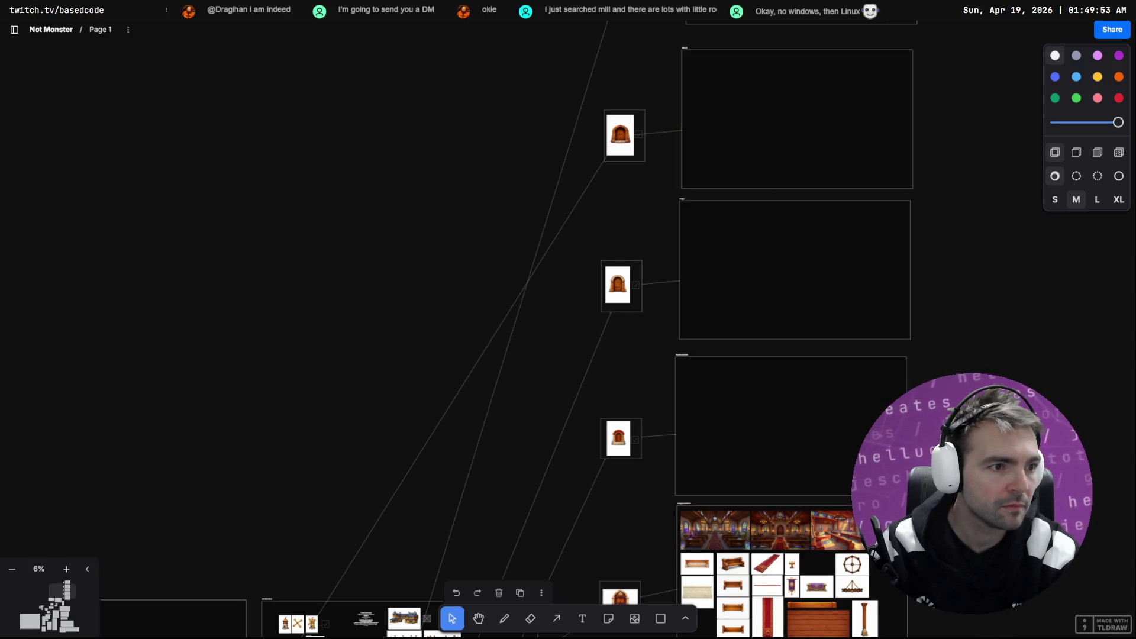
pyautogui.hotkey('alt', 'Tab')
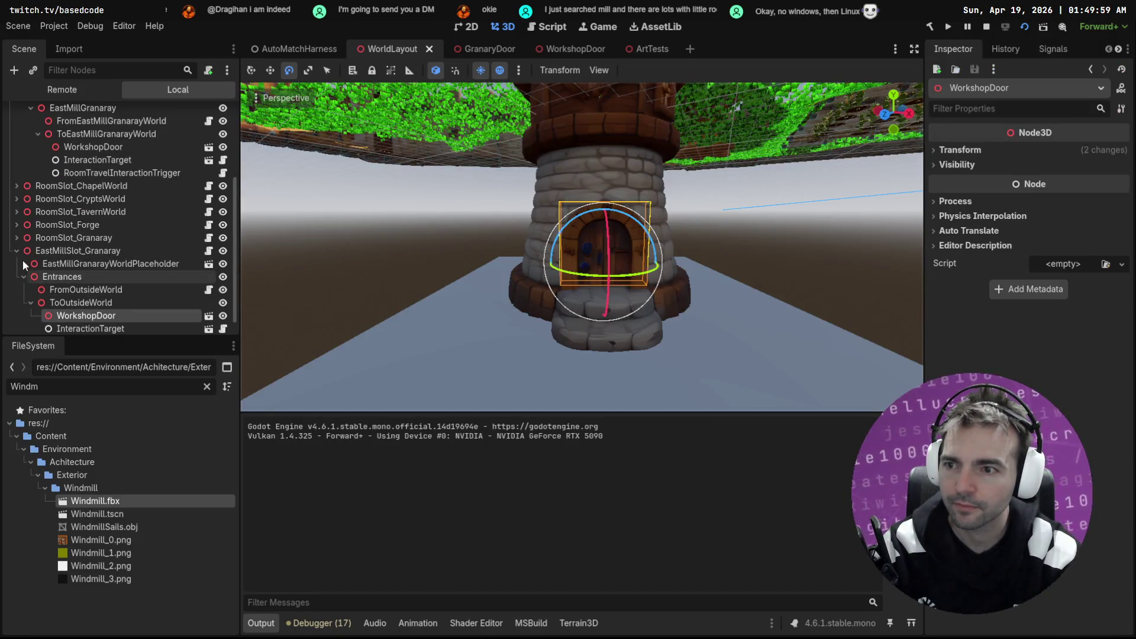
# - Add a plain Node3D as a child of the WorldLayout root node
pyautogui.click(17, 251)
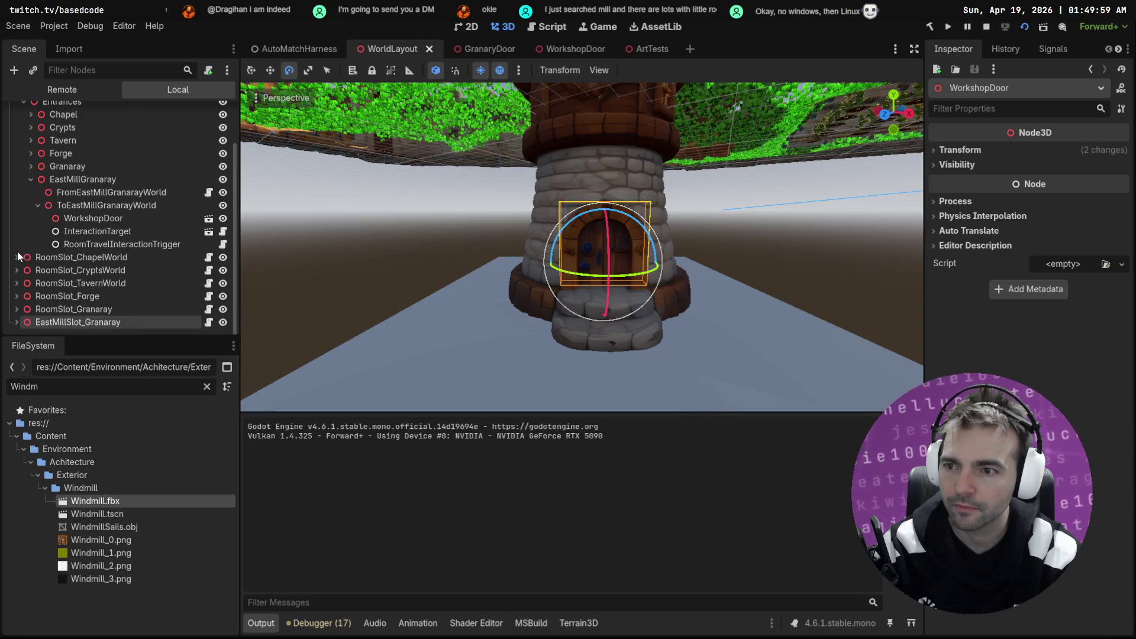
pyautogui.doubleClick(89, 322)
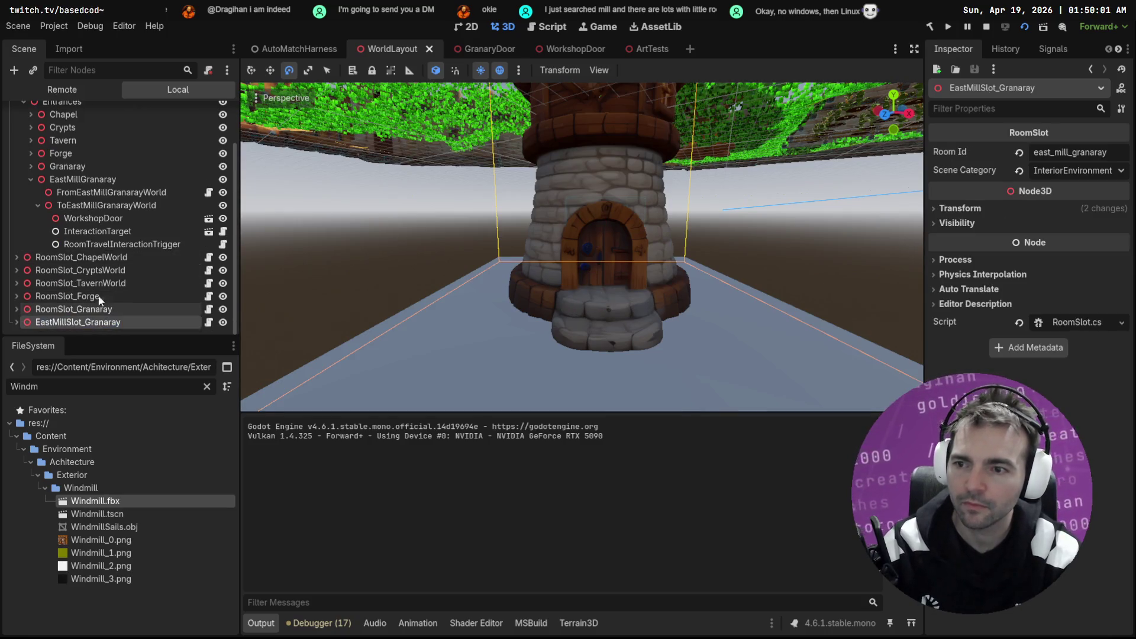
pyautogui.scroll(3, 89, 266)
pyautogui.click(61, 117)
pyautogui.rightClick(62, 117)
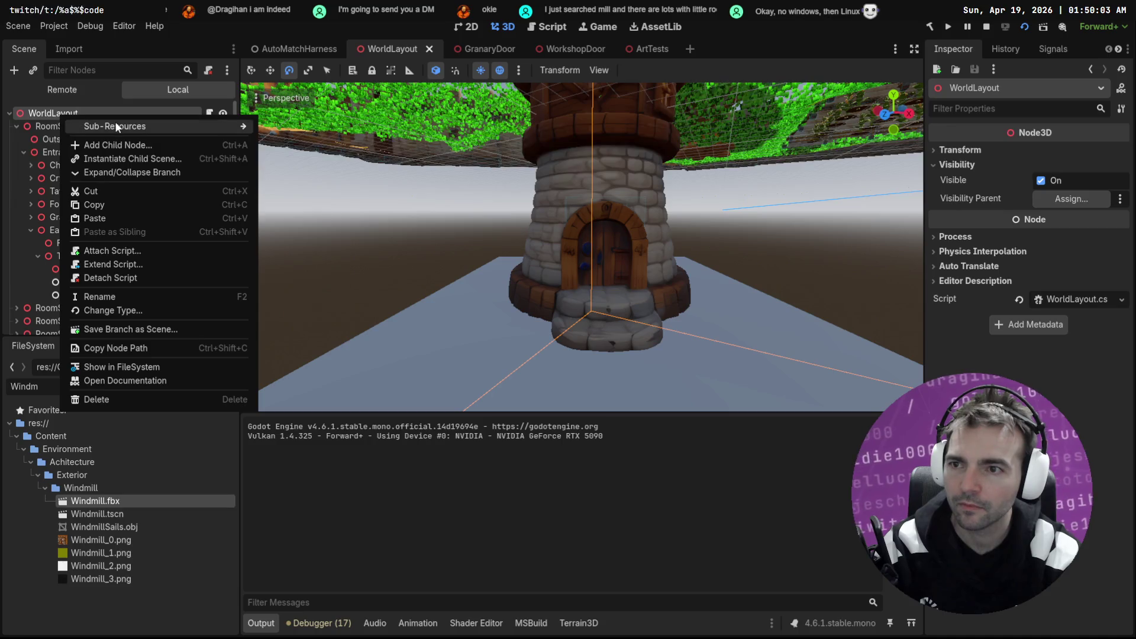
pyautogui.click(172, 147)
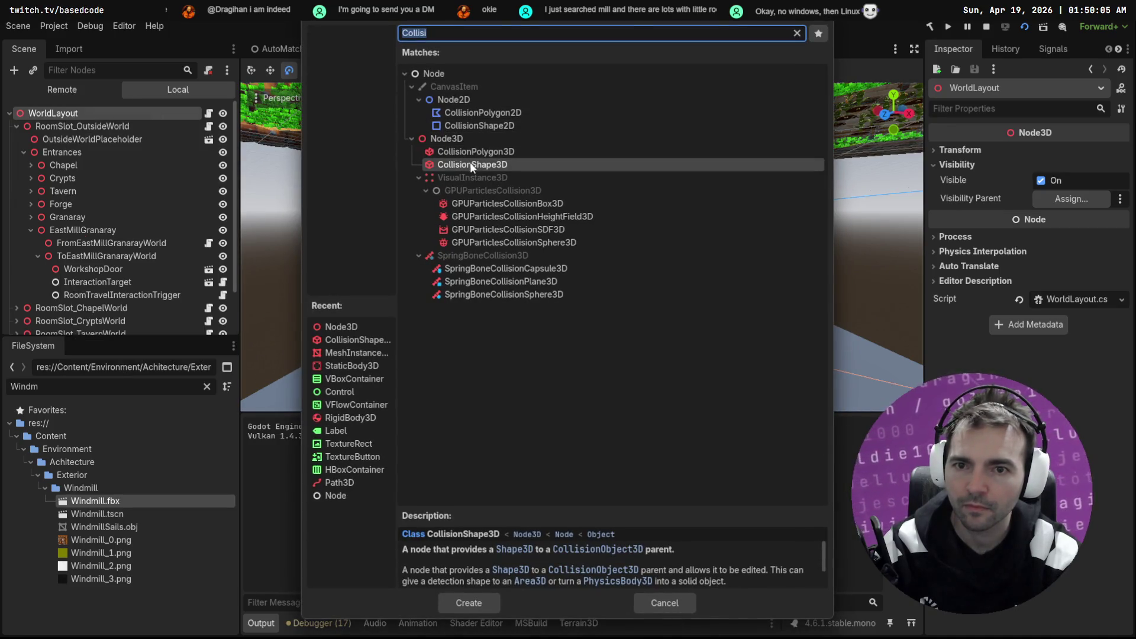
pyautogui.doubleClick(438, 139)
# - Rename the new Node3D to WestMillSlot_Granaray and frame it in the viewport
pyautogui.doubleClick(59, 323)
pyautogui.hotkey('ctrl', 'v')
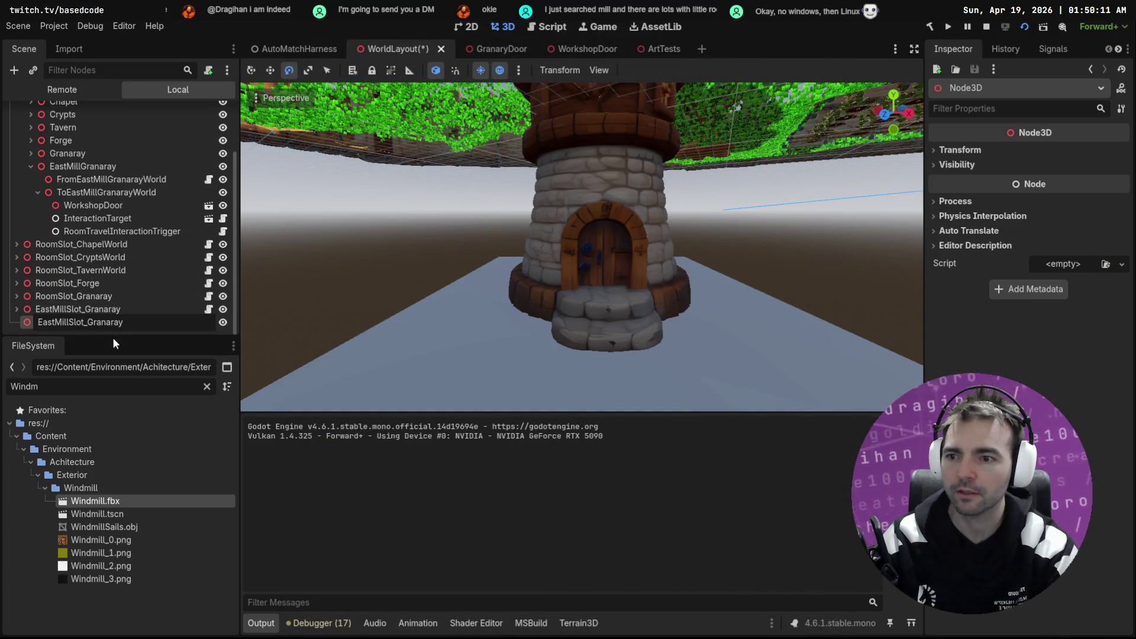
pyautogui.press('Home')
pyautogui.press('Delete')
pyautogui.press('Delete')
pyautogui.write('We')
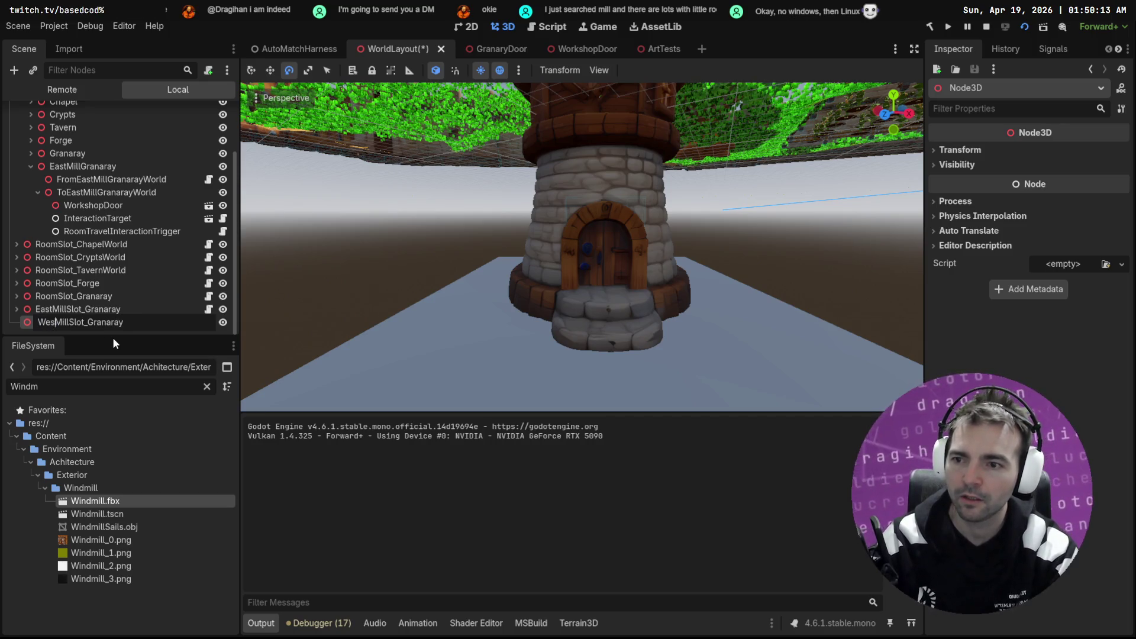
pyautogui.press('Return')
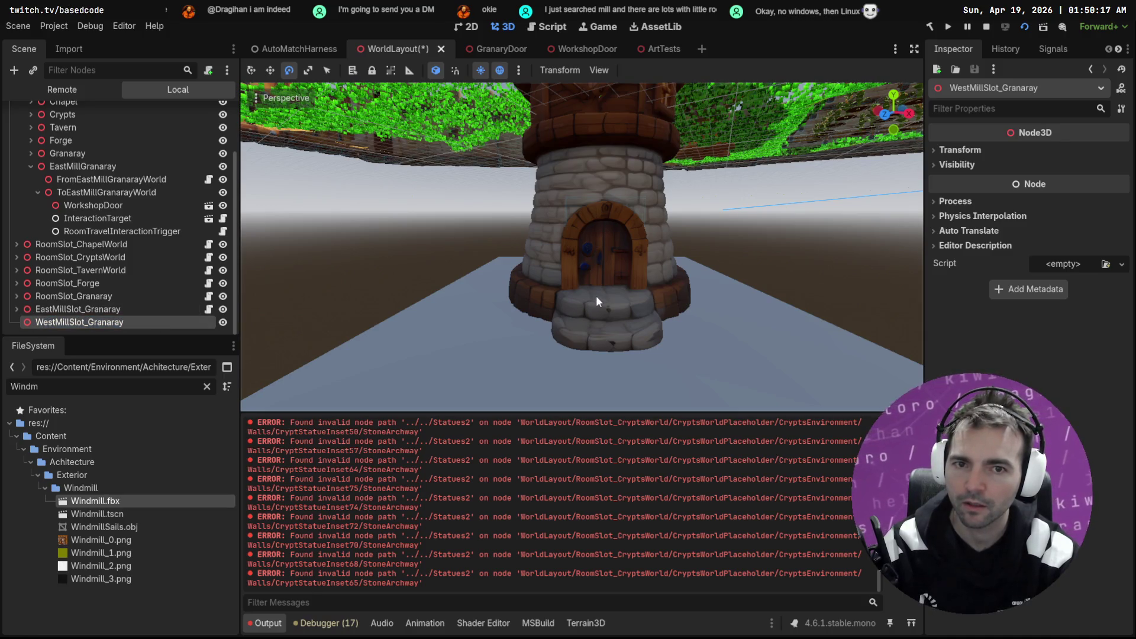
pyautogui.press('f')
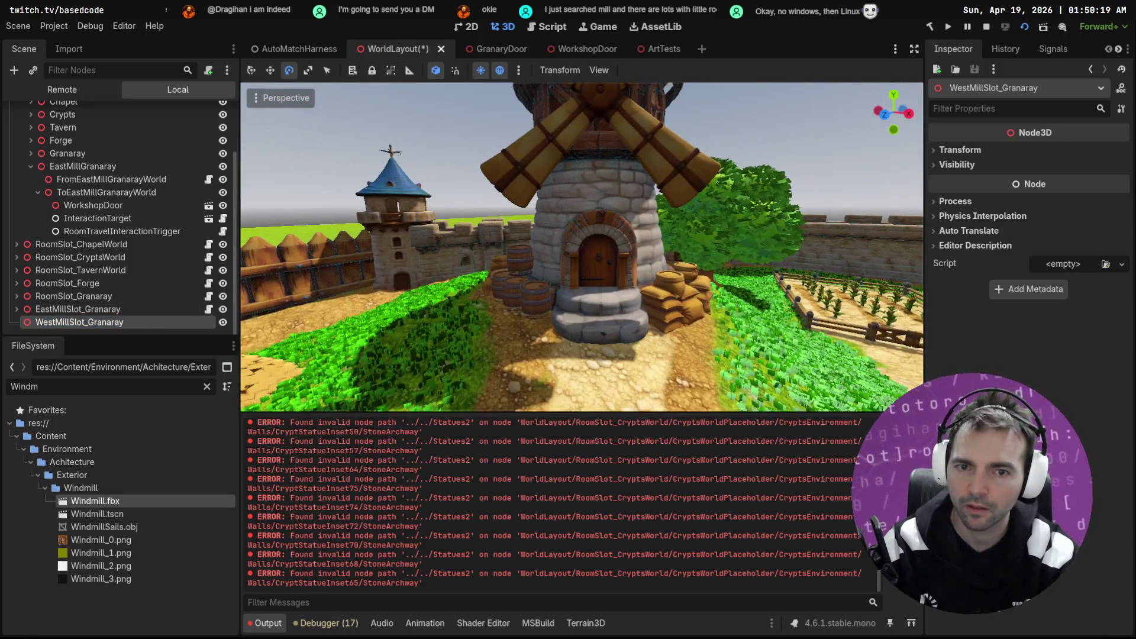
pyautogui.hotkey('alt', 'Tab')
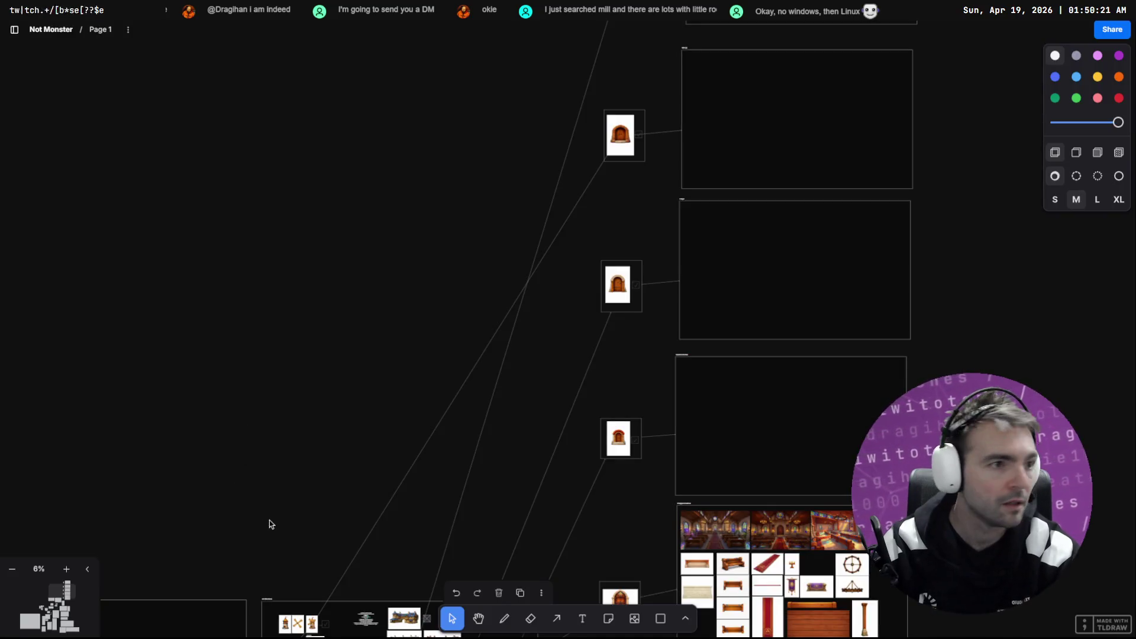
pyautogui.hotkey('alt', 'Tab')
# - Recall the earlier east mill prompt and retarget it to WestMillSlot_Granaray
pyautogui.write('WestMillSlot_Granaray')
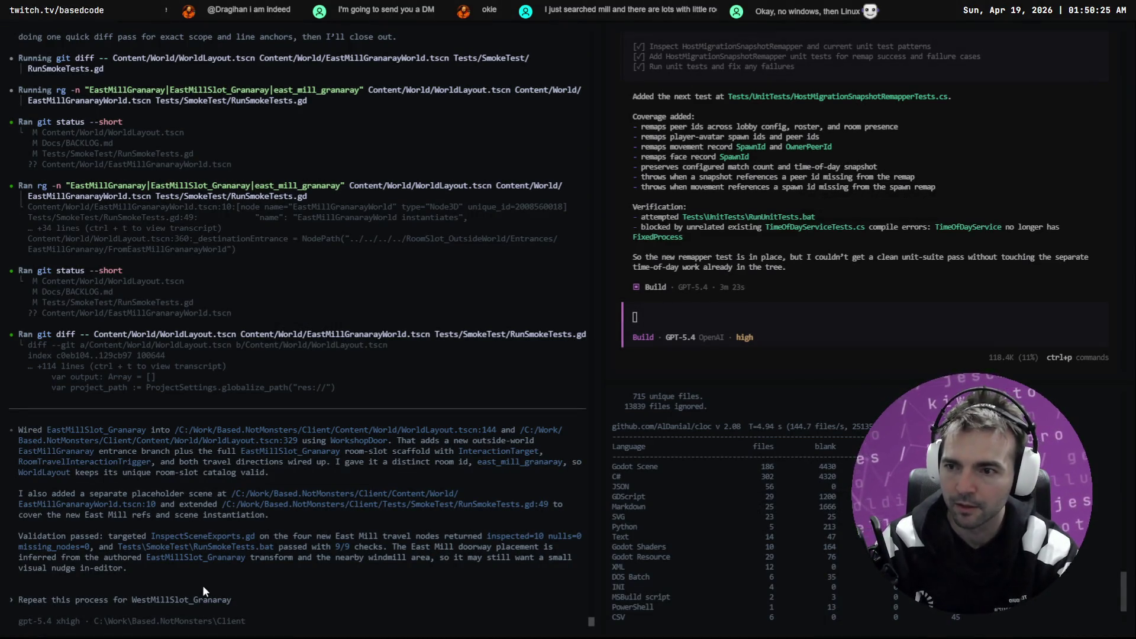
pyautogui.press('Up')
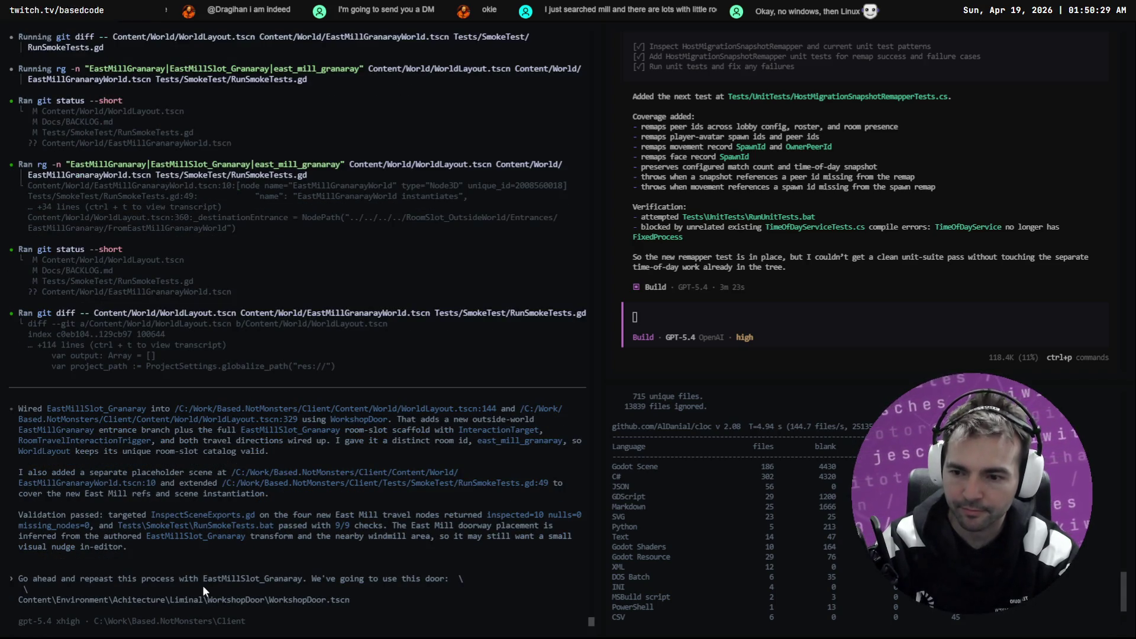
pyautogui.press('BackSpace')
pyautogui.press('BackSpace')
pyautogui.press('BackSpace')
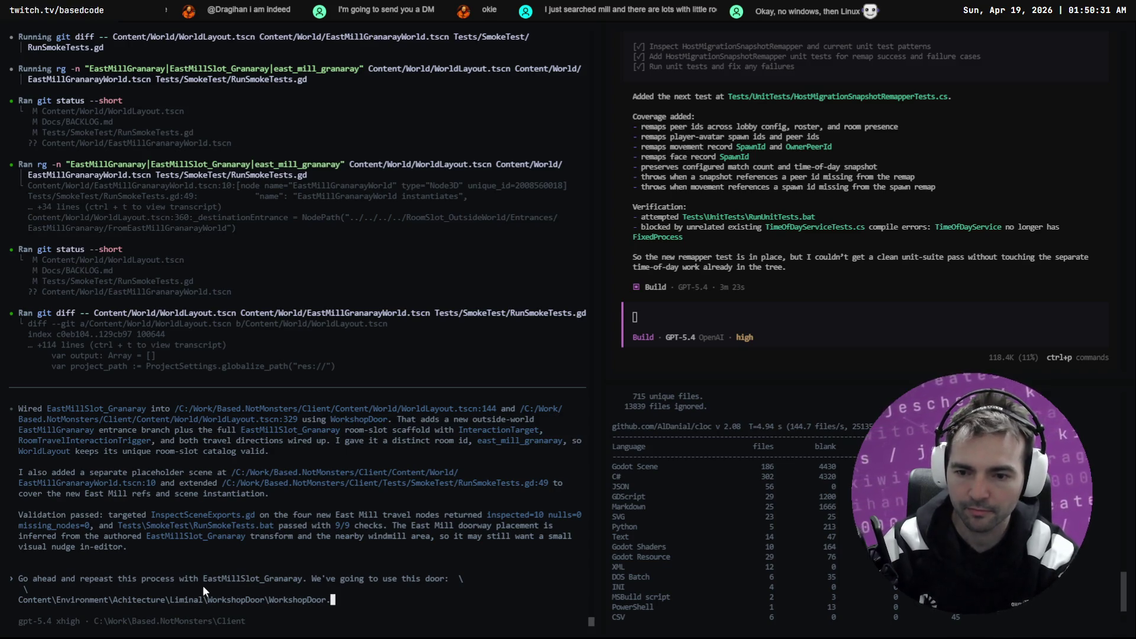
pyautogui.press('BackSpace')
pyautogui.press('BackSpace')
pyautogui.press('BackSpace')
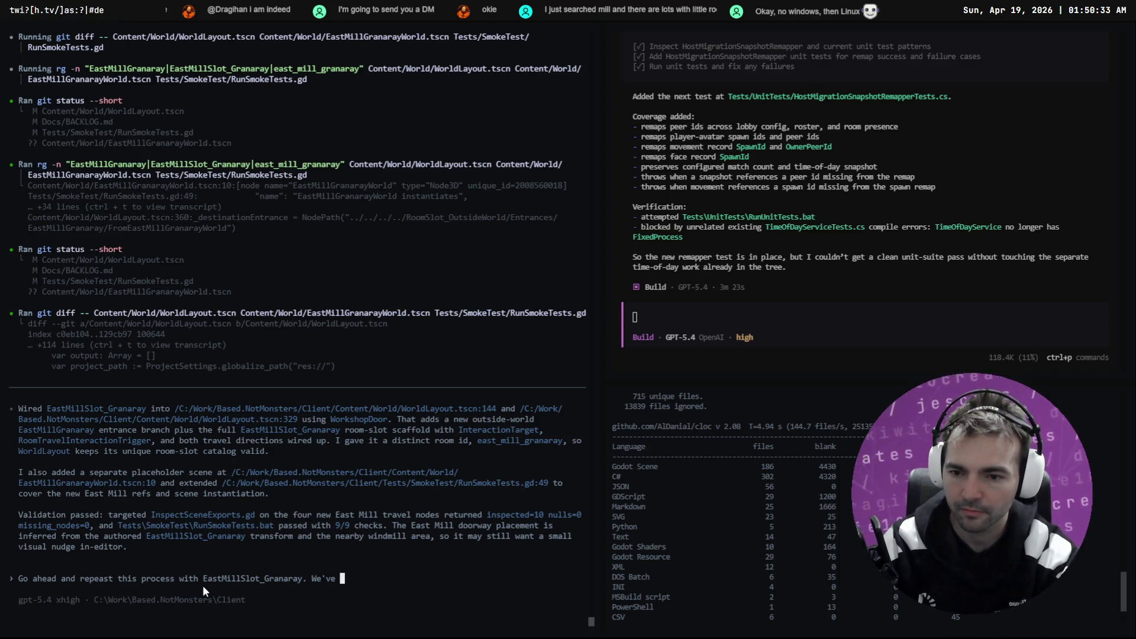
pyautogui.press('BackSpace')
pyautogui.press('BackSpace')
pyautogui.press('BackSpace')
pyautogui.click(202, 585)
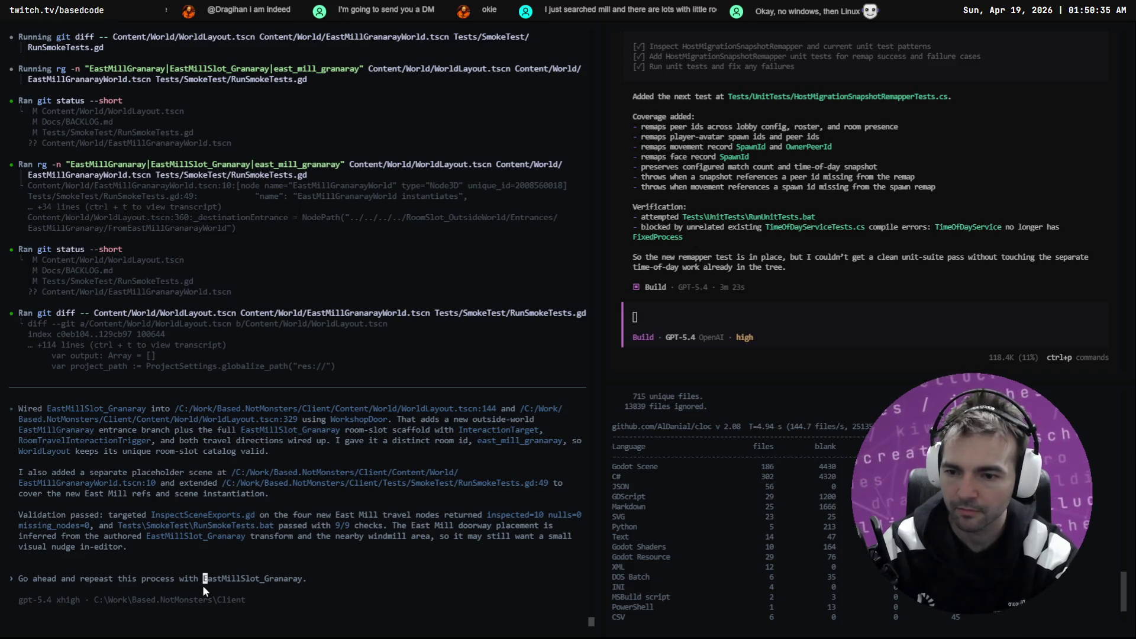
pyautogui.press('Delete')
pyautogui.press('Delete')
pyautogui.press('Delete')
pyautogui.write('West')
pyautogui.press('End')
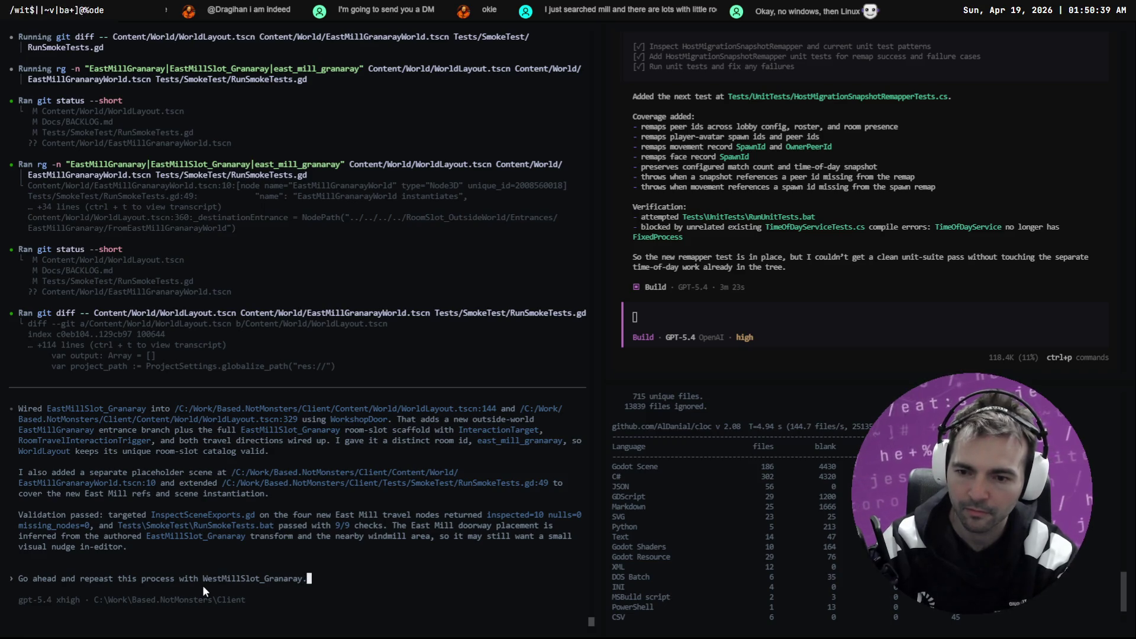
# - Dictate a note to use the same door as the east mill, capitalising 'Use'
pyautogui.press('super+h')
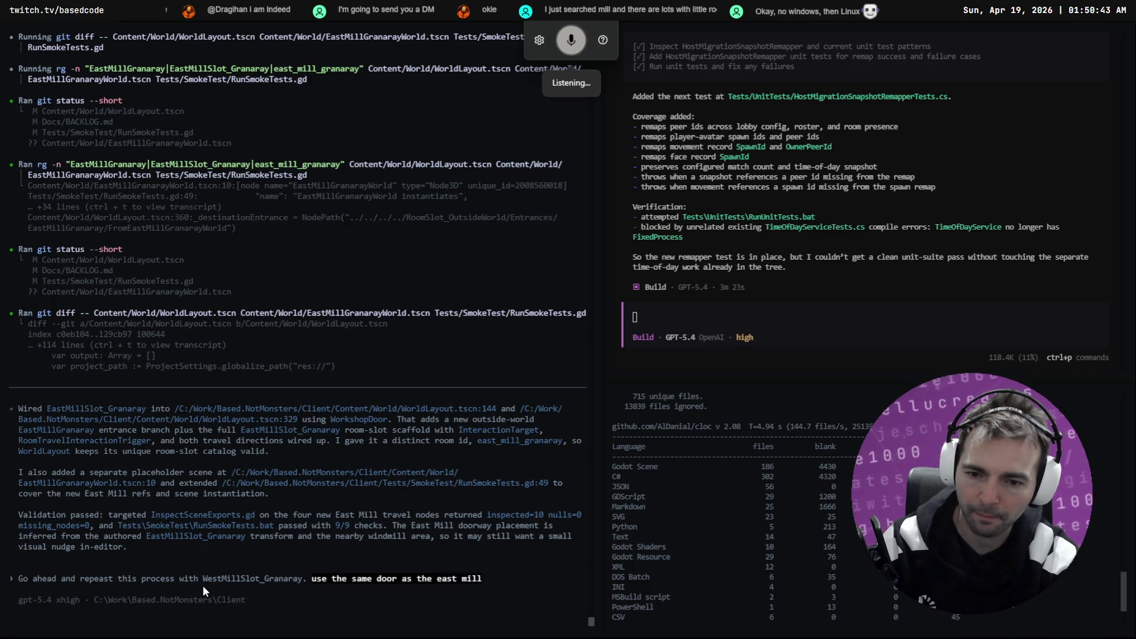
pyautogui.hotkey('ctrl', 'Left')
pyautogui.hotkey('ctrl', 'Left')
pyautogui.hotkey('ctrl', 'Left')
pyautogui.write('U')
pyautogui.press('Delete')
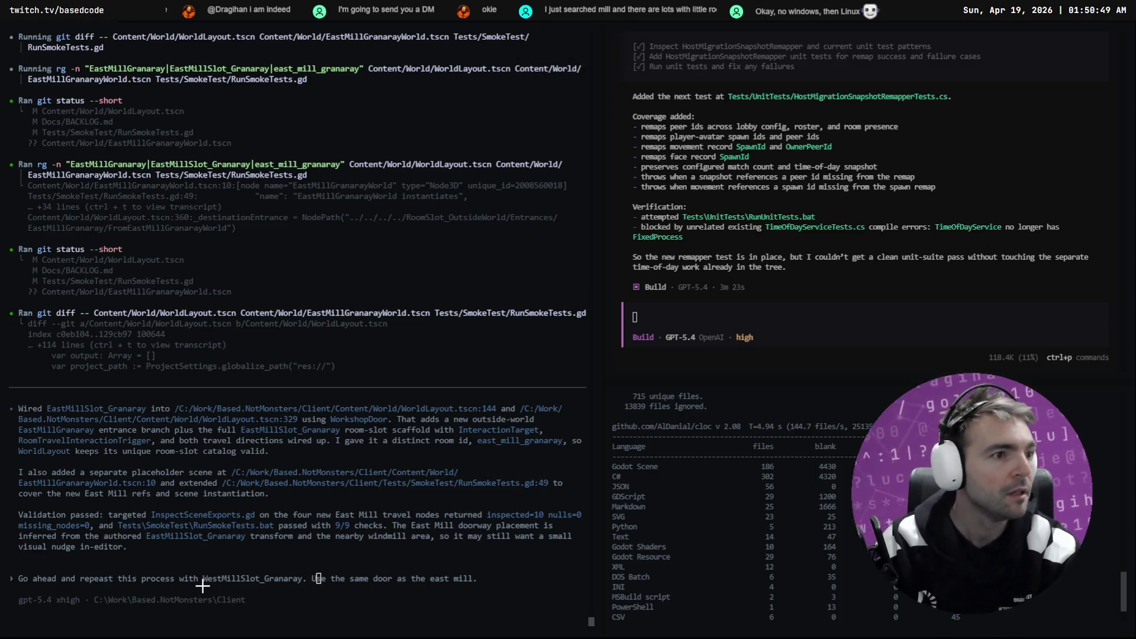
pyautogui.hotkey('alt', 'Tab')
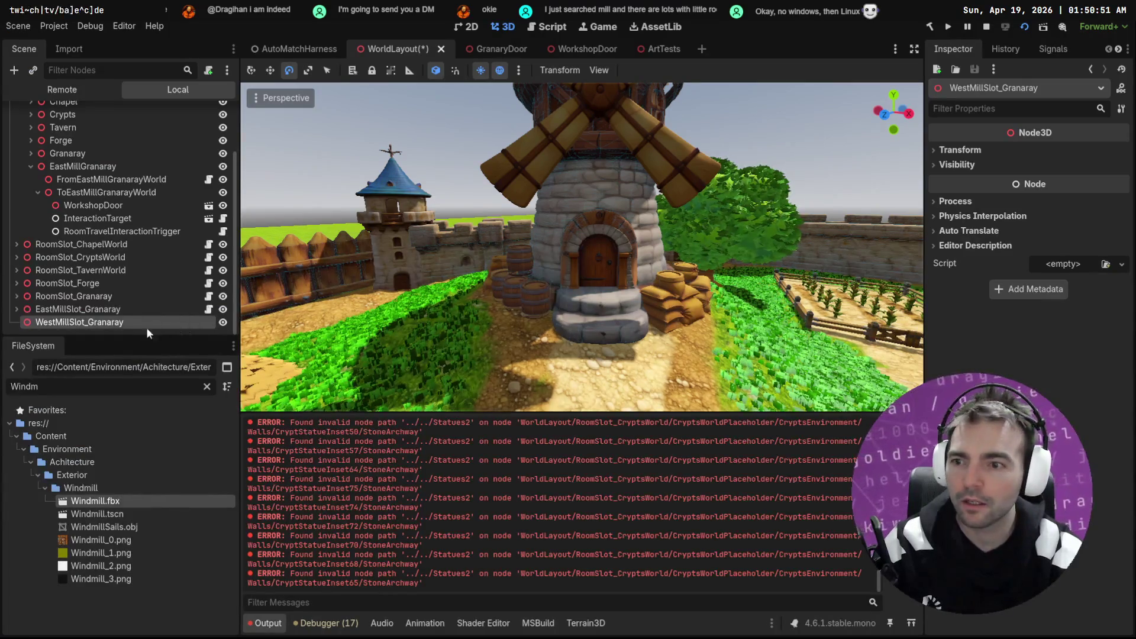
# - Copy EastMillSlot_Granaray's Position onto WestMillSlot_Granaray's Transform
pyautogui.click(89, 309)
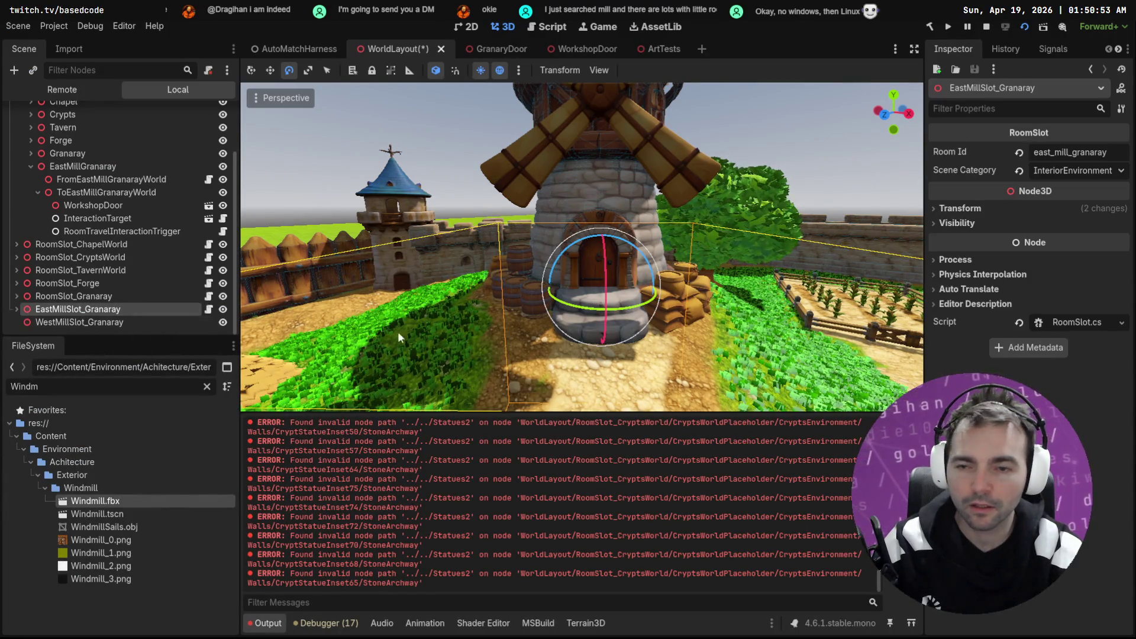
pyautogui.click(965, 208)
pyautogui.rightClick(989, 233)
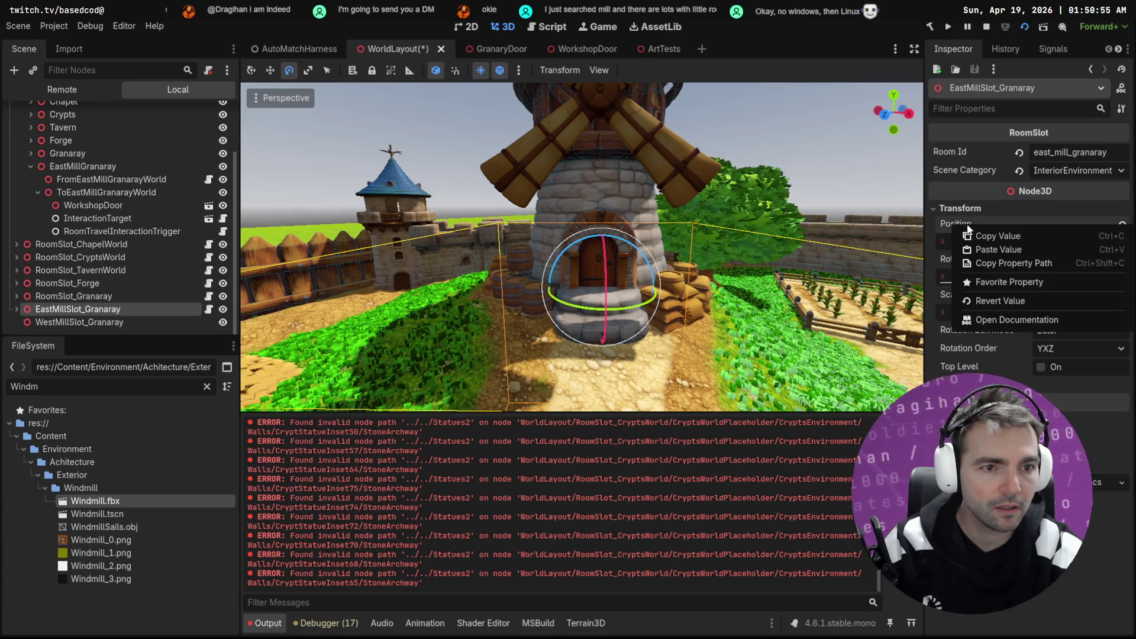
pyautogui.click(1007, 234)
pyautogui.click(52, 323)
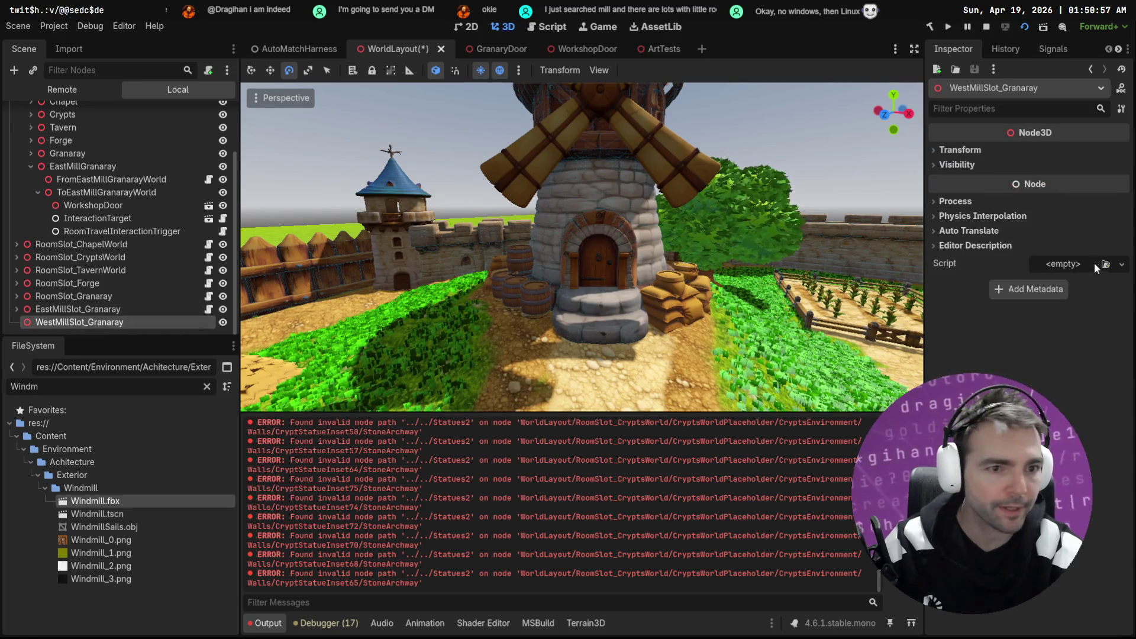
pyautogui.click(955, 202)
pyautogui.click(957, 201)
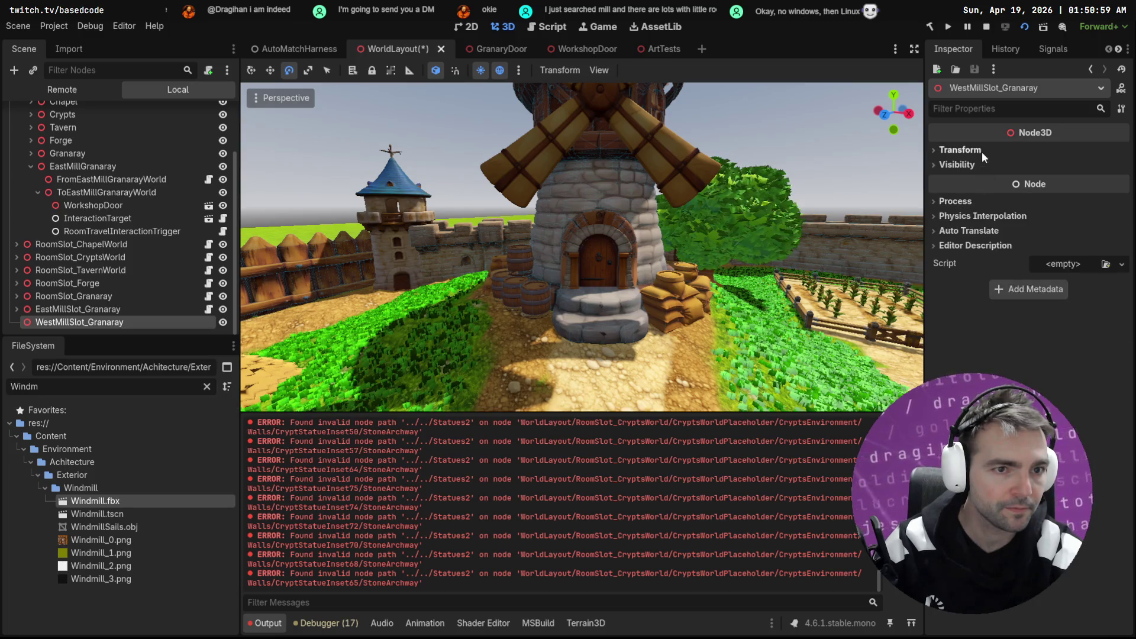
pyautogui.click(961, 150)
pyautogui.rightClick(954, 166)
pyautogui.click(1022, 188)
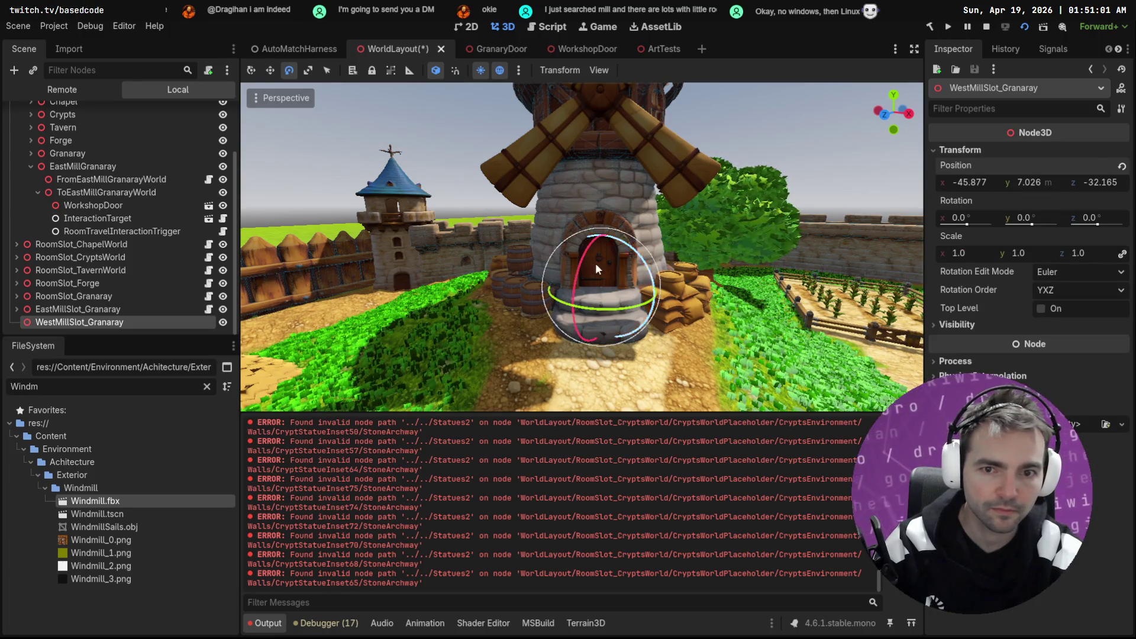
# - Move WestMillSlot_Granaray down to the west windmill's doorway
pyautogui.press('w')
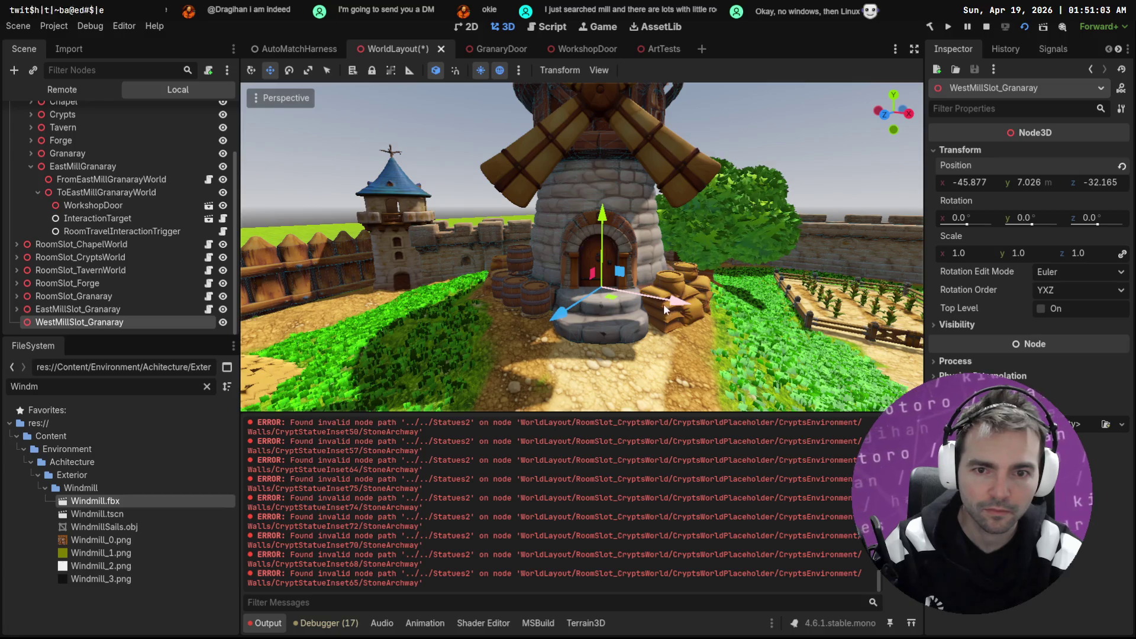
pyautogui.moveTo(684, 312); pyautogui.dragTo(321, 339)
pyautogui.scroll(-5, 651, 284)
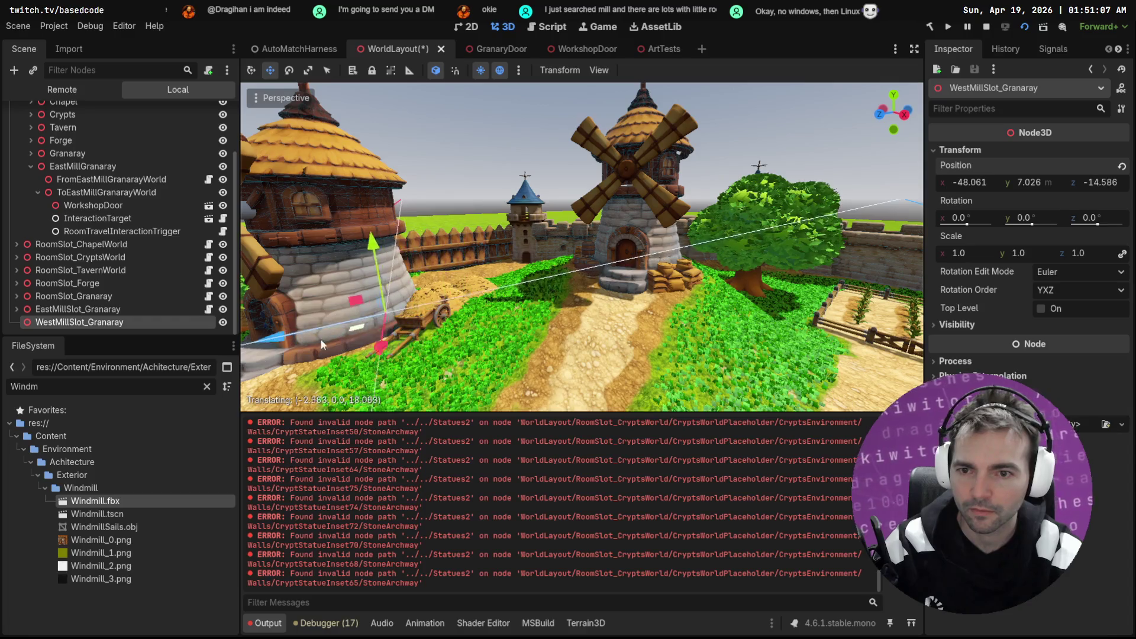
pyautogui.moveTo(651, 296)
pyautogui.mouseDown()
pyautogui.moveTo(562, 292)
pyautogui.moveTo(635, 331)
pyautogui.mouseUp()
pyautogui.scroll(5, 563, 292)
pyautogui.moveTo(614, 265); pyautogui.dragTo(613, 284)
pyautogui.press('w')
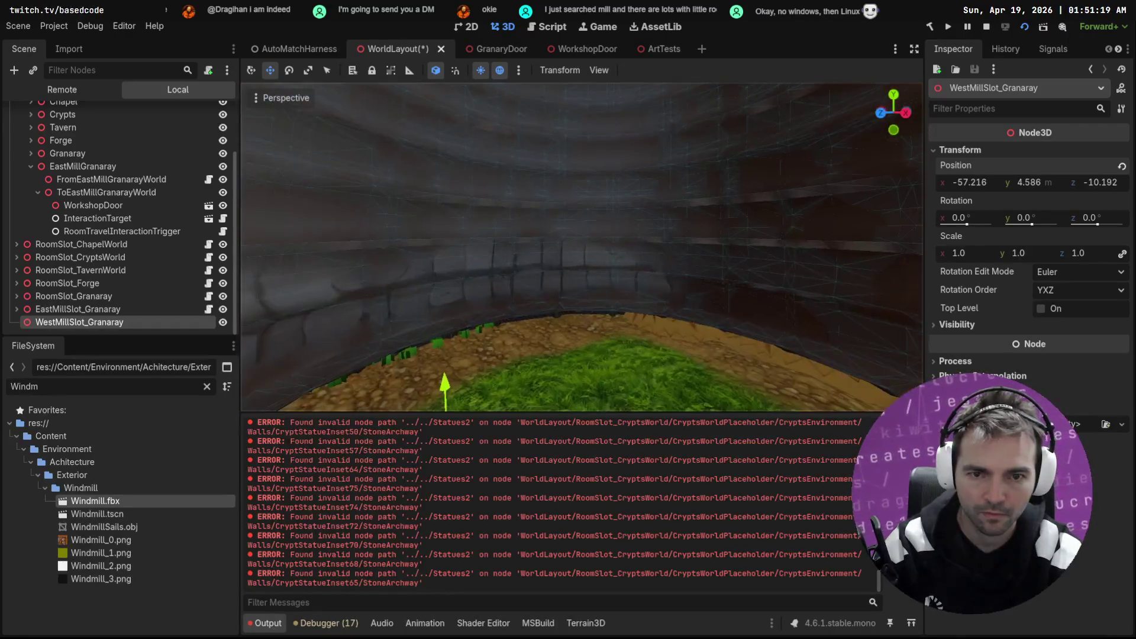
pyautogui.moveTo(467, 366); pyautogui.dragTo(628, 376)
pyautogui.press('f')
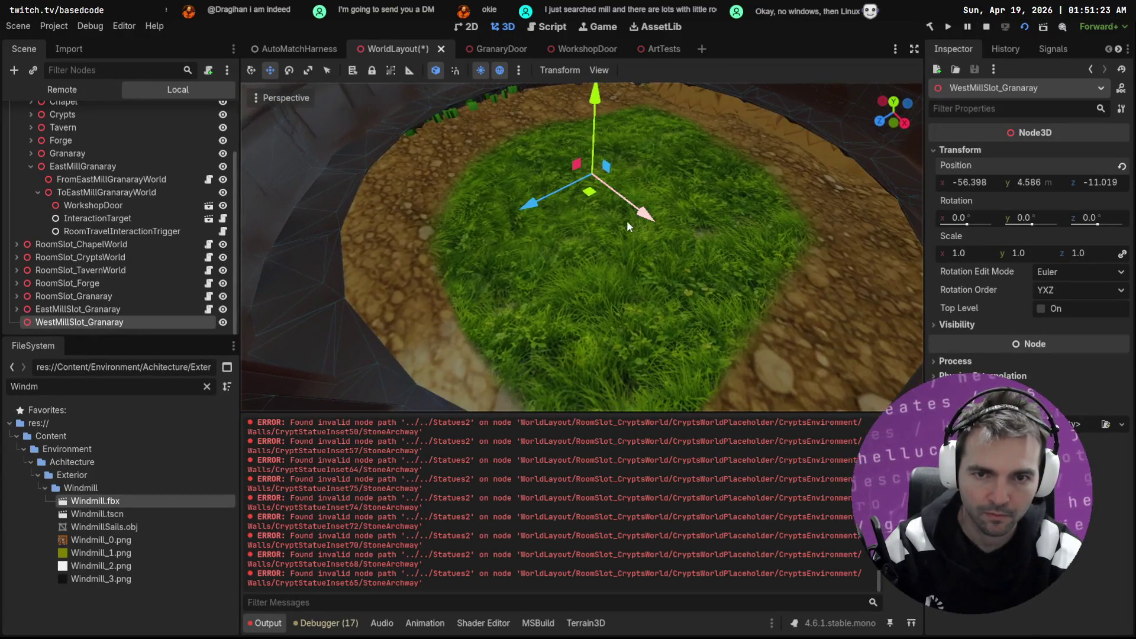
pyautogui.moveTo(589, 198); pyautogui.dragTo(655, 231)
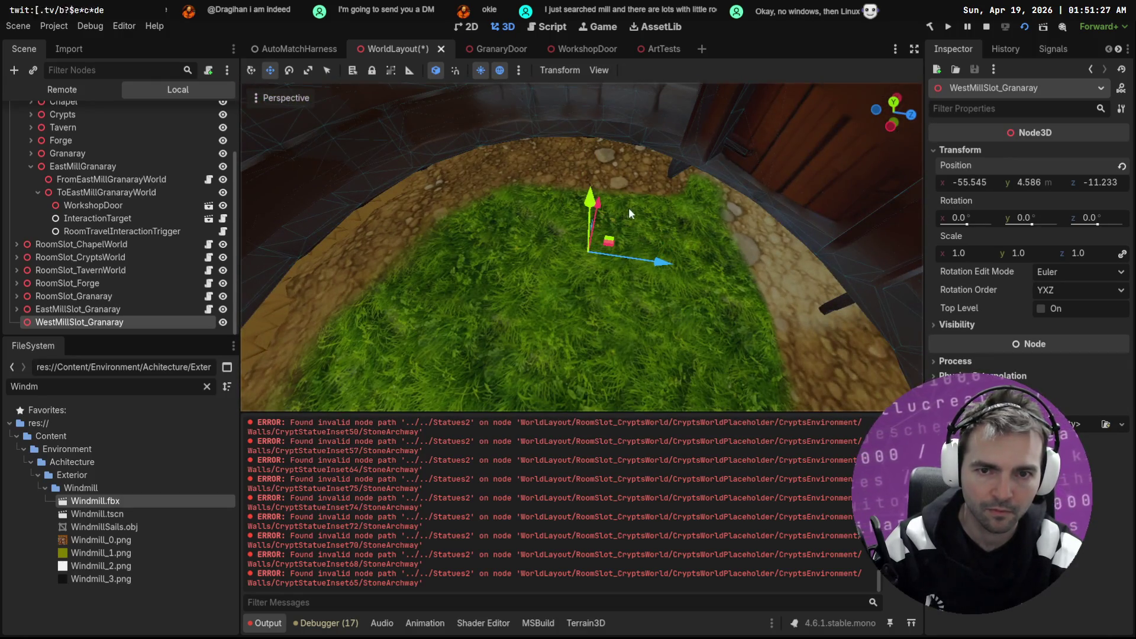
pyautogui.moveTo(602, 238); pyautogui.dragTo(583, 230)
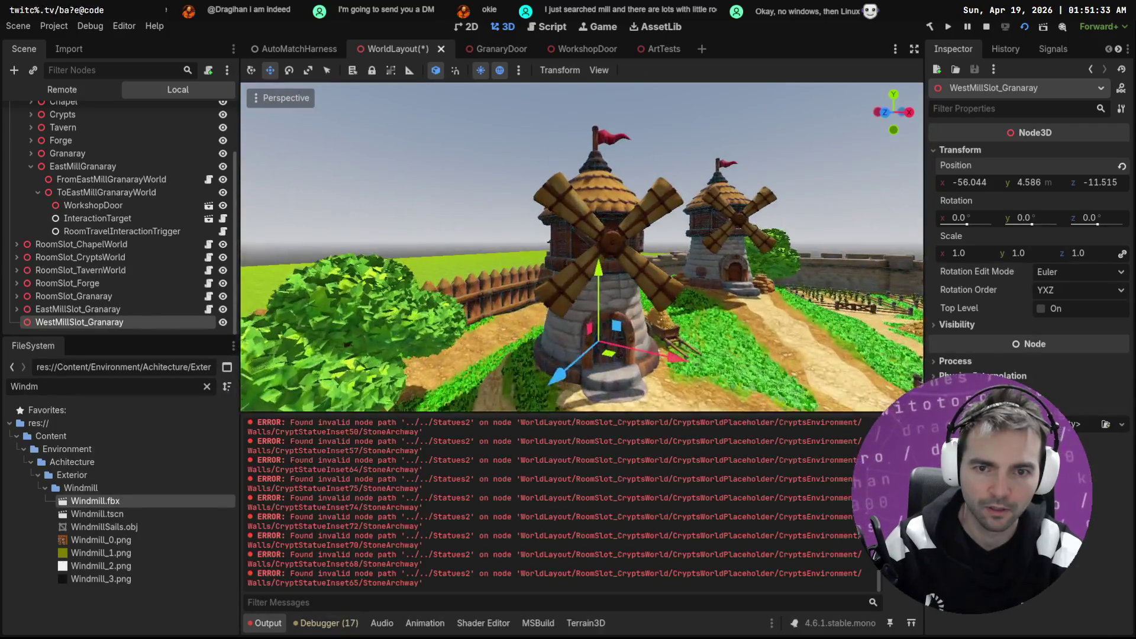
# - Turn the west slot 35.5° around Y and save the WorldLayout scene
pyautogui.press('e')
pyautogui.moveTo(669, 327); pyautogui.dragTo(633, 349)
pyautogui.press('Escape')
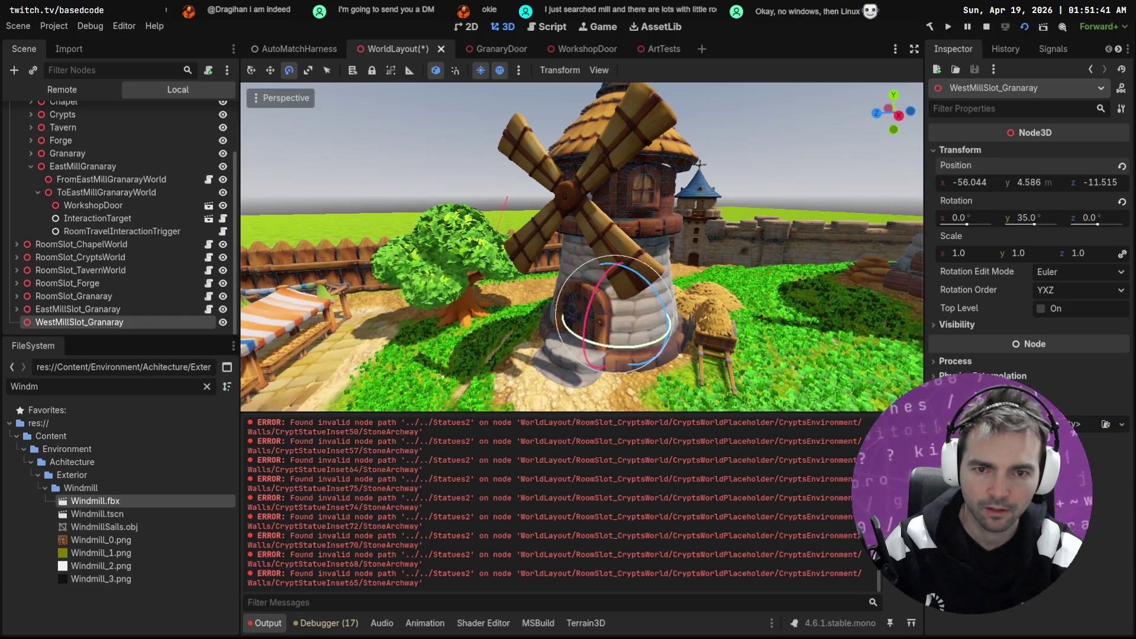
pyautogui.click(101, 311)
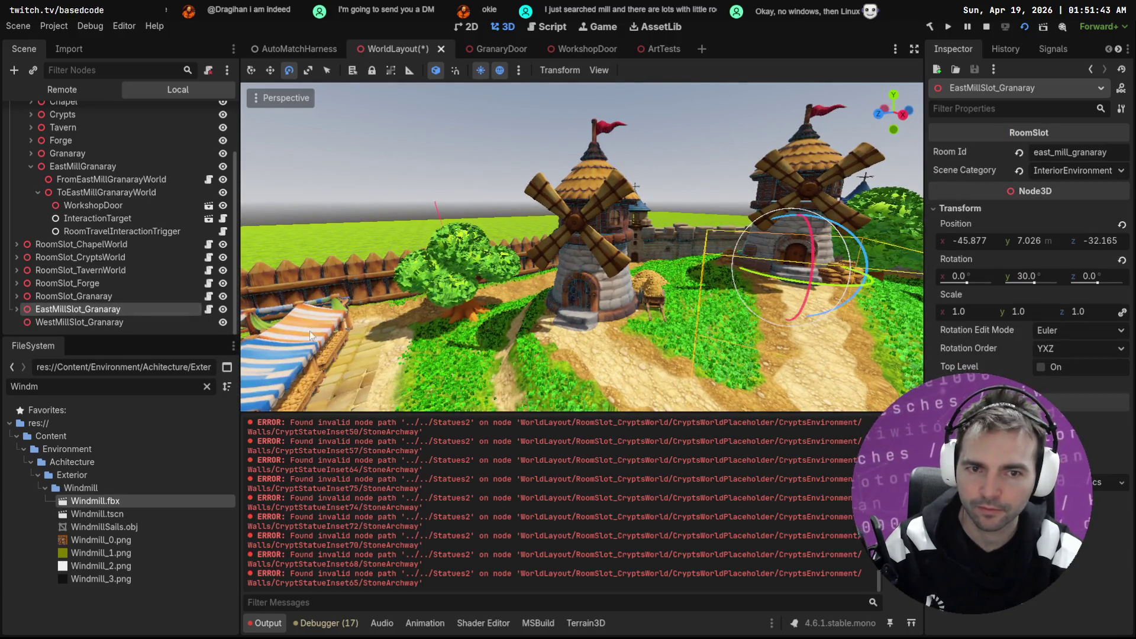
pyautogui.click(115, 324)
pyautogui.hotkey('ctrl', 's')
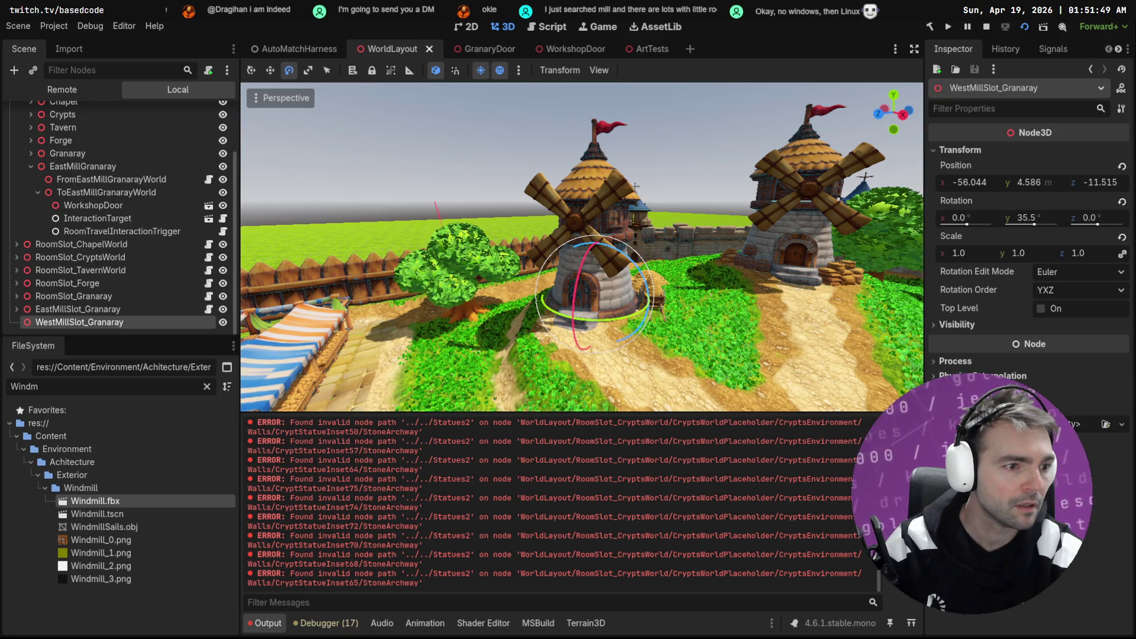
pyautogui.hotkey('alt', 'Tab')
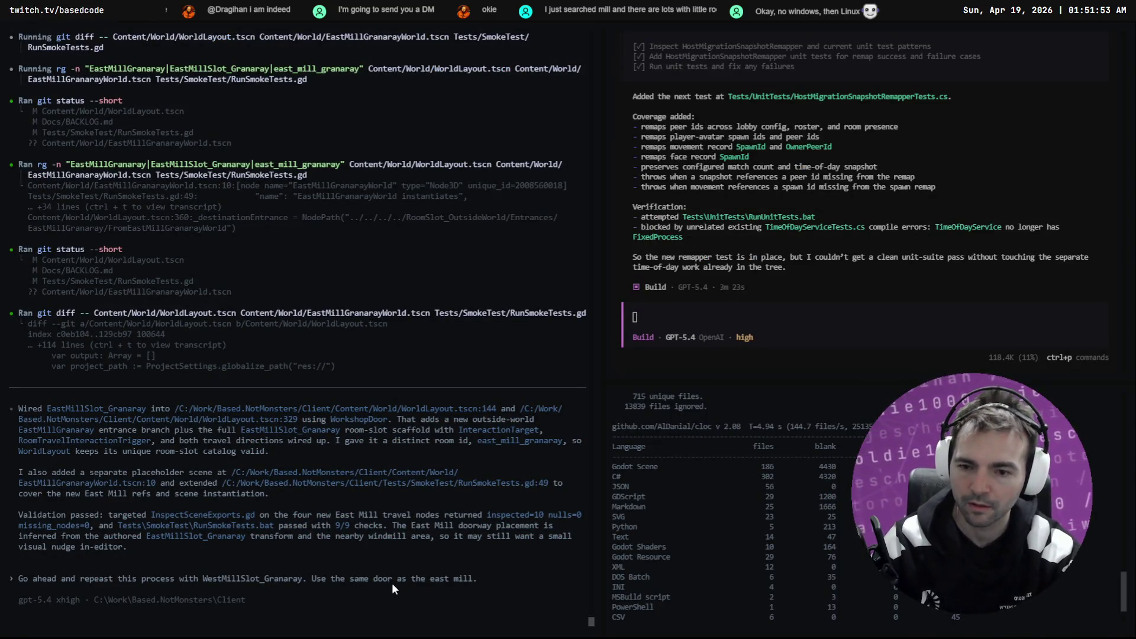
# - Submit the Codex request to repeat the East Mill setup for WestMillSlot_Granaray with the same door
pyautogui.hotkey('alt', 'Tab')
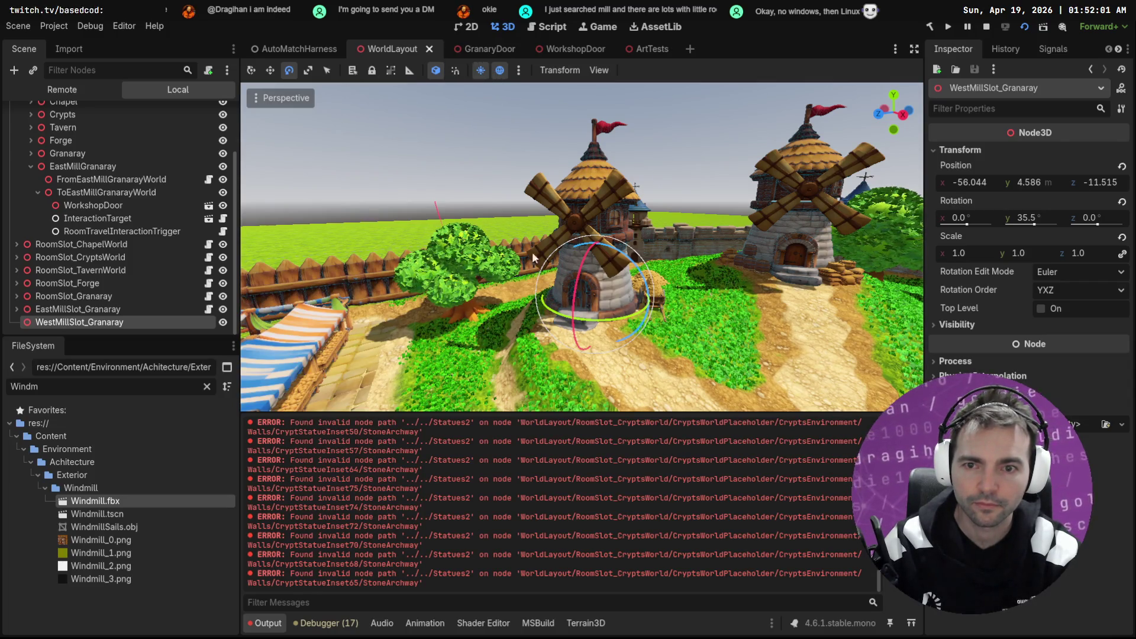
pyautogui.click(480, 158)
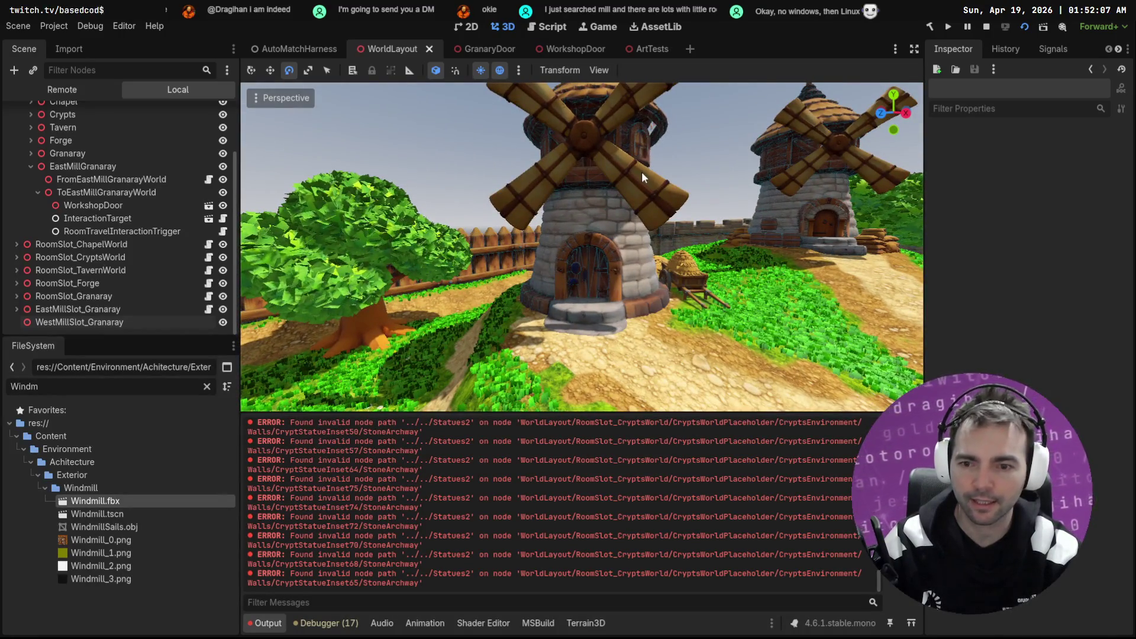
pyautogui.hotkey('alt', 'Tab')
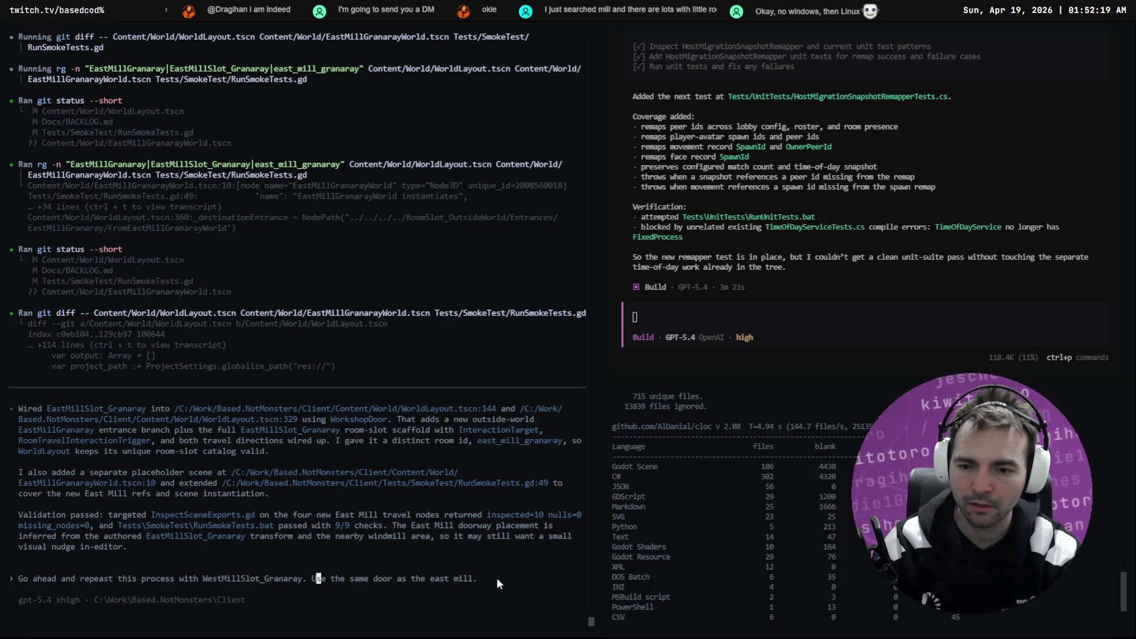
pyautogui.press('Return')
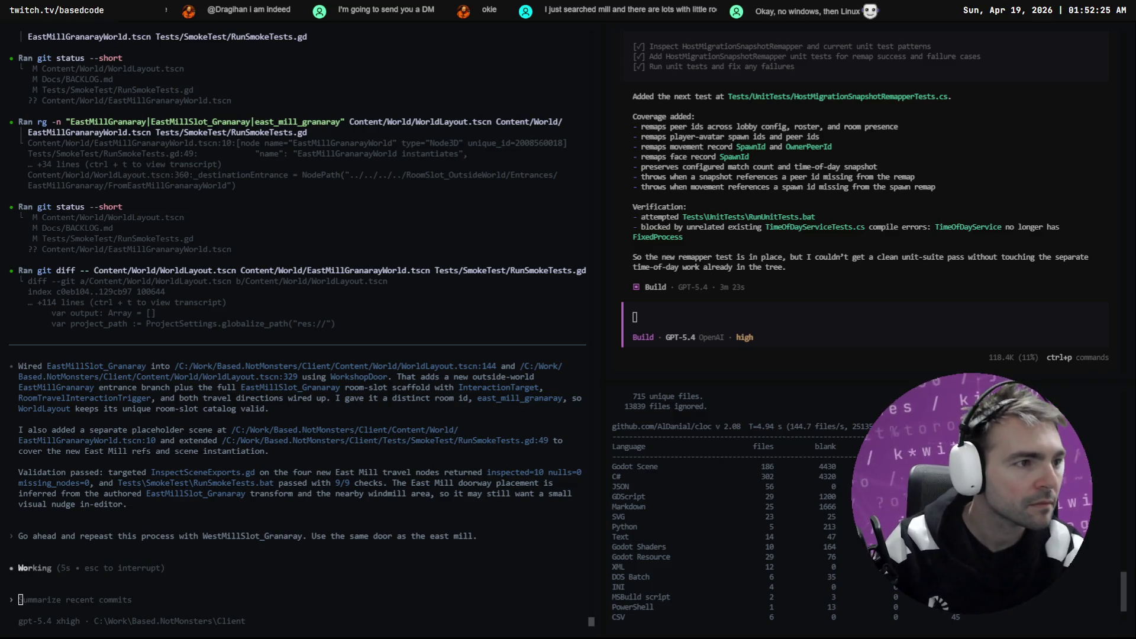
pyautogui.hotkey('alt', 'Tab')
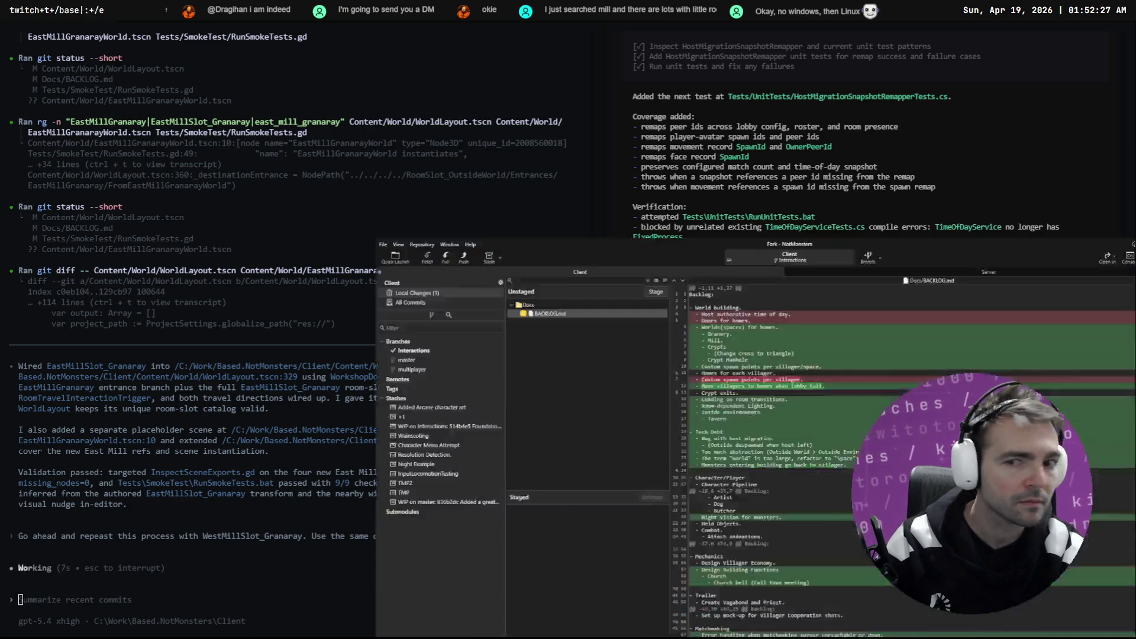
# - Stage EastMillGranarayWorld.tscn, WorldLayout.tscn and RunSmokeTests.gd, leaving BACKLOG.md unstaged
pyautogui.click(264, 115)
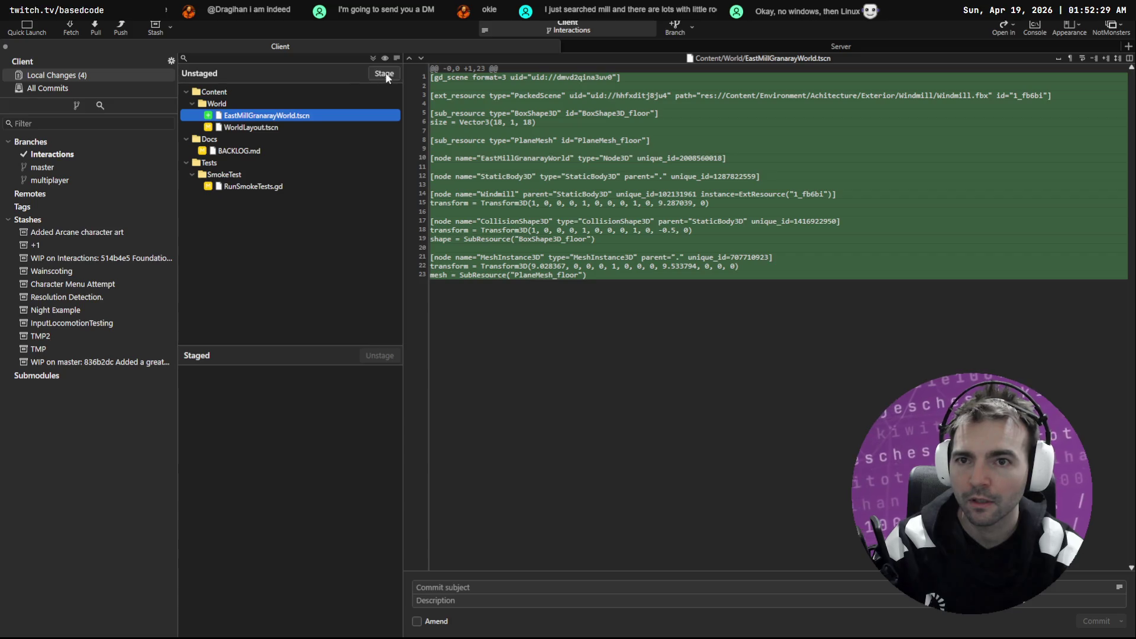
pyautogui.click(384, 74)
pyautogui.click(385, 74)
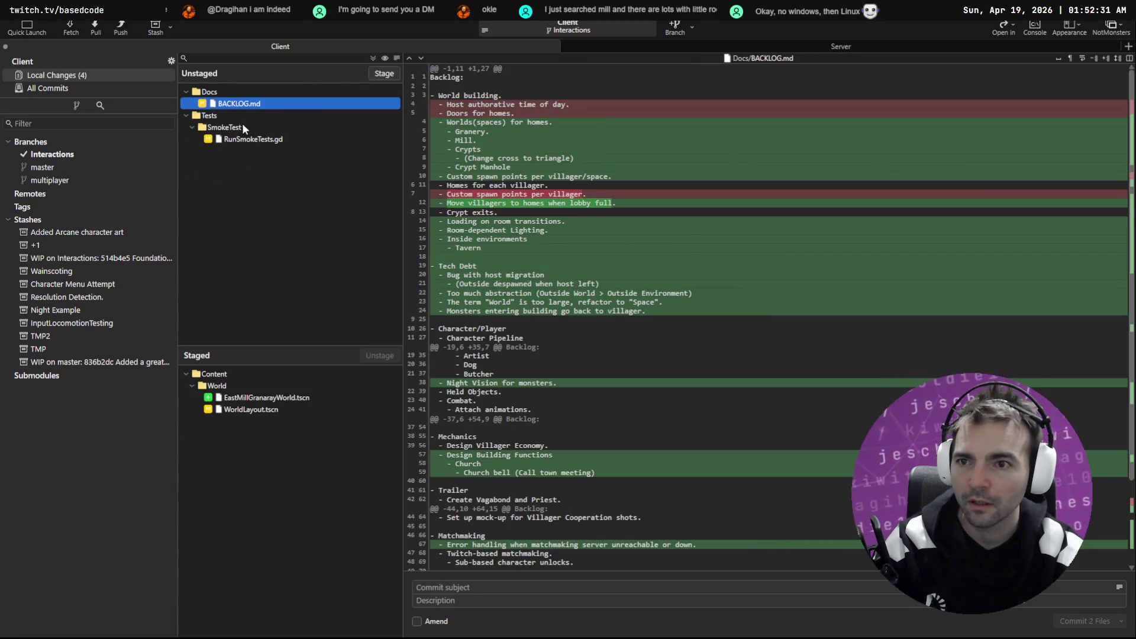
pyautogui.click(241, 141)
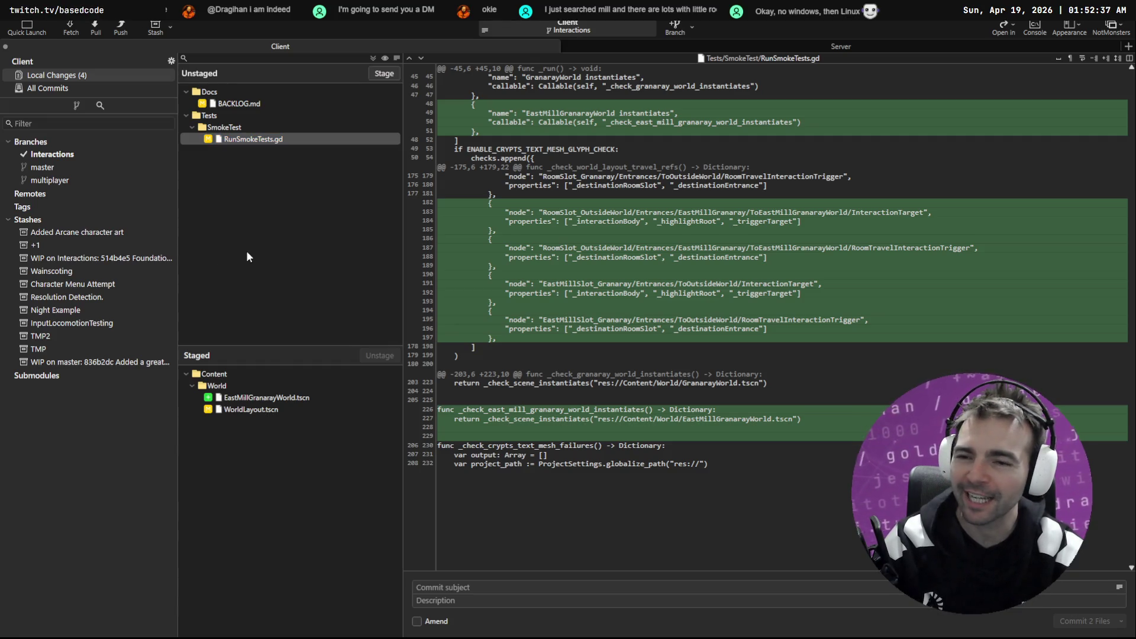
pyautogui.click(286, 248)
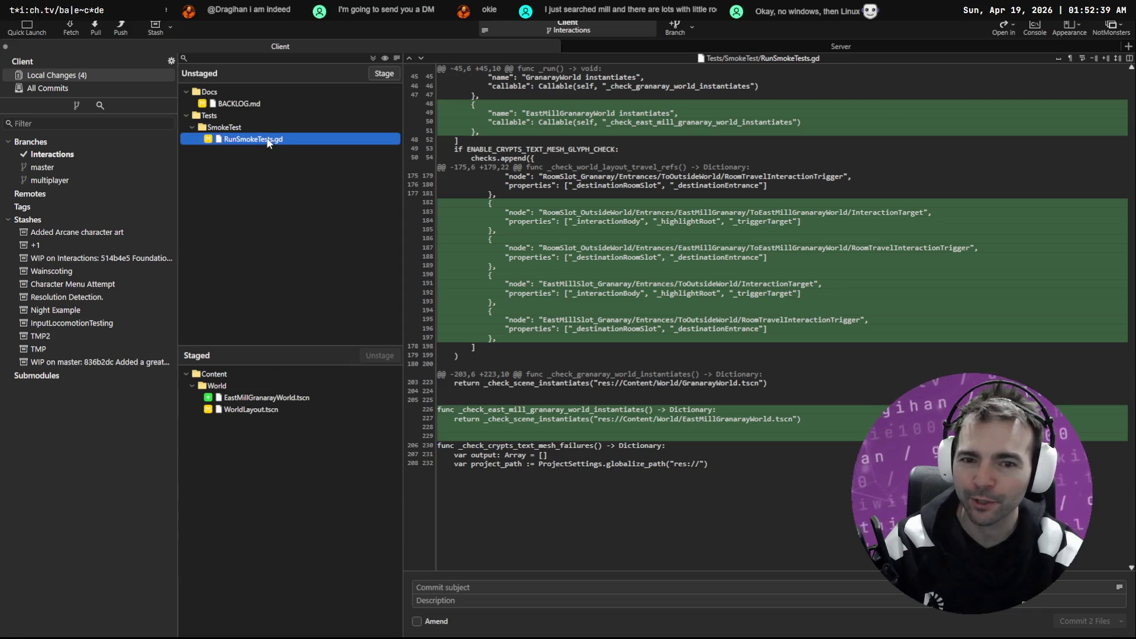
pyautogui.click(388, 75)
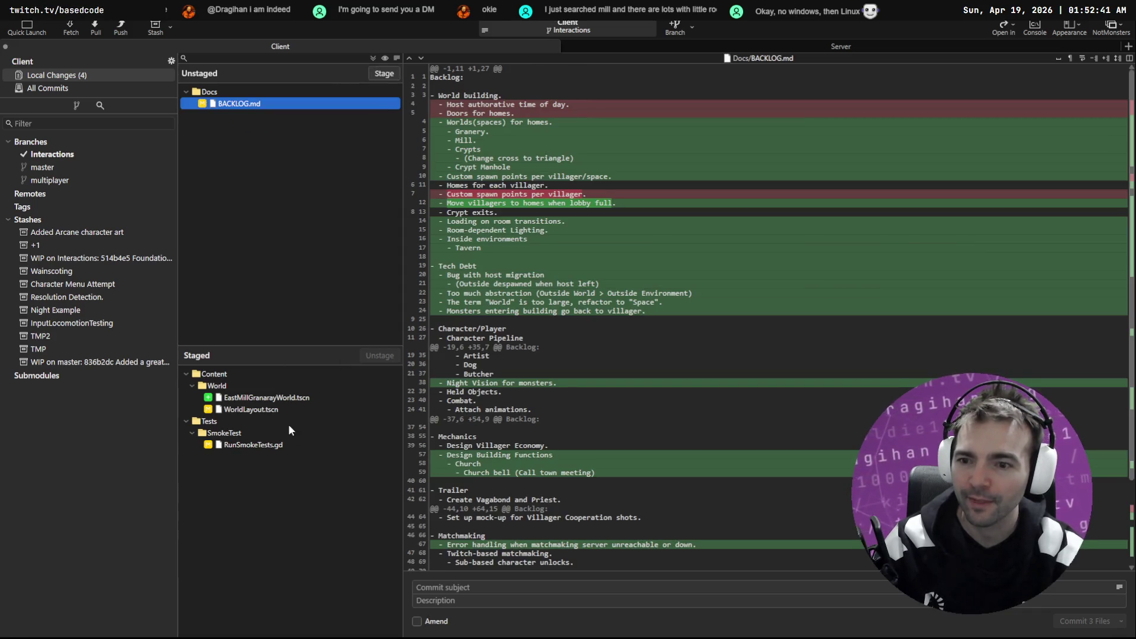
pyautogui.click(269, 410)
# - Start the commit subject 'Added East Mill' while reviewing the staged changes
pyautogui.click(493, 599)
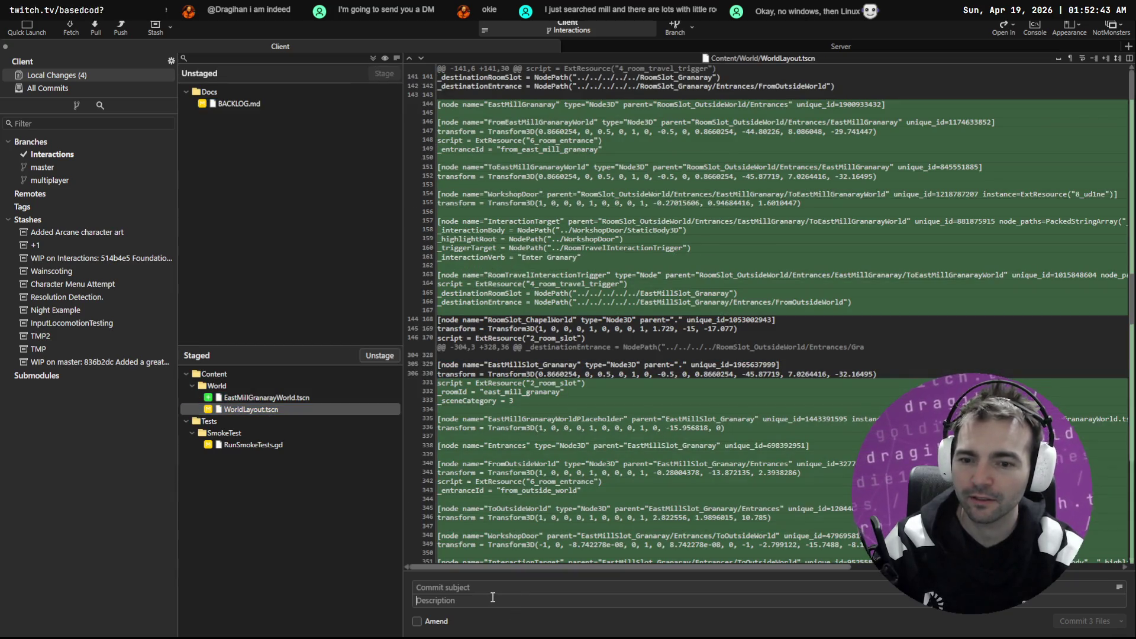
pyautogui.click(499, 588)
pyautogui.write('Added East Mill')
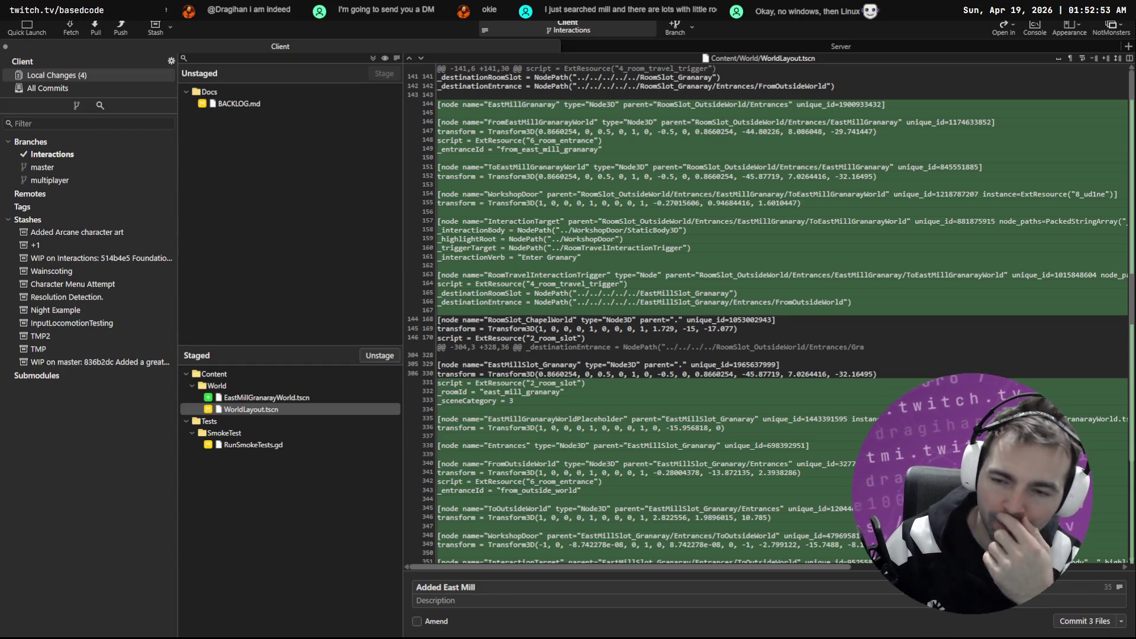
pyautogui.click(261, 399)
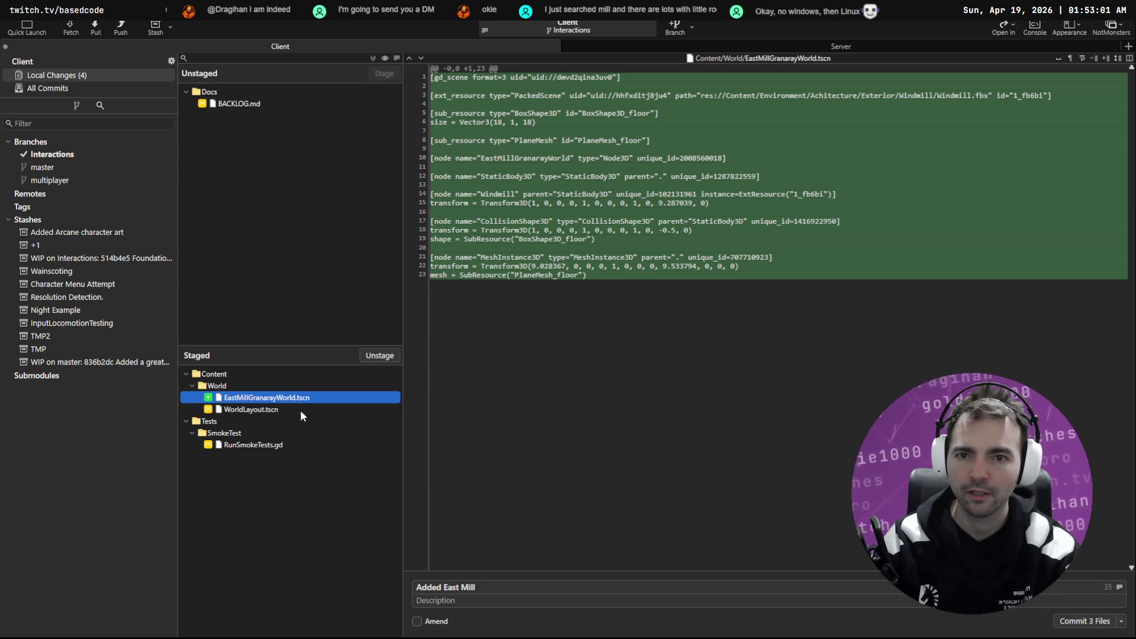
pyautogui.click(516, 591)
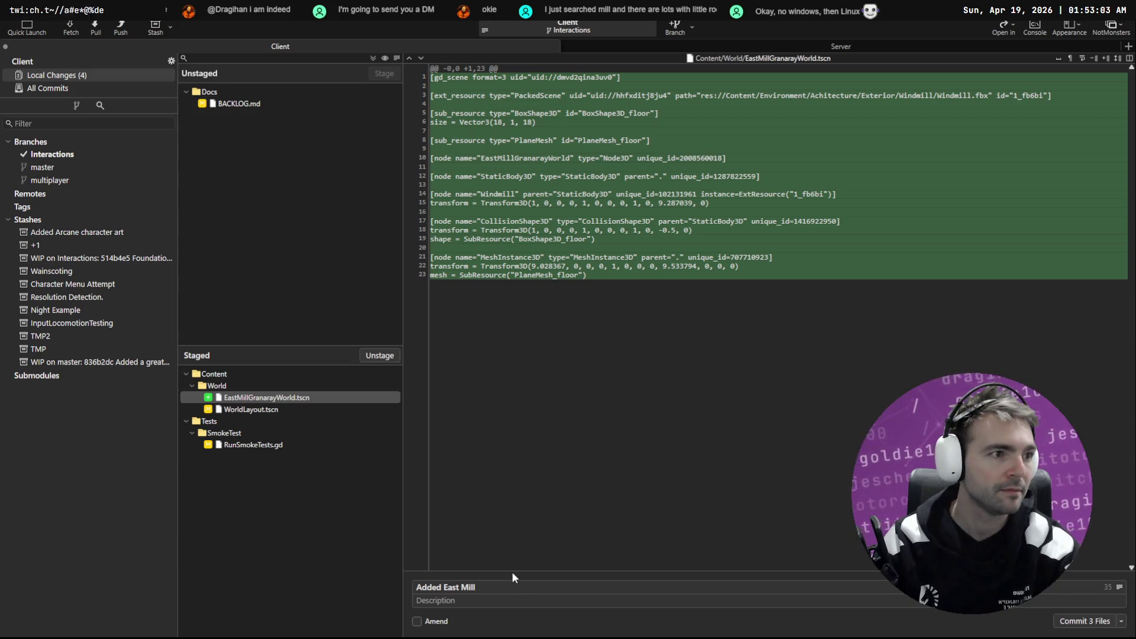
pyautogui.hotkey('alt', 'Tab')
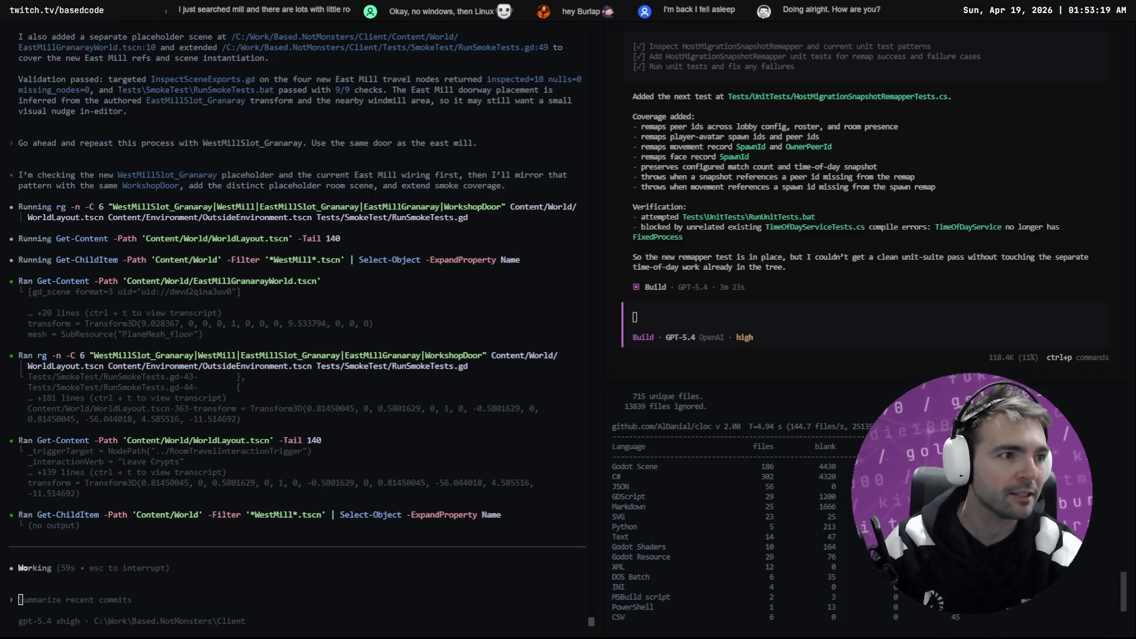
pyautogui.hotkey('alt', 'Tab')
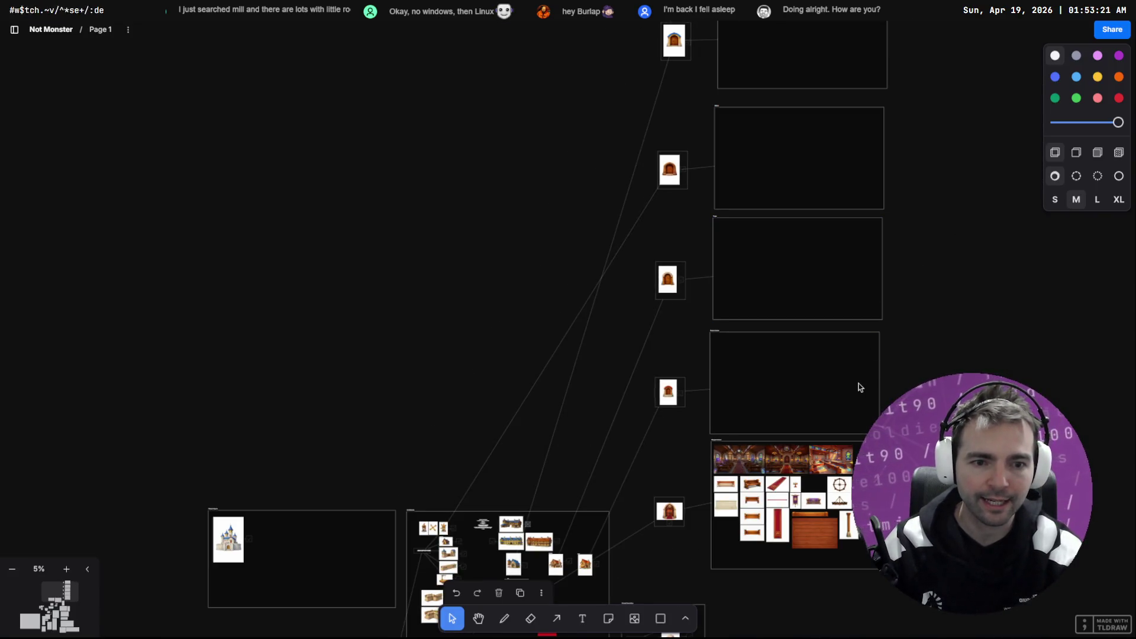
pyautogui.scroll(-5, 860, 384)
pyautogui.hscroll(3, 860, 384)
pyautogui.scroll(5, 768, 471)
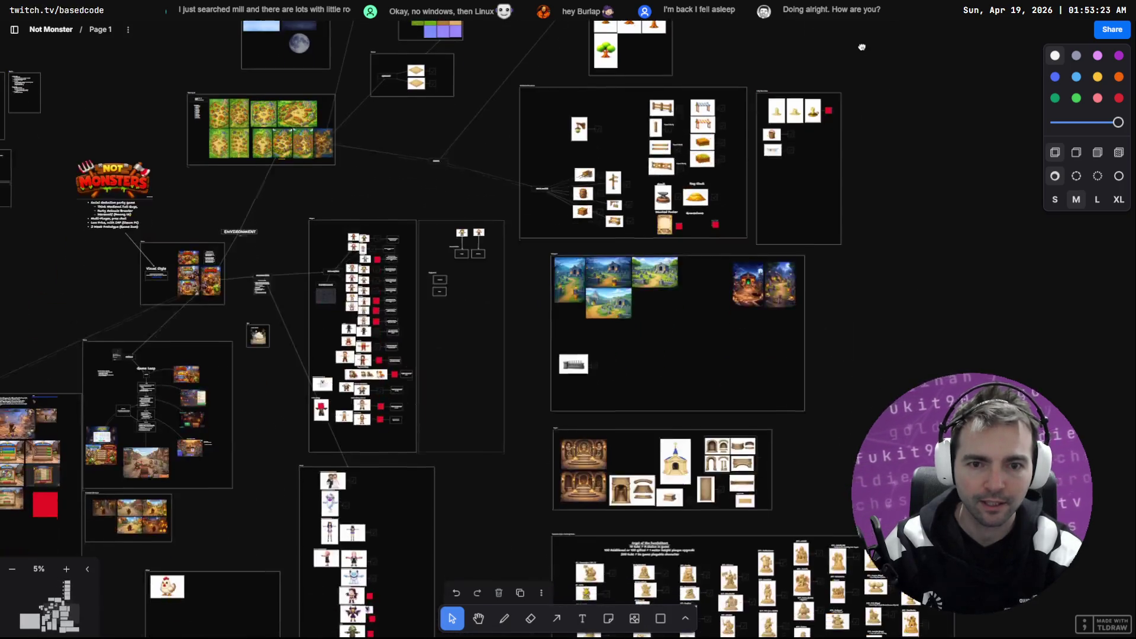
pyautogui.scroll(-5, 826, 515)
pyautogui.scroll(2, 868, 198)
pyautogui.hscroll(-2, 867, 198)
pyautogui.scroll(6, 868, 198)
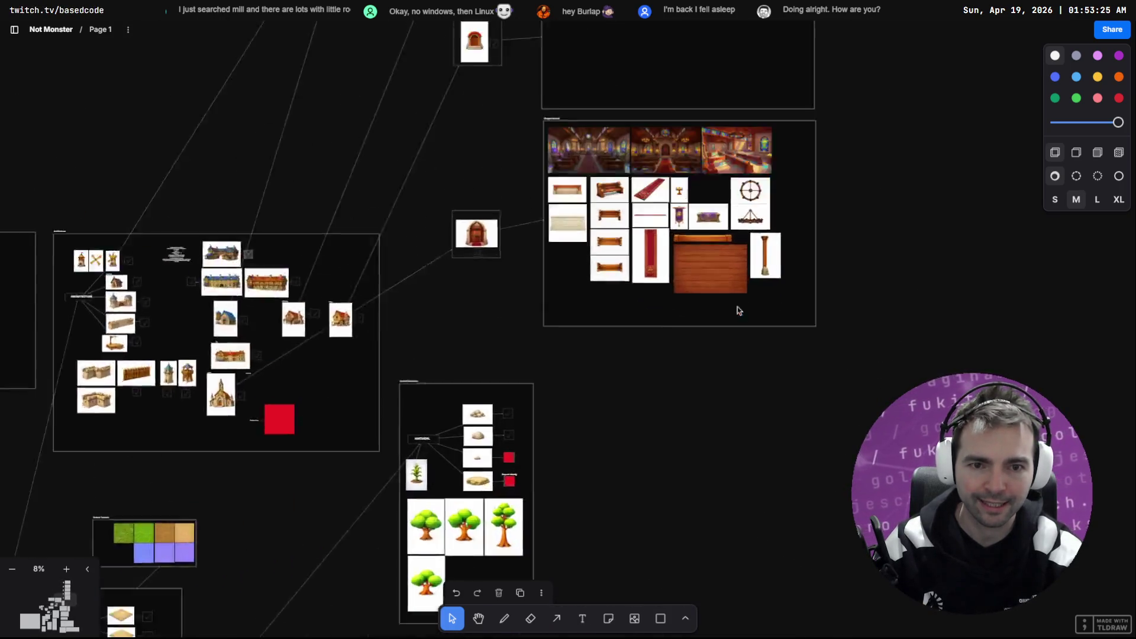
pyautogui.scroll(2, 719, 183)
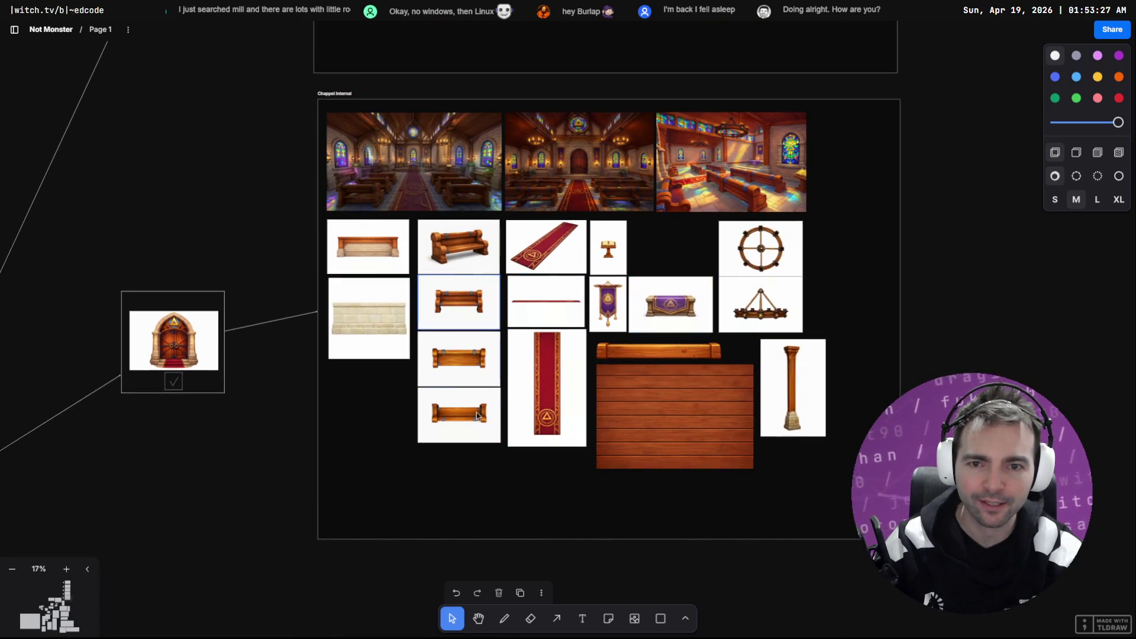
pyautogui.scroll(4, 572, 434)
pyautogui.hscroll(1, 573, 433)
pyautogui.scroll(4, 533, 390)
pyautogui.scroll(2, 544, 318)
pyautogui.scroll(-15, 501, 156)
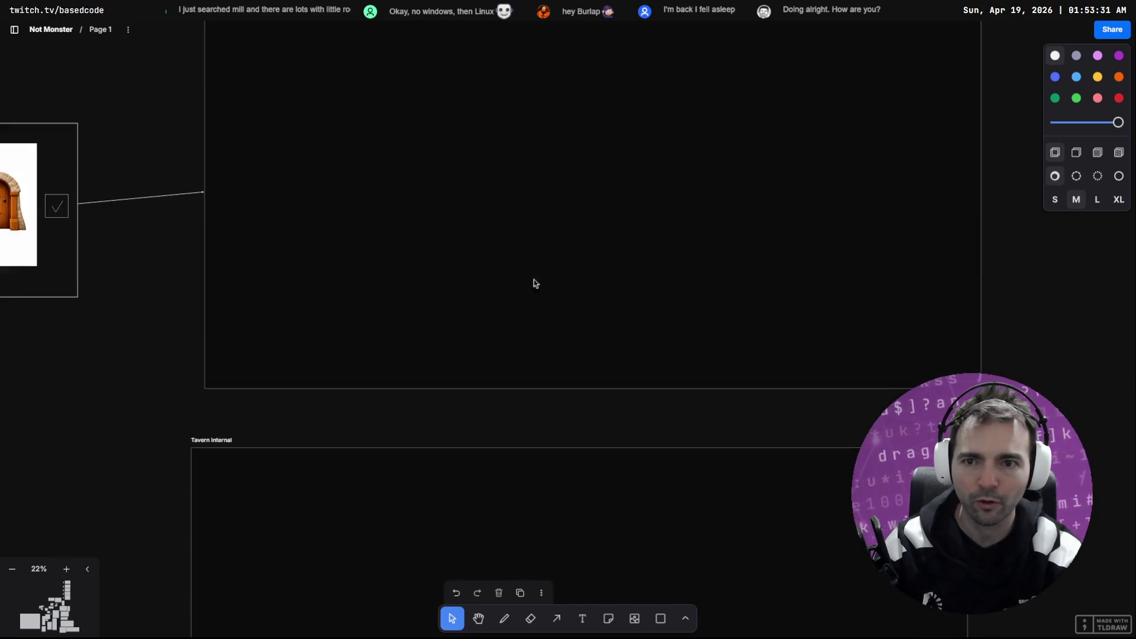
pyautogui.scroll(-2, 451, 239)
pyautogui.scroll(8, 452, 238)
pyautogui.hscroll(-12, 451, 239)
pyautogui.scroll(6, 791, 339)
pyautogui.hscroll(2, 791, 339)
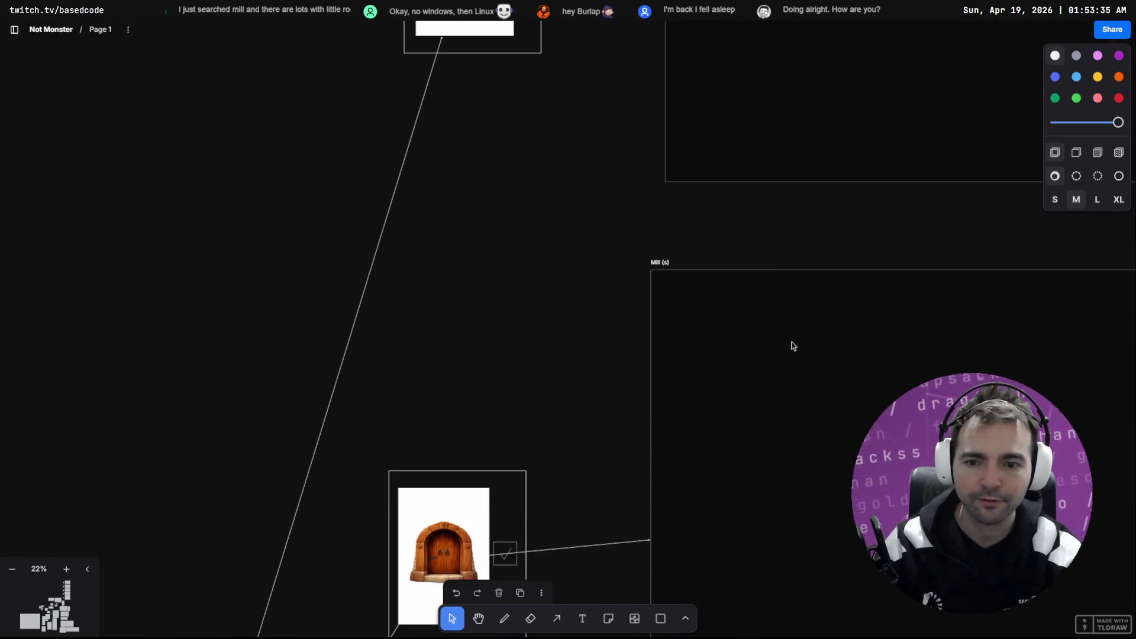
pyautogui.scroll(-5, 817, 378)
pyautogui.hscroll(2, 745, 380)
pyautogui.scroll(-3, 767, 400)
pyautogui.hscroll(3, 699, 393)
pyautogui.scroll(-6, 647, 124)
pyautogui.scroll(1, 673, 115)
pyautogui.hscroll(-1, 673, 116)
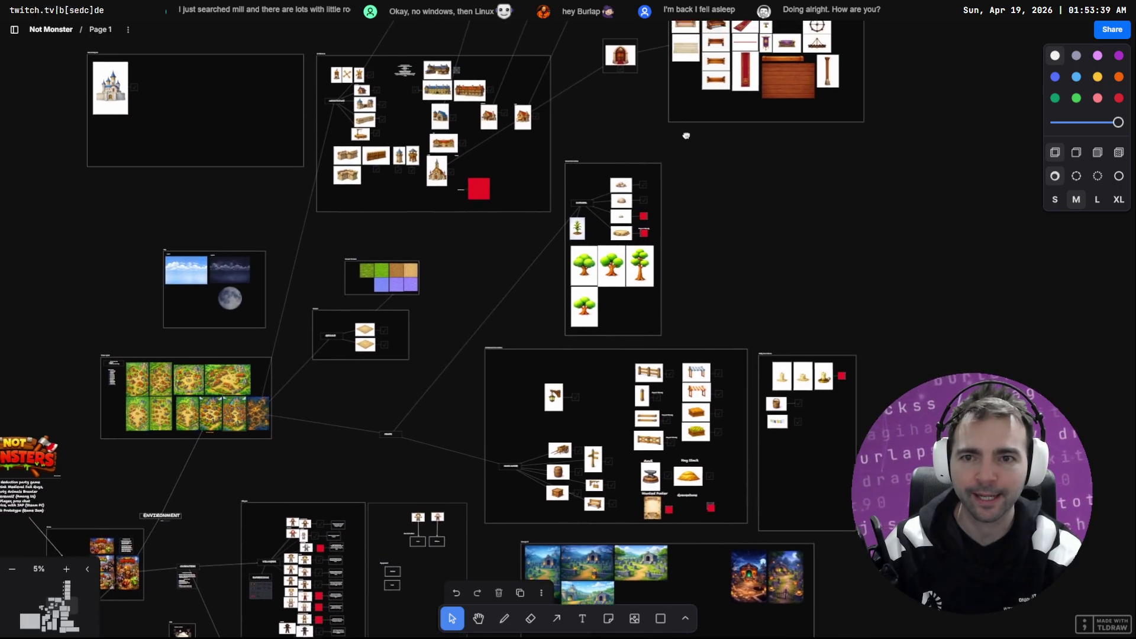
pyautogui.click(622, 184)
pyautogui.click(626, 173)
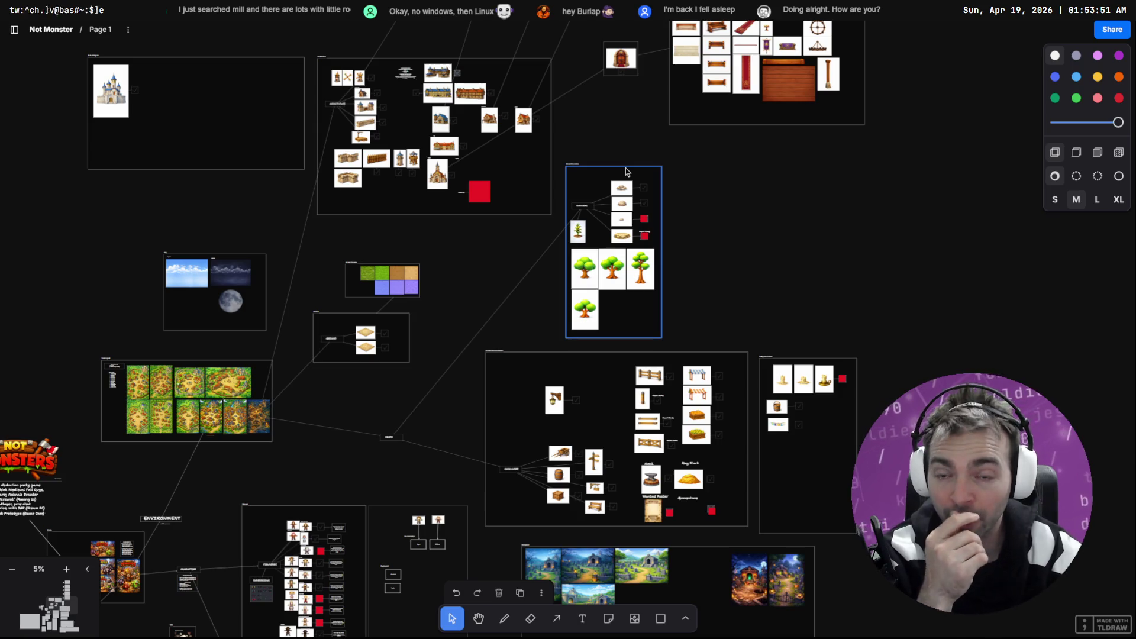
pyautogui.click(610, 185)
pyautogui.moveTo(674, 152); pyautogui.dragTo(683, 499)
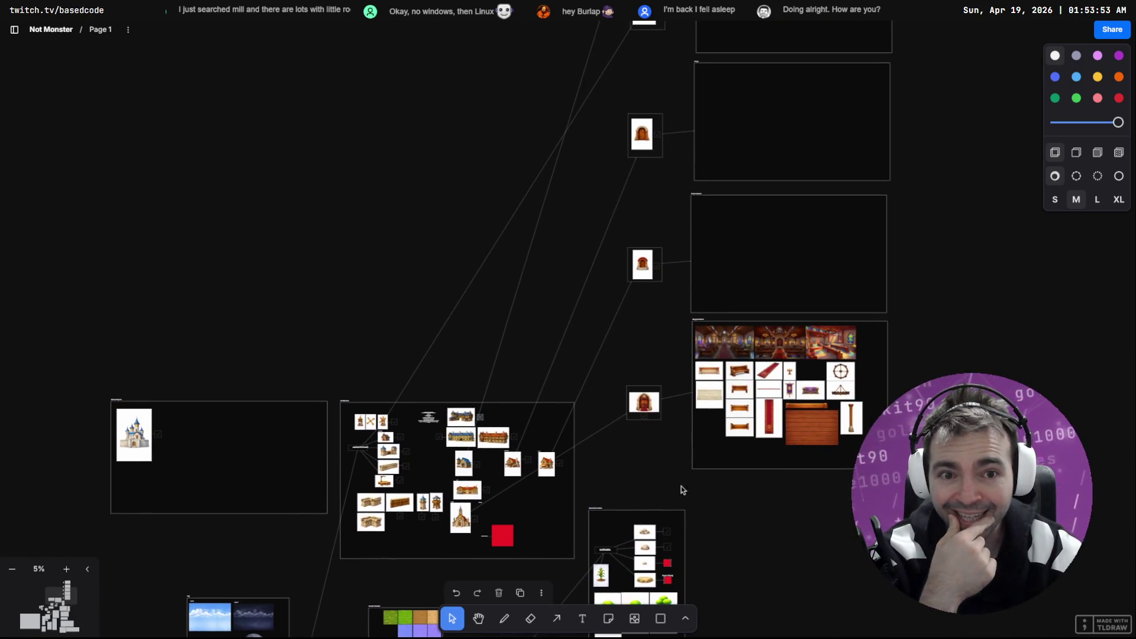
pyautogui.moveTo(670, 321); pyautogui.dragTo(606, 393)
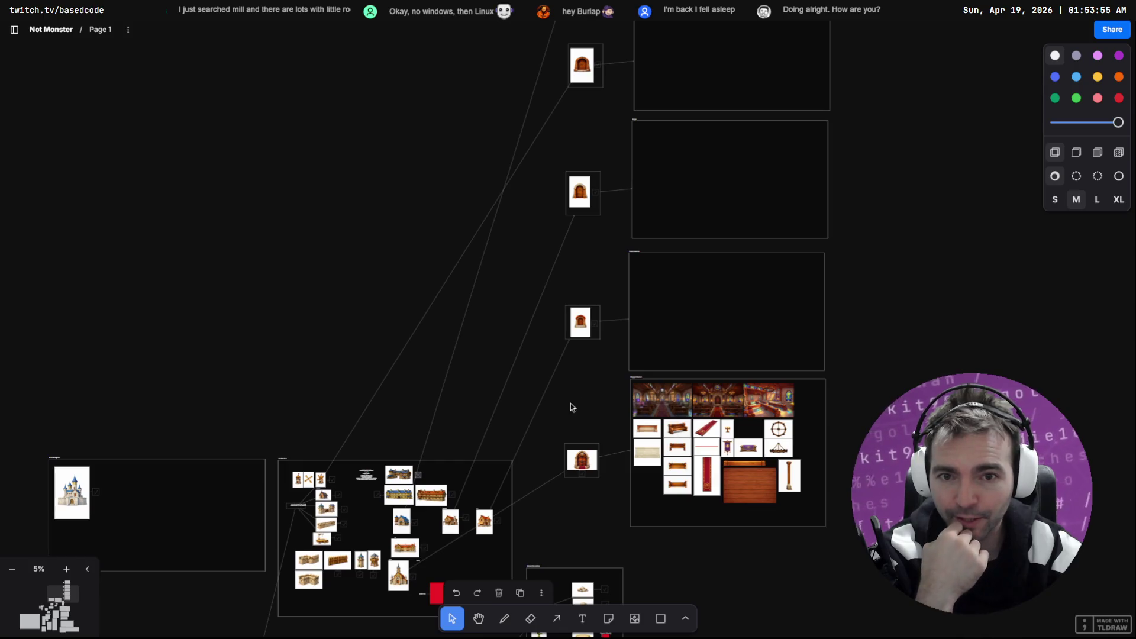
pyautogui.click(592, 474)
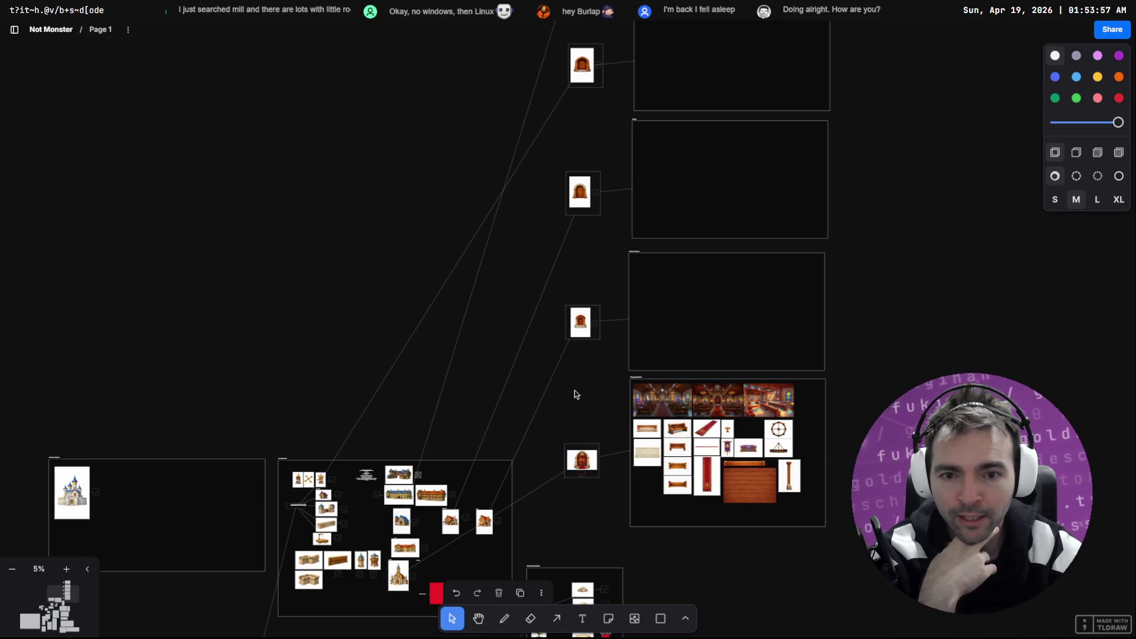
pyautogui.scroll(5, 568, 355)
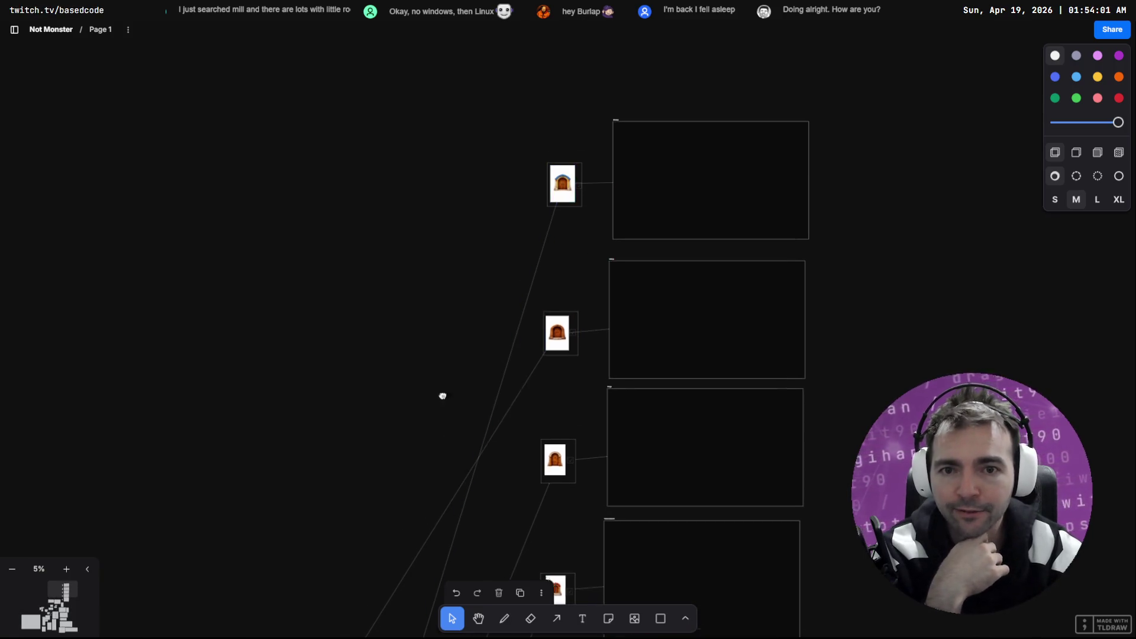
pyautogui.hscroll(-5, 601, 349)
pyautogui.moveTo(688, 431)
pyautogui.mouseDown()
pyautogui.moveTo(517, 469)
pyautogui.moveTo(595, 392)
pyautogui.mouseUp()
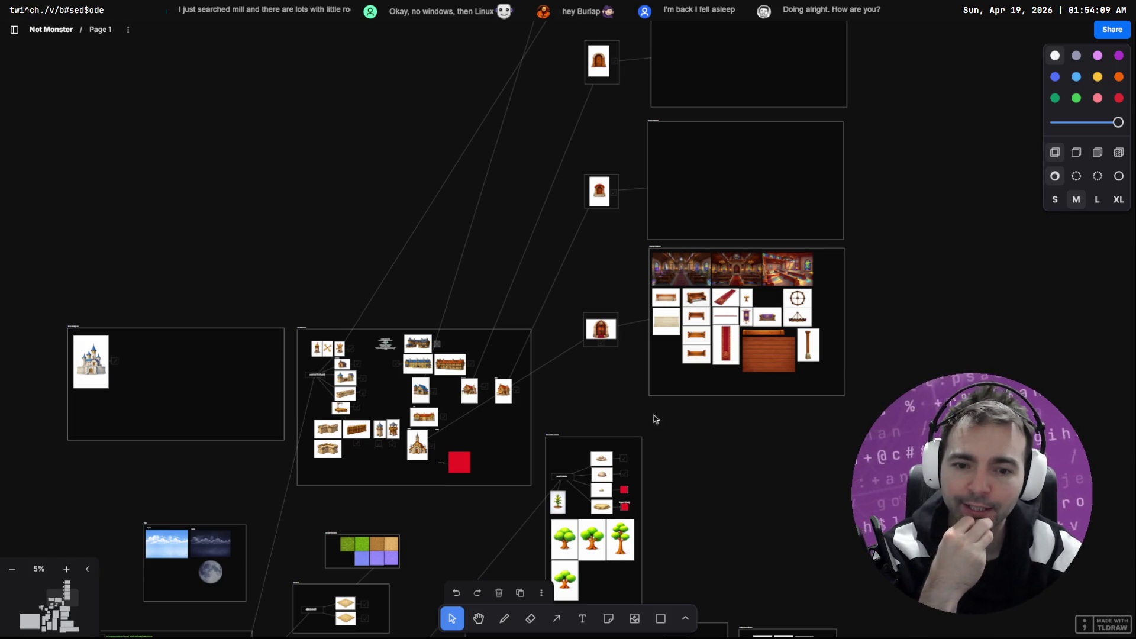
pyautogui.moveTo(752, 525); pyautogui.dragTo(747, 373)
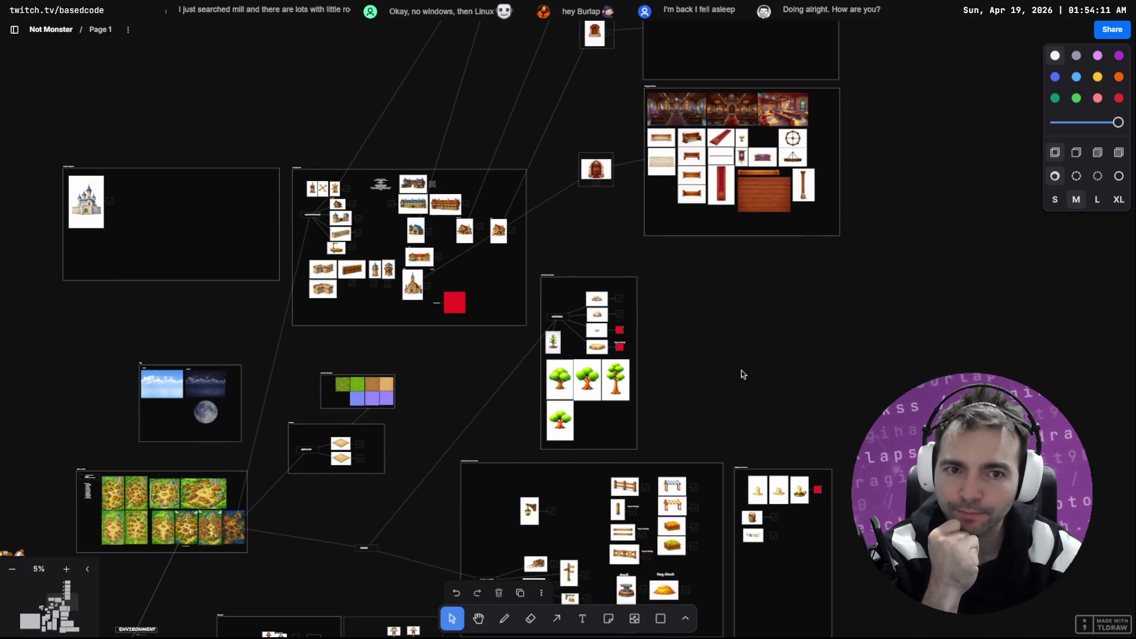
pyautogui.moveTo(492, 453)
pyautogui.mouseDown()
pyautogui.moveTo(627, 288)
pyautogui.moveTo(634, 218)
pyautogui.mouseUp()
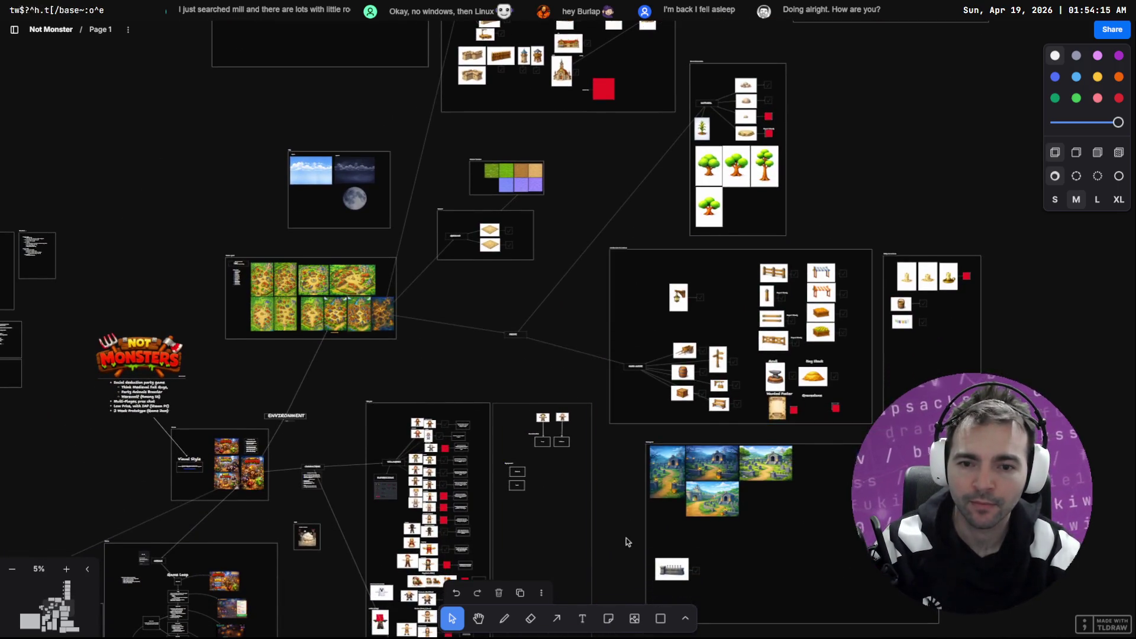
pyautogui.moveTo(630, 500); pyautogui.dragTo(645, 305)
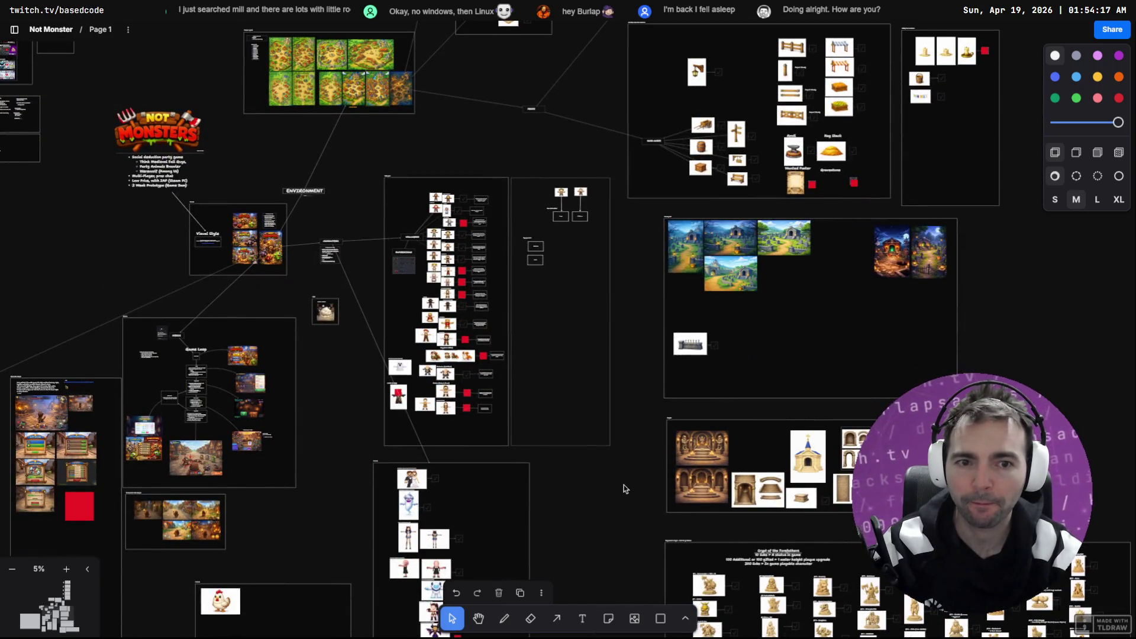
pyautogui.moveTo(630, 506); pyautogui.dragTo(588, 160)
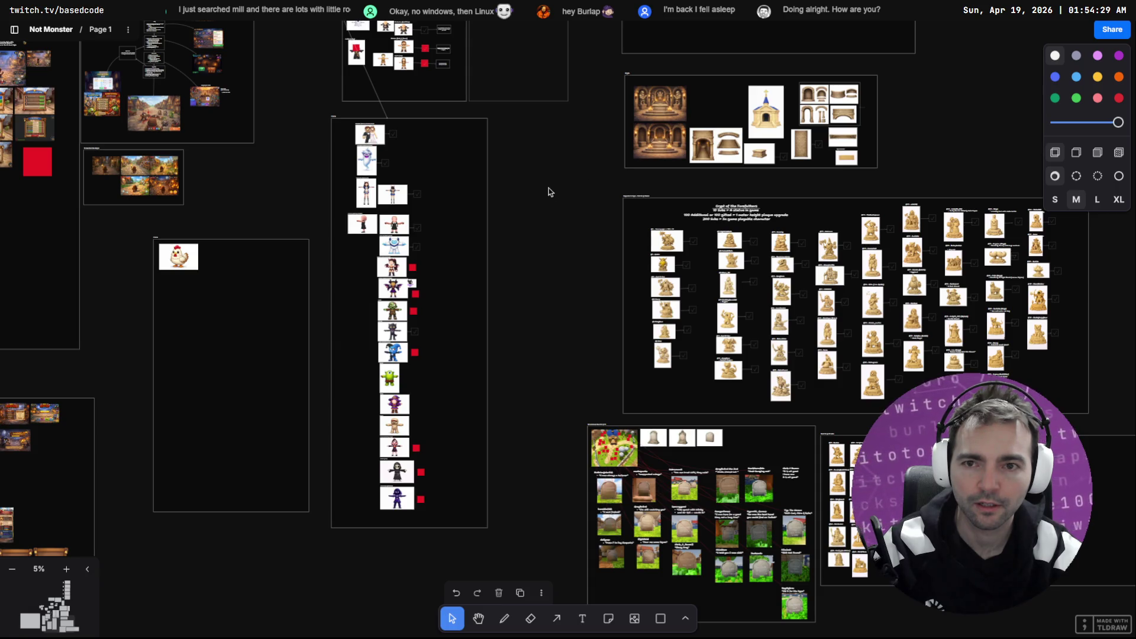
pyautogui.moveTo(537, 261)
pyautogui.mouseDown()
pyautogui.moveTo(665, 279)
pyautogui.moveTo(738, 433)
pyautogui.mouseUp()
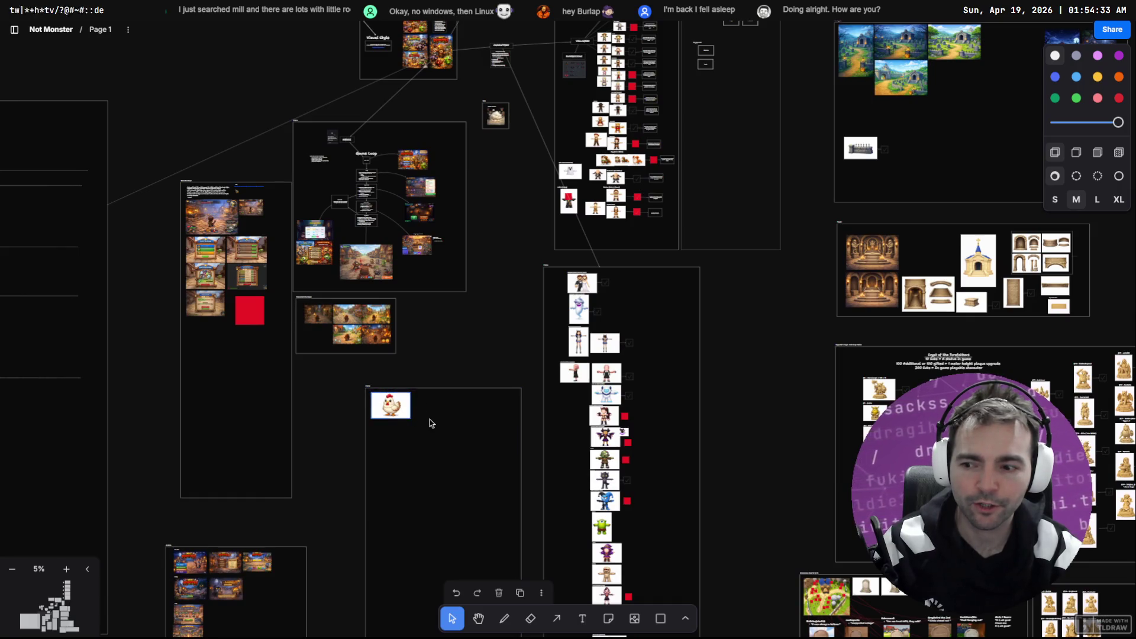
pyautogui.moveTo(481, 265)
pyautogui.mouseDown()
pyautogui.moveTo(588, 347)
pyautogui.moveTo(649, 450)
pyautogui.mouseUp()
pyautogui.moveTo(285, 251)
pyautogui.mouseDown()
pyautogui.moveTo(533, 460)
pyautogui.moveTo(627, 162)
pyautogui.moveTo(660, 104)
pyautogui.moveTo(834, 63)
pyautogui.moveTo(836, 40)
pyautogui.mouseUp()
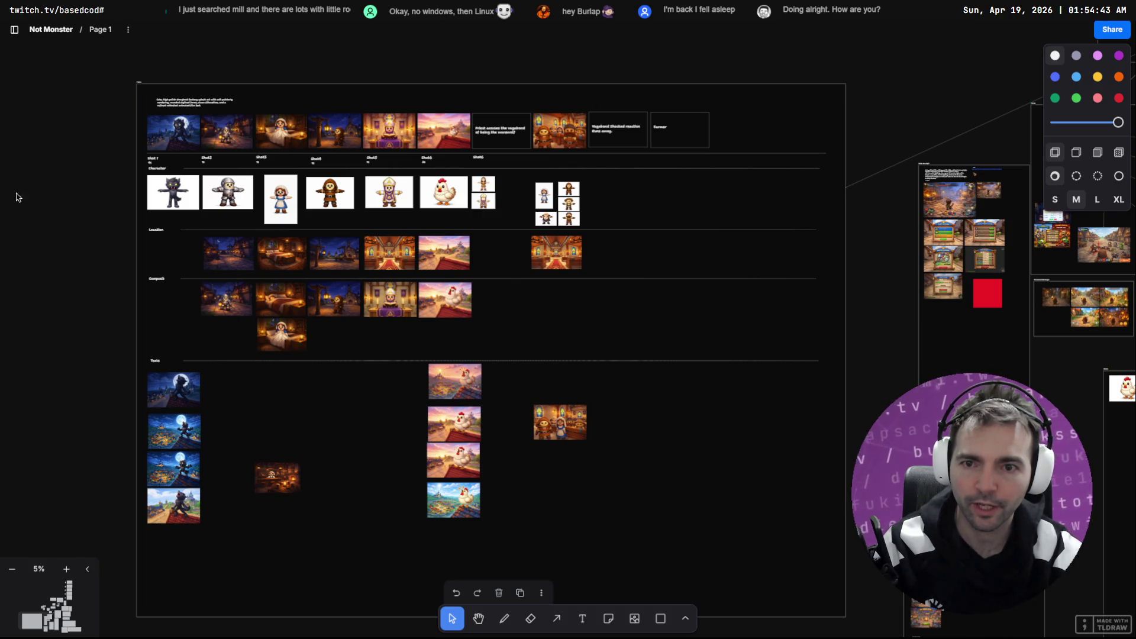
pyautogui.moveTo(824, 173); pyautogui.dragTo(272, 332)
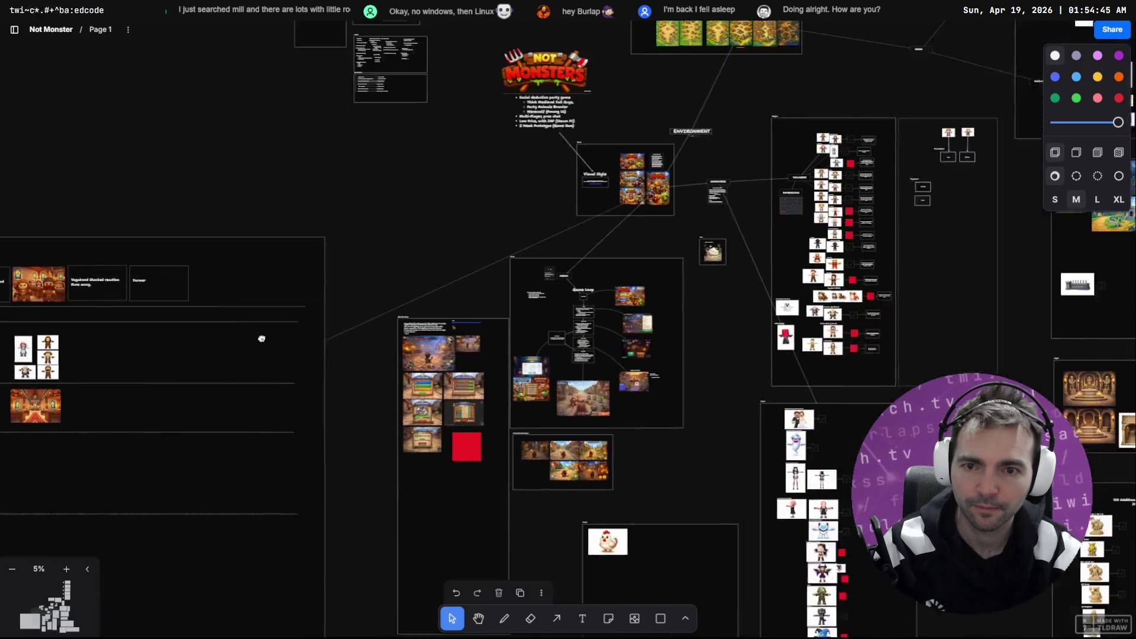
pyautogui.moveTo(483, 296)
pyautogui.mouseDown()
pyautogui.moveTo(507, 342)
pyautogui.moveTo(612, 253)
pyautogui.moveTo(647, 493)
pyautogui.moveTo(682, 365)
pyautogui.moveTo(695, 403)
pyautogui.moveTo(698, 172)
pyautogui.moveTo(676, 515)
pyautogui.moveTo(756, 109)
pyautogui.moveTo(792, 52)
pyautogui.mouseUp()
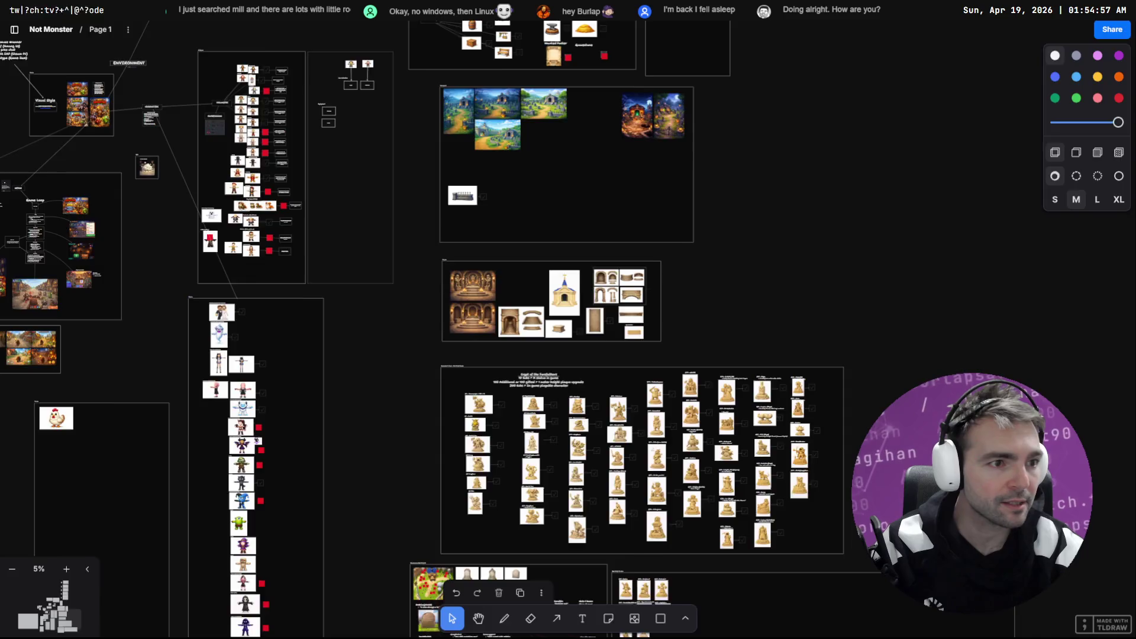
pyautogui.hotkey('alt', 'Tab')
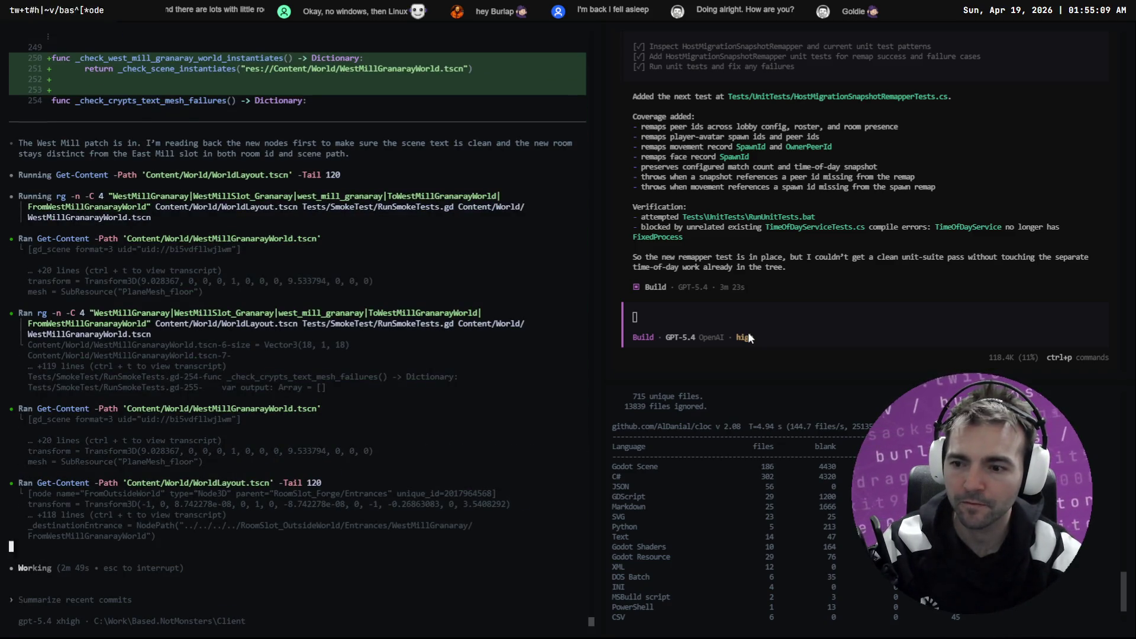
# - Write that the east and west mills mistakenly include "granary" in their names
pyautogui.write("We've made")
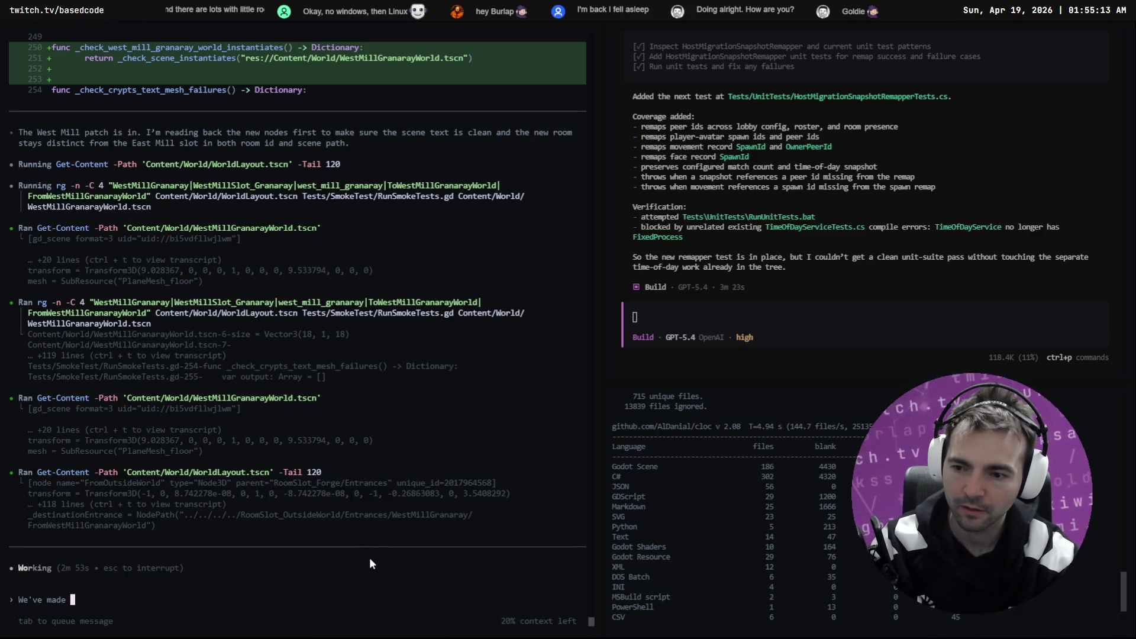
pyautogui.write(' a mistake withour naming ')
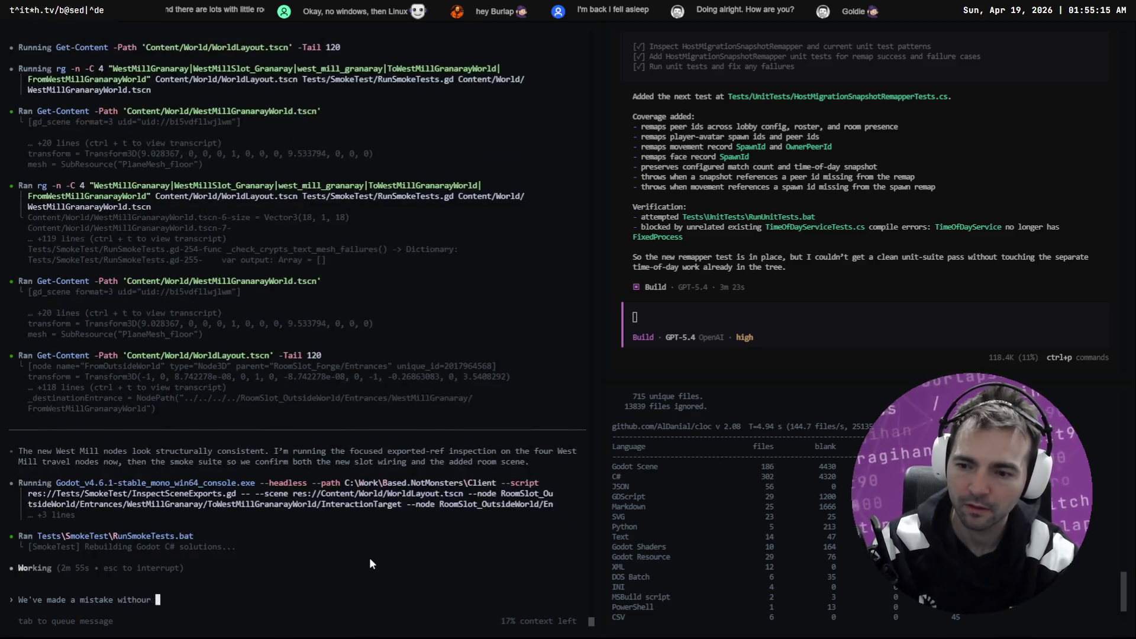
pyautogui.write('for the east and w')
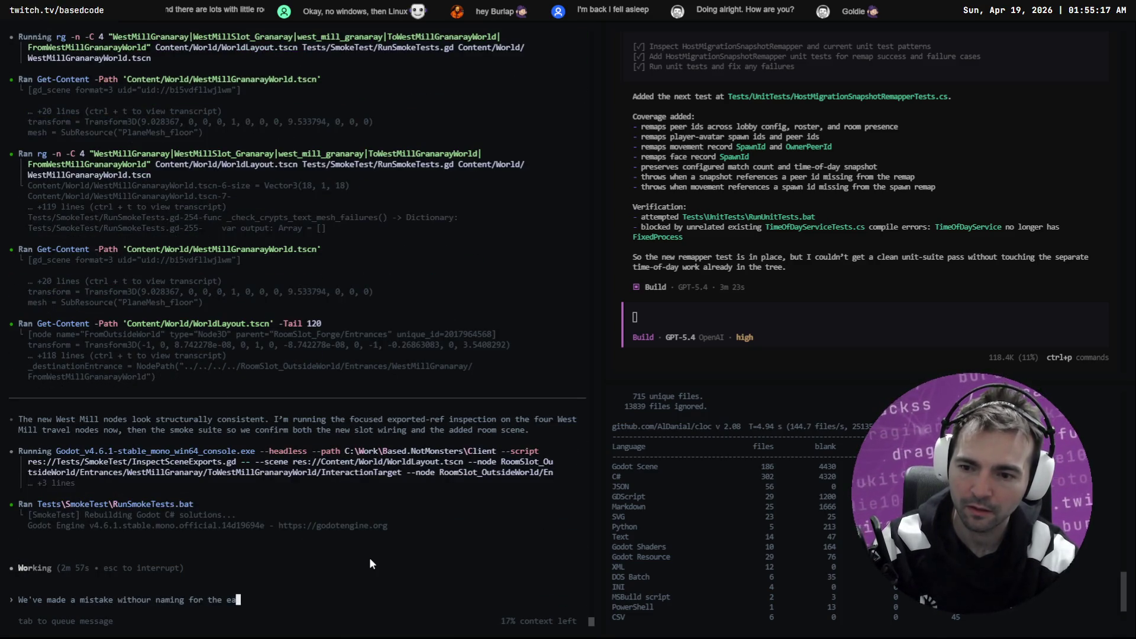
pyautogui.write('est g')
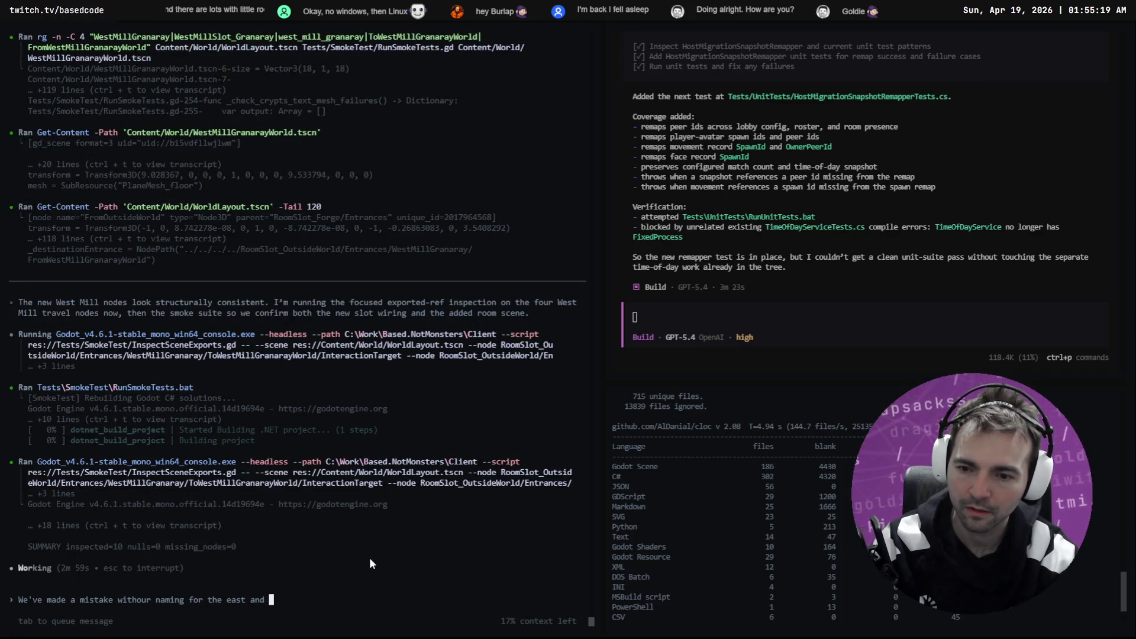
pyautogui.write('ranaries.')
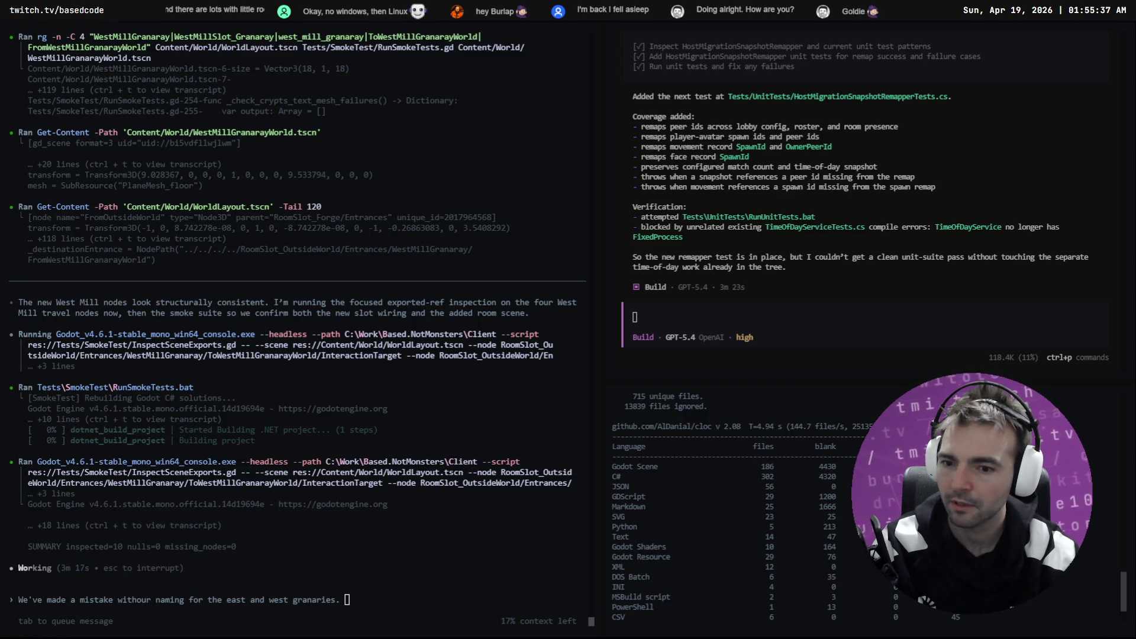
pyautogui.press('Left')
pyautogui.press('Left')
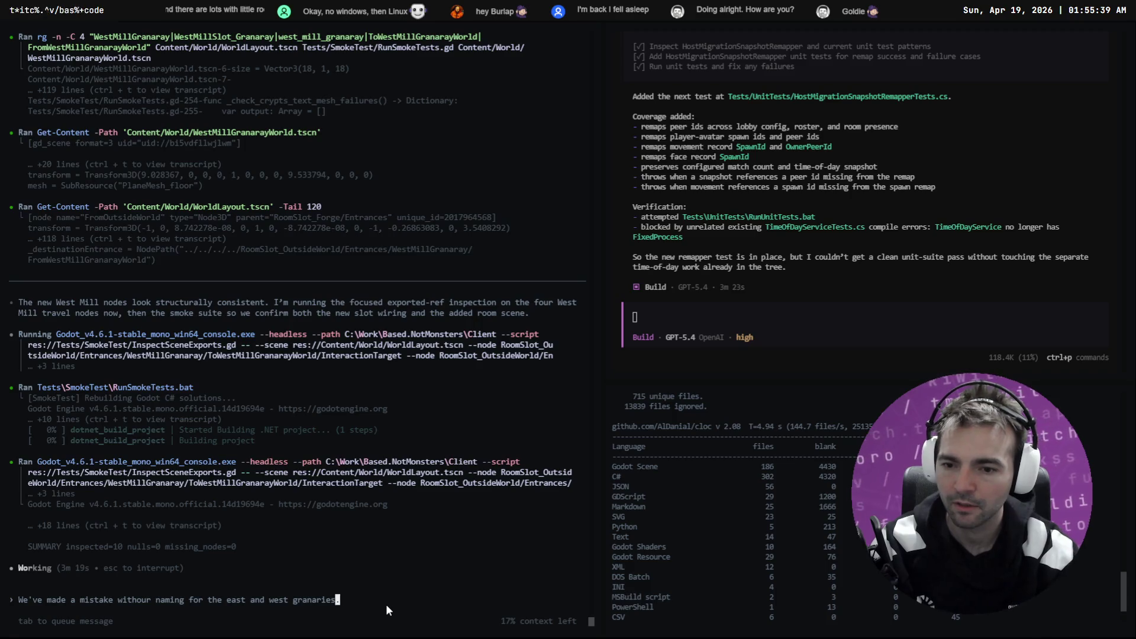
pyautogui.press('BackSpace')
pyautogui.press('BackSpace')
pyautogui.press('BackSpace')
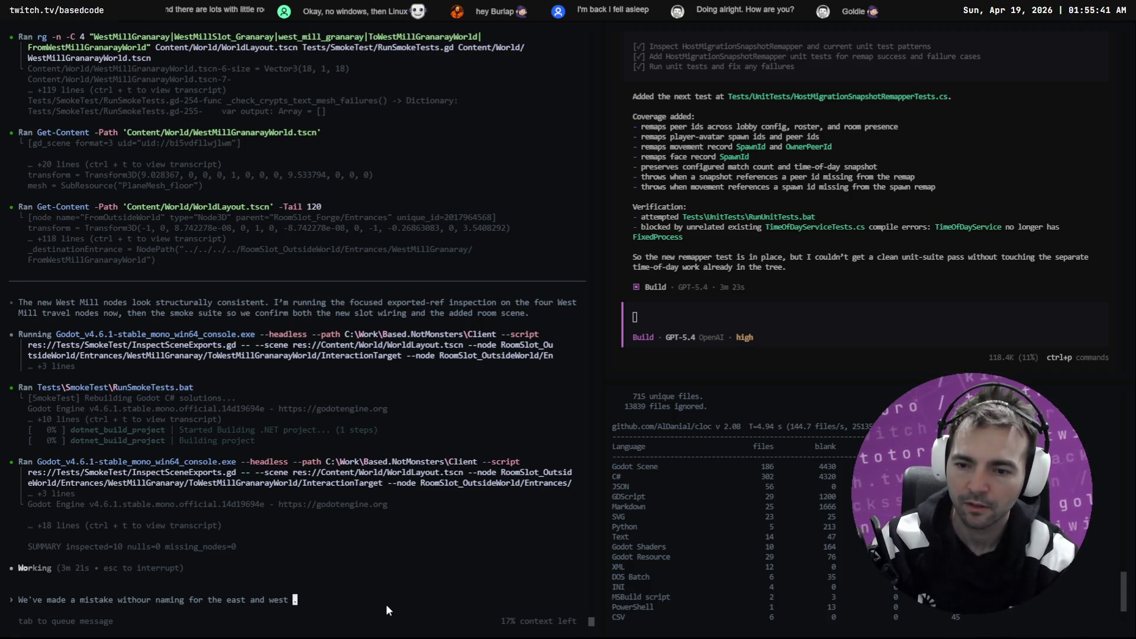
pyautogui.write('mills, ')
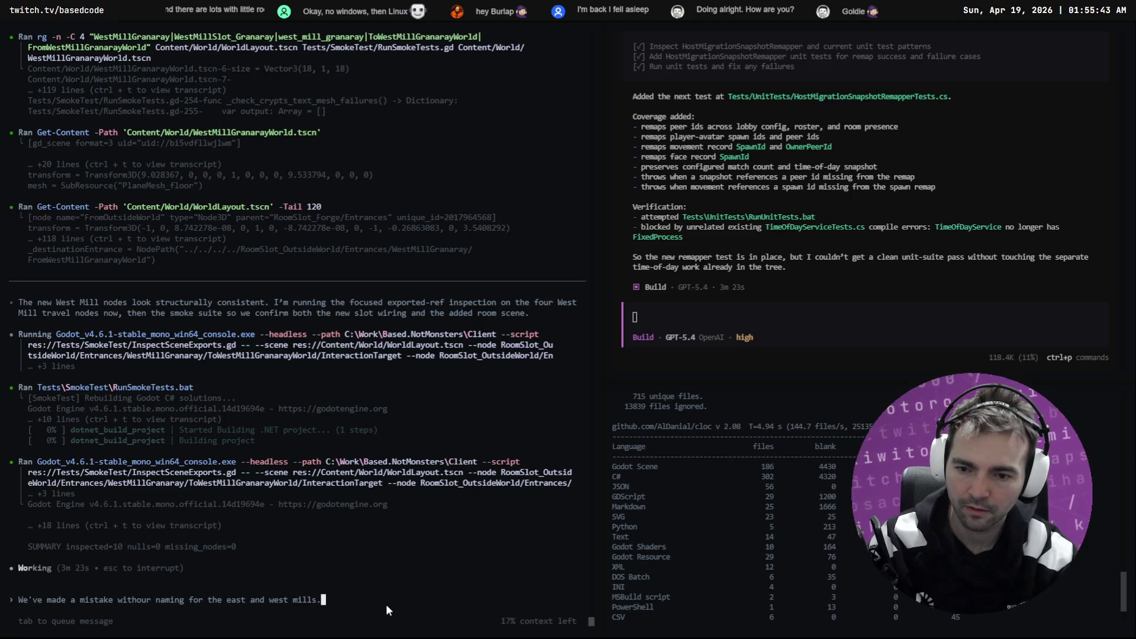
pyautogui.write("we've inclucfde")
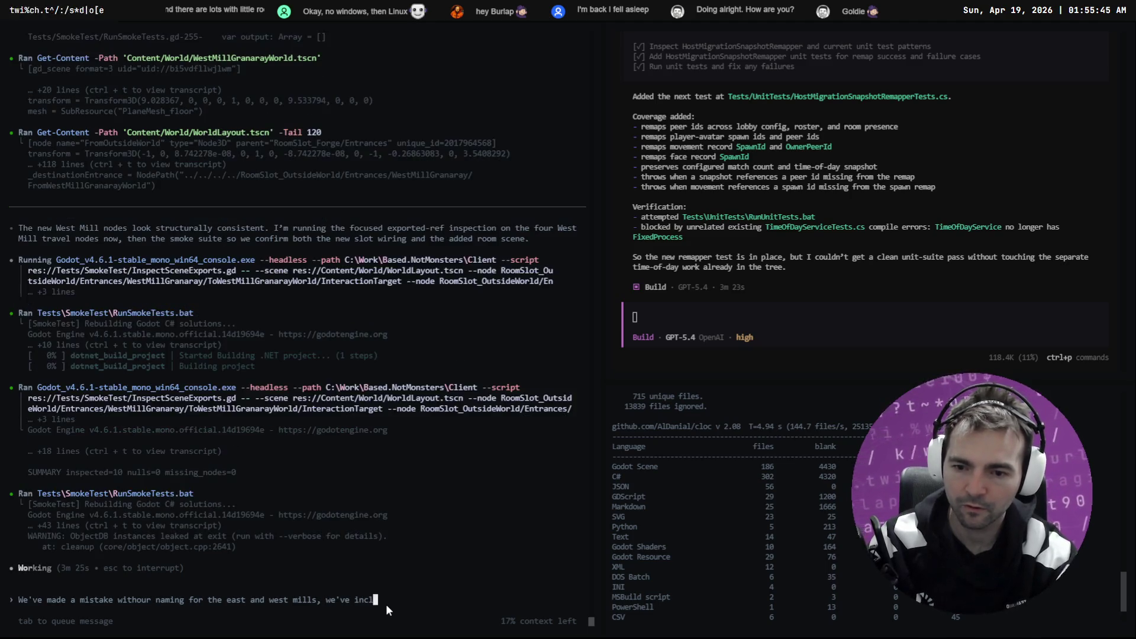
pyautogui.press('BackSpace')
pyautogui.press('BackSpace')
pyautogui.write('granary" in the gna,')
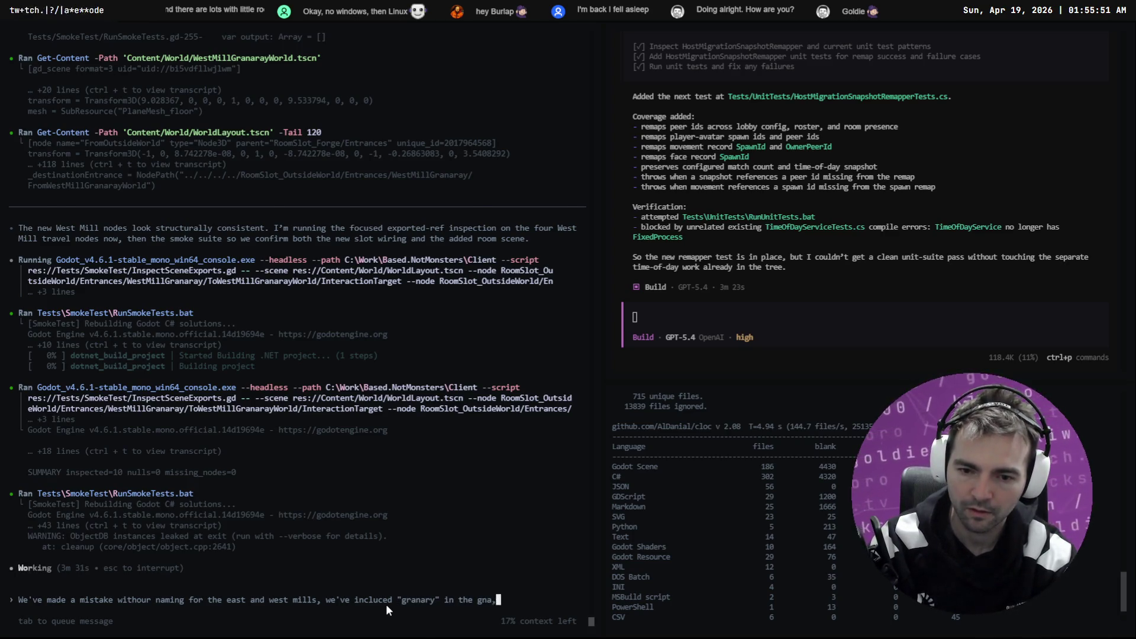
pyautogui.press('BackSpace')
pyautogui.press('BackSpace')
pyautogui.press('BackSpace')
pyautogui.write('name which was a mistake. Re')
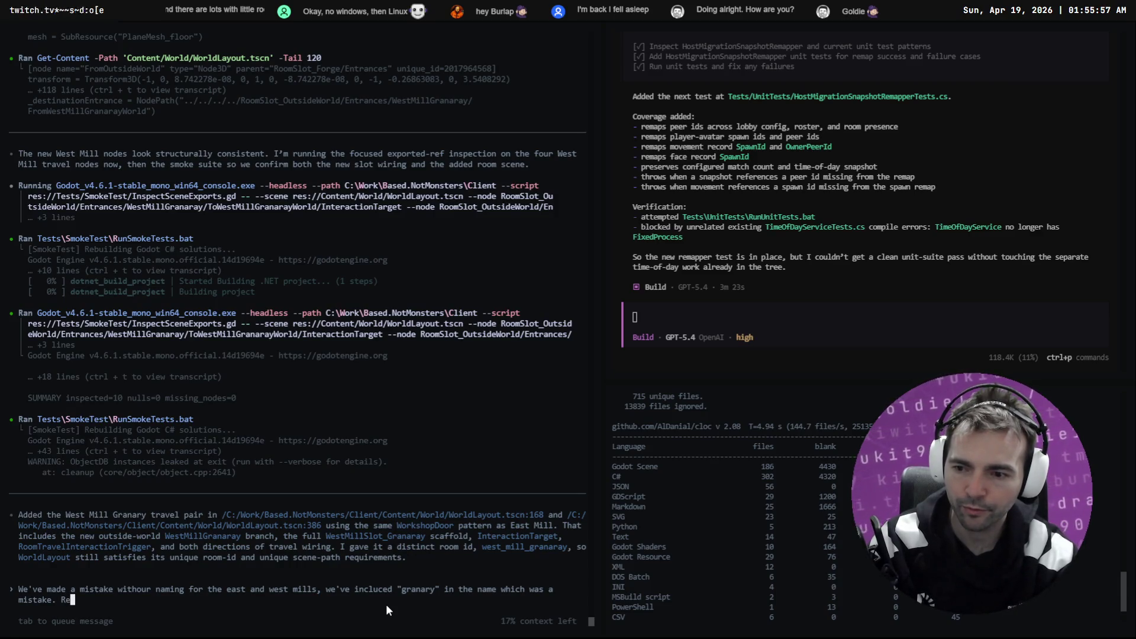
pyautogui.write('move t')
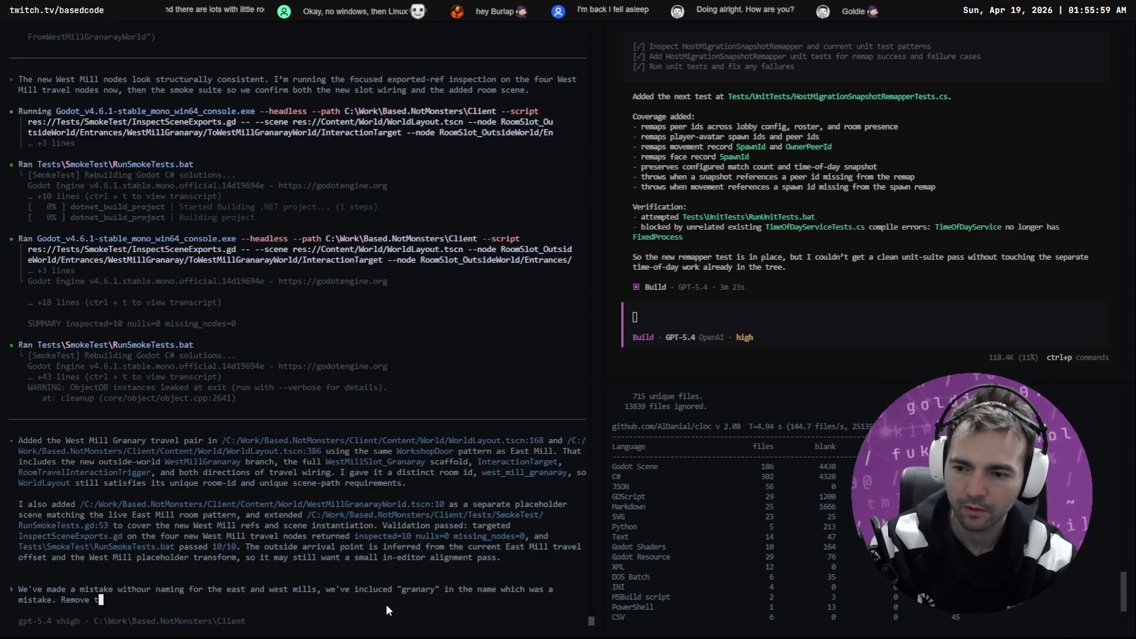
# - Add that they should be named just "Mill" instead of "Granary"
pyautogui.hotkey('ctrl', 'BackSpace')
pyautogui.hotkey('ctrl', 'BackSpace')
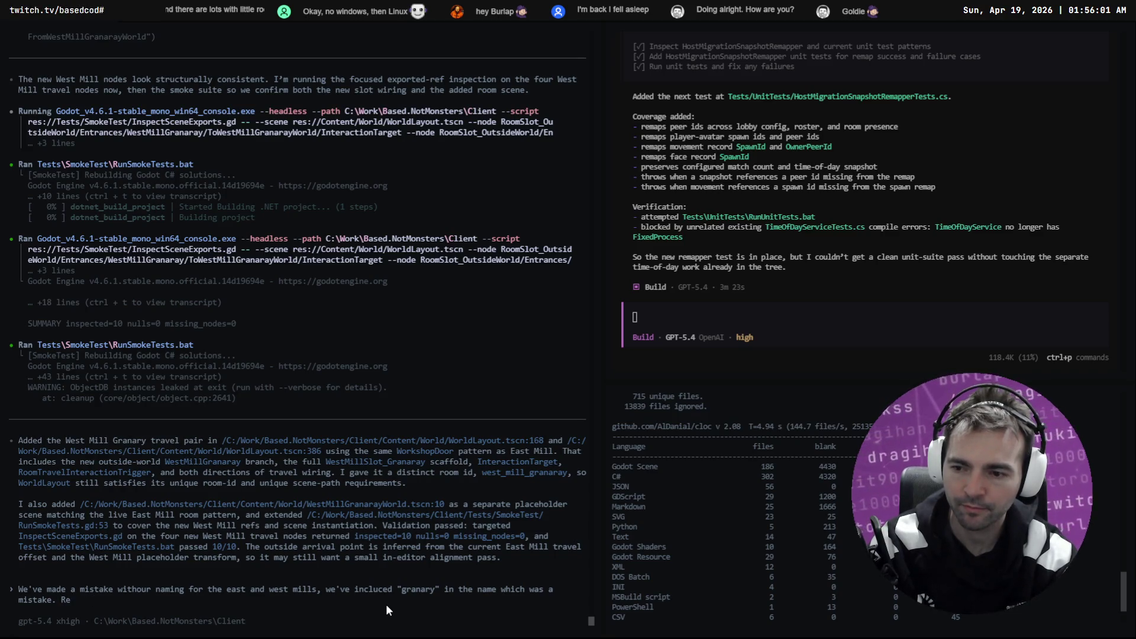
pyautogui.write('them, so th')
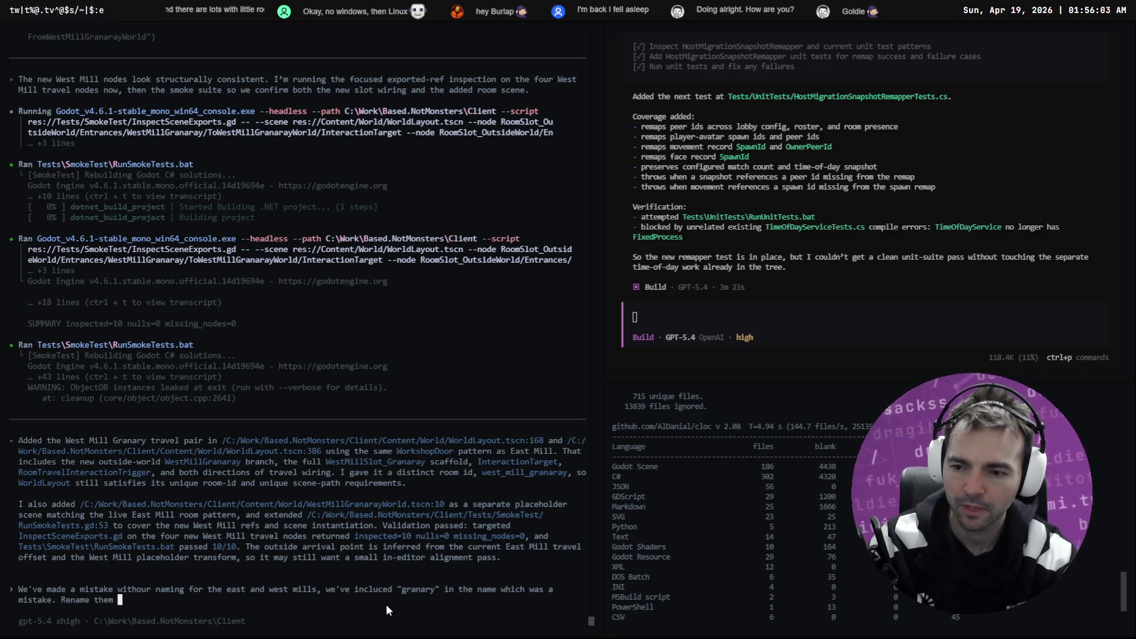
pyautogui.write('at they are just "Gra')
pyautogui.press('BackSpace')
pyautogui.press('BackSpace')
pyautogui.press('BackSpace')
pyautogui.write('Mill')
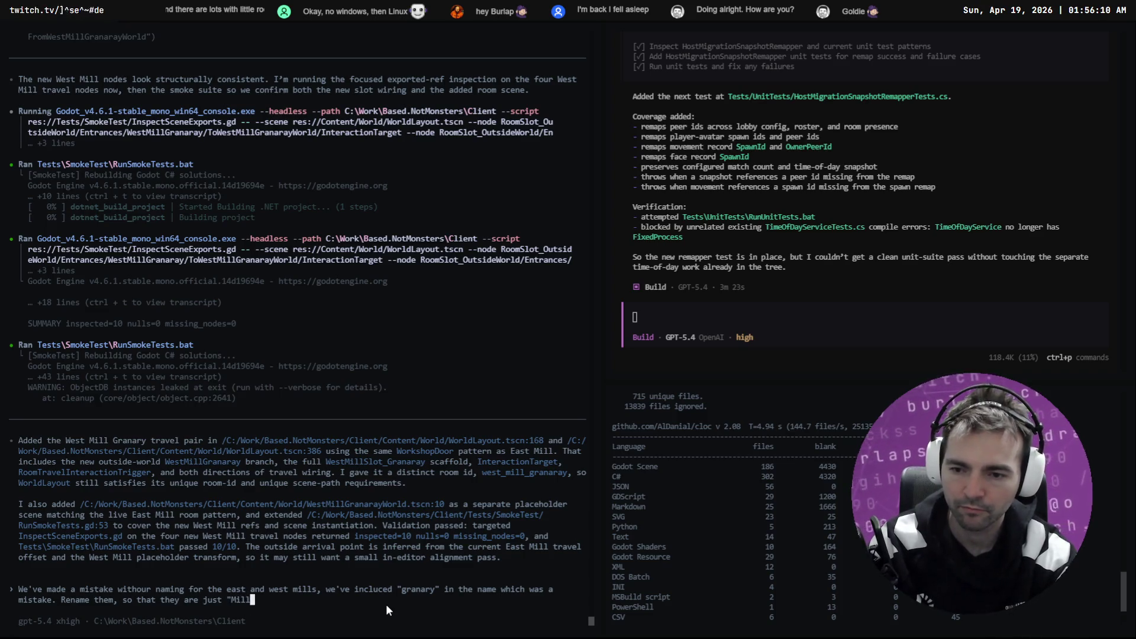
pyautogui.press('BackSpace')
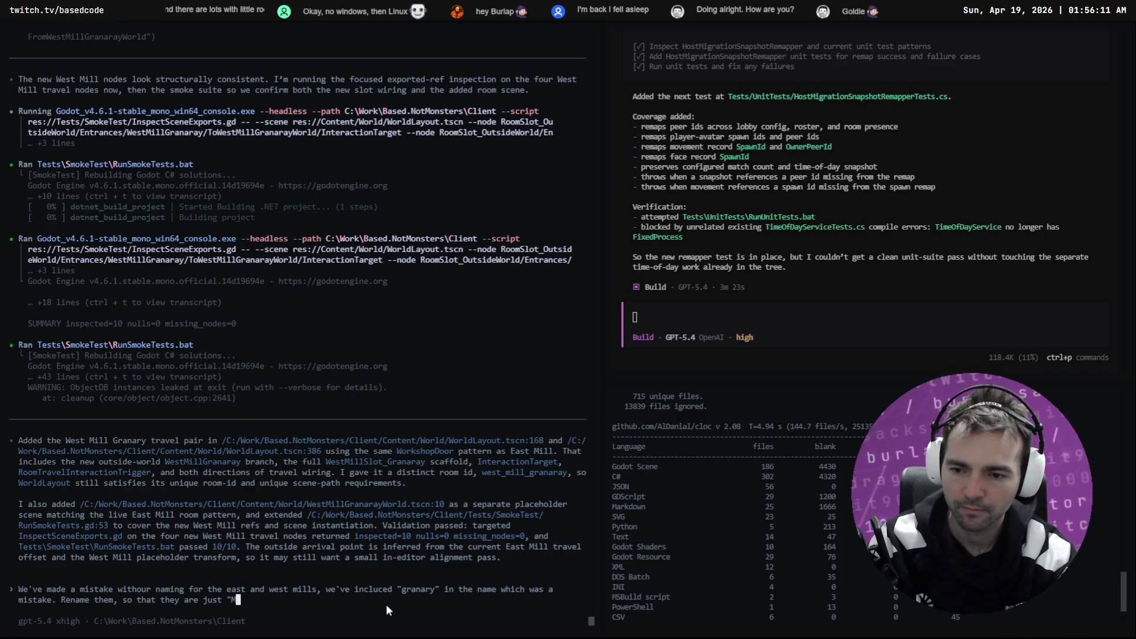
pyautogui.write('ill" instead of "Gr')
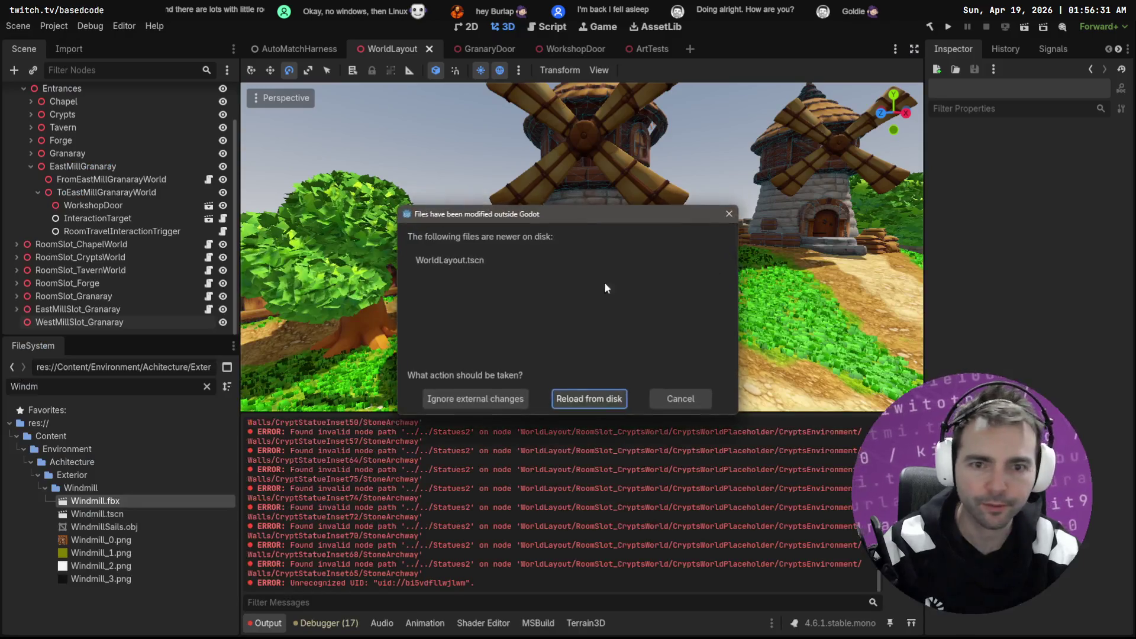
# - Reload WorldLayout from disk and rename the east slot to RoomSlot_EastMill
pyautogui.click(619, 388)
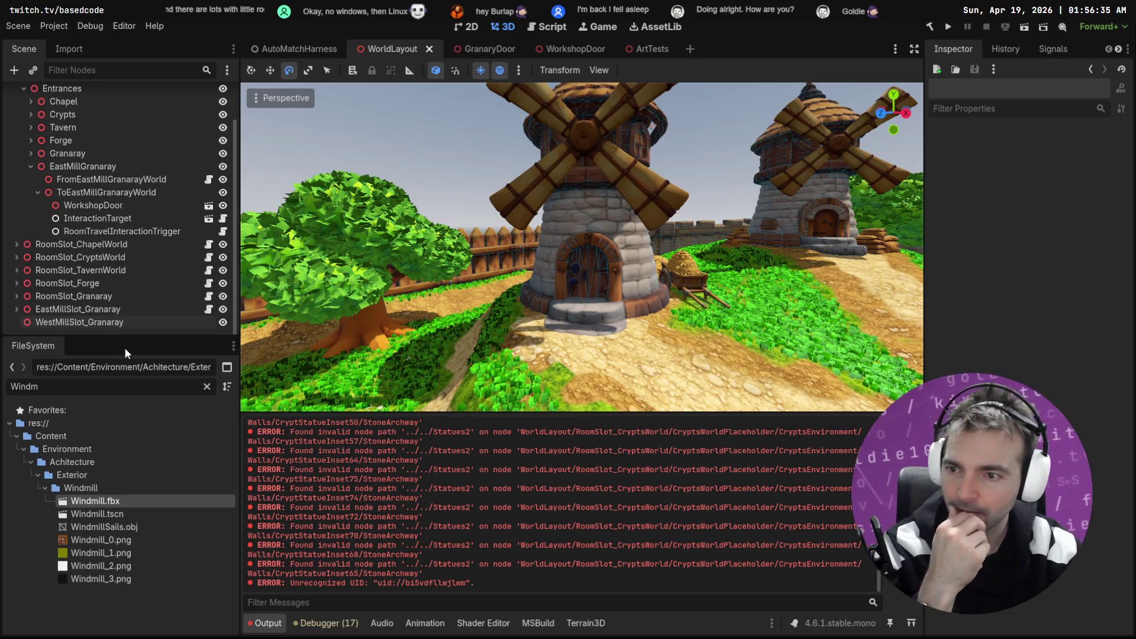
pyautogui.doubleClick(111, 310)
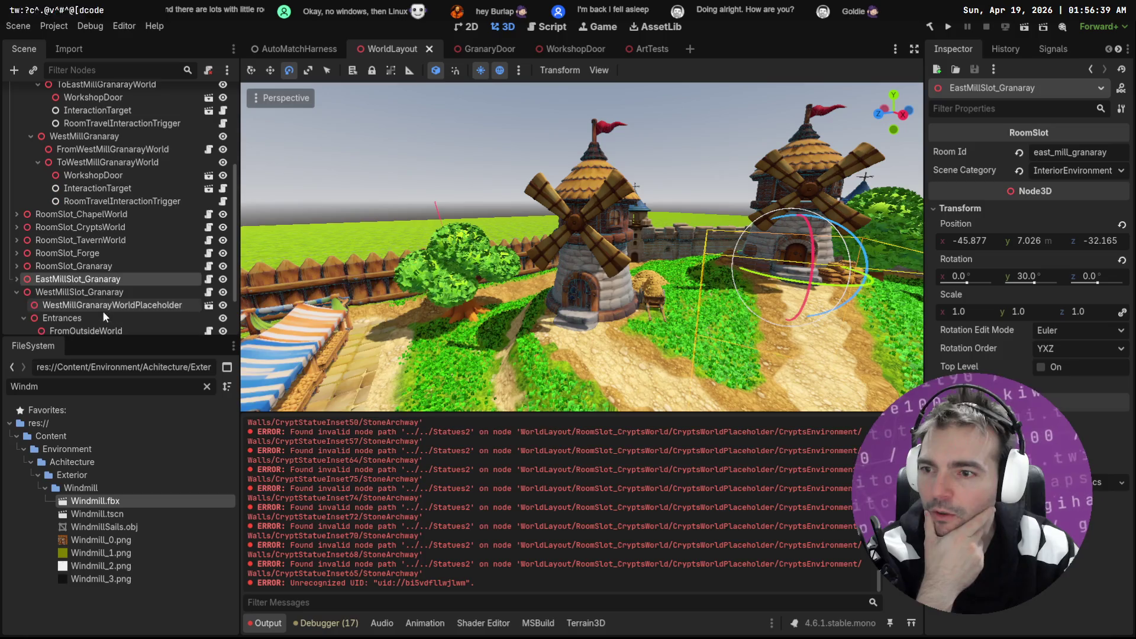
pyautogui.click(17, 292)
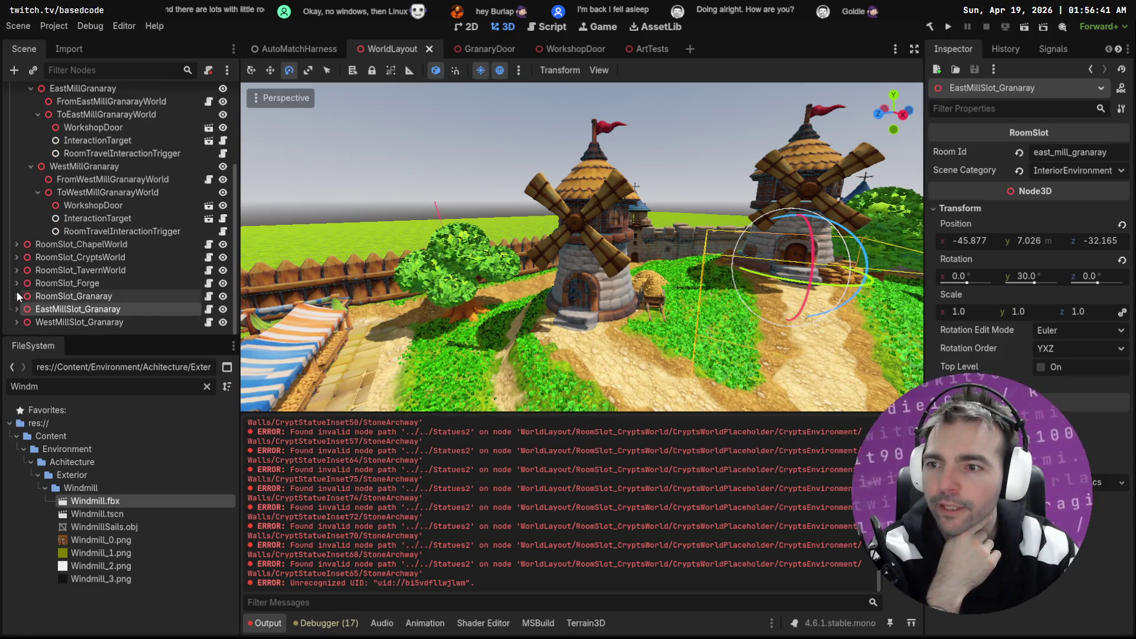
pyautogui.click(82, 310)
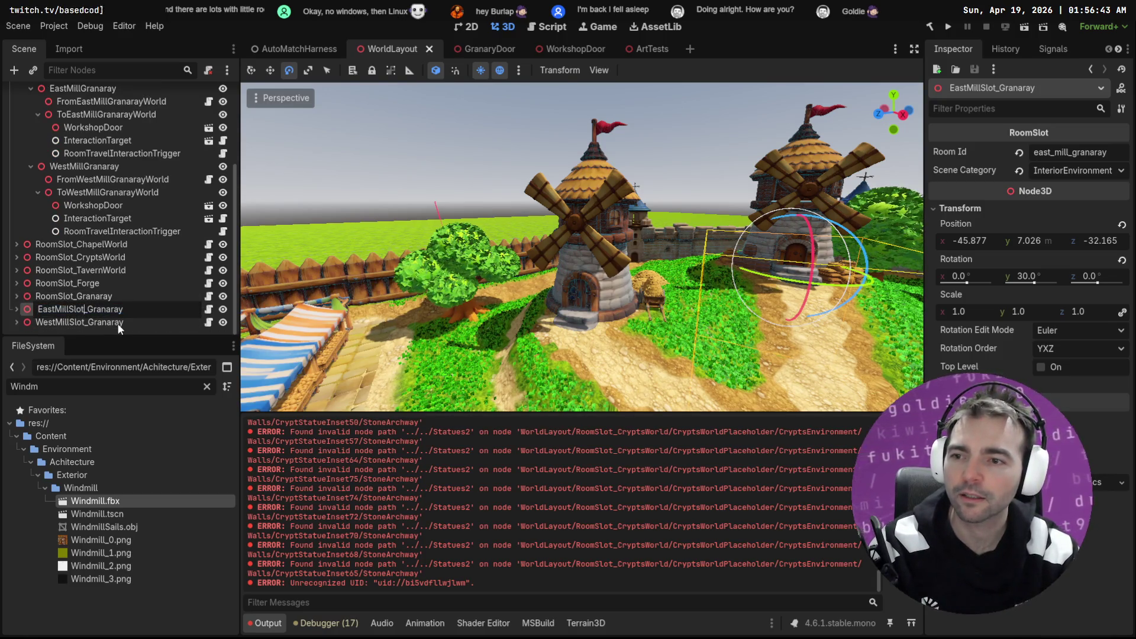
pyautogui.hotkey('shift', 'Home')
pyautogui.write('RoomSl')
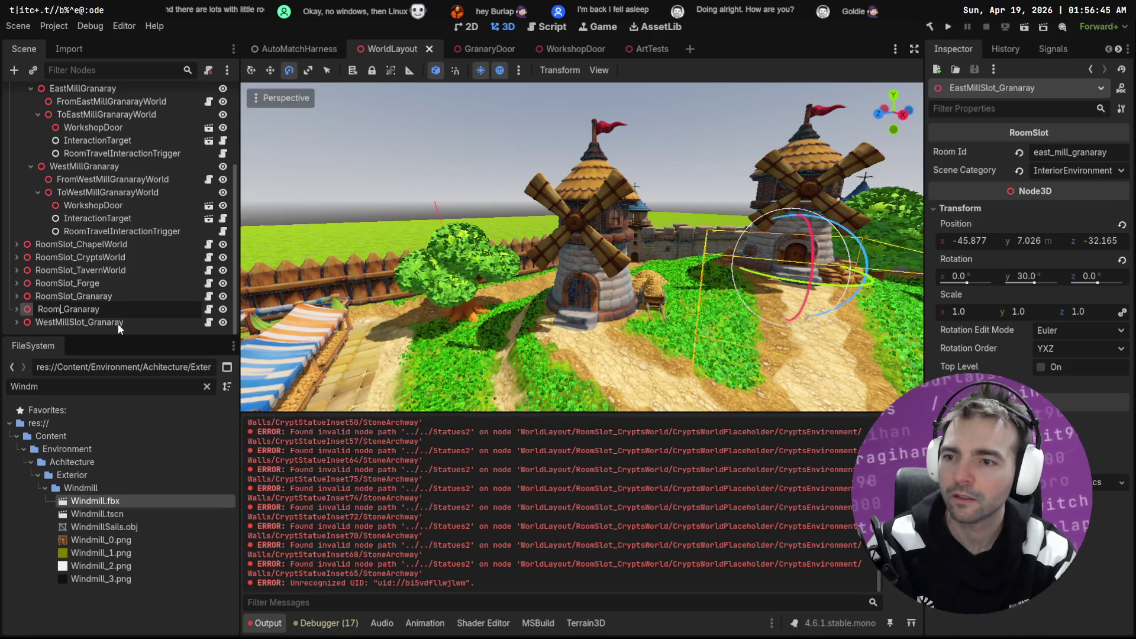
pyautogui.write('ot')
pyautogui.hotkey('shift', 'End')
pyautogui.write('_EastMill')
pyautogui.press('Return')
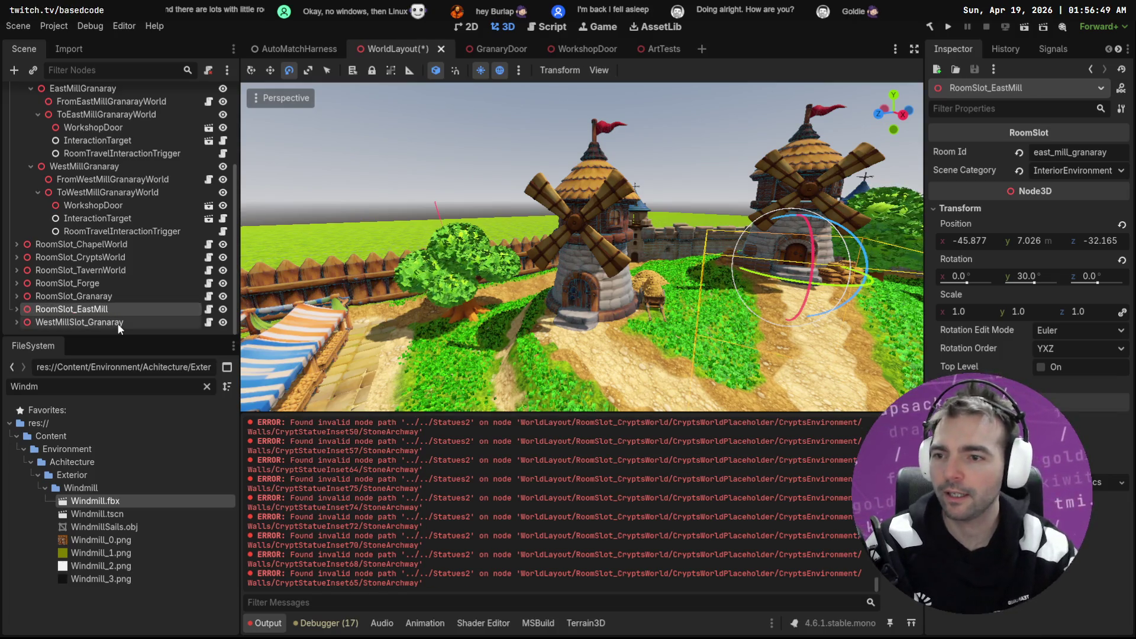
# - Rename the west mill slot to RoomSlot_WestMill
pyautogui.click(81, 323)
pyautogui.press('F2')
pyautogui.write('RoomSlot')
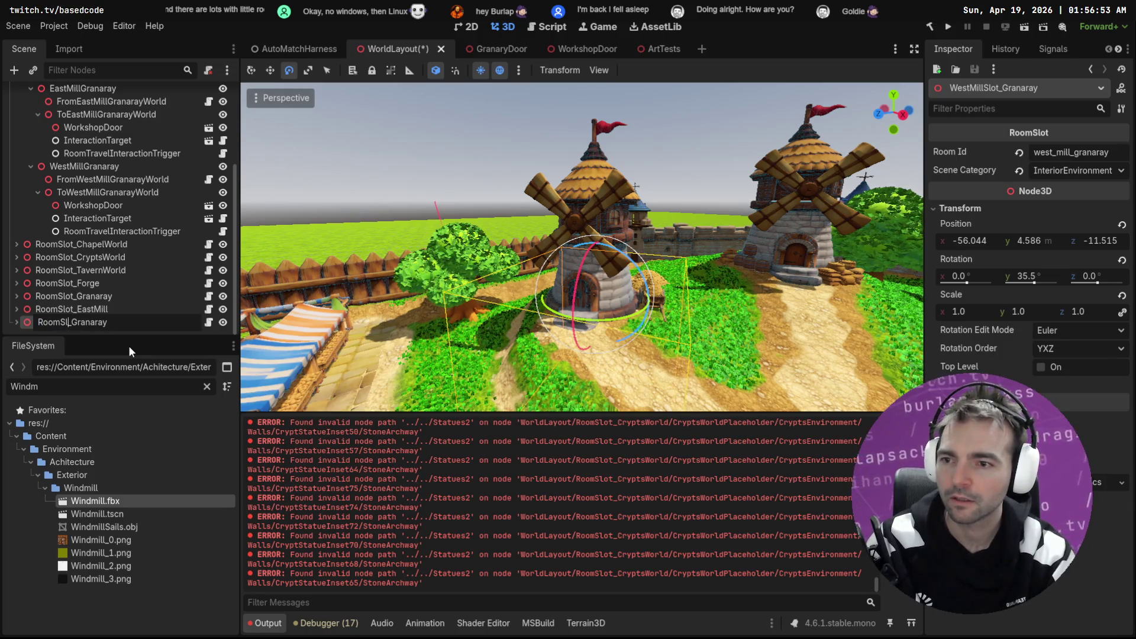
pyautogui.hotkey('ctrl', 'Delete')
pyautogui.write('WestMe')
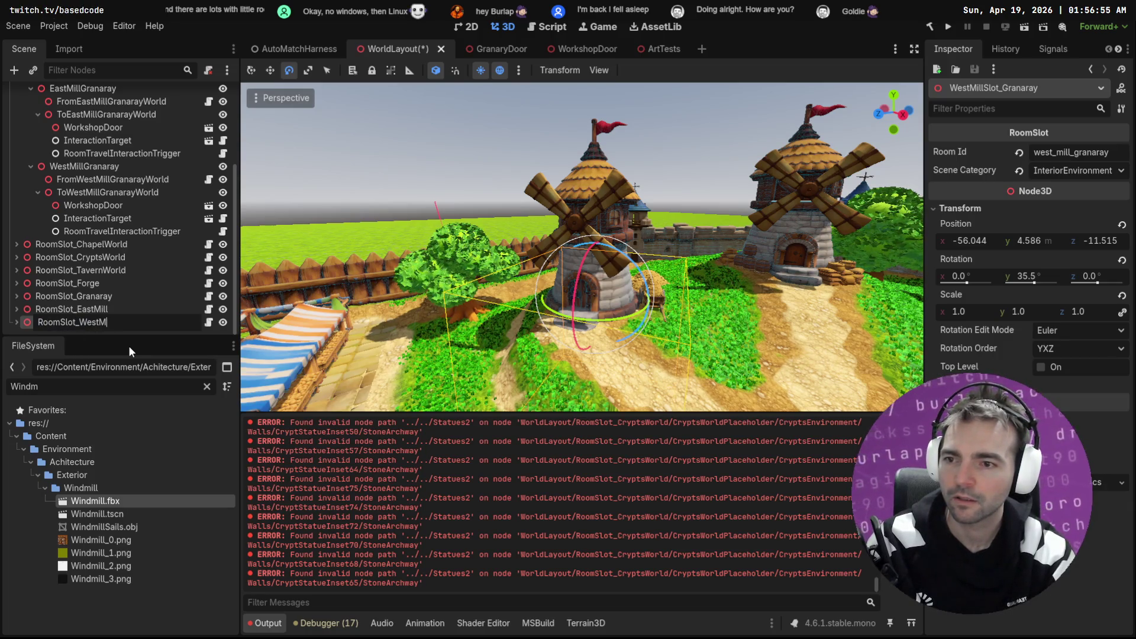
pyautogui.press('BackSpace')
pyautogui.write('ill')
pyautogui.press('Return')
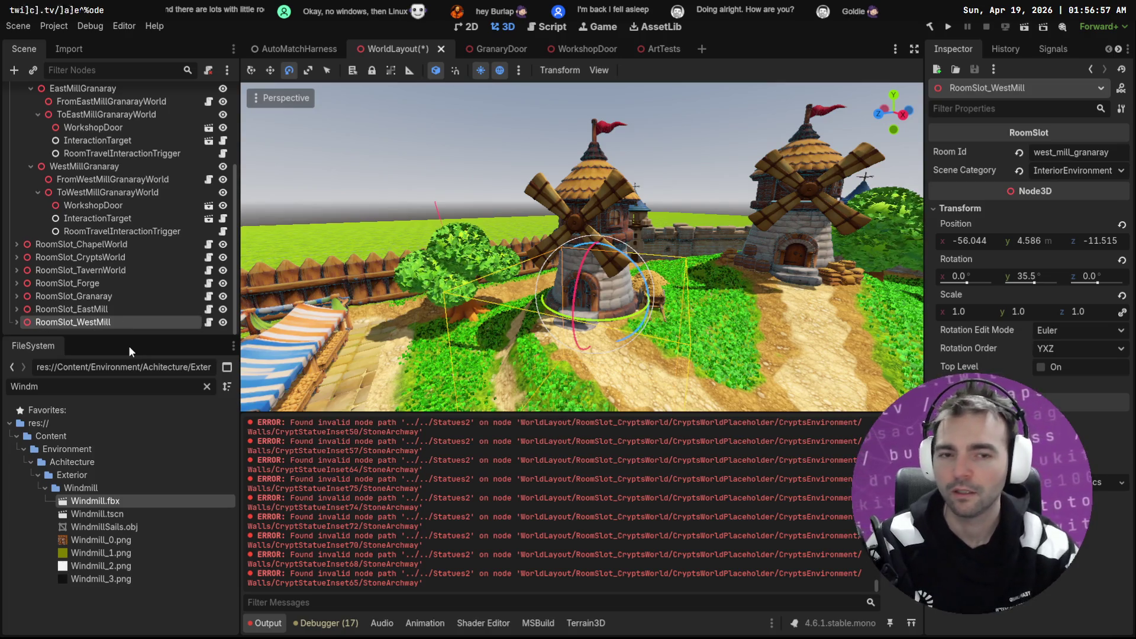
# - Inspect the WestMillGranaray entrance group and its WorkshopDoor above both windmills
pyautogui.hotkey('shift', 'f')
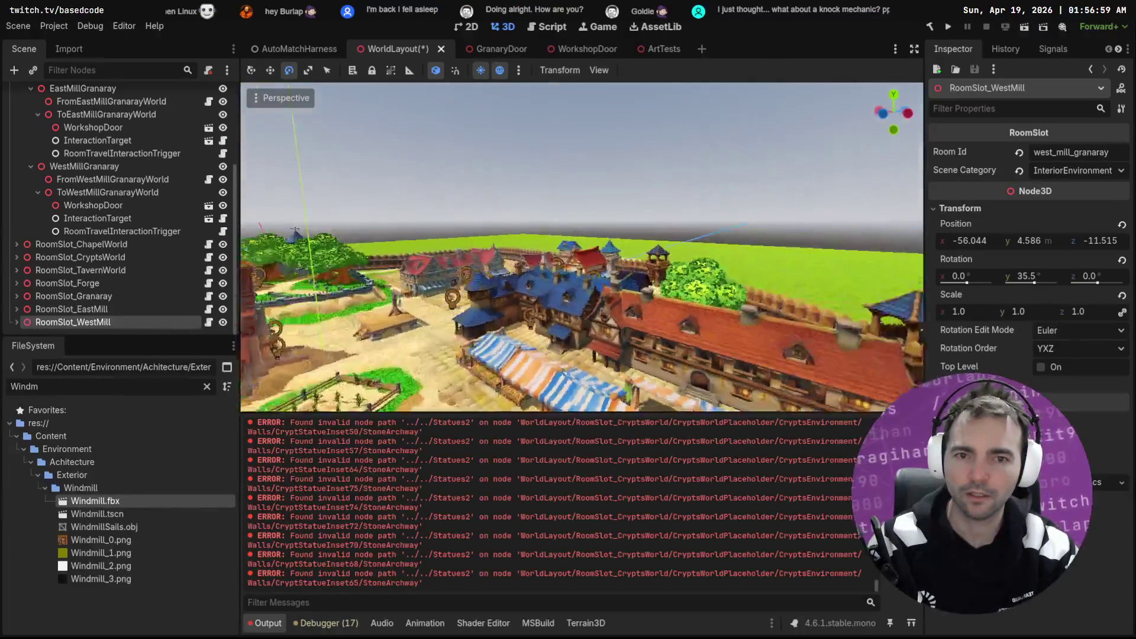
pyautogui.press('w')
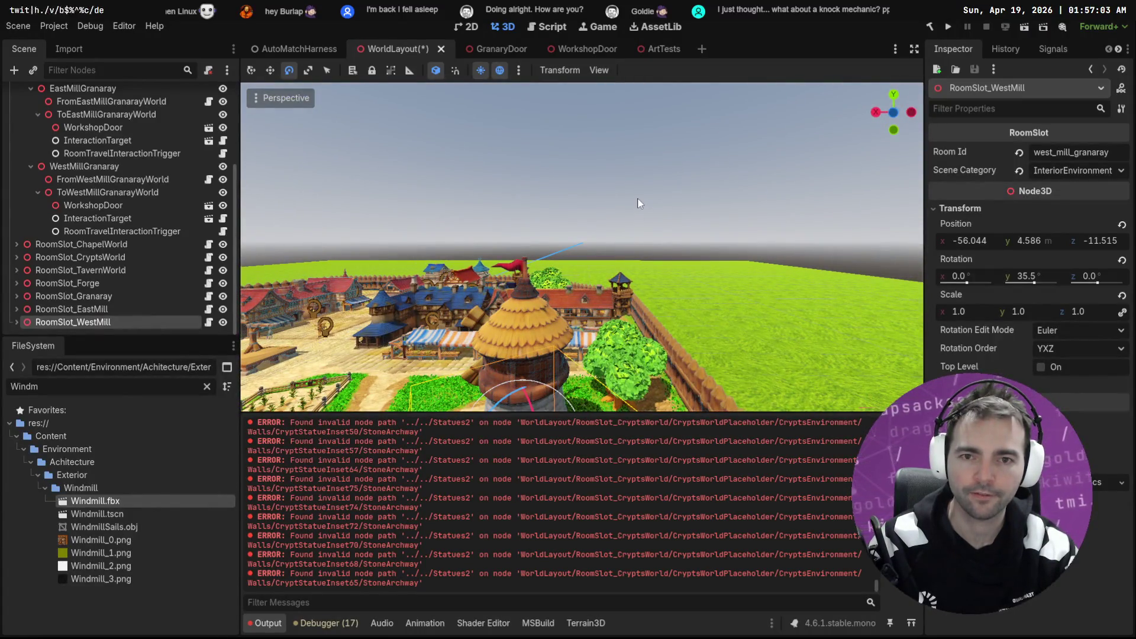
pyautogui.press('w')
pyautogui.click(480, 319)
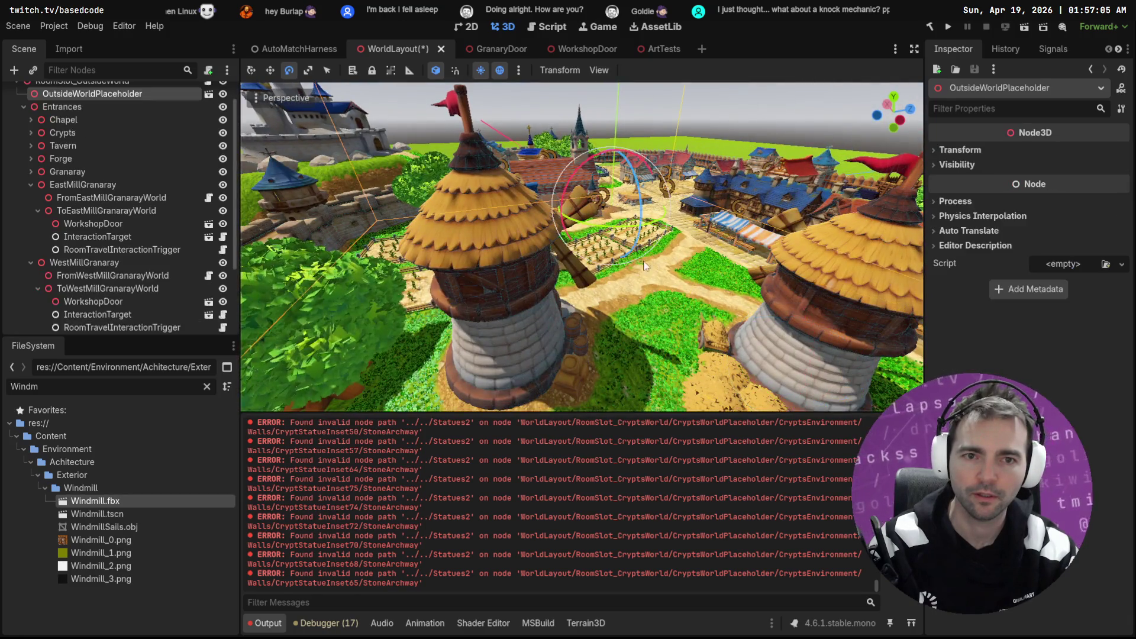
pyautogui.click(77, 262)
pyautogui.click(91, 278)
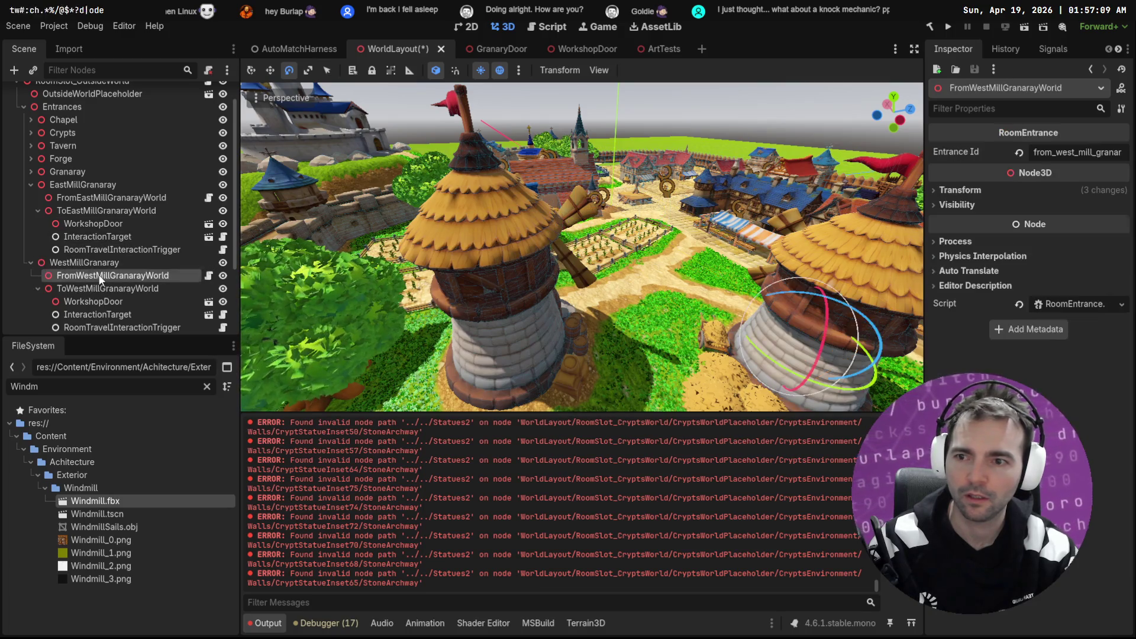
pyautogui.click(146, 299)
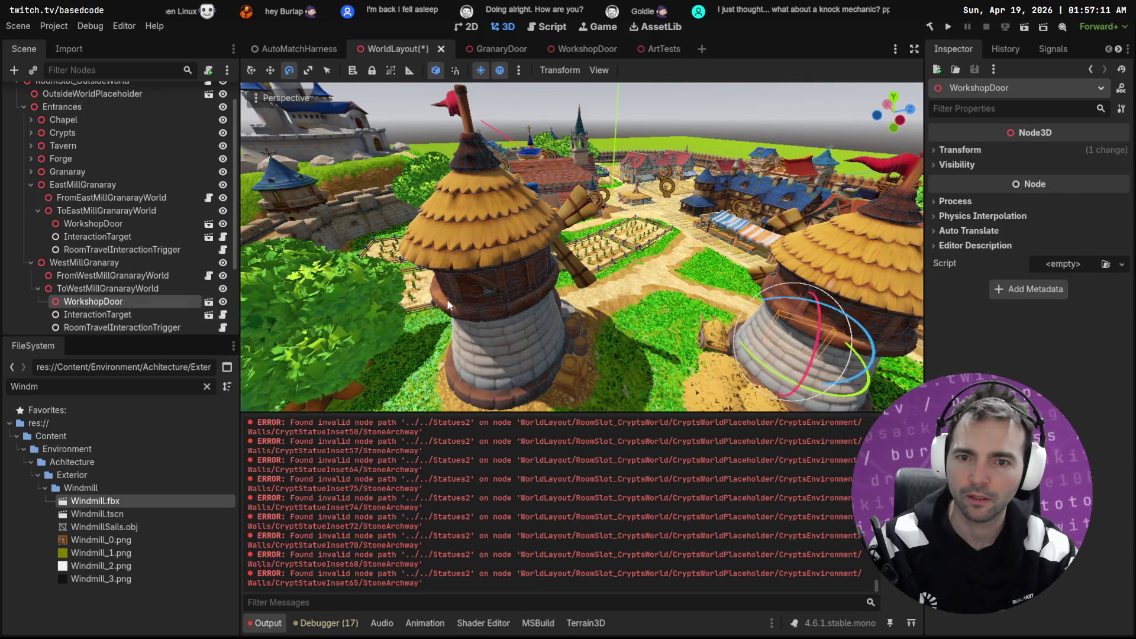
pyautogui.moveTo(509, 290); pyautogui.dragTo(533, 296)
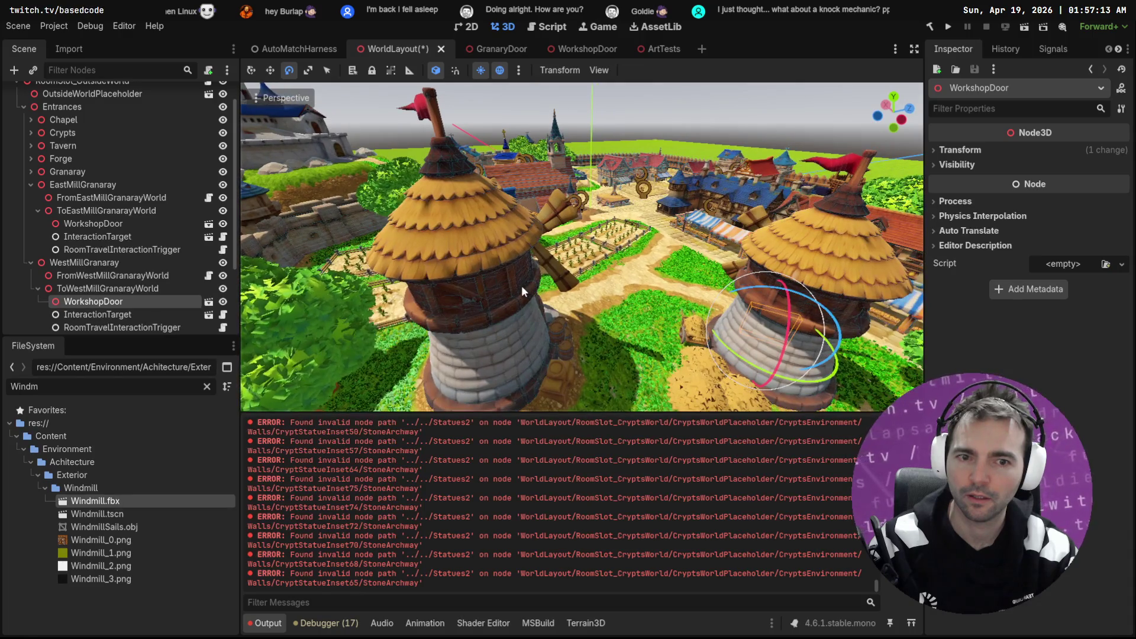
# - Swap entrance names: WestMillGranaray becomes EastMillGranaray2, EastMillGranaray becomes WestMillGranaray
pyautogui.doubleClick(69, 264)
pyautogui.moveTo(69, 266); pyautogui.dragTo(30, 264)
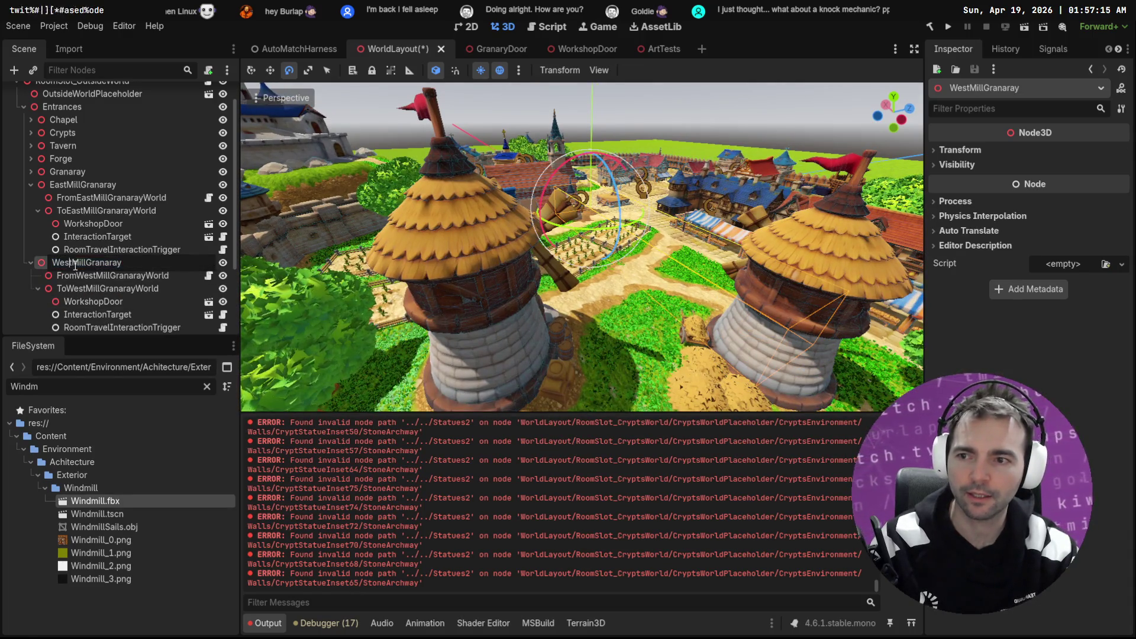
pyautogui.write('East')
pyautogui.press('Return')
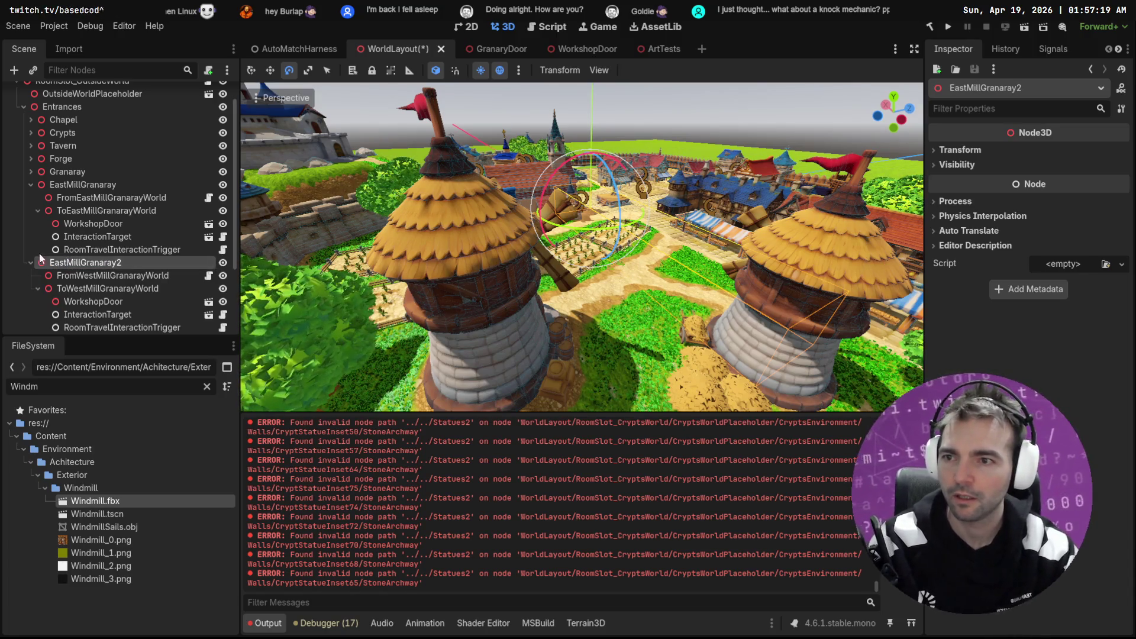
pyautogui.doubleClick(65, 185)
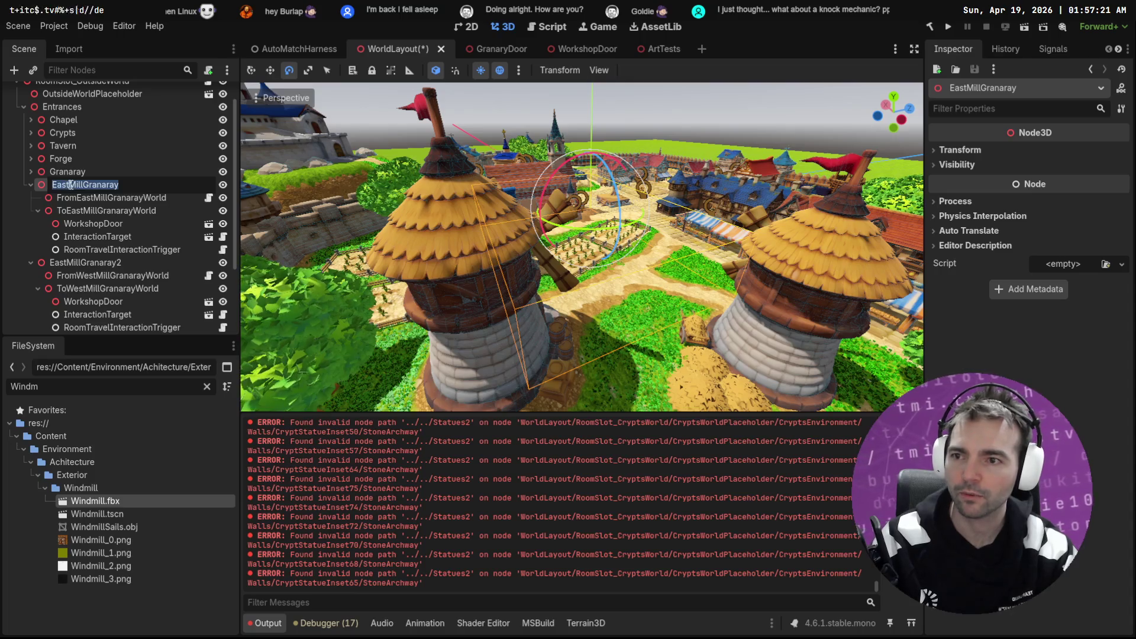
pyautogui.click(69, 186)
pyautogui.press('BackSpace')
pyautogui.press('BackSpace')
pyautogui.press('BackSpace')
pyautogui.write('West')
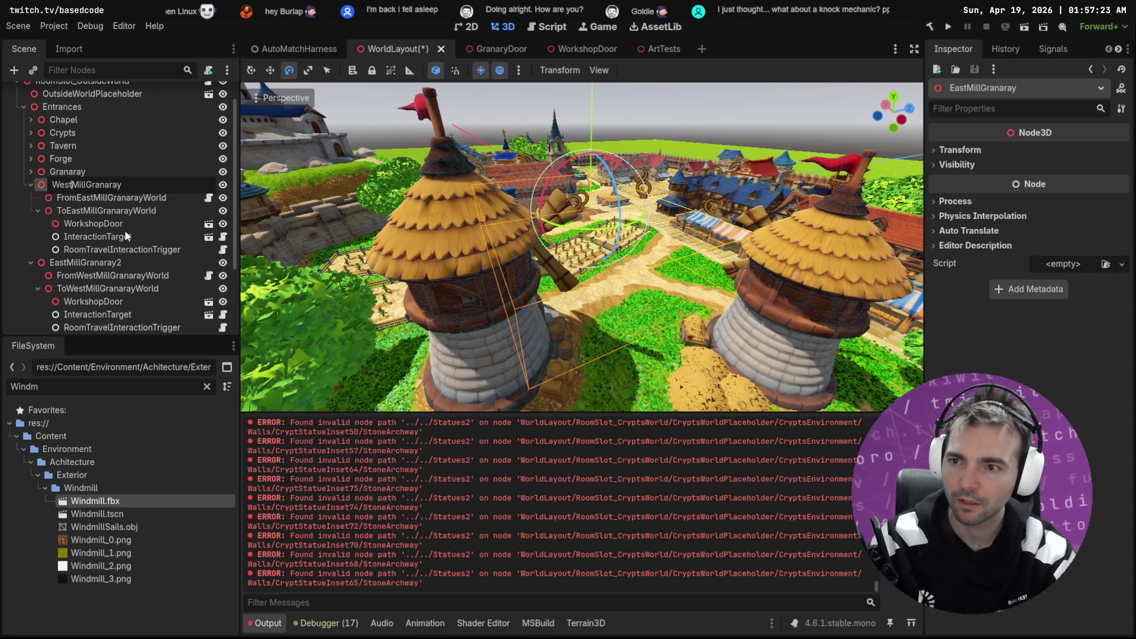
pyautogui.press('Return')
pyautogui.click(688, 126)
pyautogui.press('w')
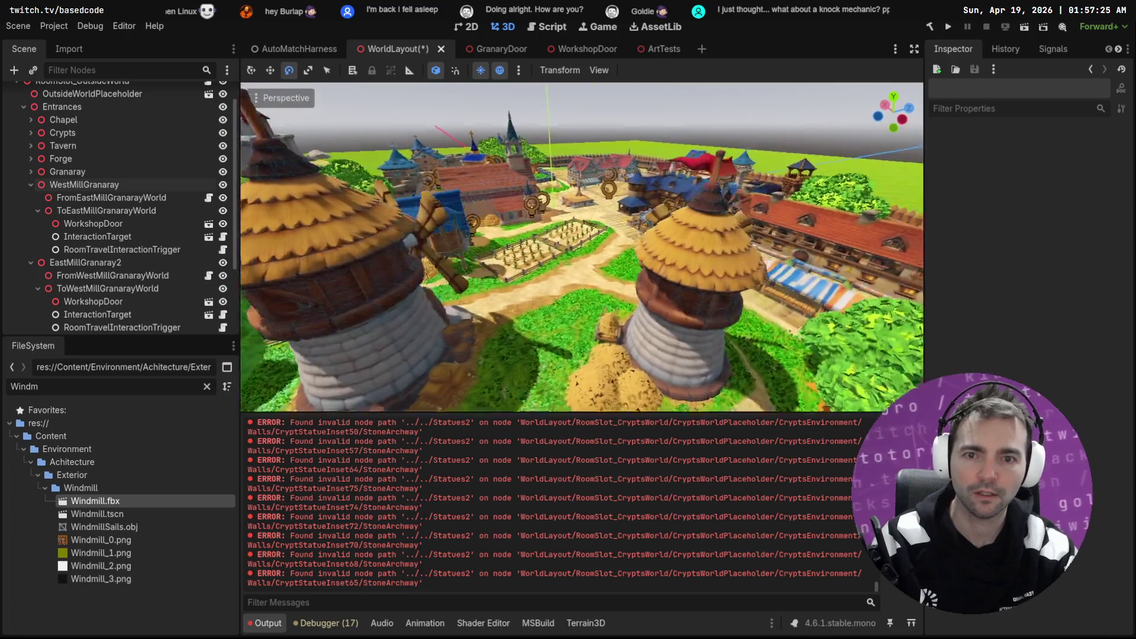
pyautogui.press('s')
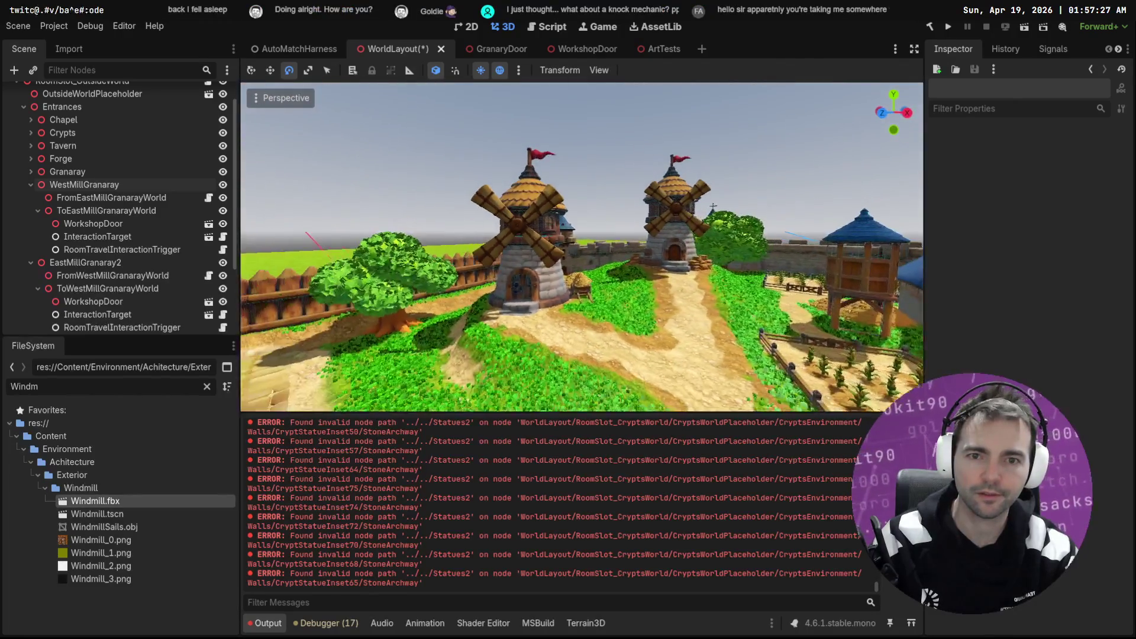
pyautogui.click(31, 185)
pyautogui.click(30, 198)
pyautogui.click(128, 223)
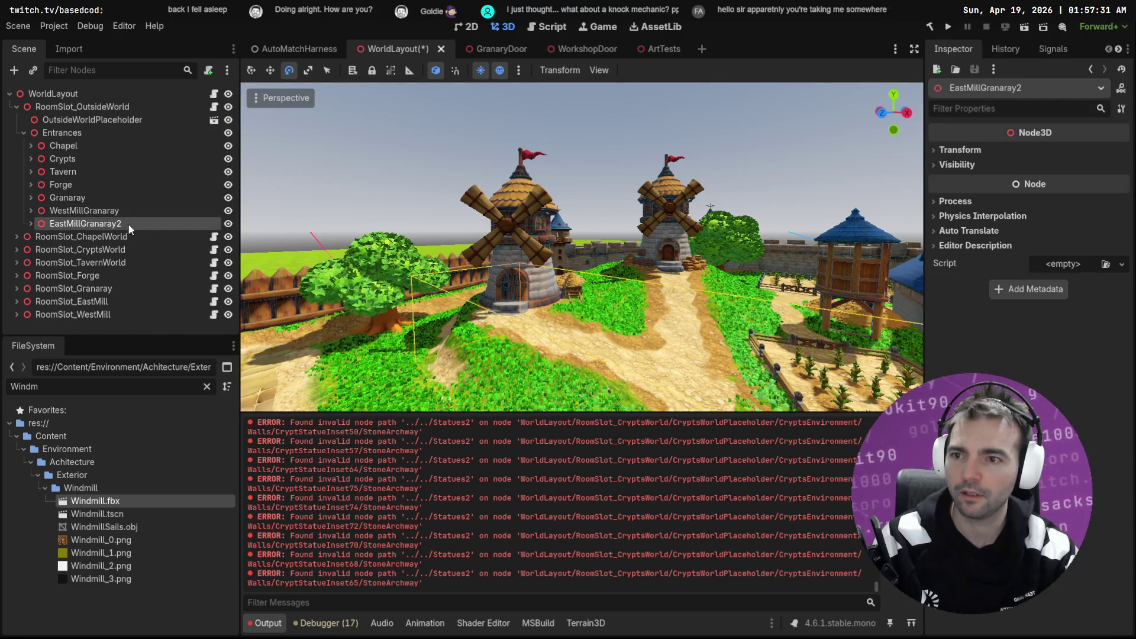
pyautogui.click(119, 301)
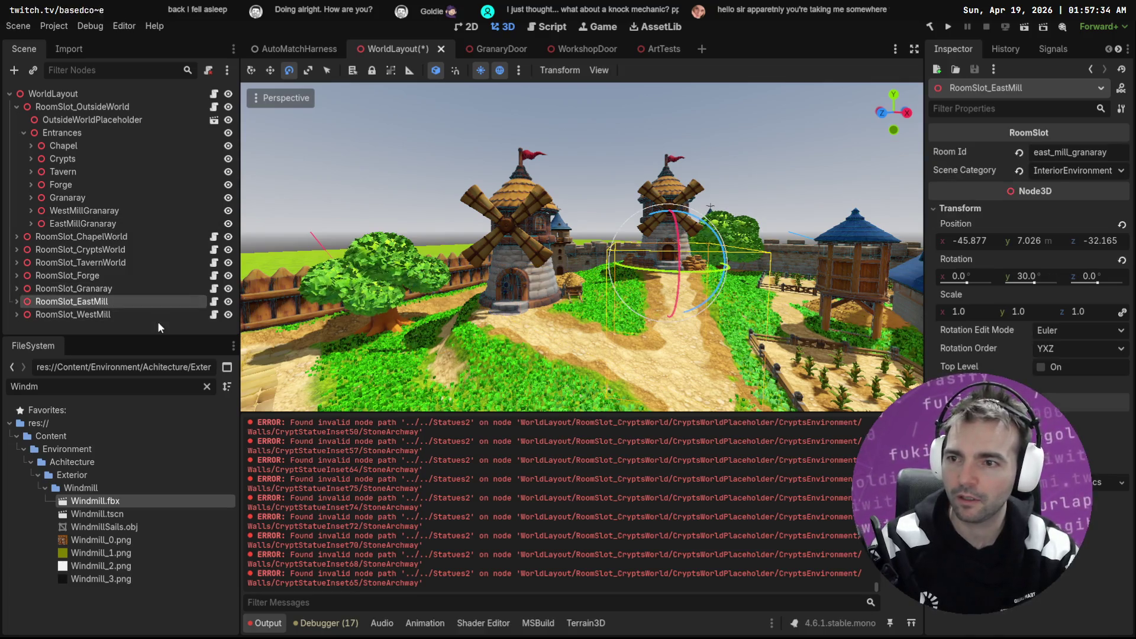
pyautogui.click(121, 211)
pyautogui.click(29, 210)
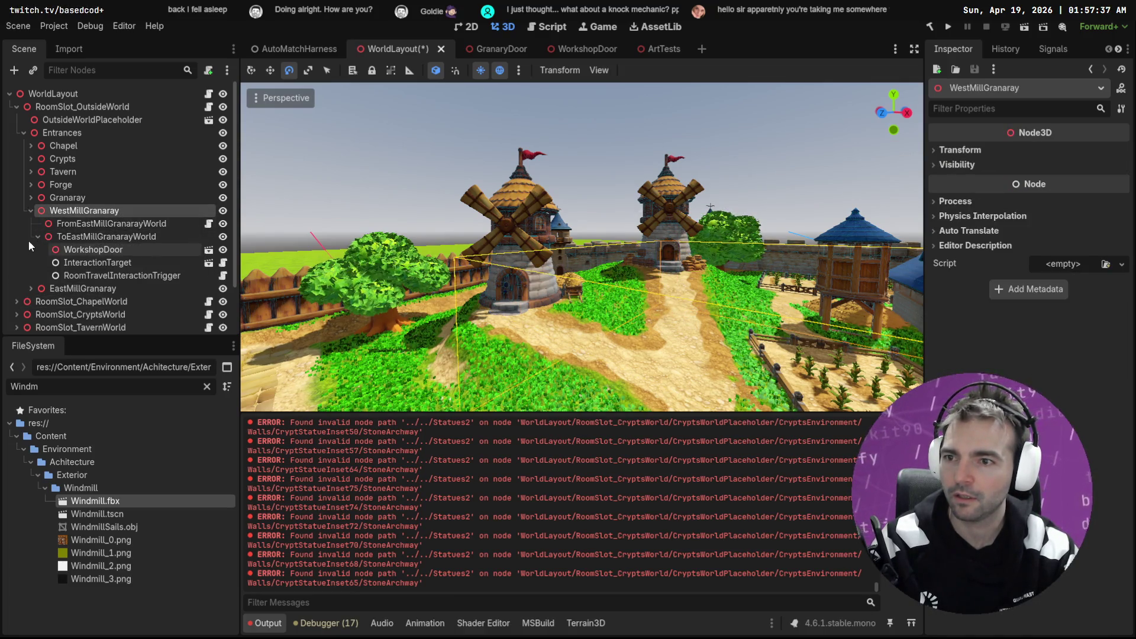
pyautogui.scroll(-3, 33, 237)
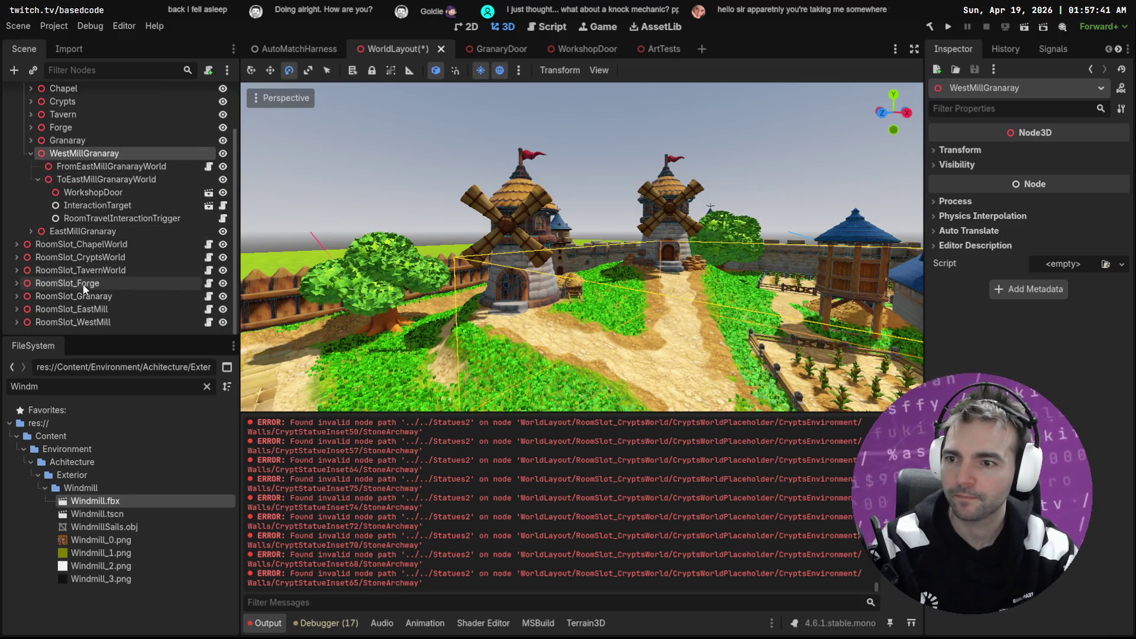
pyautogui.press('F2')
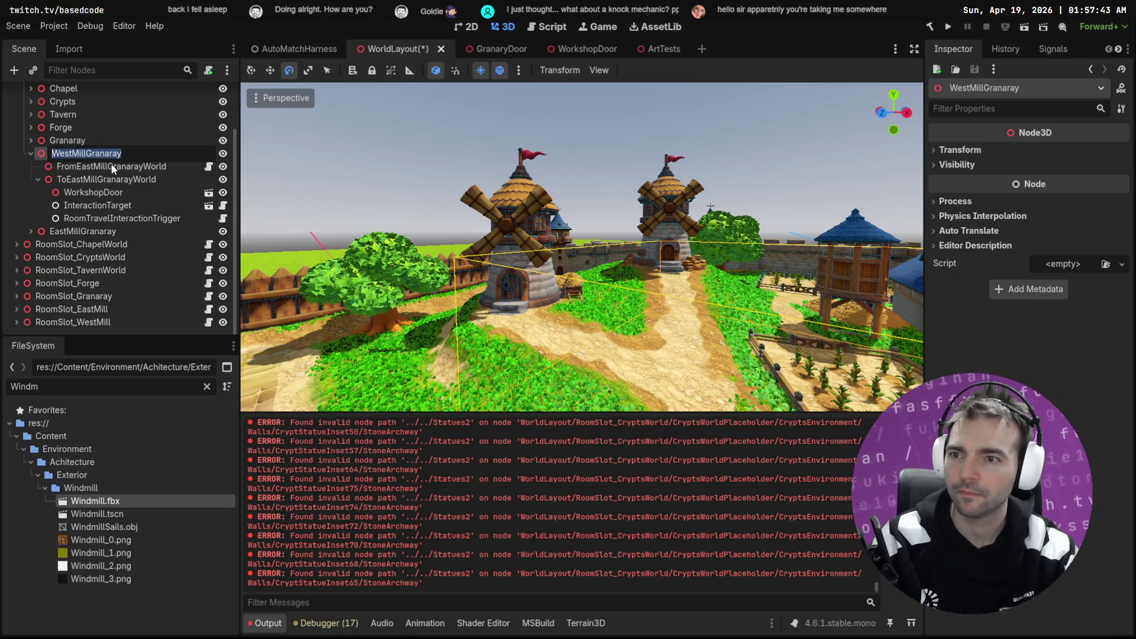
pyautogui.click(99, 153)
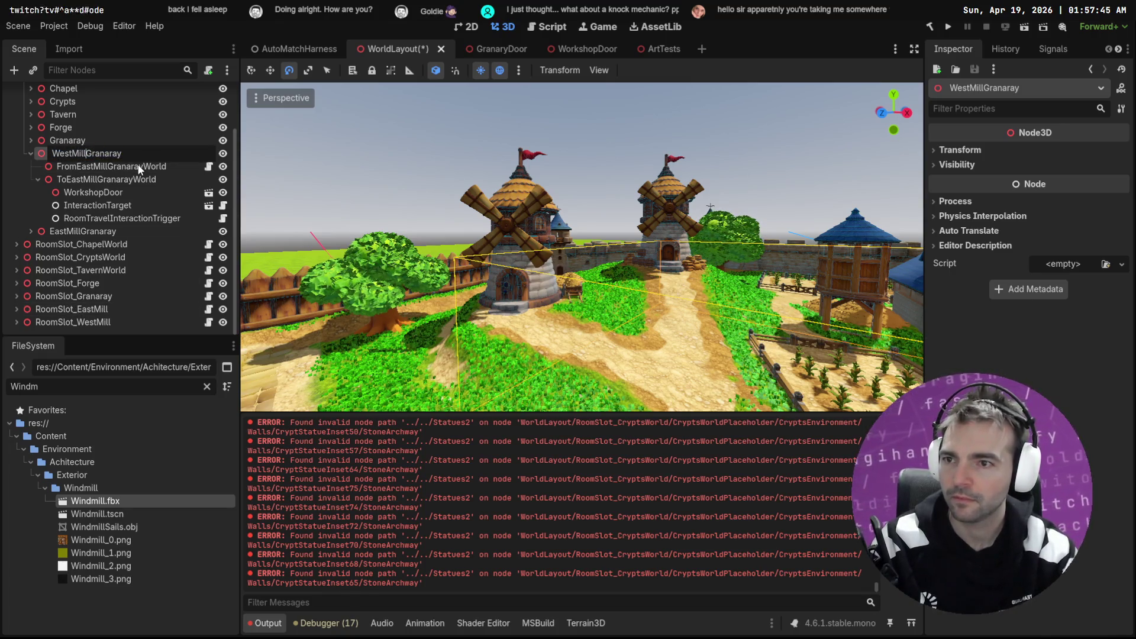
pyautogui.press('Return')
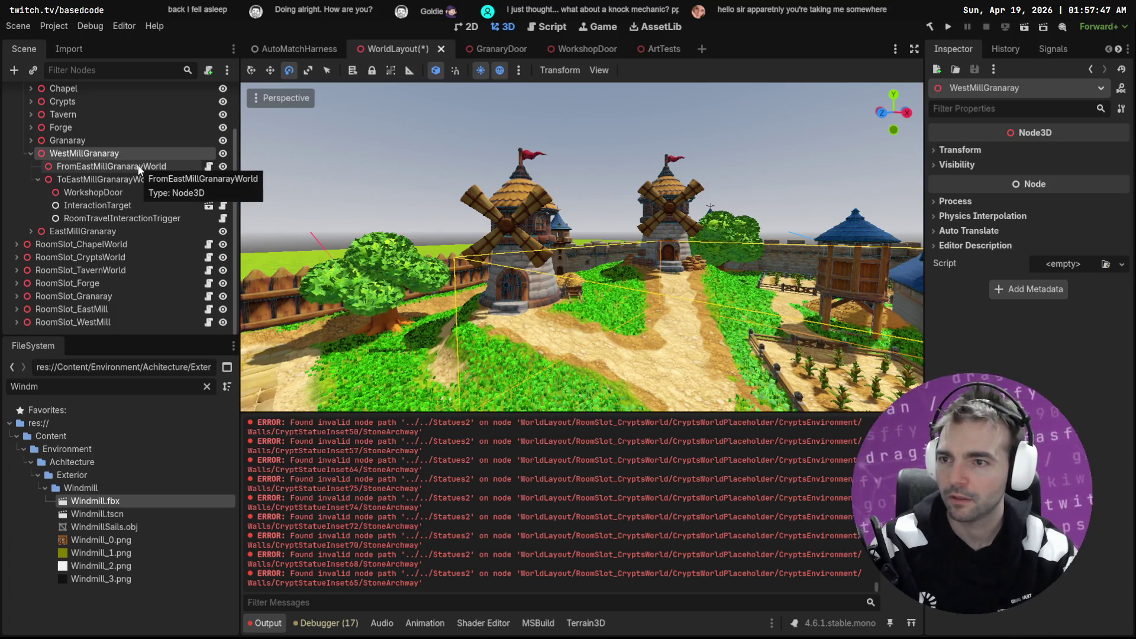
pyautogui.hotkey('ctrl', 's')
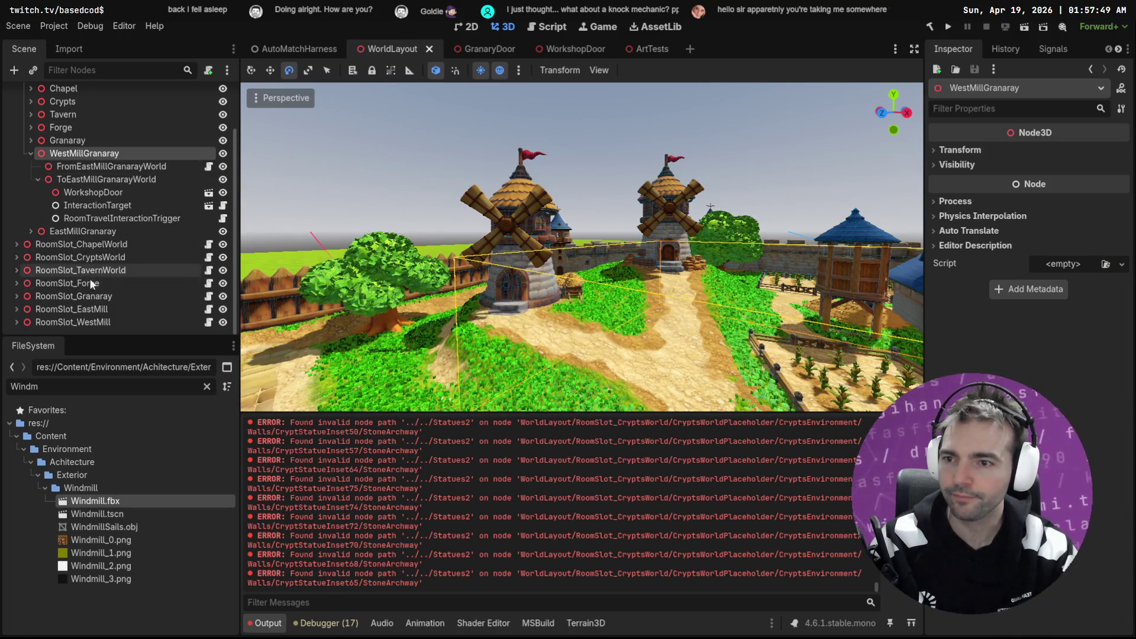
pyautogui.hotkey('alt', 'Tab')
pyautogui.hotkey('alt', 'Tab')
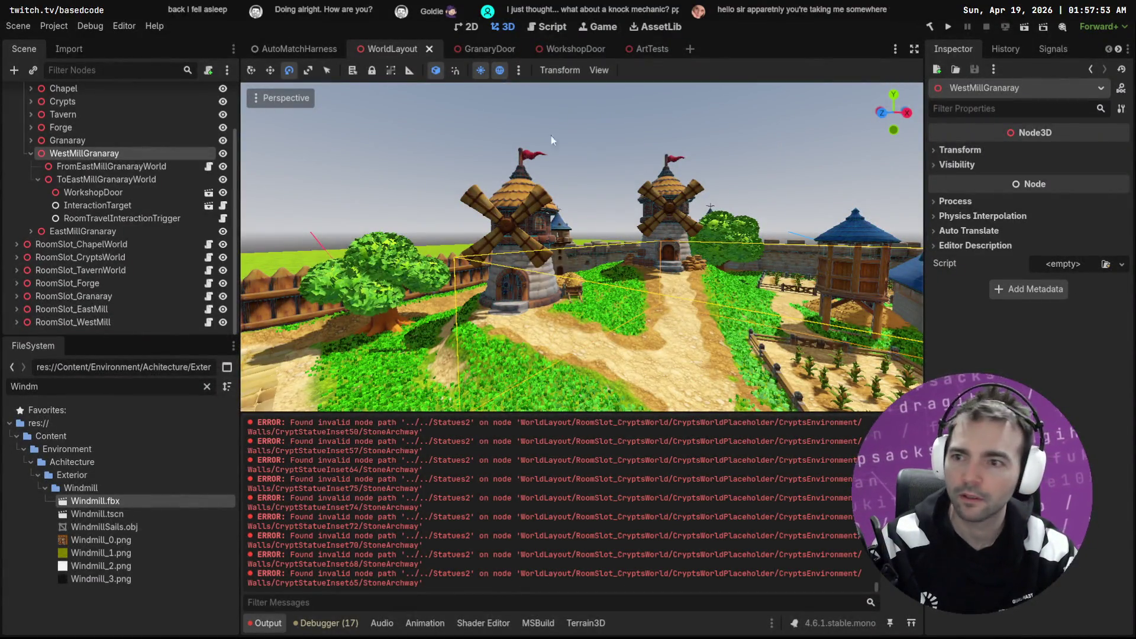
pyautogui.click(112, 166)
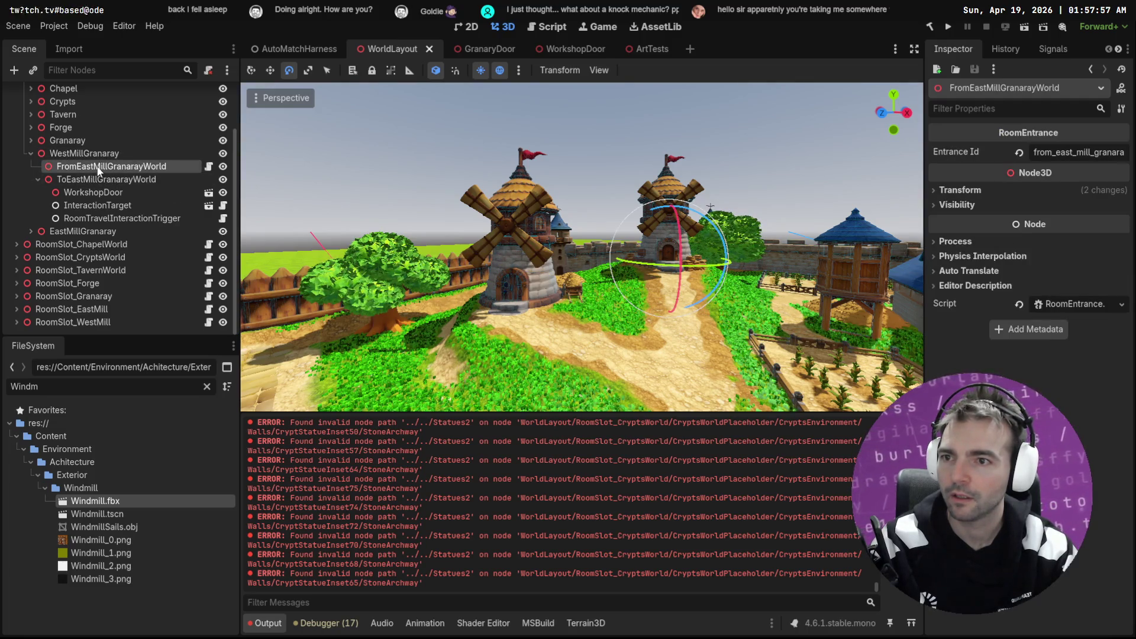
# - Rename the WestMillGranaray node to EastMillGranaray2
pyautogui.click(74, 155)
pyautogui.click(74, 155)
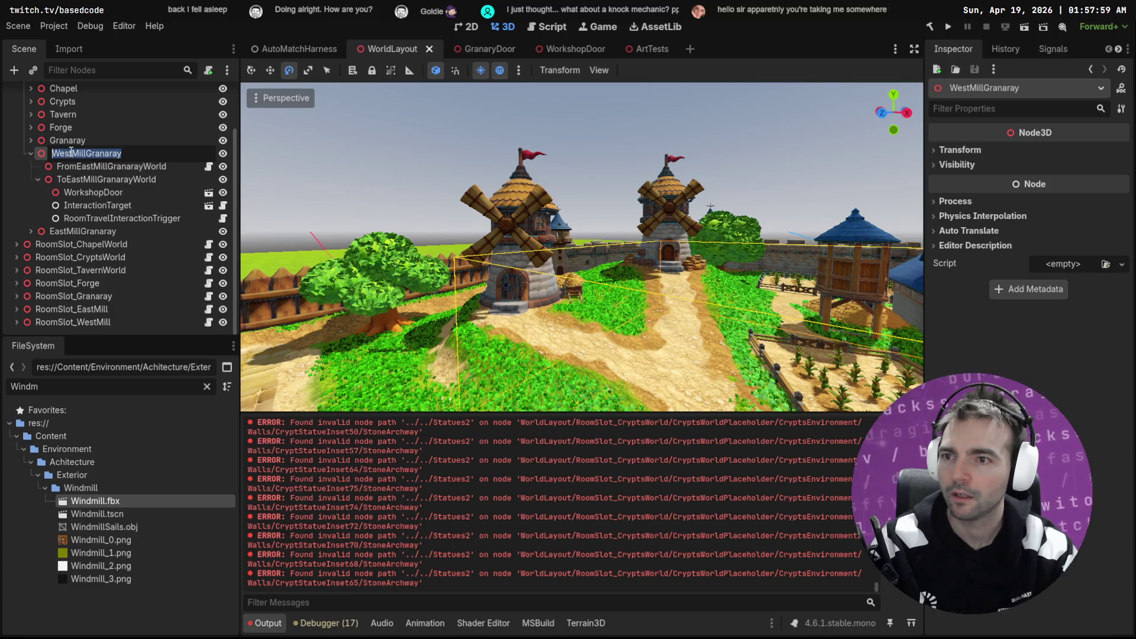
pyautogui.hotkey('shift', 'Home')
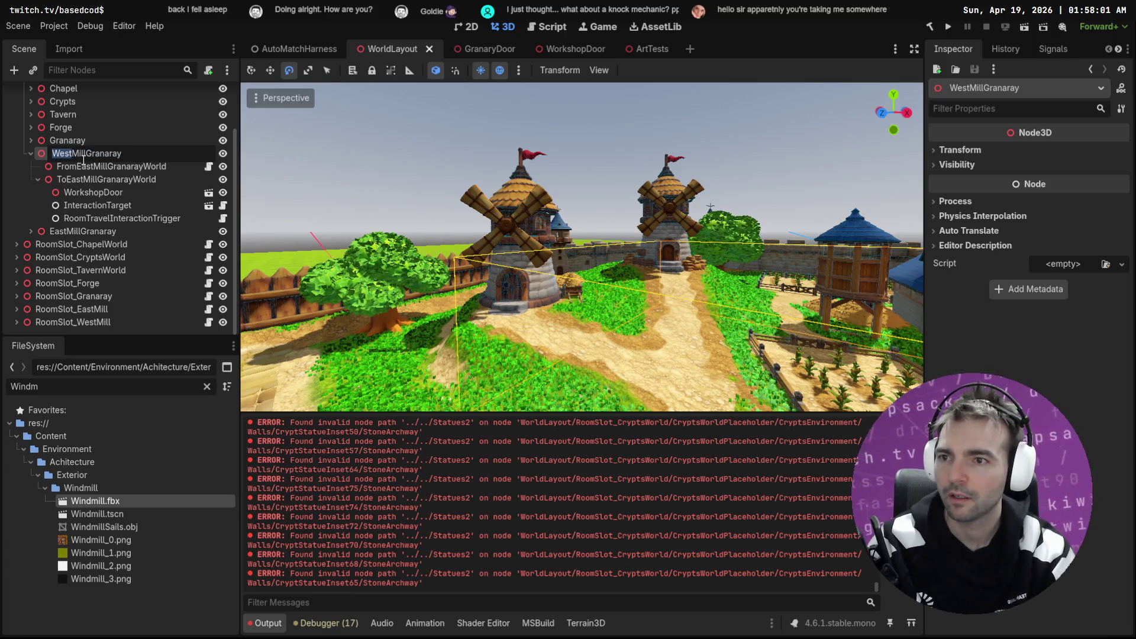
pyautogui.write('East')
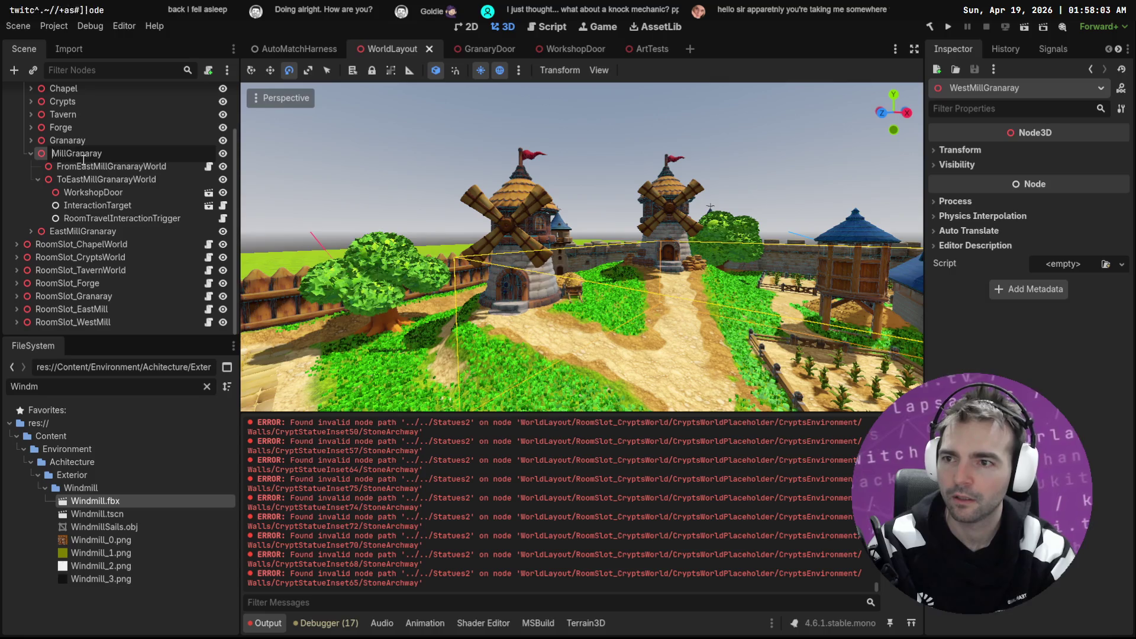
pyautogui.press('Return')
# - Expand EastMillGranaray and rename it to WestMillGranaray
pyautogui.click(68, 234)
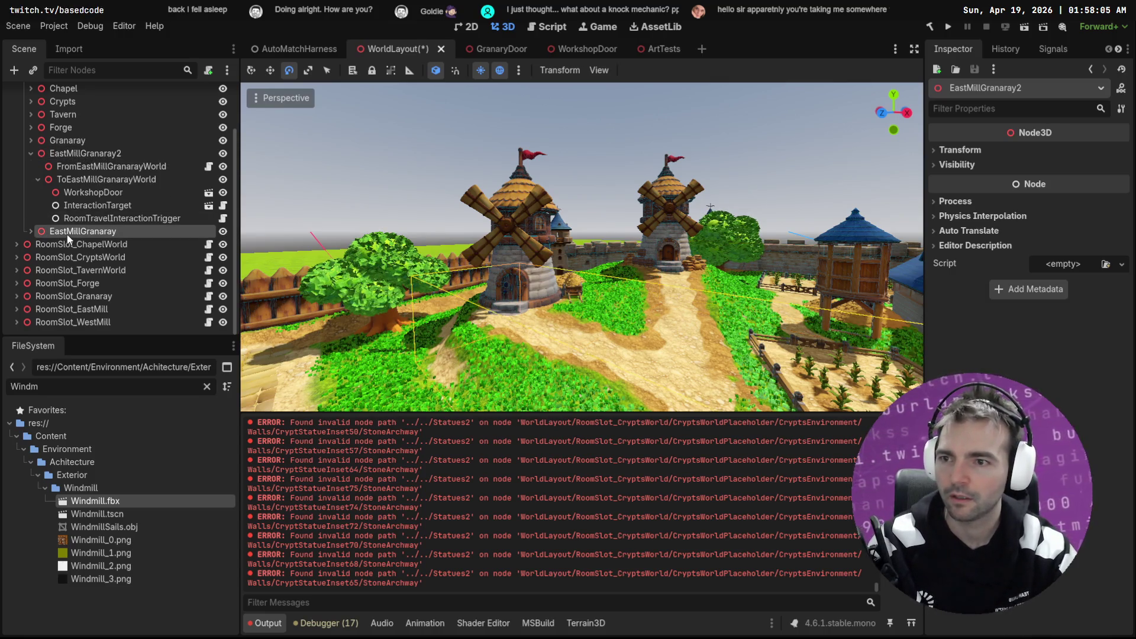
pyautogui.click(31, 232)
pyautogui.doubleClick(69, 232)
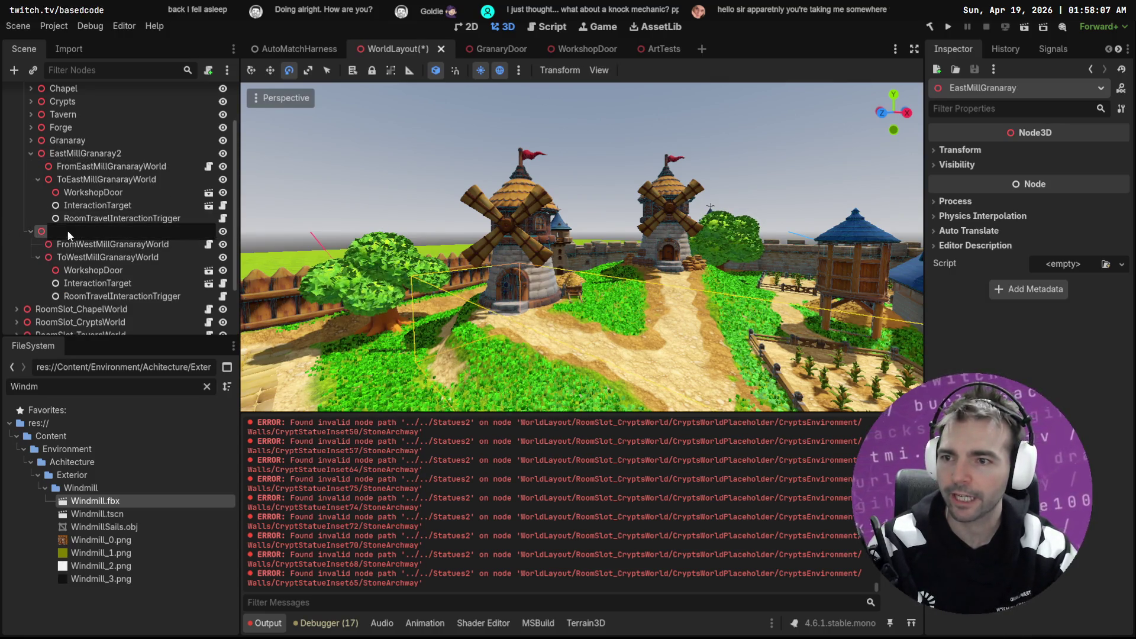
pyautogui.click(70, 232)
pyautogui.hotkey('shift', 'Home')
pyautogui.write('West')
pyautogui.press('Return')
# - Save the WorldLayout scene and frame WestMillGranaray in the 3D view
pyautogui.hotkey('ctrl', 's')
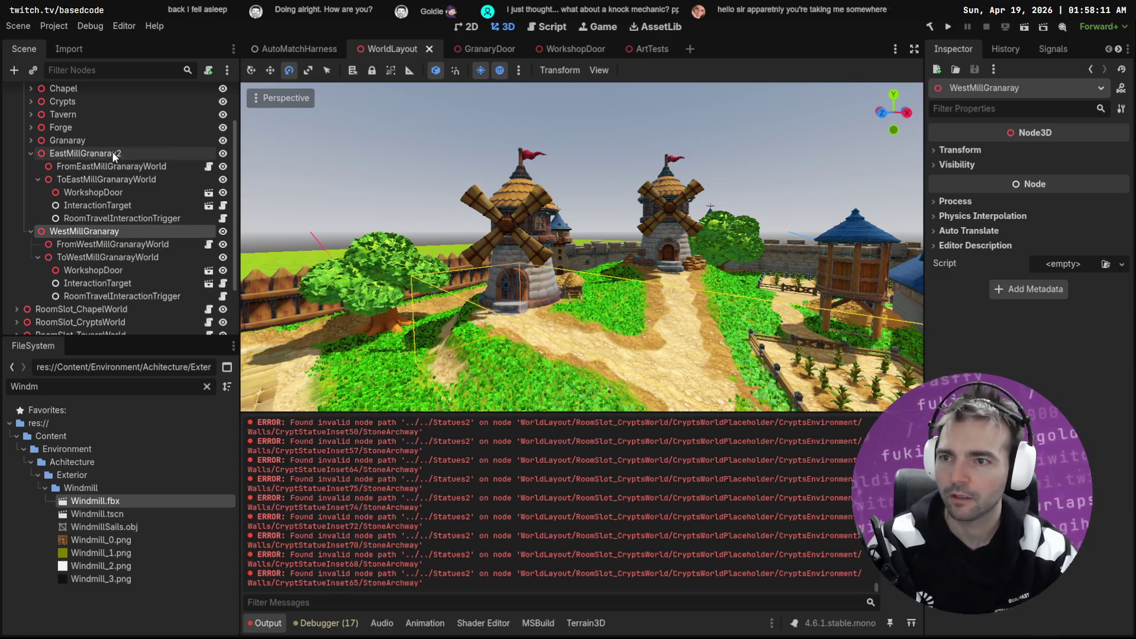
pyautogui.click(86, 153)
pyautogui.doubleClick(90, 231)
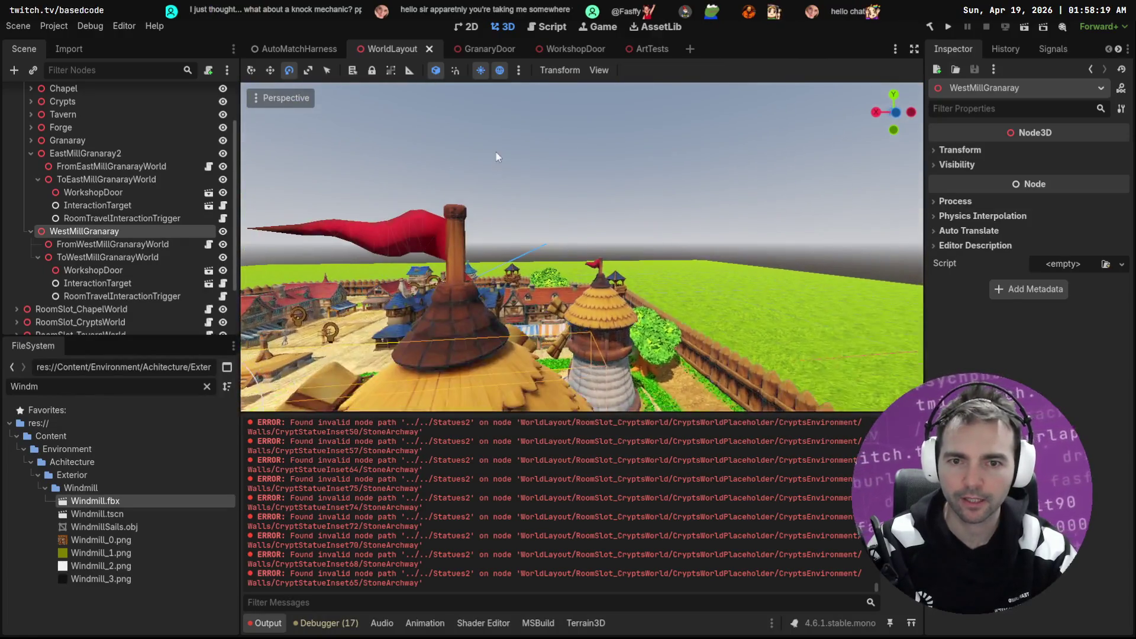
# - View the village from above, select OutsideWorldPlaceholder, switch to Move, then go to the terminal
pyautogui.moveTo(756, 224); pyautogui.dragTo(686, 151)
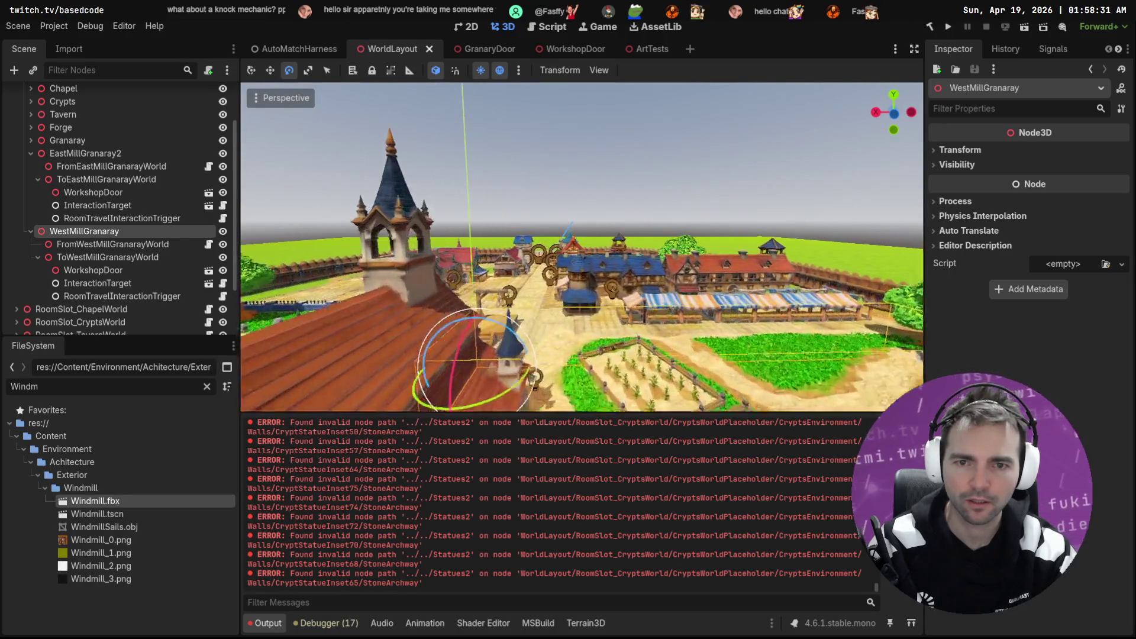
pyautogui.click(612, 193)
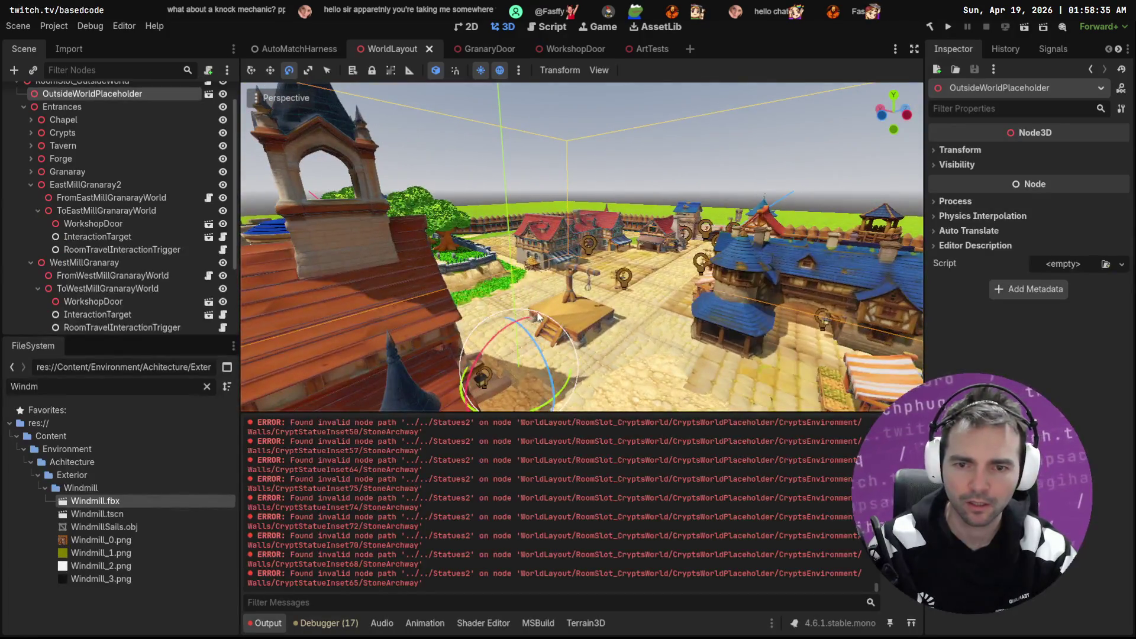
pyautogui.press('w')
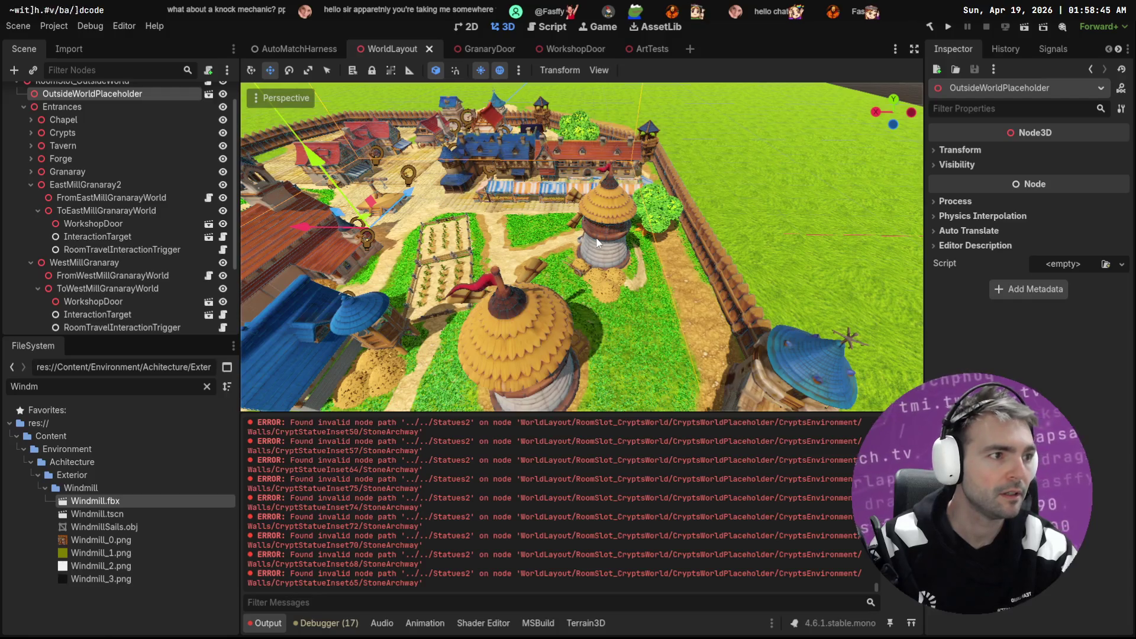
pyautogui.hotkey('alt', 'Tab')
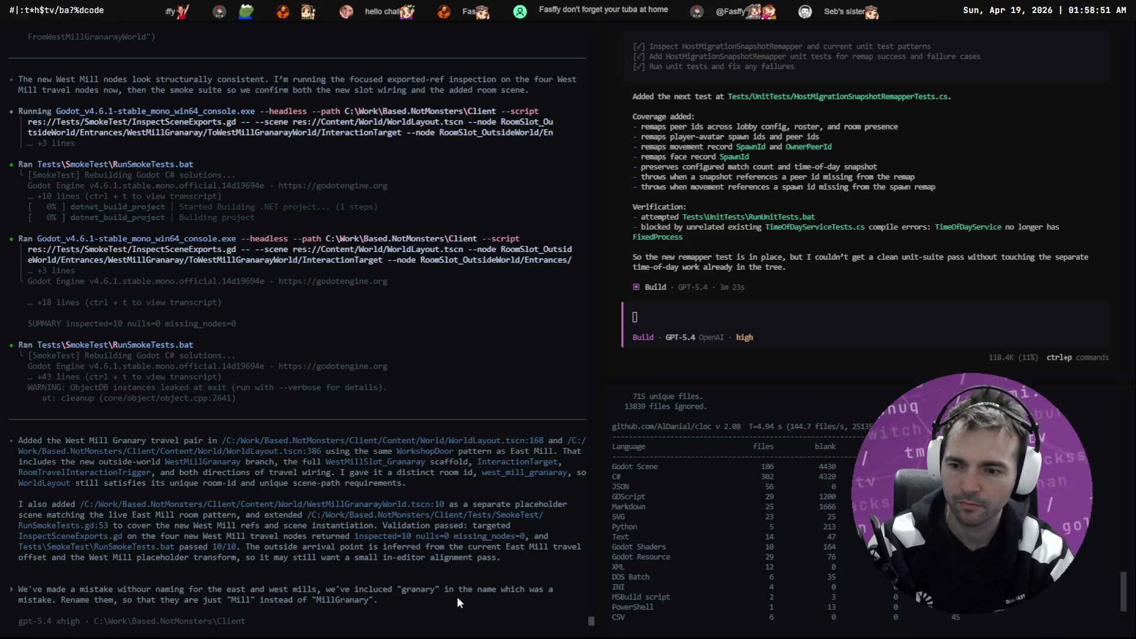
# - Add a new prompt line: "We're also going to change their names."
pyautogui.hotkey('shift', 'Return')
pyautogui.hotkey('shift', 'Return')
pyautogui.write("We're a")
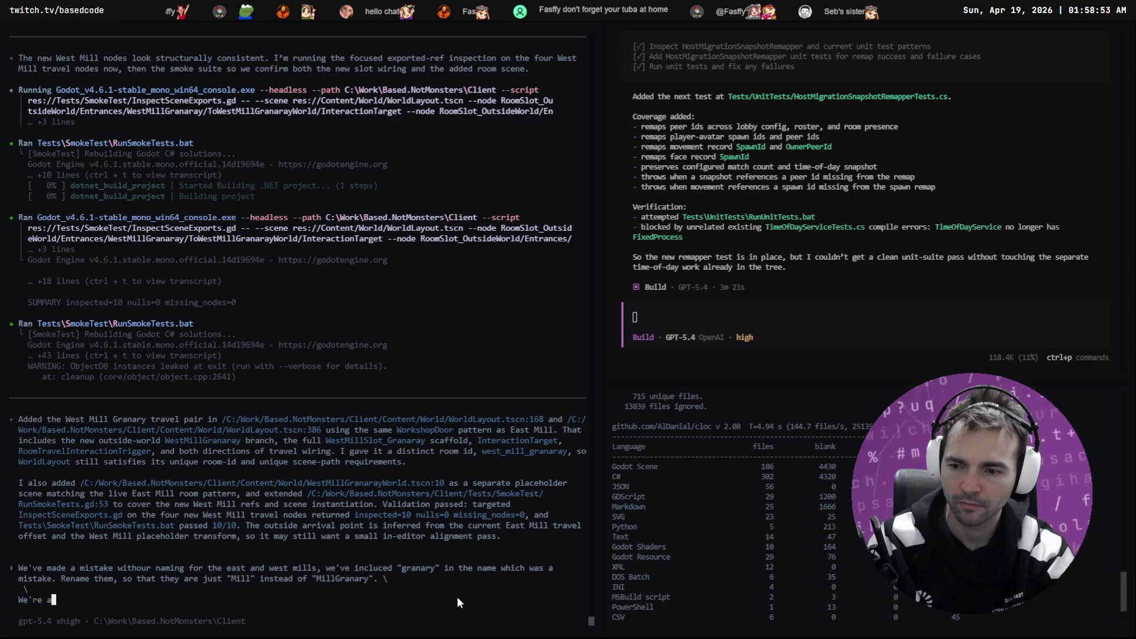
pyautogui.press('BackSpace')
pyautogui.press('BackSpace')
pyautogui.write('l')
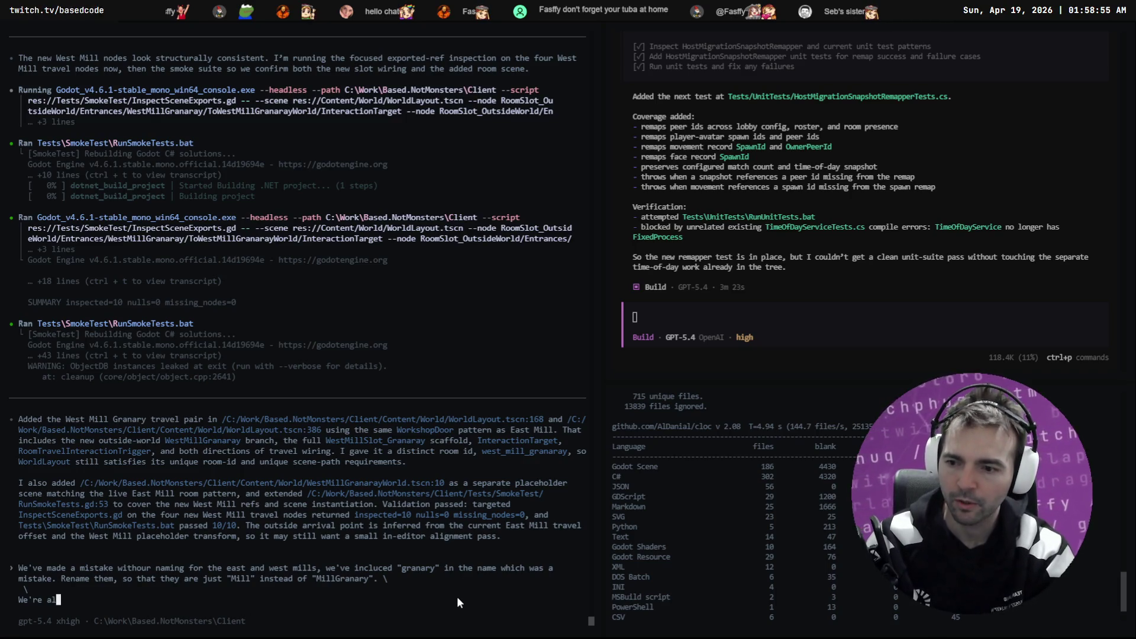
pyautogui.write('so goi9ng to')
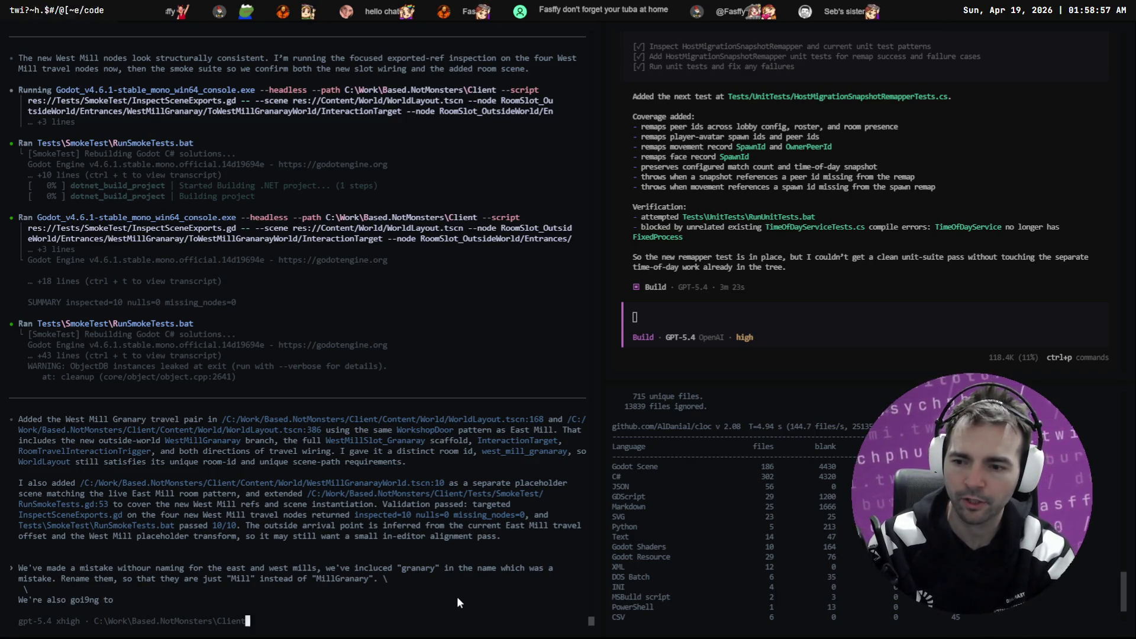
pyautogui.write('ing to change their names')
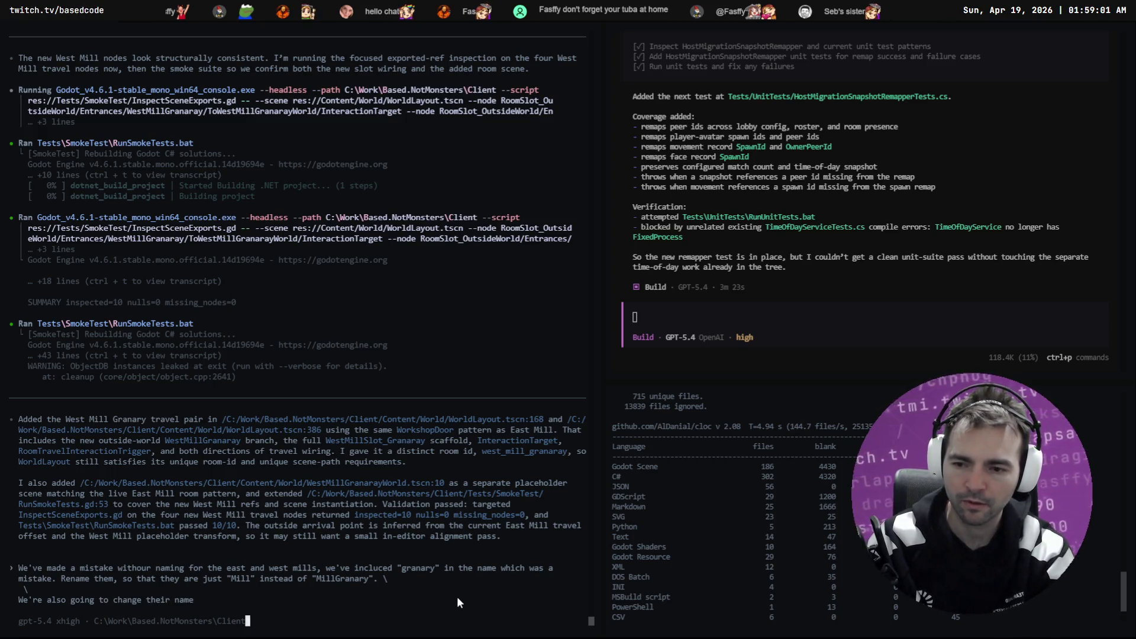
pyautogui.write('. E')
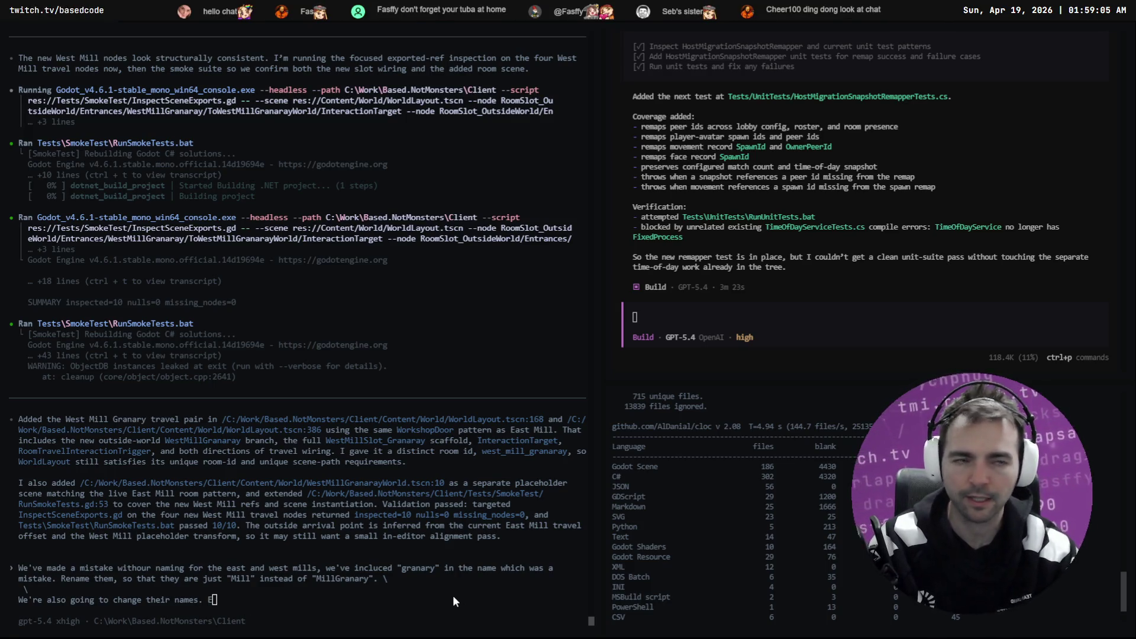
pyautogui.hotkey('alt', 'Tab')
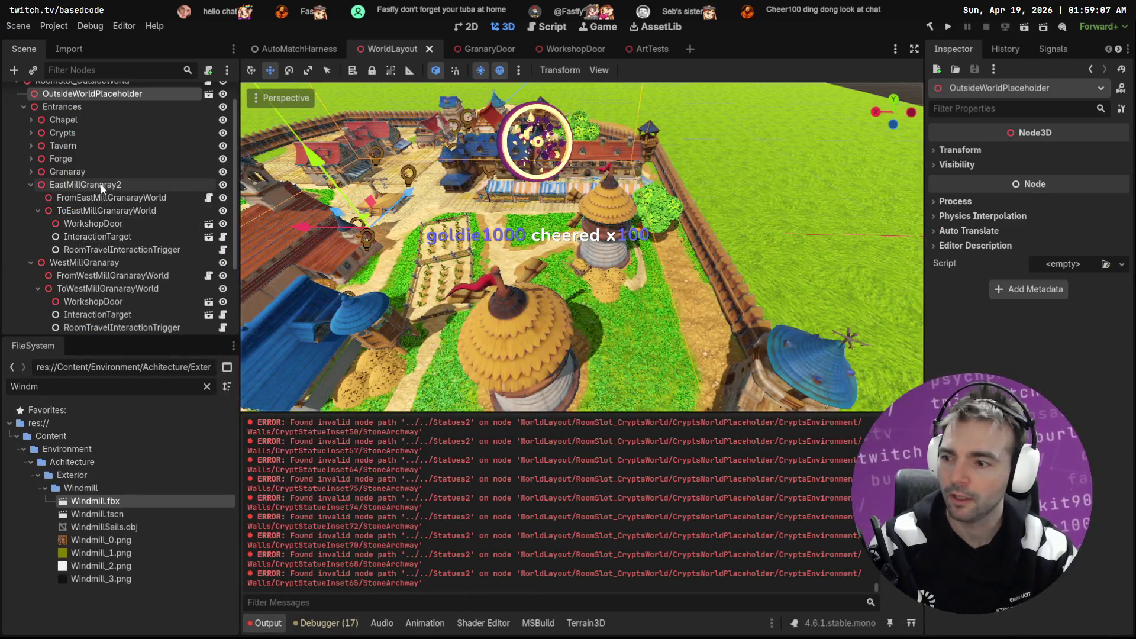
# - Select EastMillGranaray2 and orbit the 3D view around the village
pyautogui.click(102, 185)
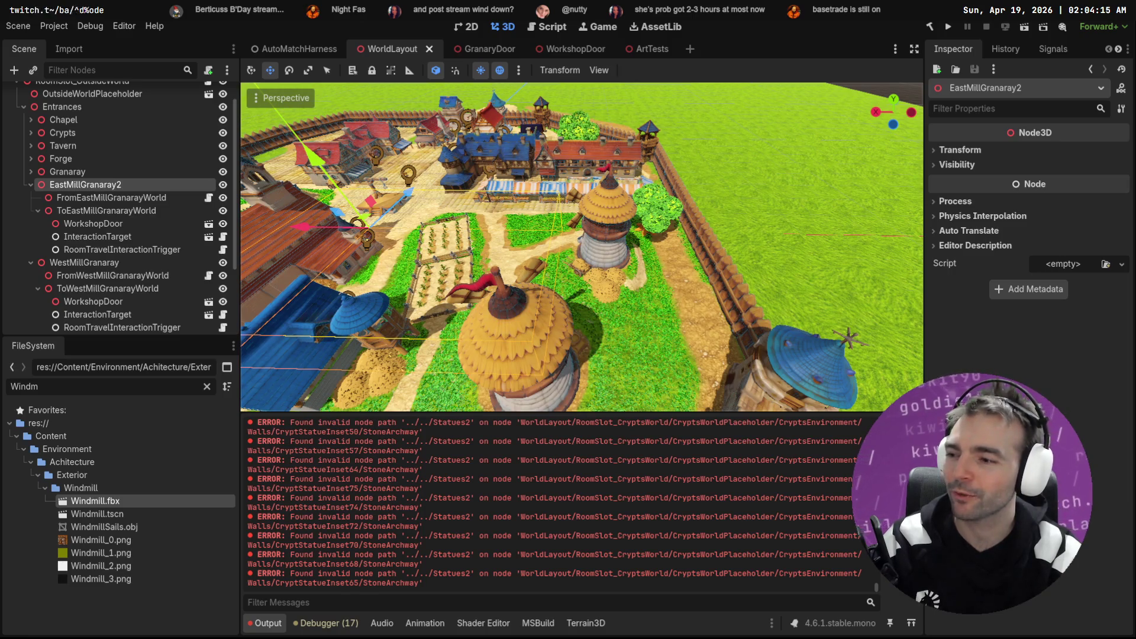
pyautogui.moveTo(720, 262); pyautogui.dragTo(646, 282)
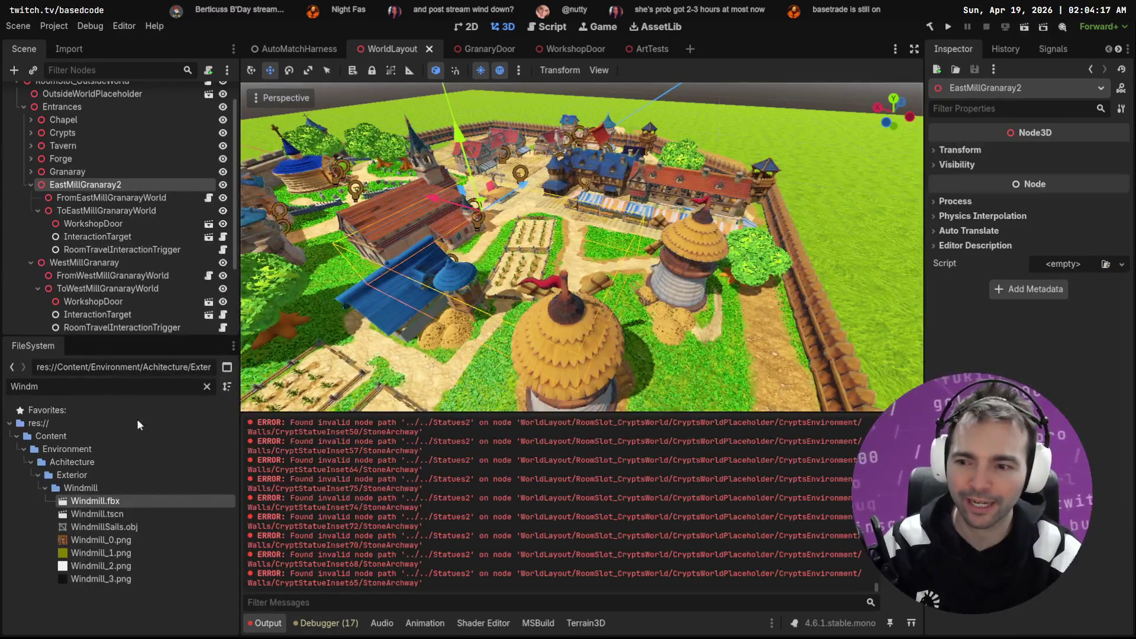
pyautogui.hotkey('alt', 'Tab')
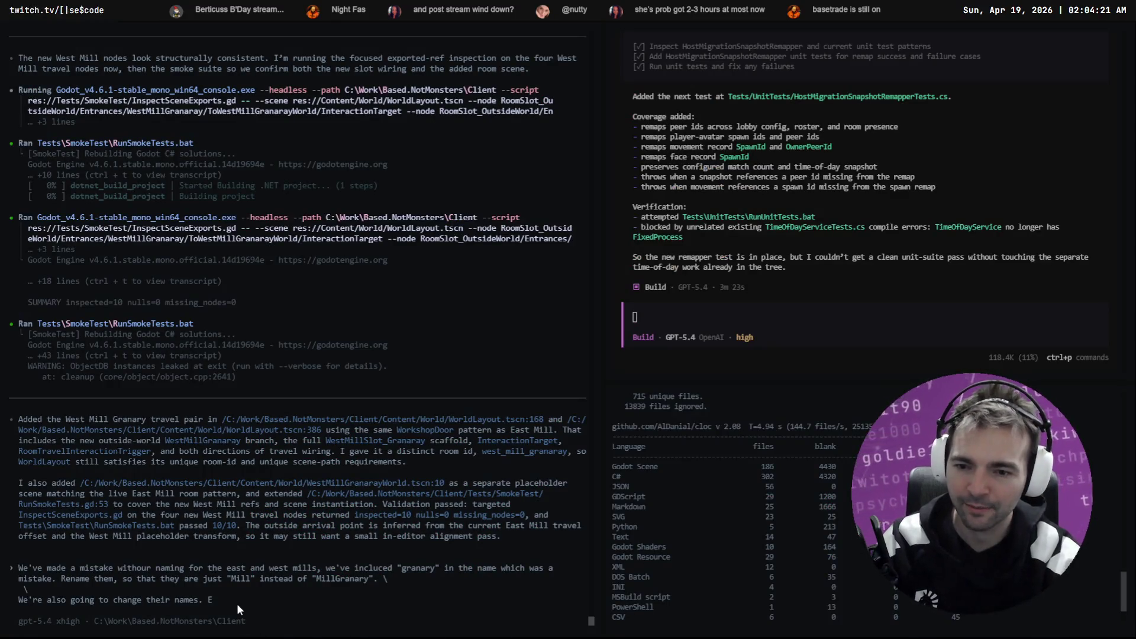
# - Delete the stray trailing 'E' so the prompt ends at "change their names."
pyautogui.press('BackSpace')
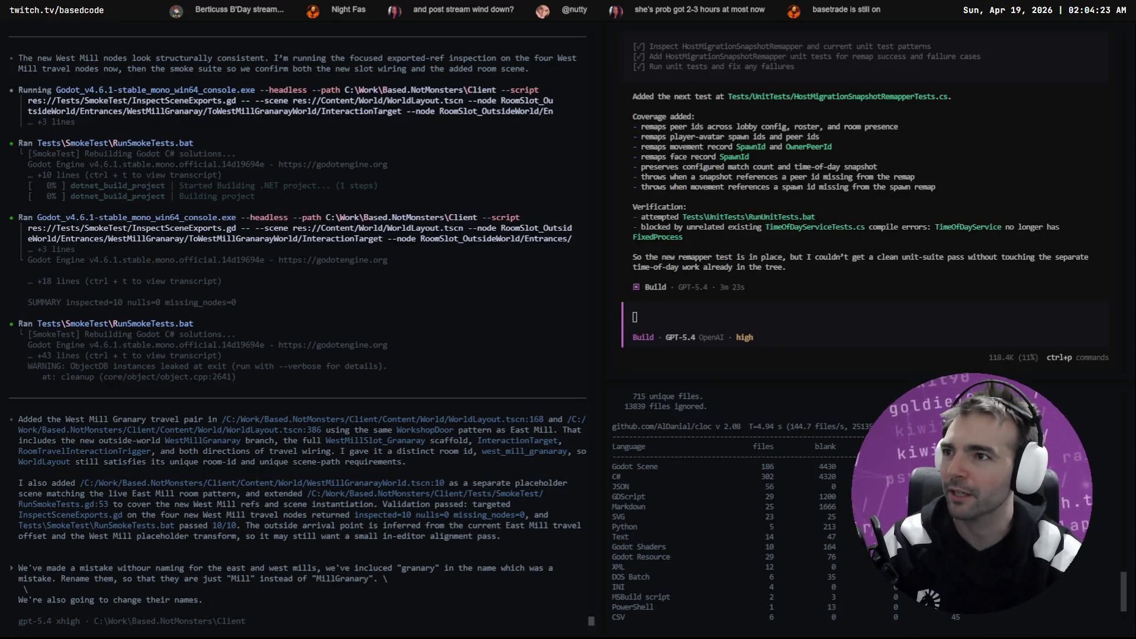